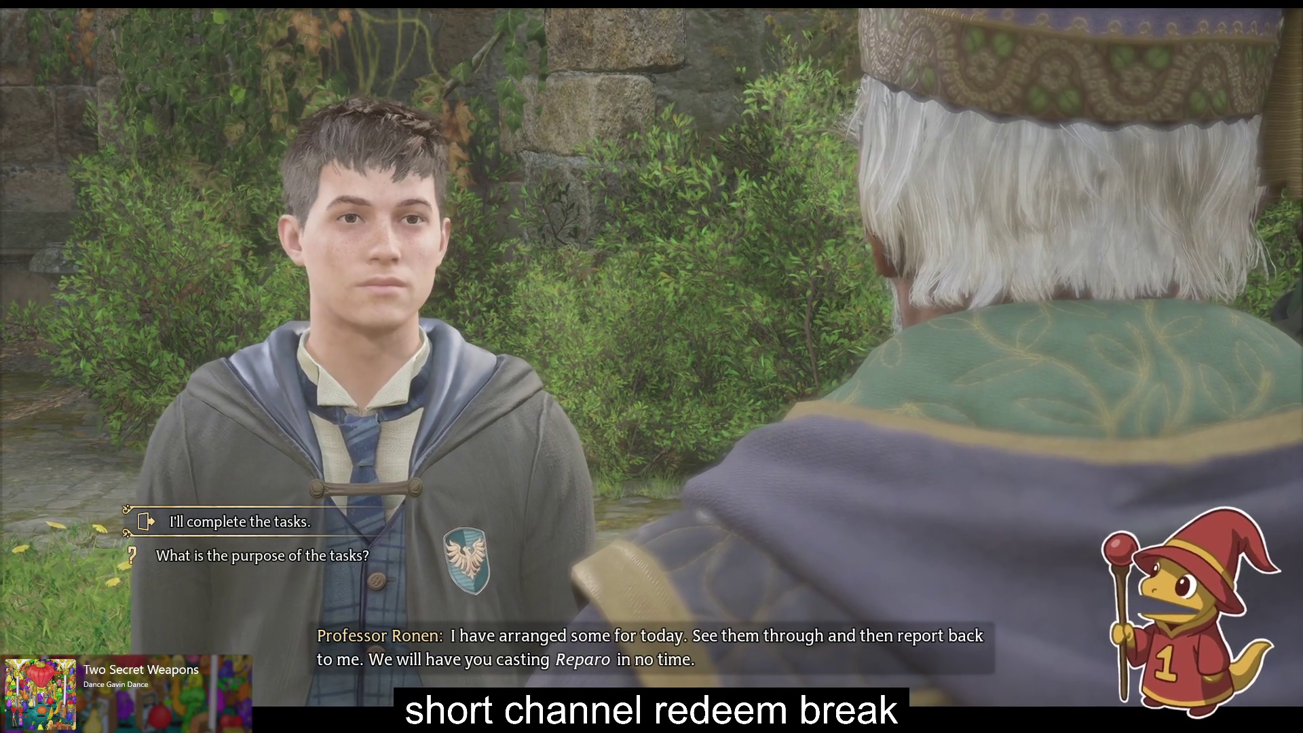
Step: Accept the professor's tasks, then circle the courtyard and start another conversation with the professor
{"action": "key", "text": "Return"}
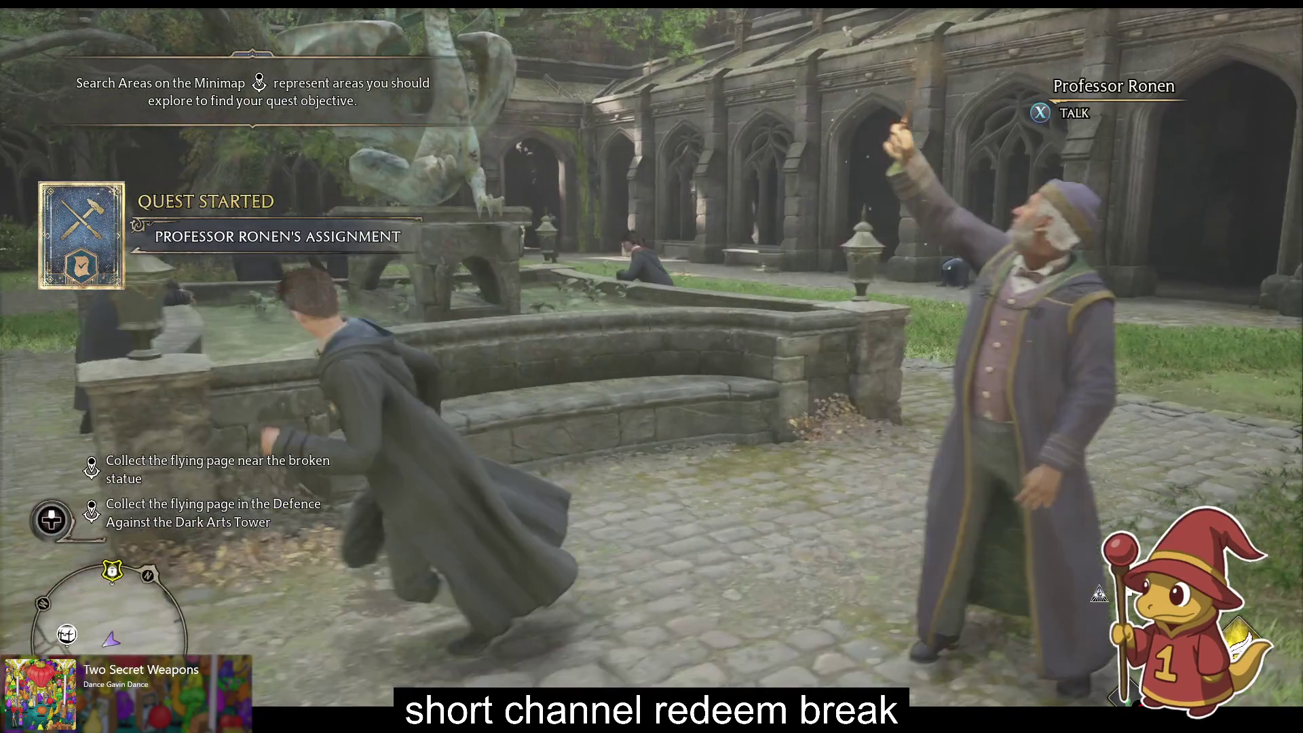
{"action": "key", "text": "w"}
{"action": "key", "text": "w"}
{"action": "key", "text": "w"}
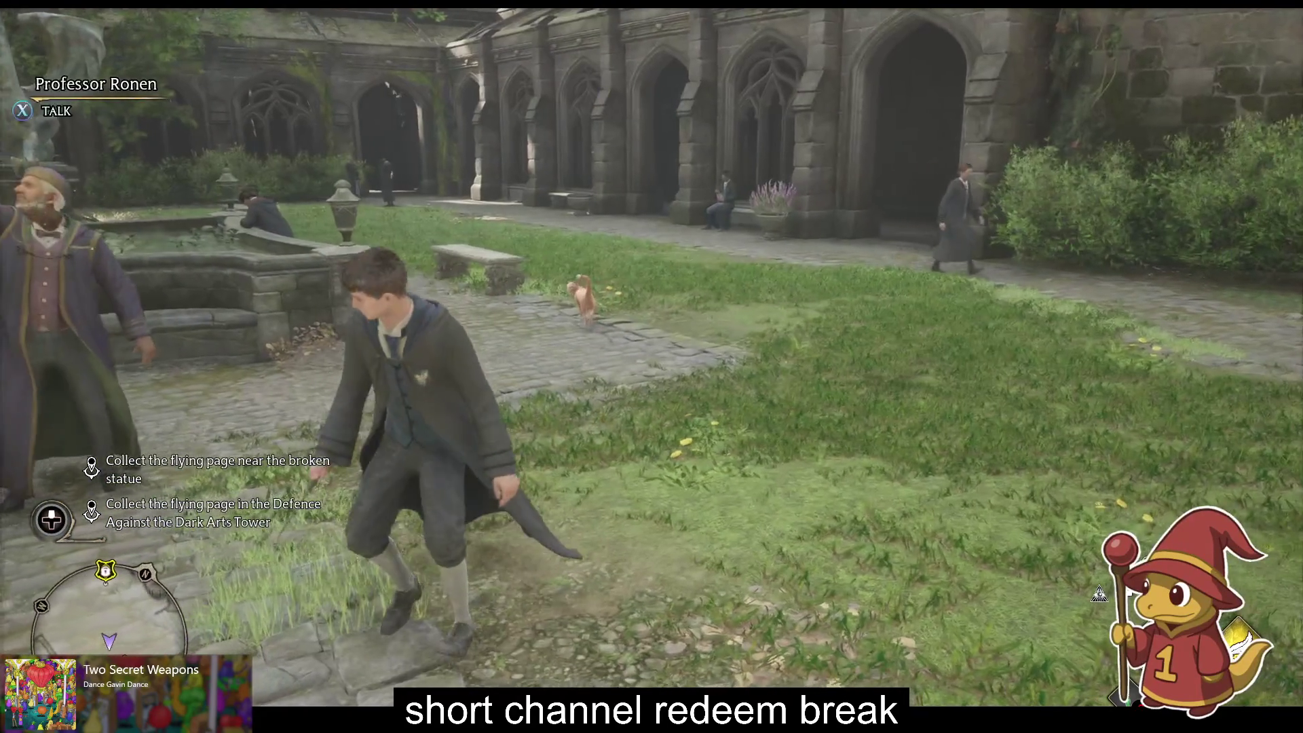
{"action": "key", "text": "w"}
{"action": "key", "text": "w"}
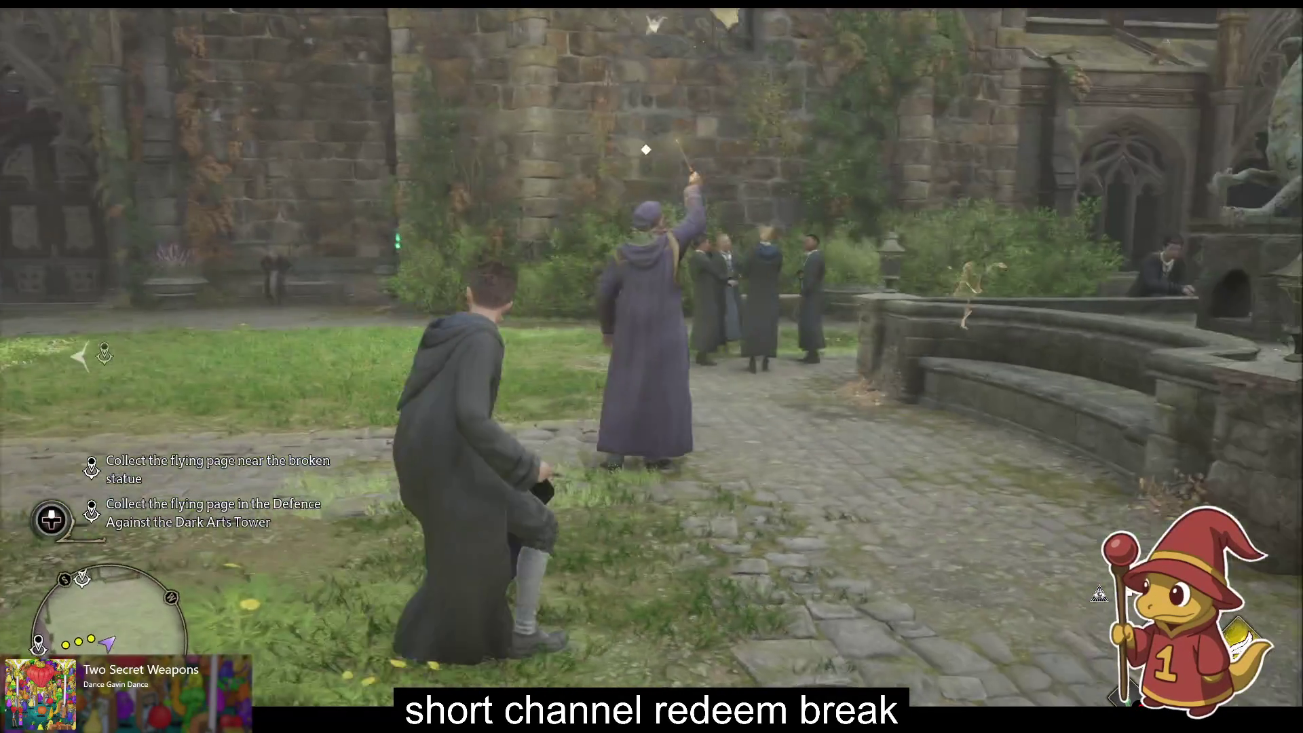
{"action": "key", "text": "w"}
{"action": "key", "text": "f"}
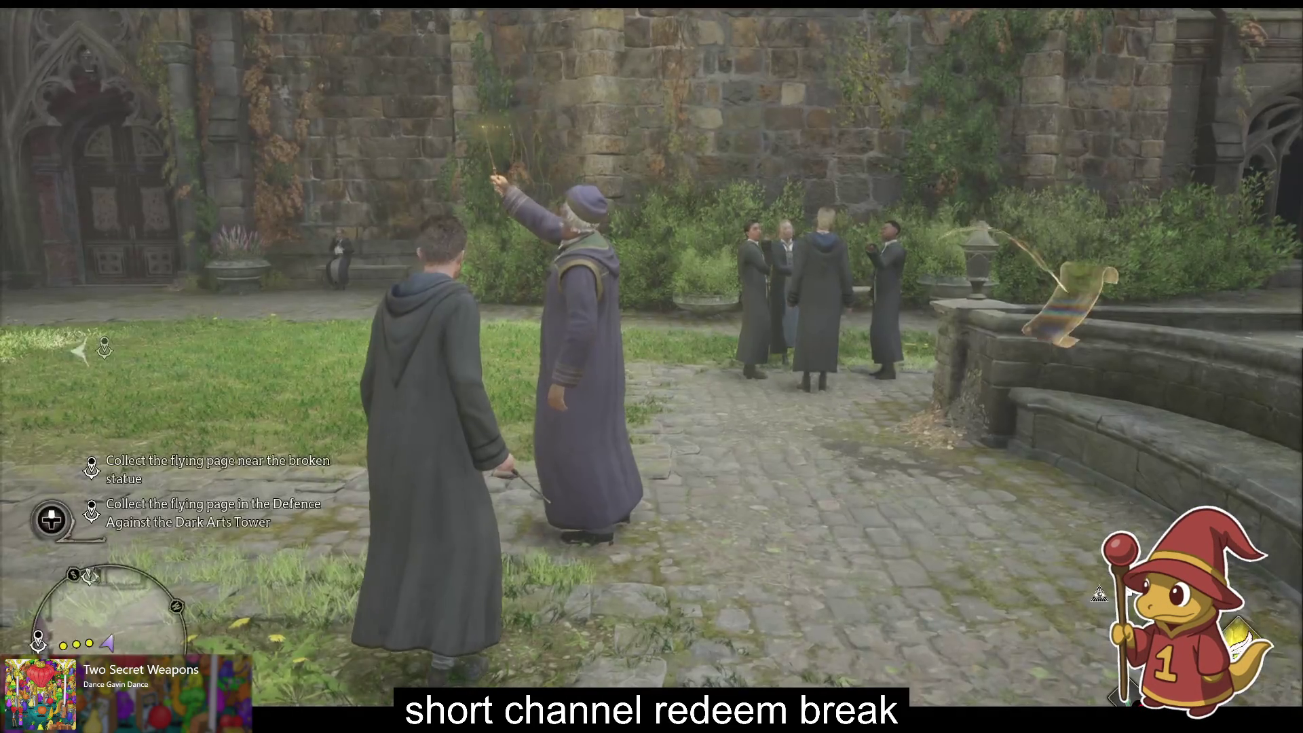
Step: Run across the courtyard, up to the balcony and through the cloister to the ghostly blue statue
{"action": "key", "text": "w"}
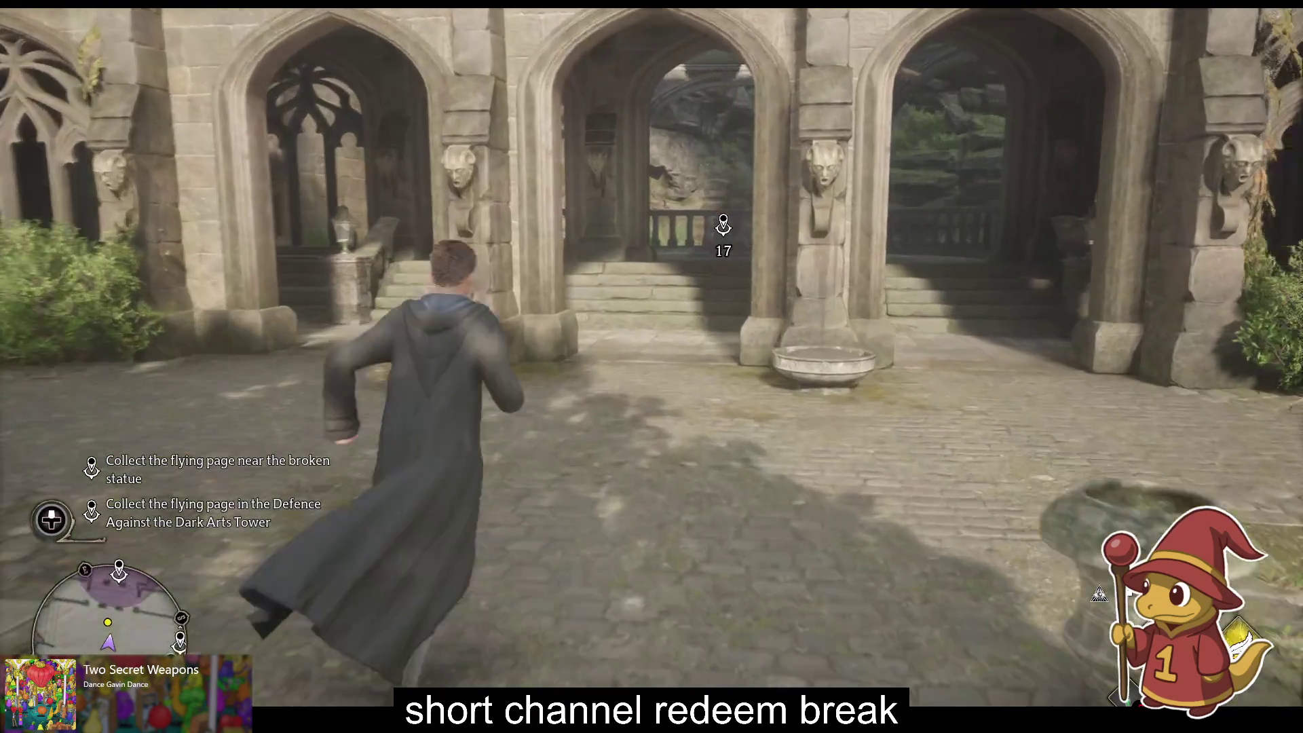
{"action": "key", "text": "w"}
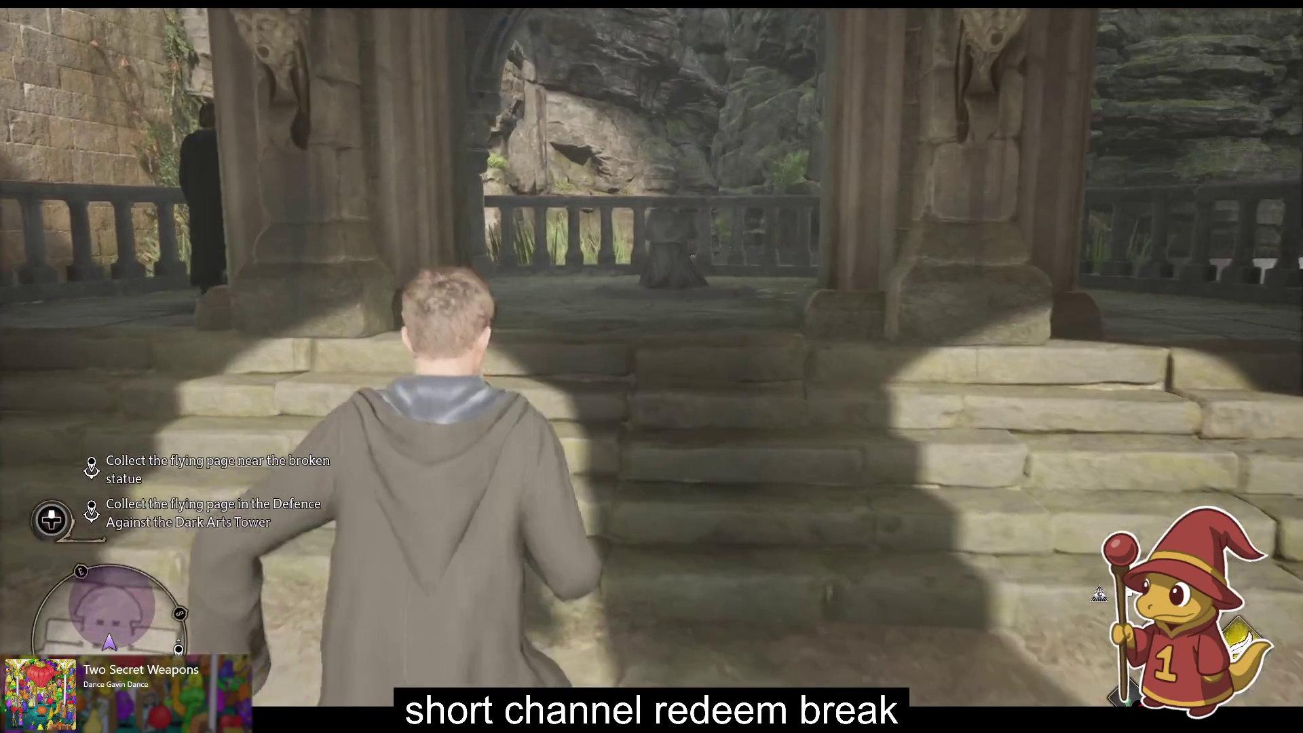
{"action": "key", "text": "w"}
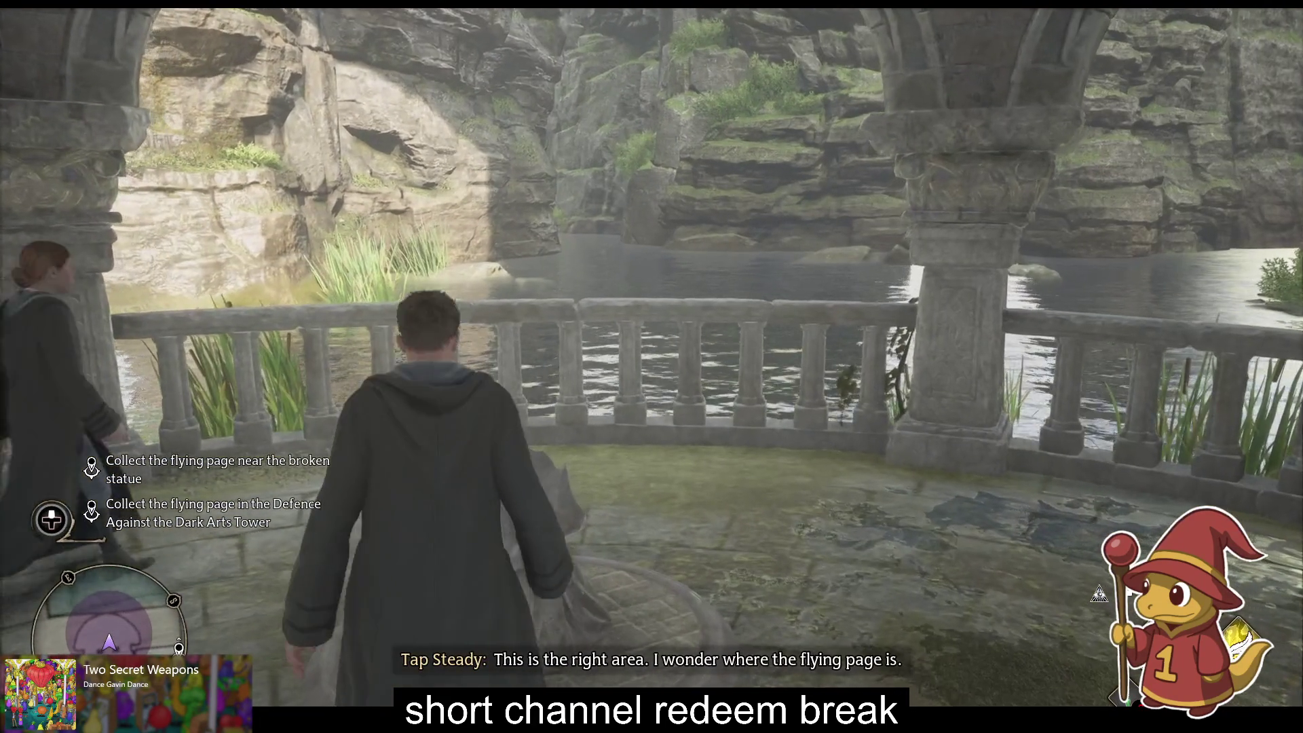
{"action": "key", "text": "w"}
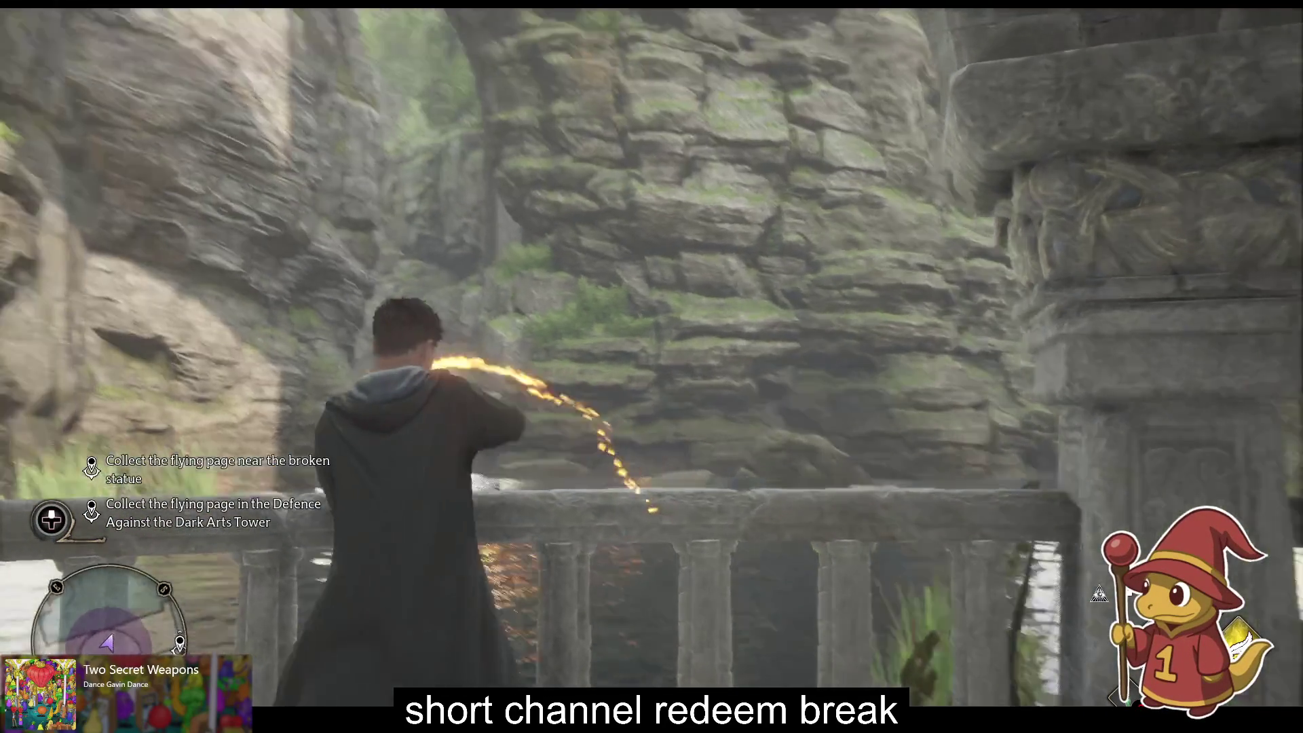
{"action": "key", "text": "w"}
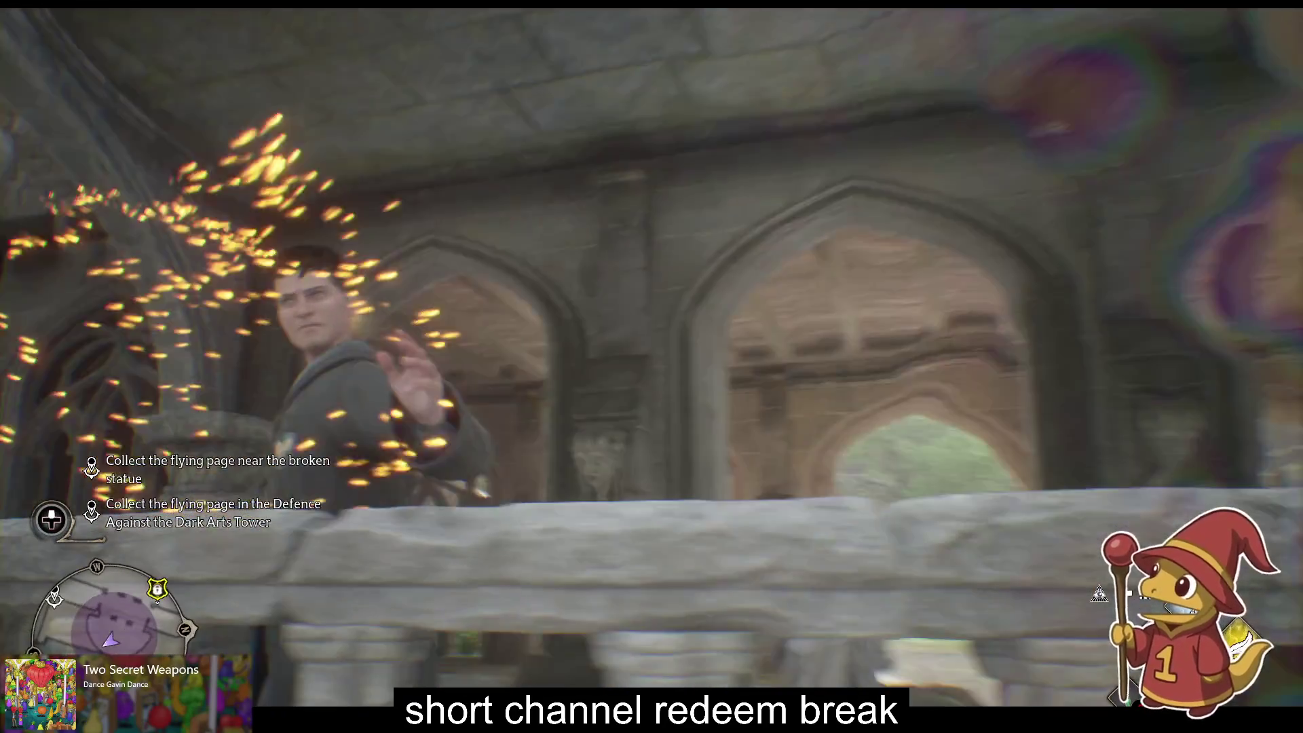
{"action": "key", "text": "w"}
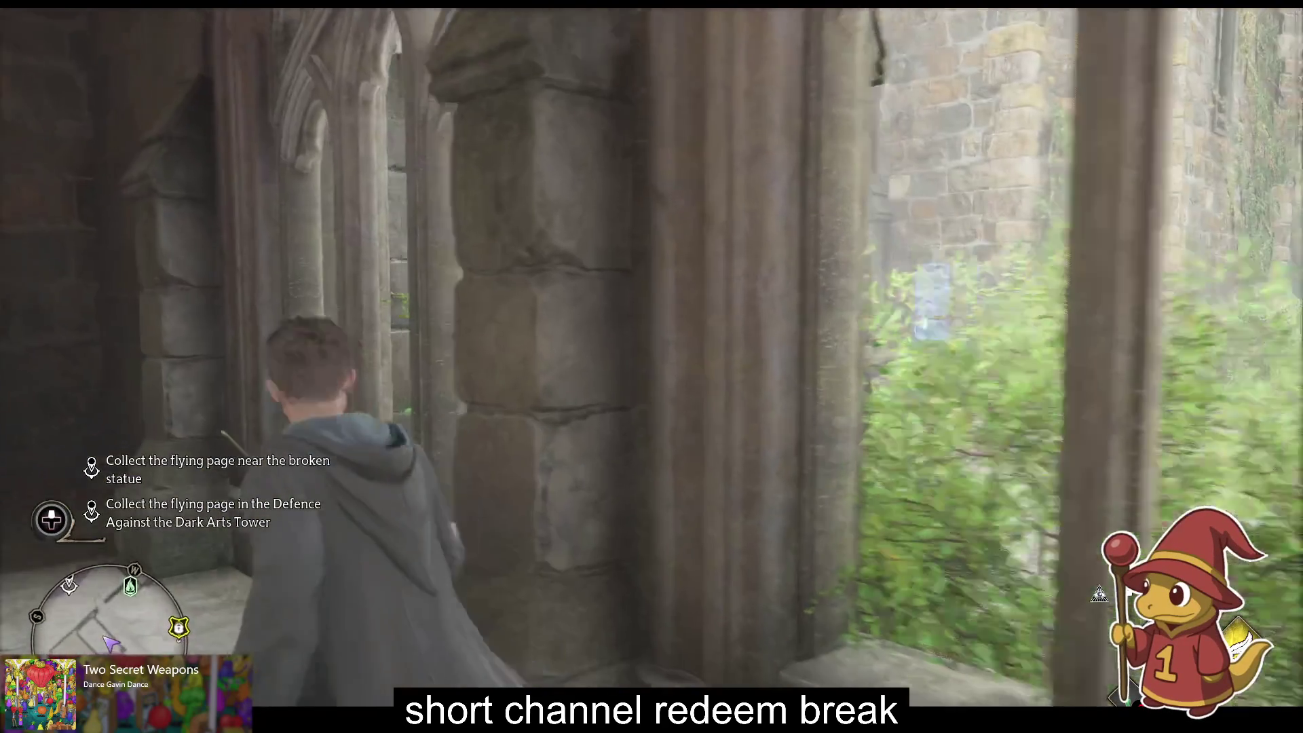
{"action": "key", "text": "w"}
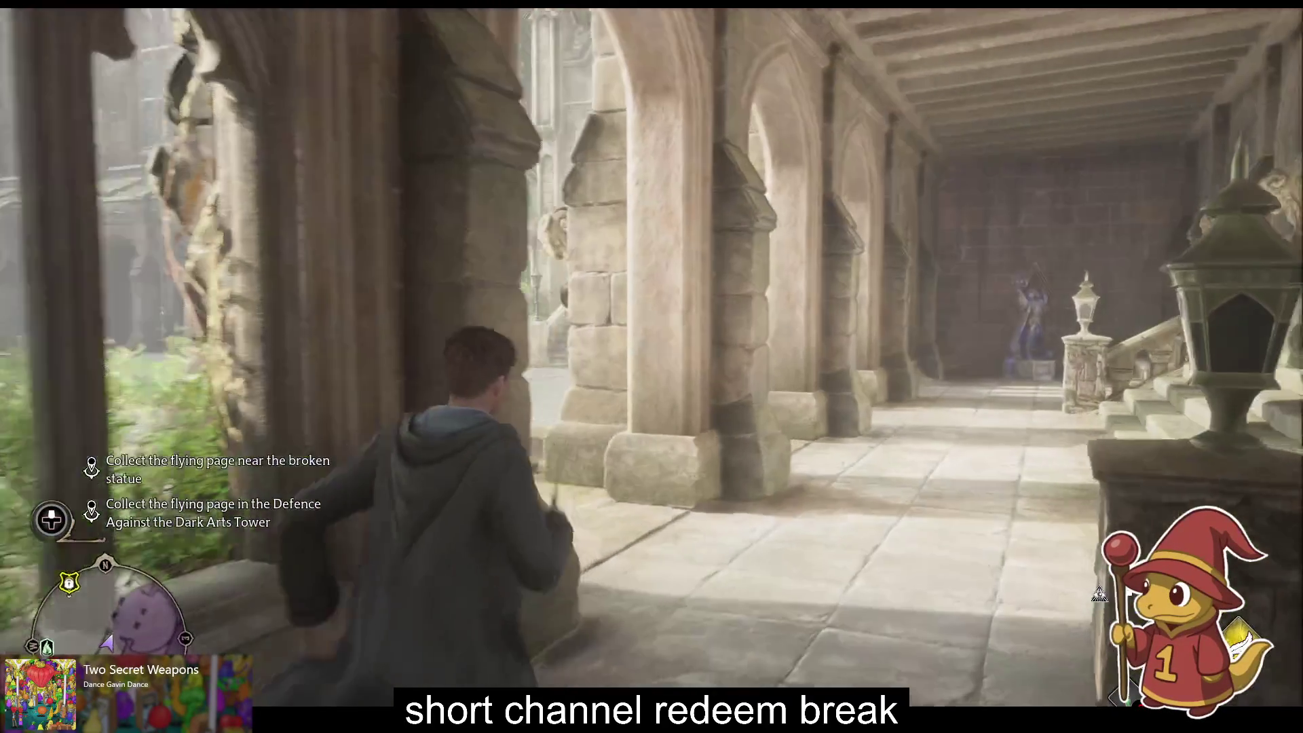
{"action": "key", "text": "w"}
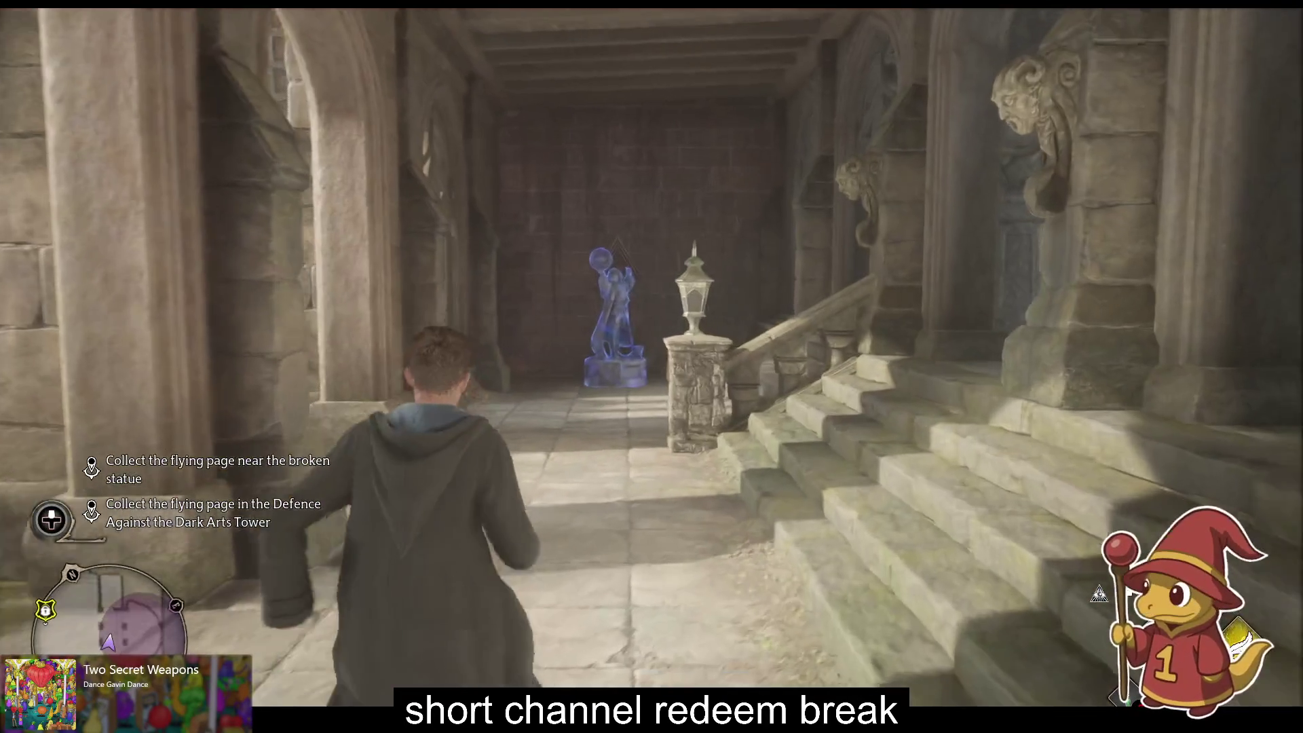
Step: Restore the broken statue, climb the stairs and summon the flying field guide page
{"action": "key", "text": "w"}
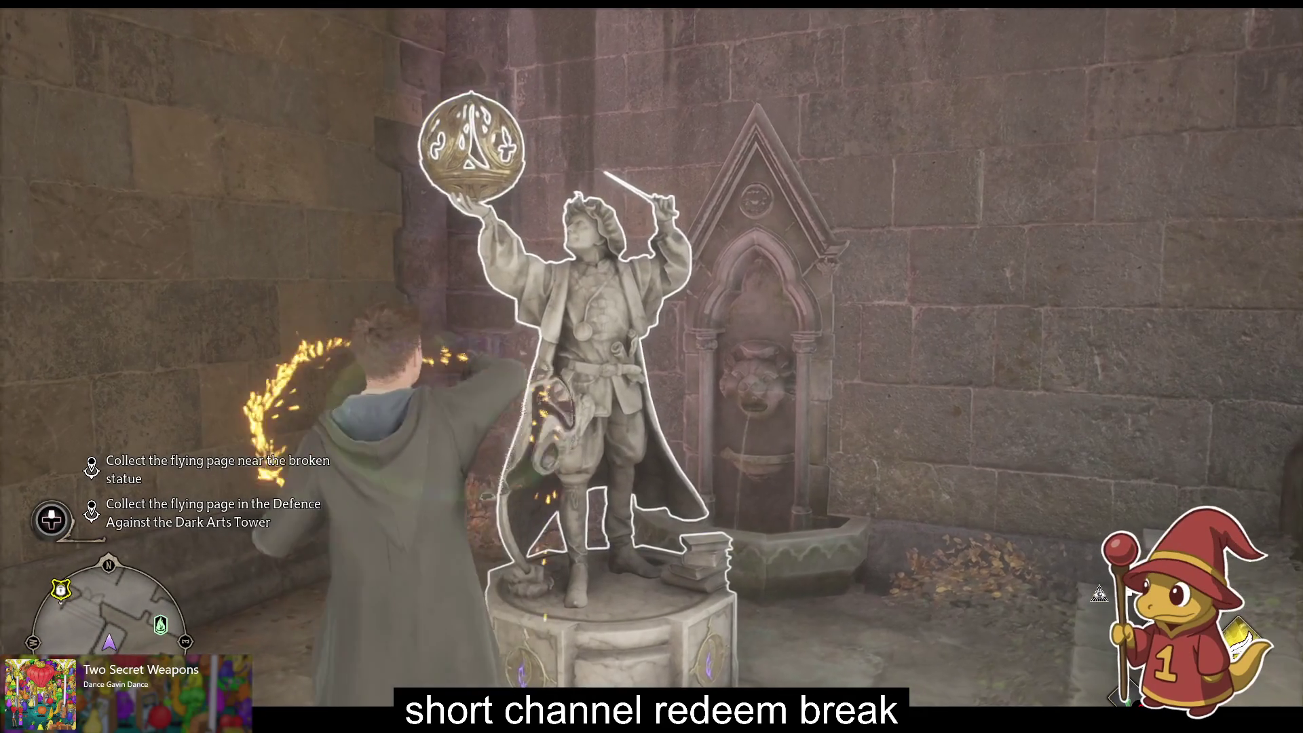
{"action": "key", "text": "w"}
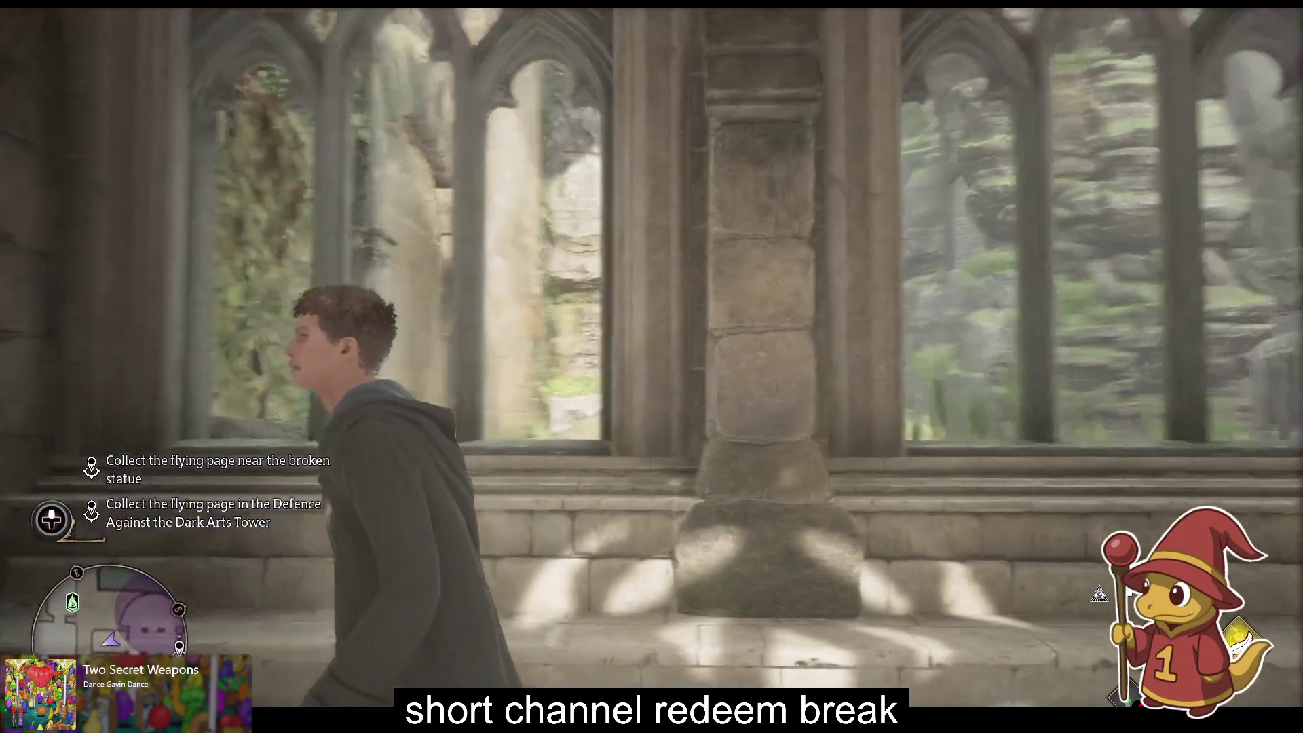
{"action": "key", "text": "w"}
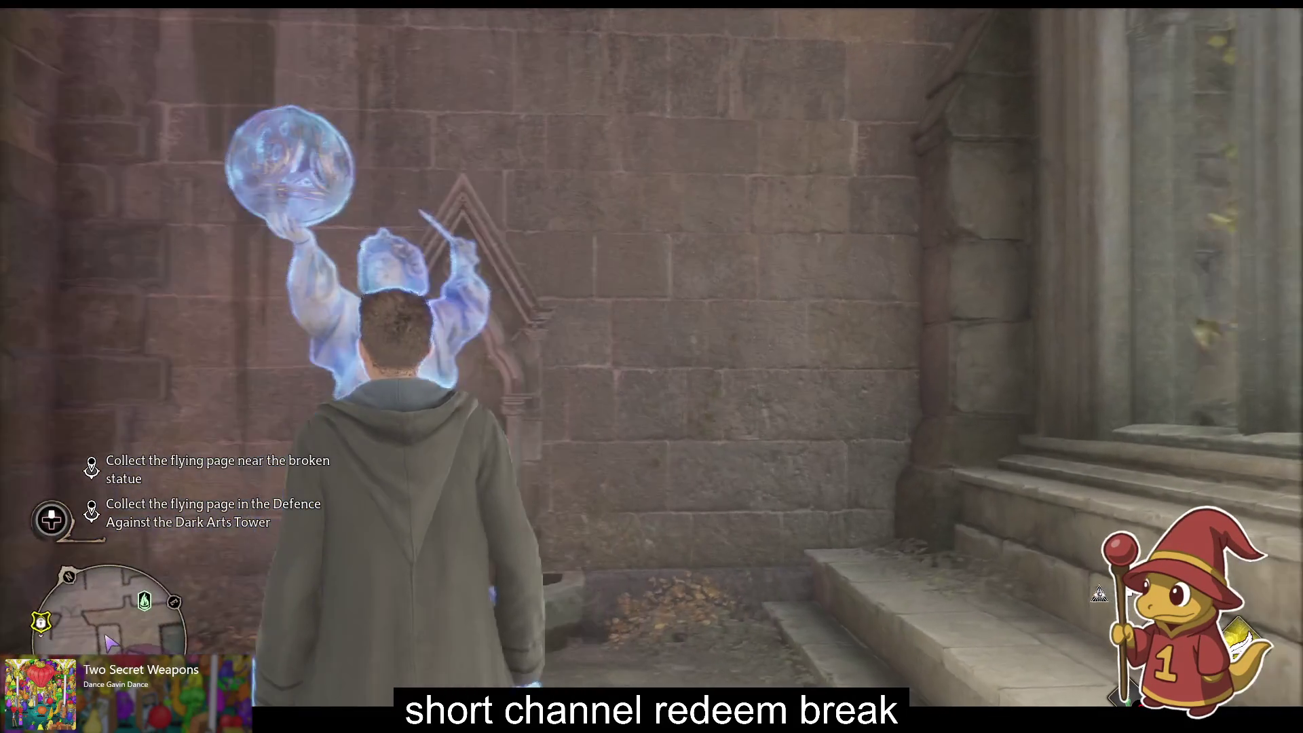
{"action": "key", "text": "w"}
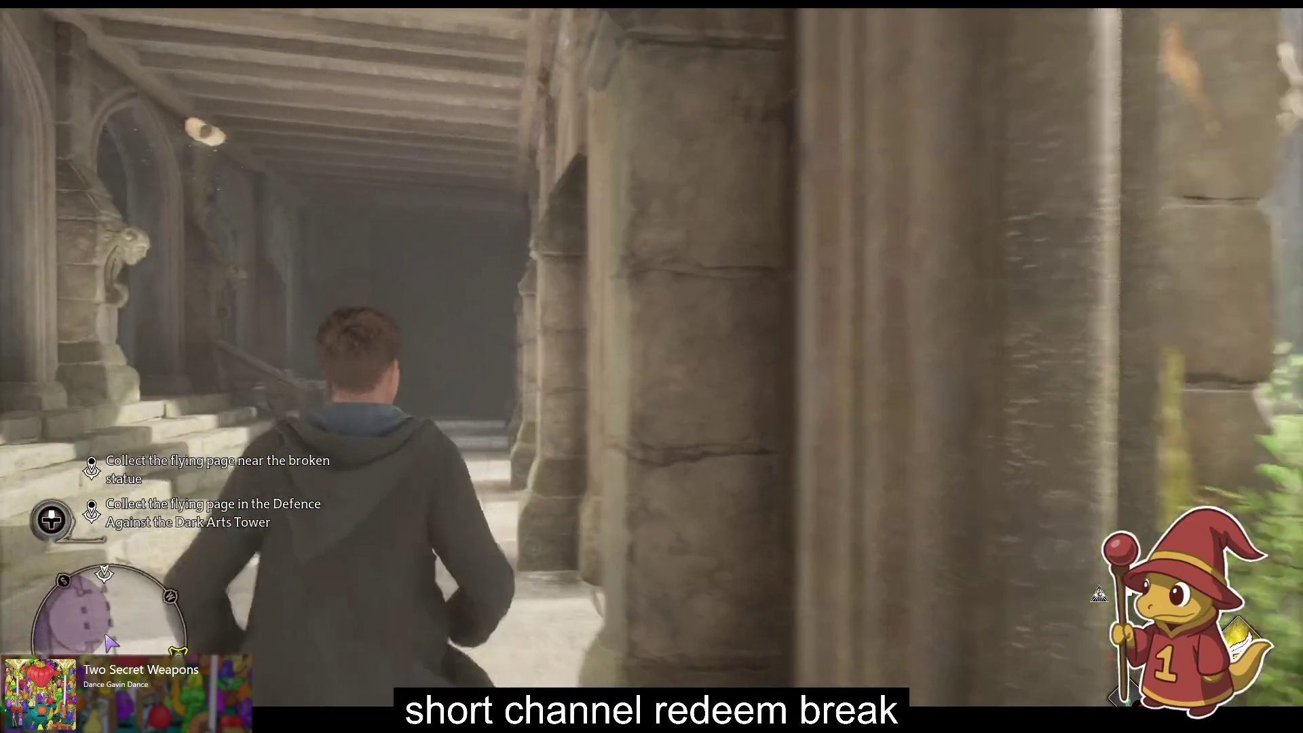
{"action": "key", "text": "w"}
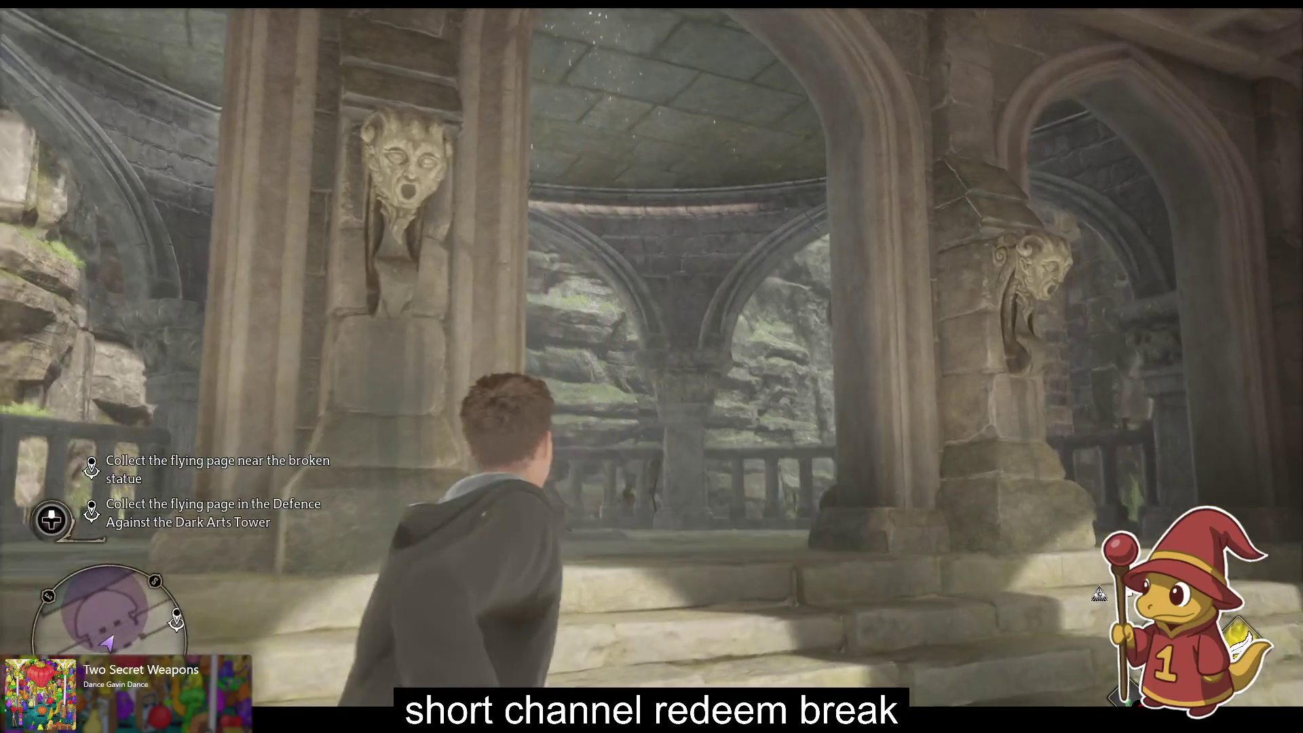
{"action": "key", "text": "w"}
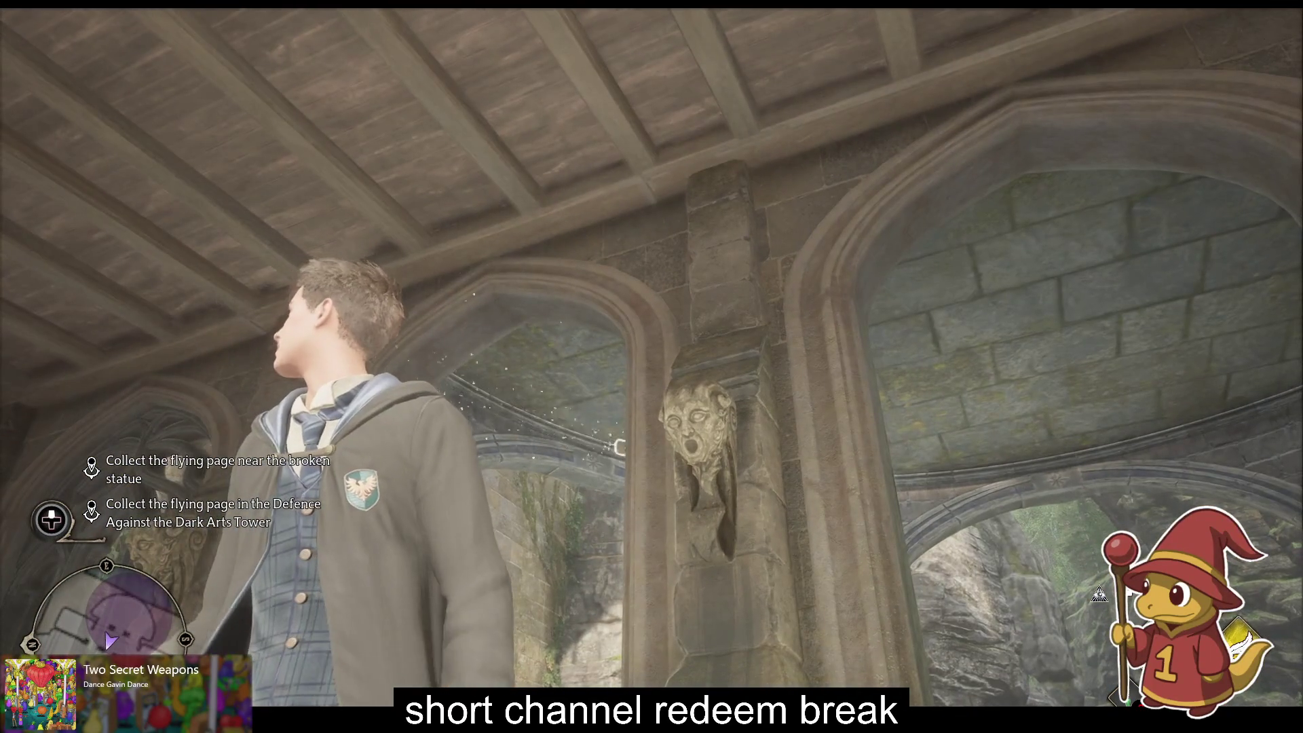
{"action": "key", "text": "w"}
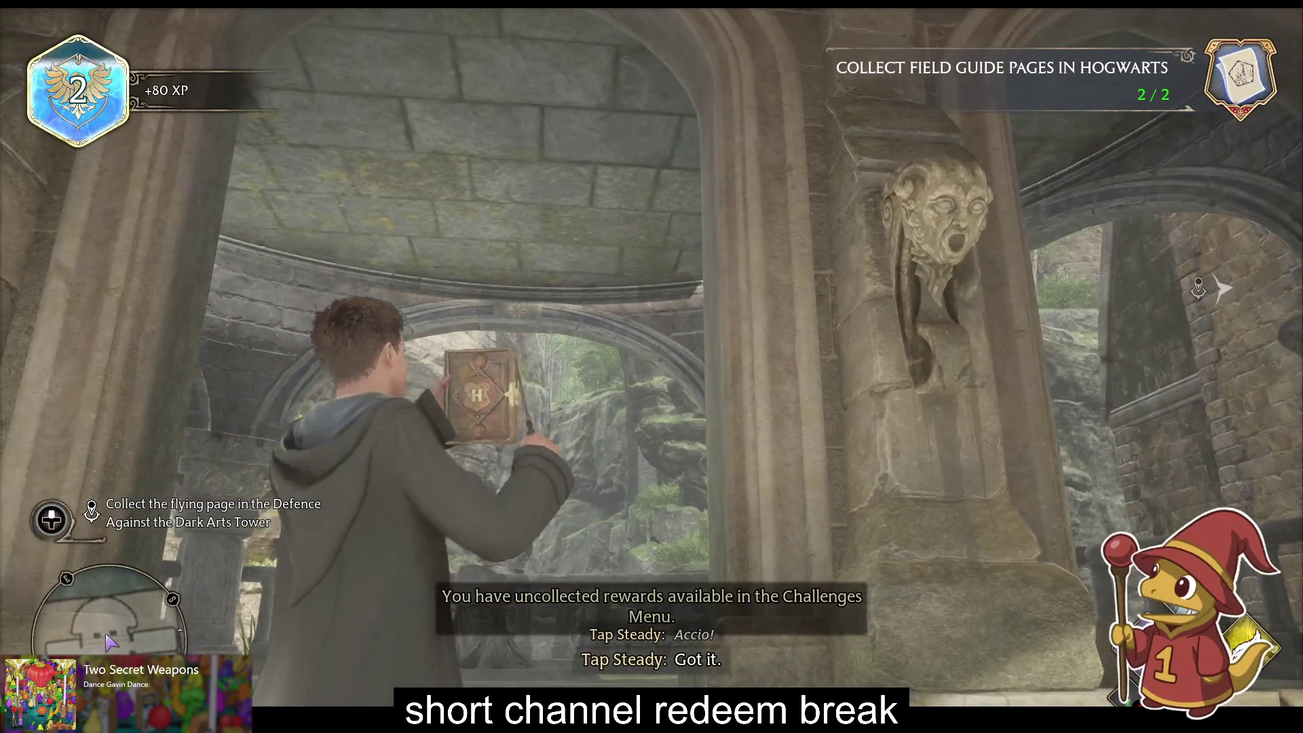
{"action": "key", "text": "w"}
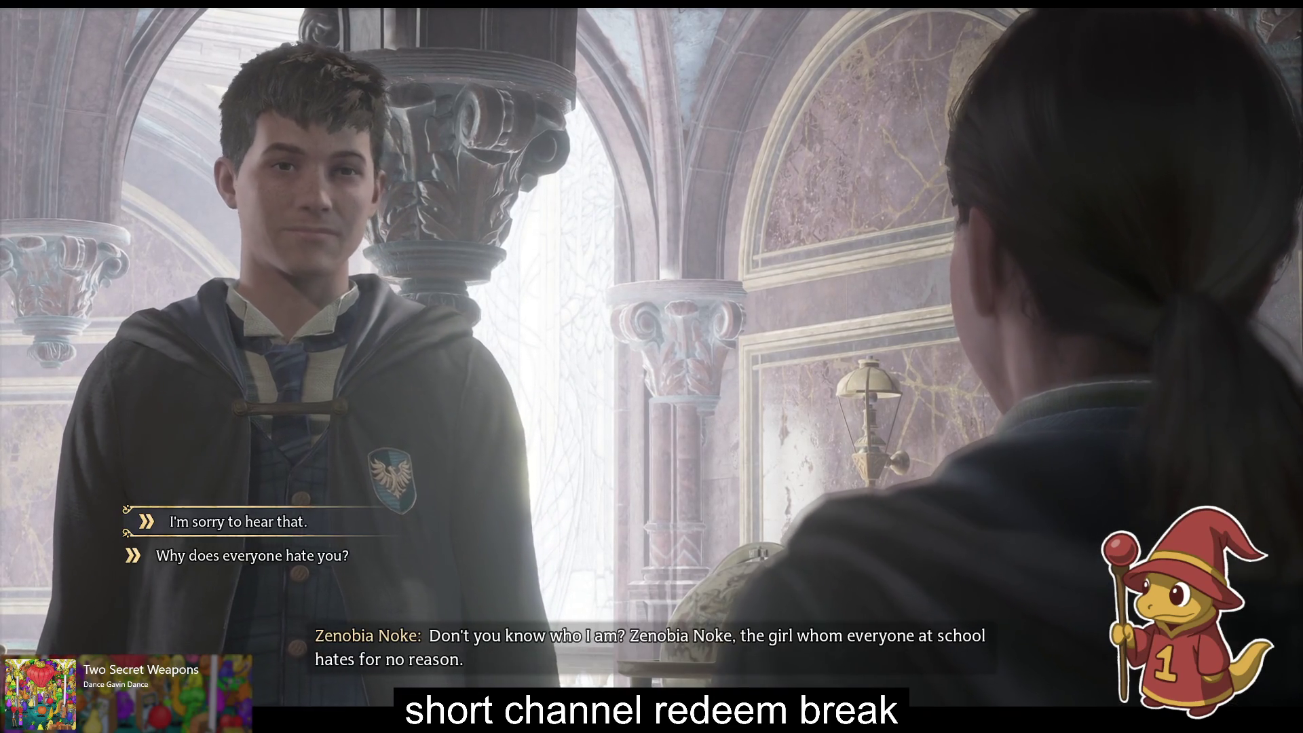
Step: Answer the student with 'I'm sorry to hear that.', 'Gobstones? Interesting.', then say they overreacted
{"action": "key", "text": "Down"}
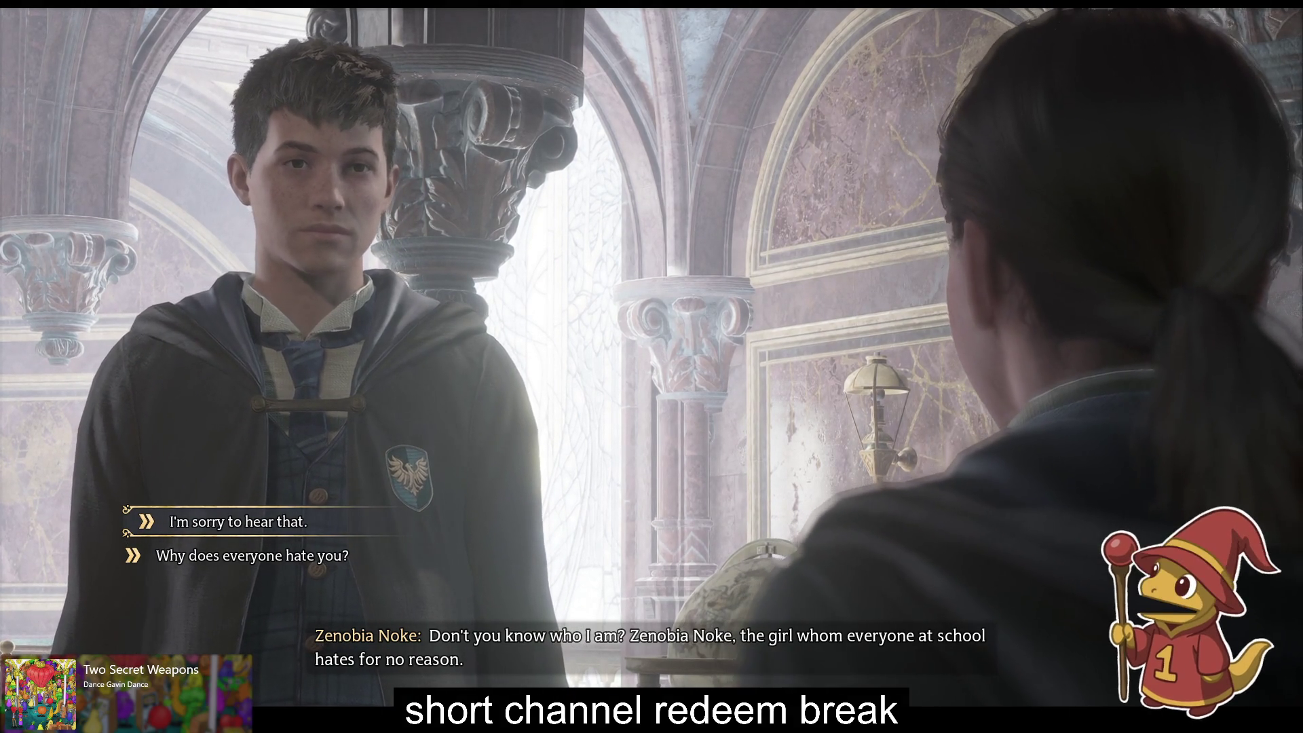
{"action": "key", "text": "Return"}
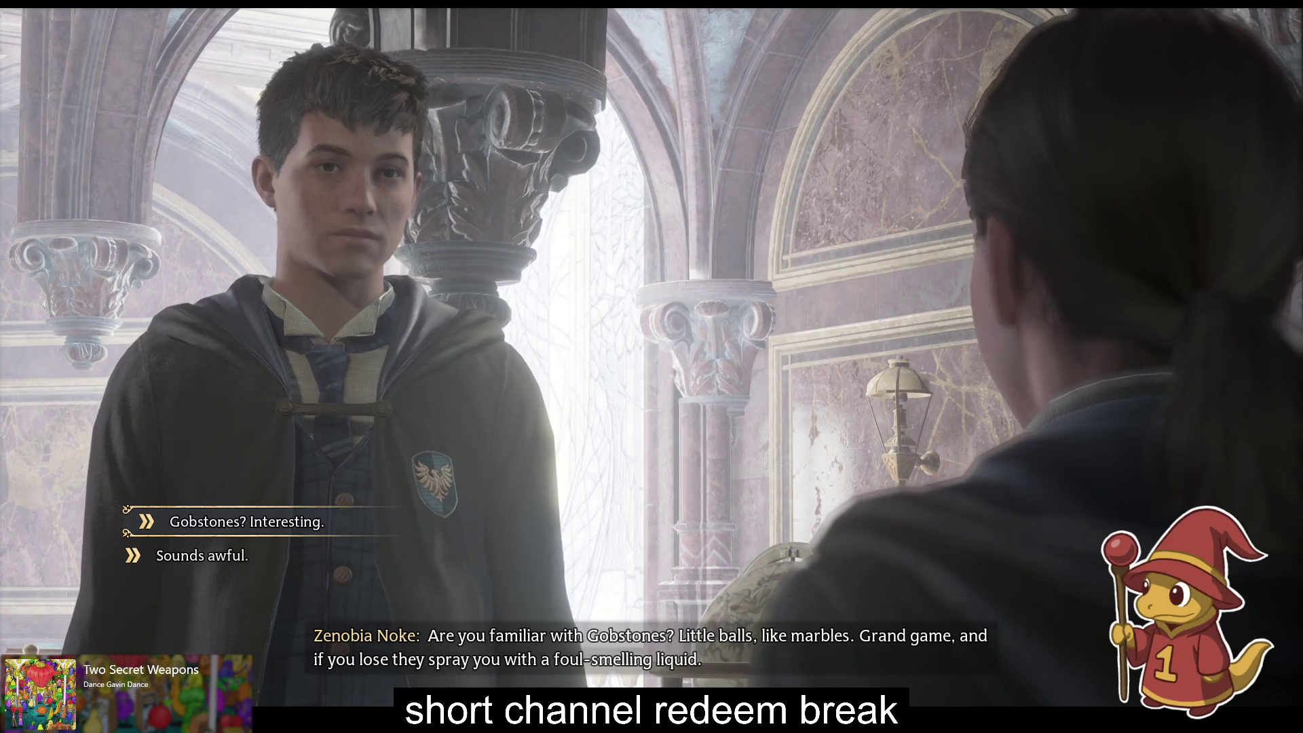
{"action": "key", "text": "Return"}
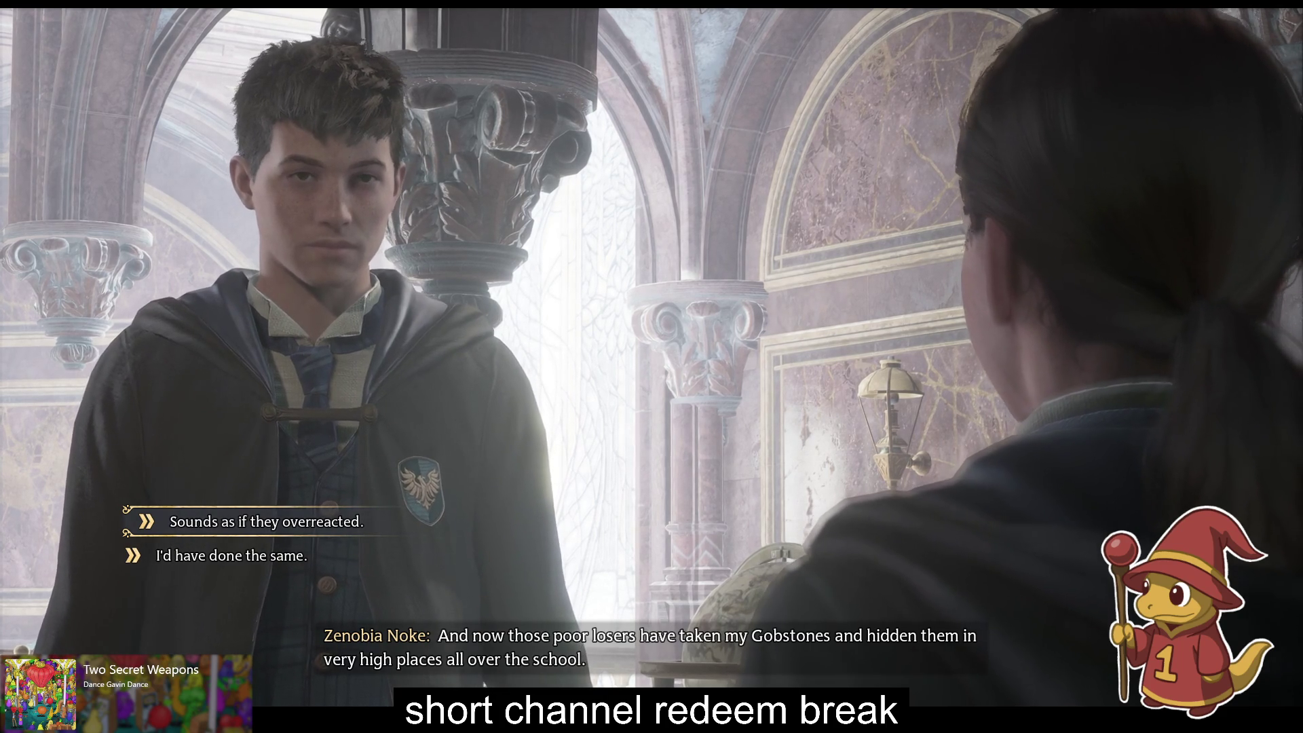
{"action": "key", "text": "Return"}
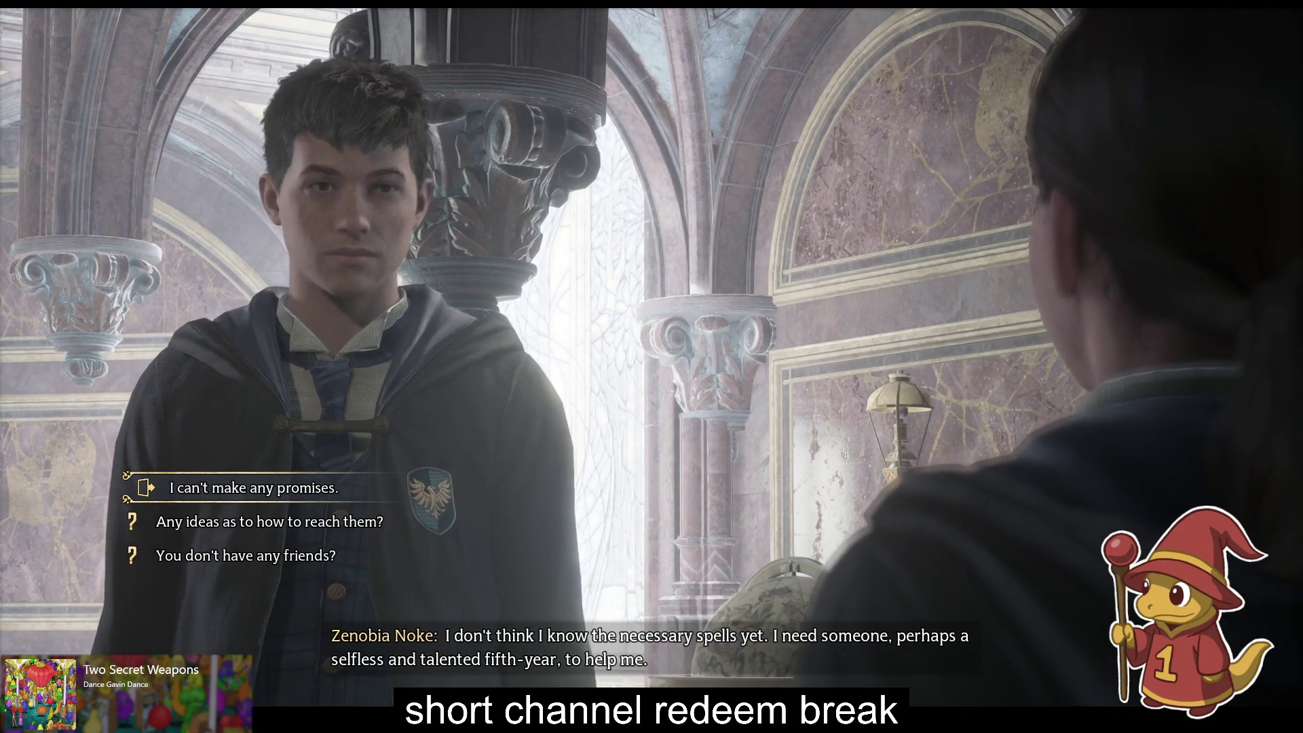
Step: Maximize Brave and preview several PS1 Hagrid images, ending on 'r/harrypotter - PS1 Hagrid'
{"action": "key", "text": "alt+Tab"}
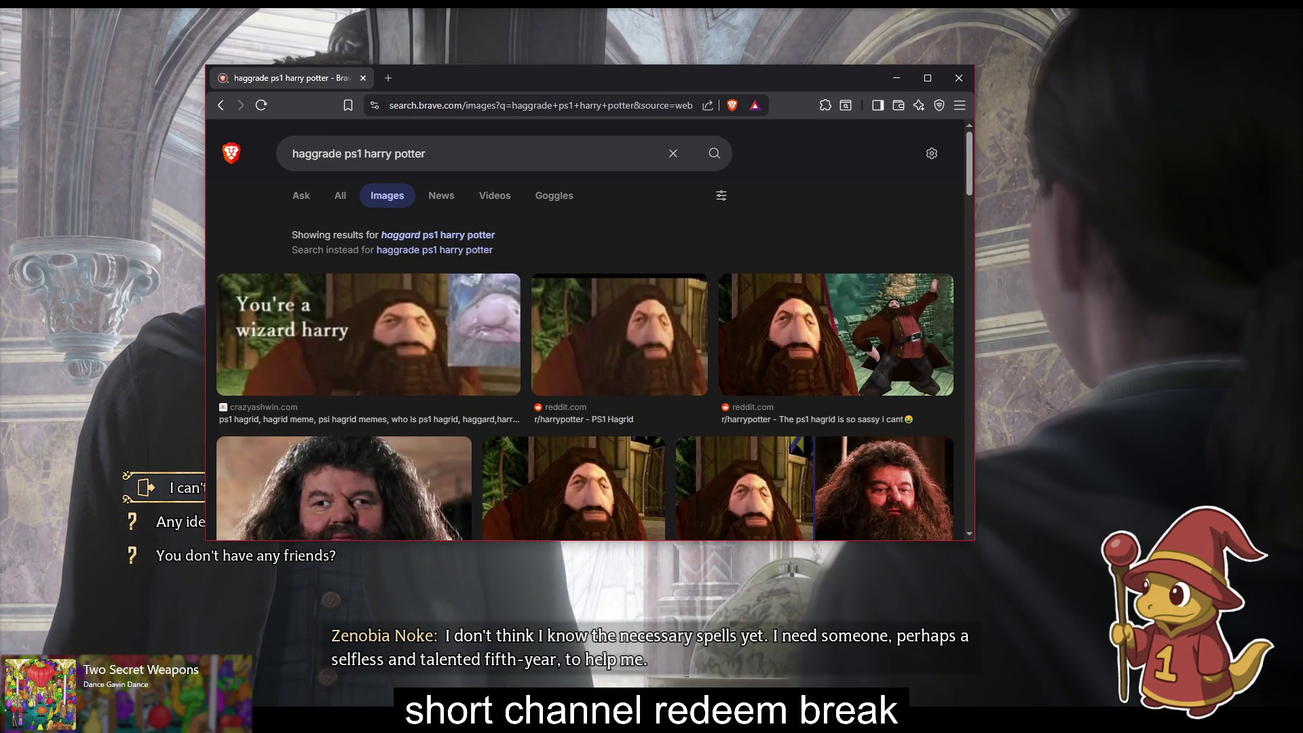
{"action": "left_click", "coordinate": [928, 78]}
{"action": "left_click", "coordinate": [251, 321]}
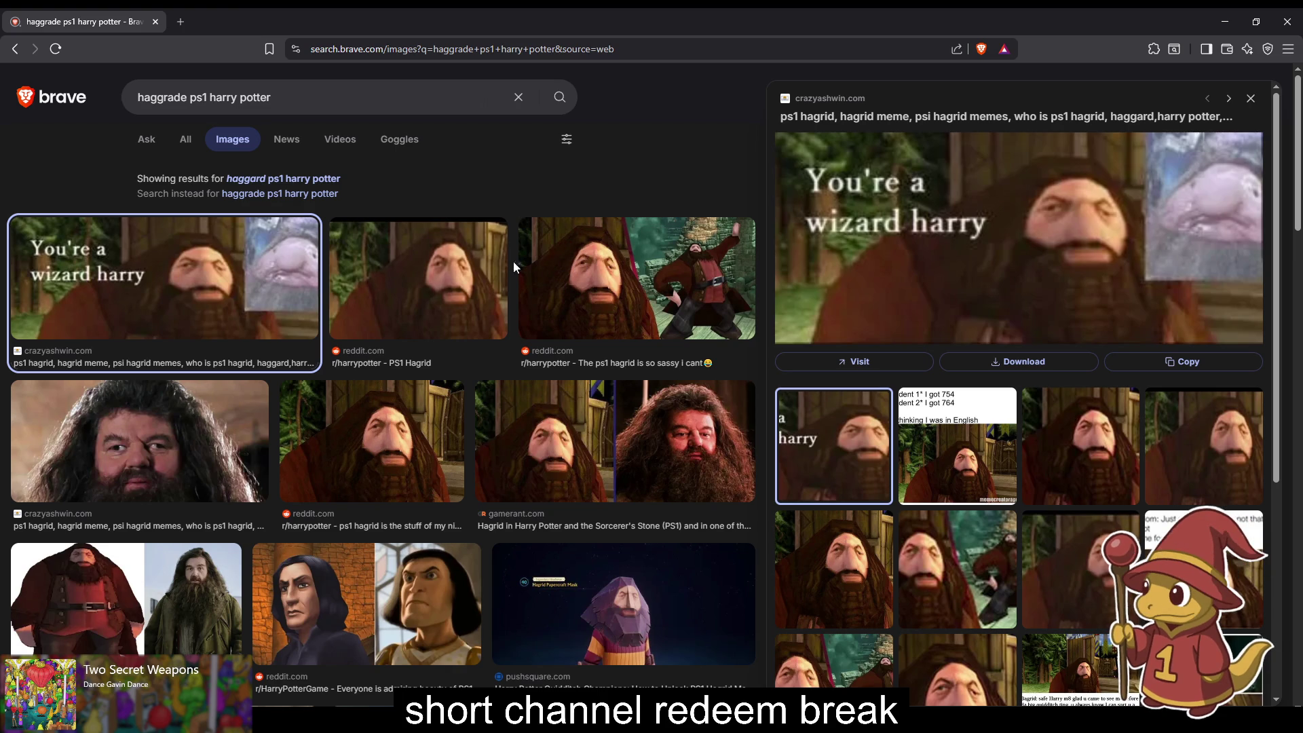
{"action": "left_click", "coordinate": [428, 309]}
{"action": "scroll", "coordinate": [448, 312], "scroll_direction": "down", "scroll_amount": 2}
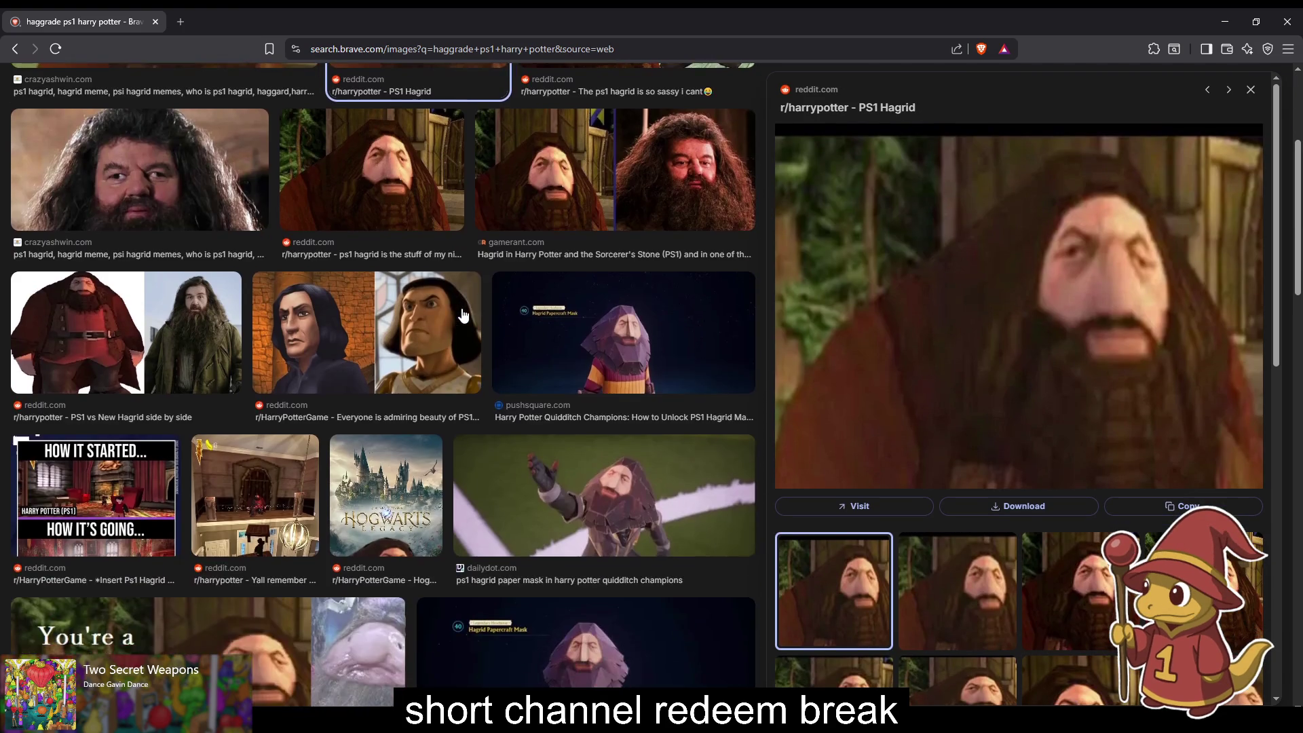
{"action": "scroll", "coordinate": [354, 468], "scroll_direction": "up", "scroll_amount": 2}
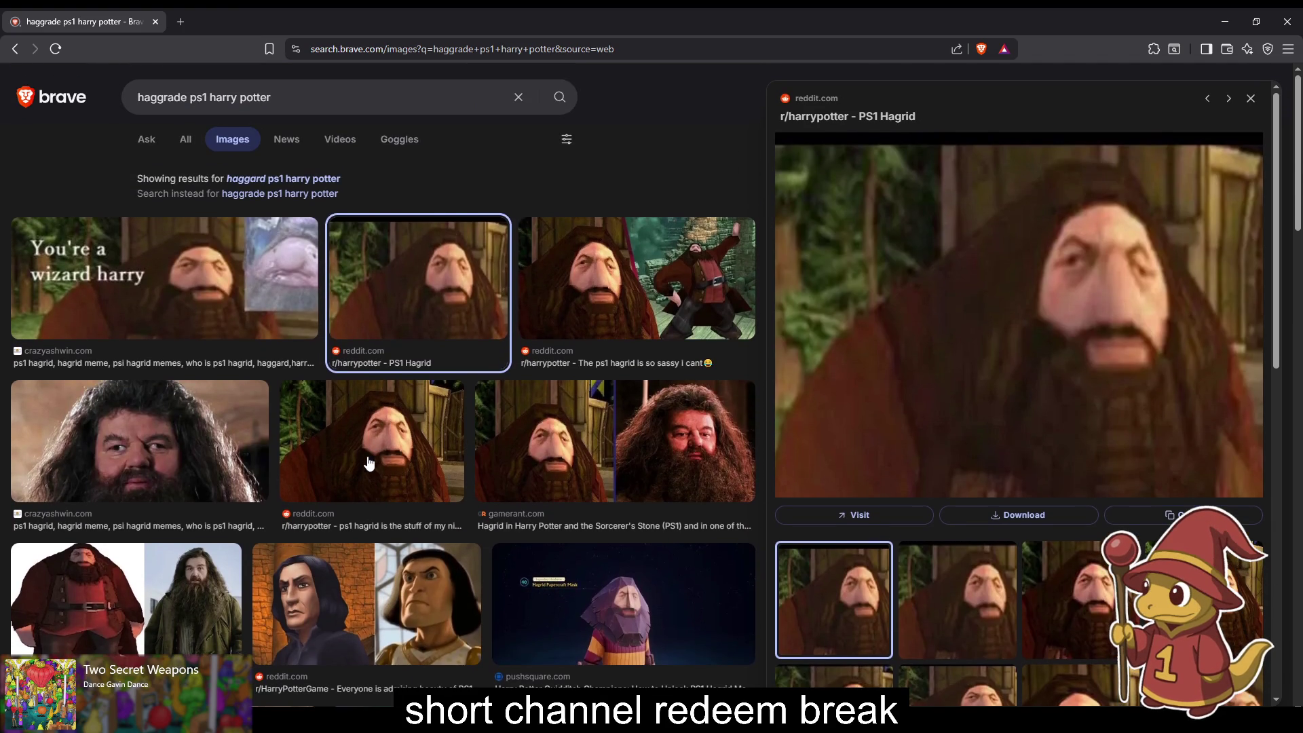
{"action": "left_click", "coordinate": [353, 469]}
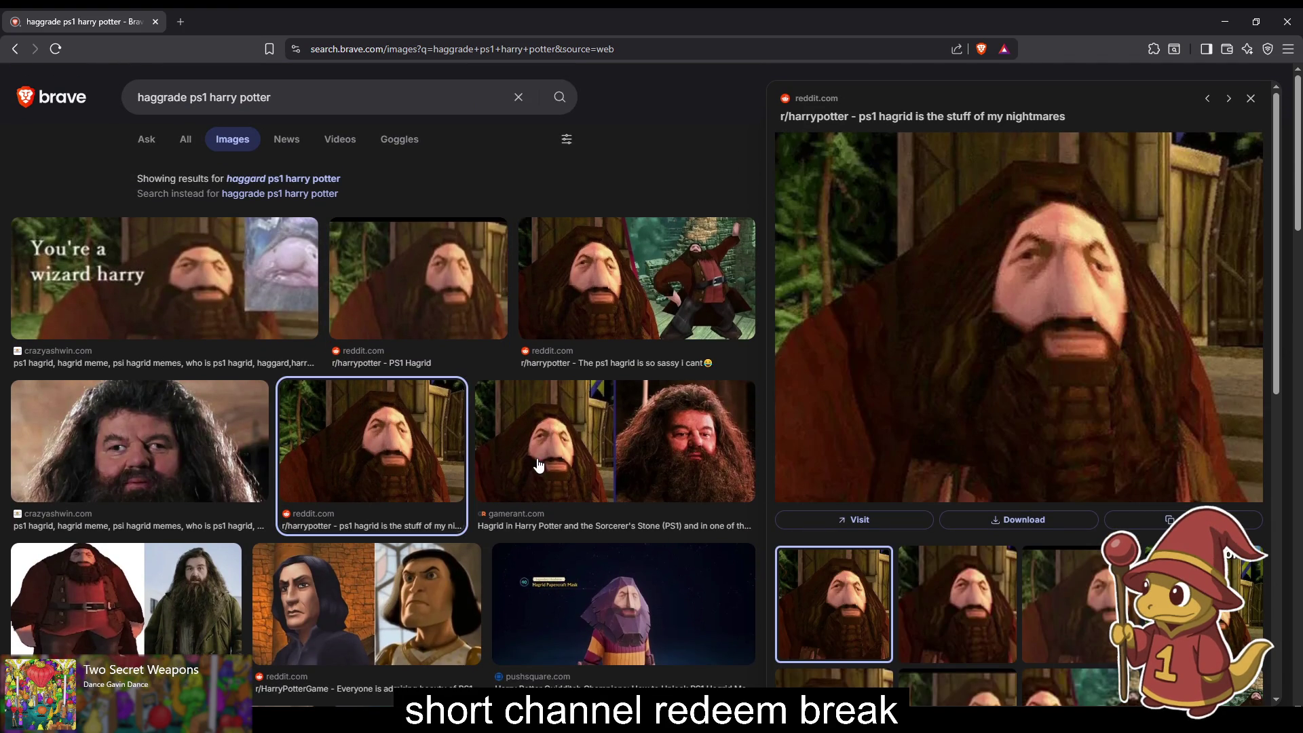
{"action": "left_click", "coordinate": [539, 465]}
{"action": "left_click", "coordinate": [572, 303]}
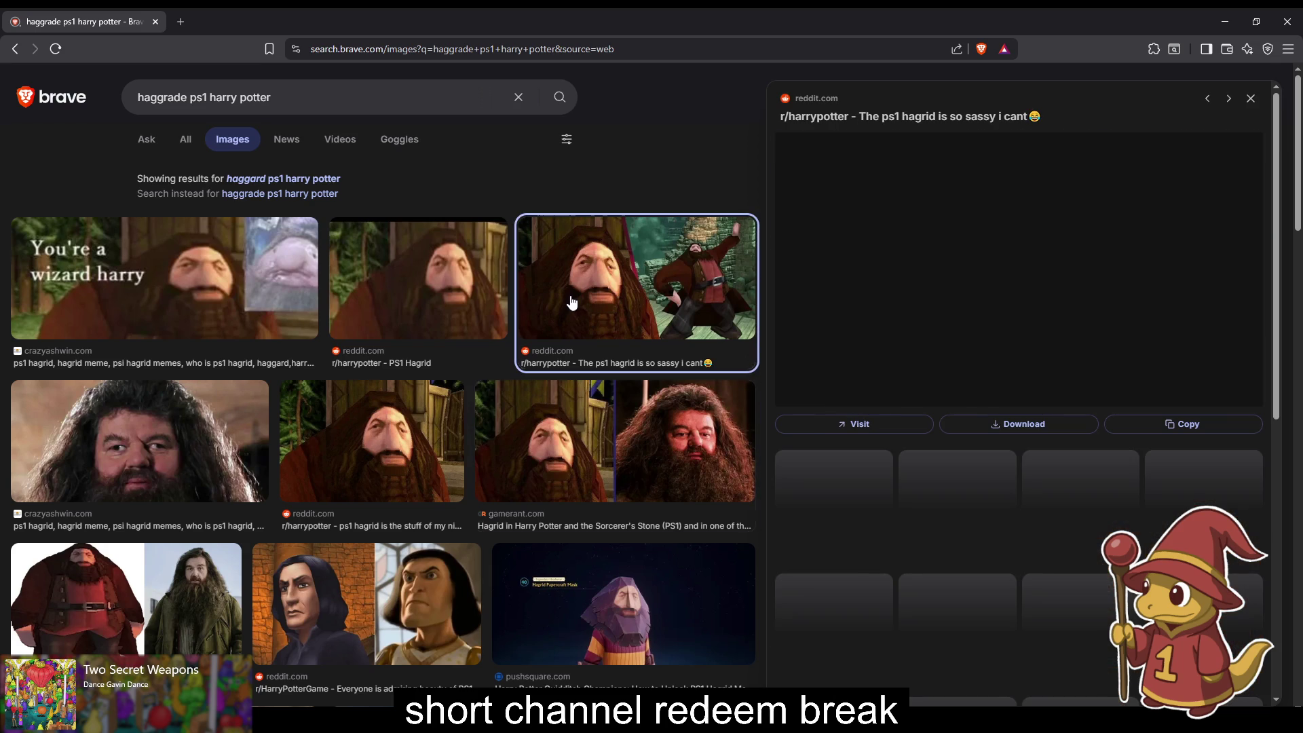
{"action": "left_click", "coordinate": [448, 312]}
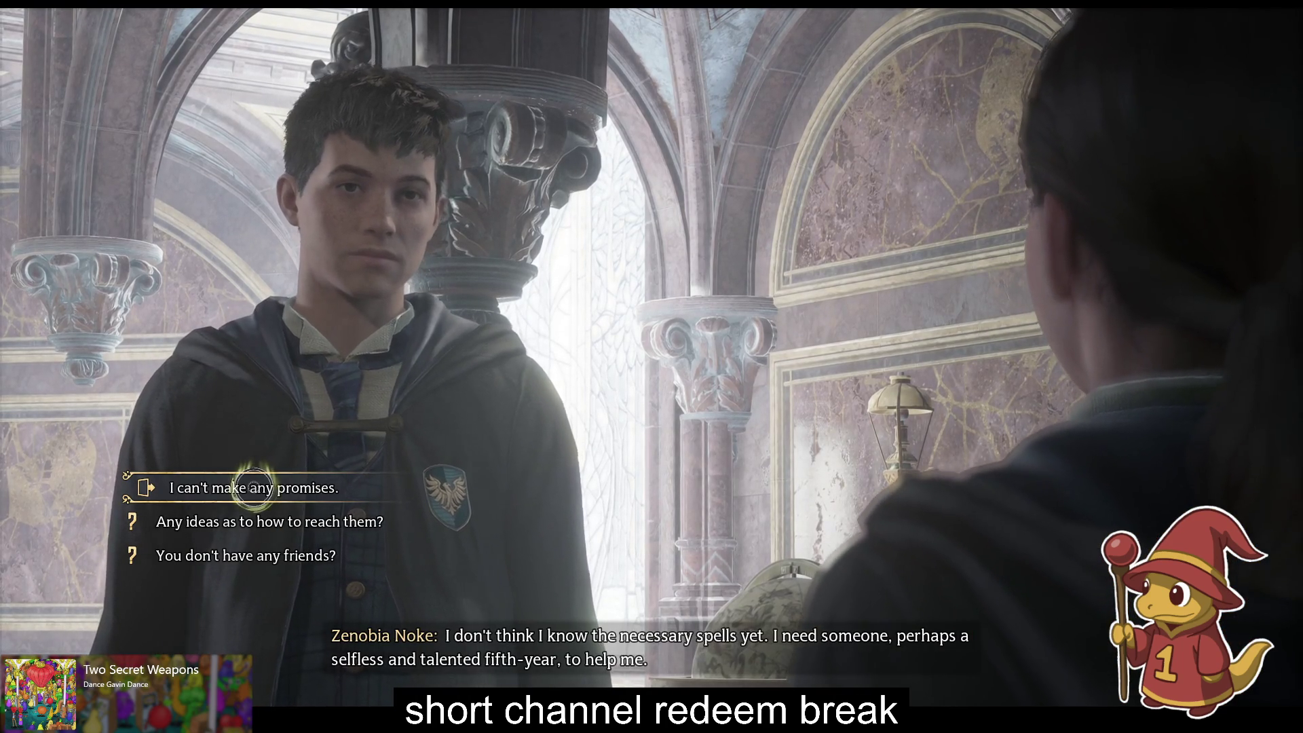
Step: Advance Zenobia Noke's dialogue and reply 'I can't make any promises.'
{"action": "left_click", "coordinate": [252, 488]}
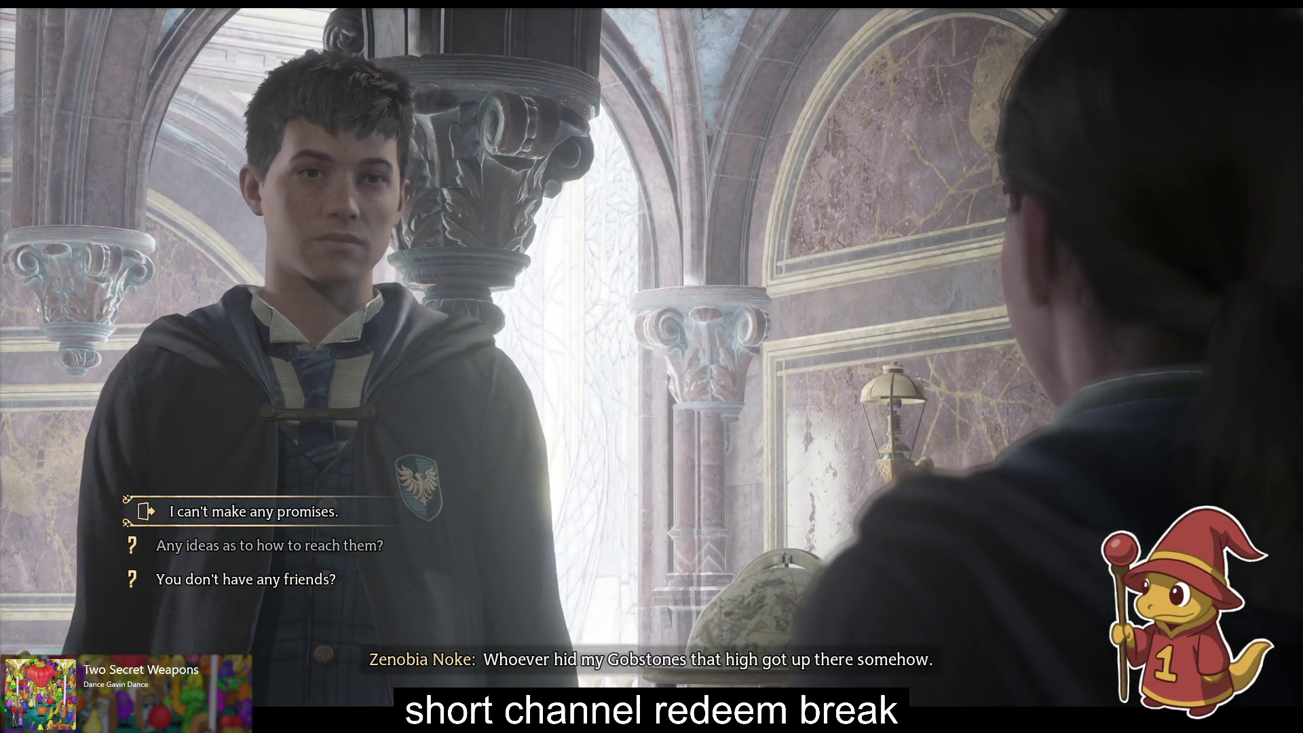
{"action": "key", "text": "Return"}
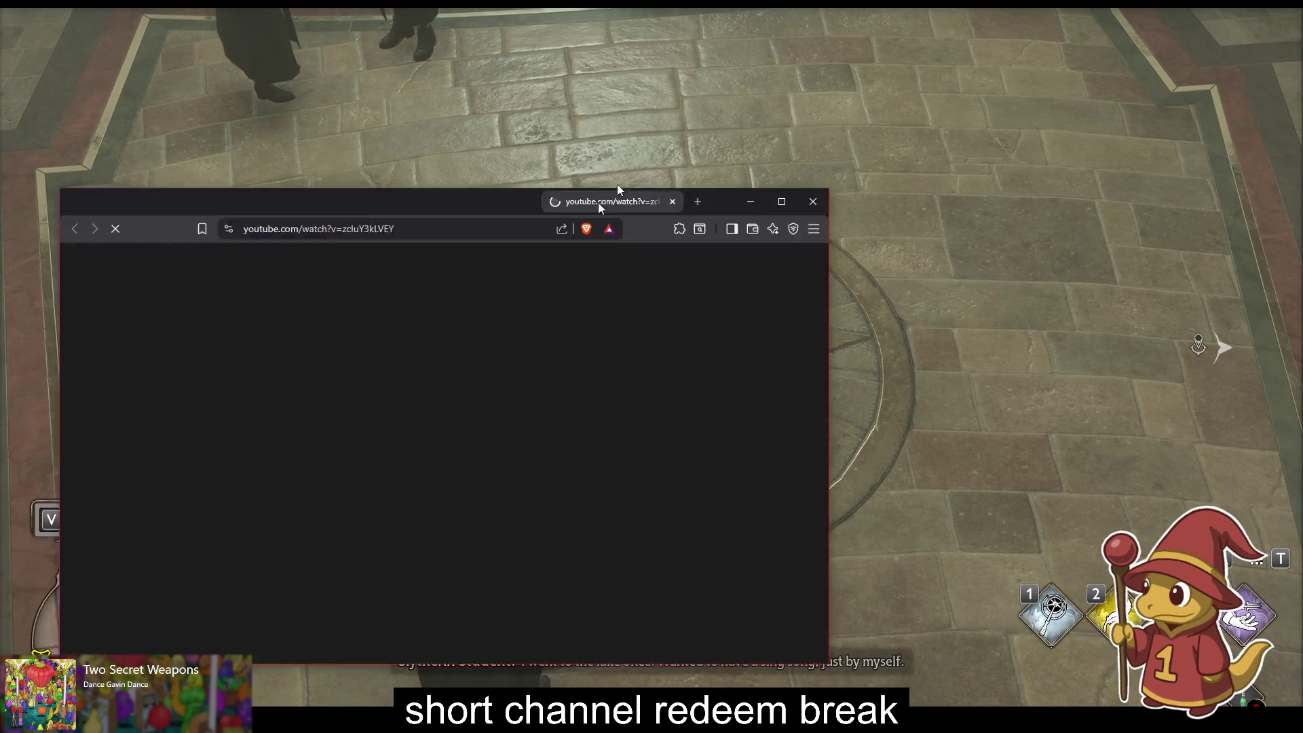
Step: Maximize the YouTube window, pause and resume the Feral Dungeons video, then rewind to about 0:43
{"action": "left_click_drag", "start_coordinate": [597, 203], "coordinate": [768, 8]}
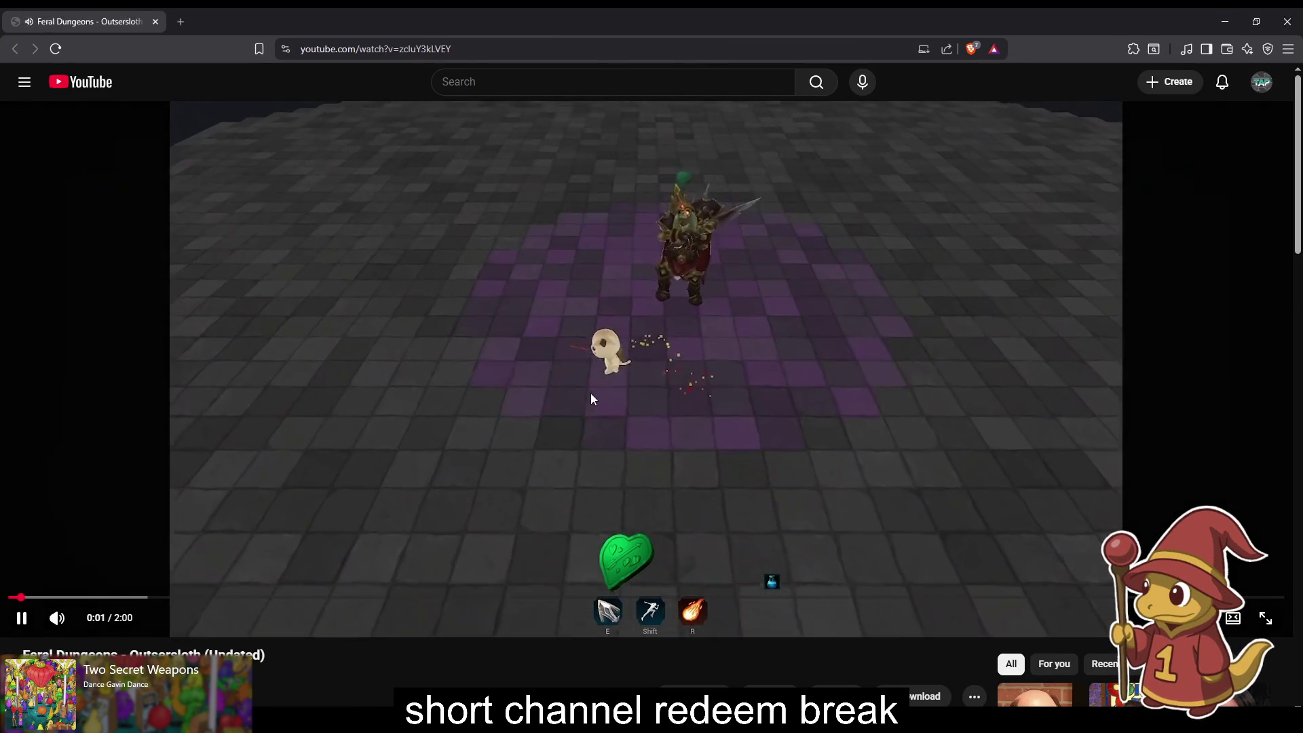
{"action": "left_click", "coordinate": [592, 399]}
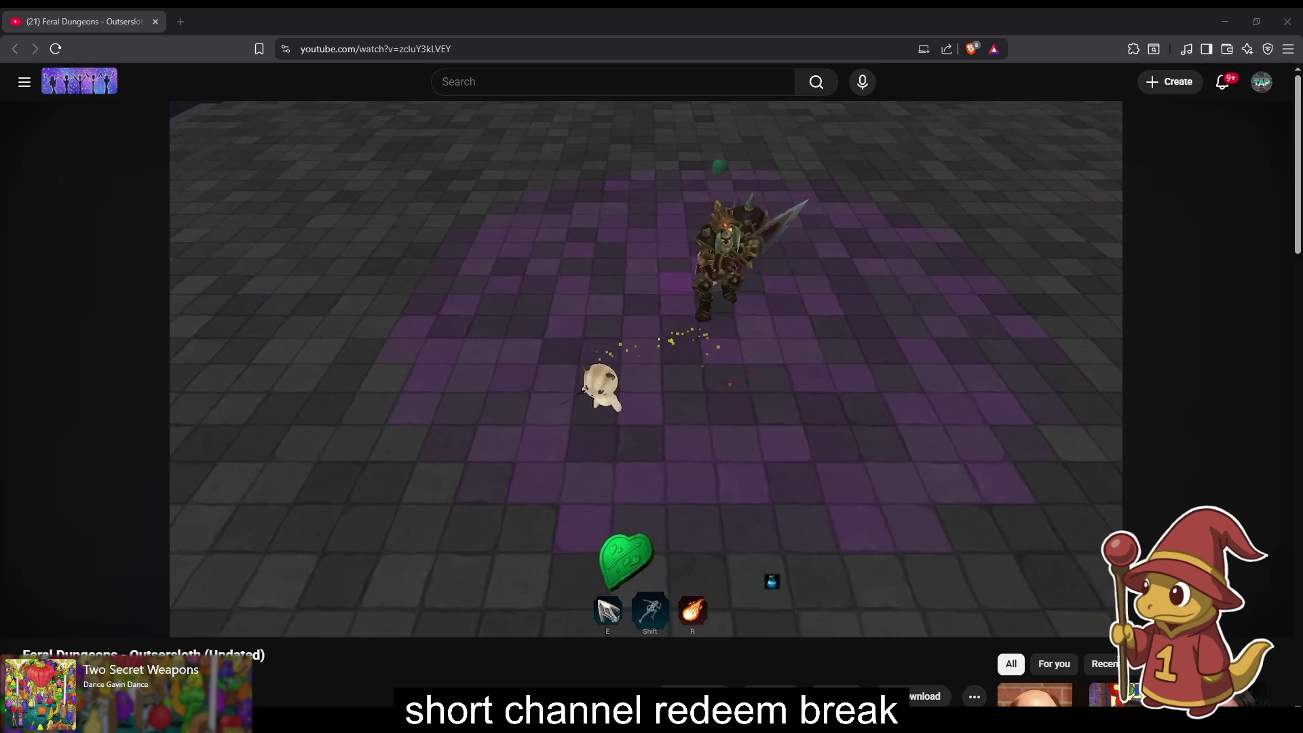
{"action": "left_click", "coordinate": [455, 329]}
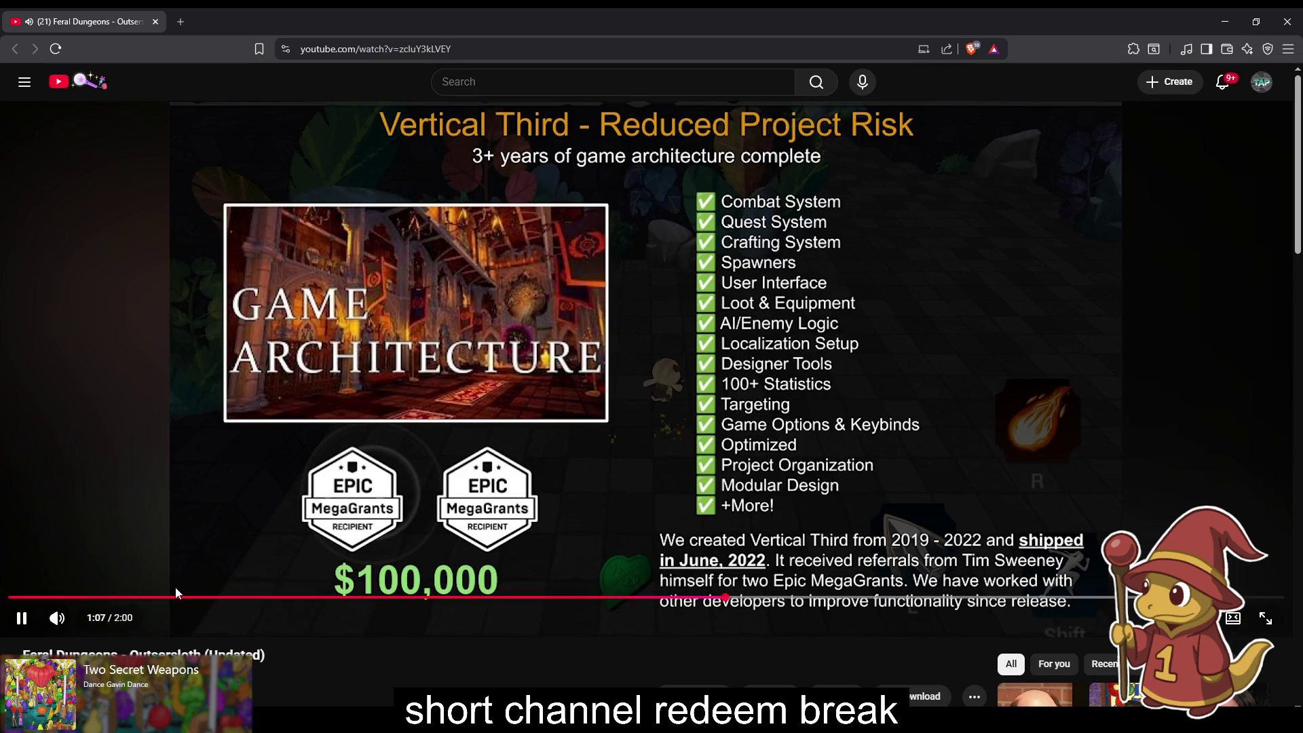
{"action": "mouse_move", "coordinate": [181, 599]}
{"action": "left_mouse_down"}
{"action": "mouse_move", "coordinate": [502, 601]}
{"action": "mouse_move", "coordinate": [469, 600]}
{"action": "left_mouse_up"}
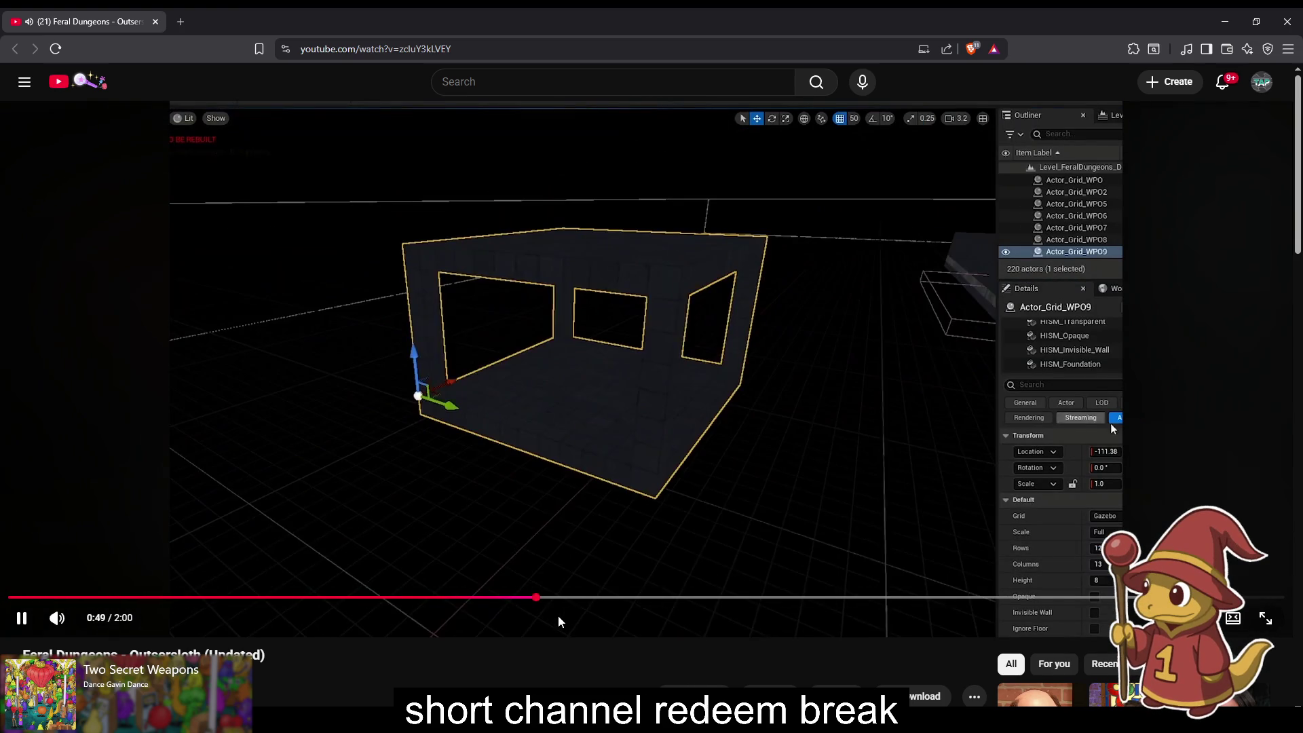
Step: Skip the Feral Dungeons video ahead through 1:07, 1:12 and 1:17 to about 1:20
{"action": "left_click", "coordinate": [727, 599]}
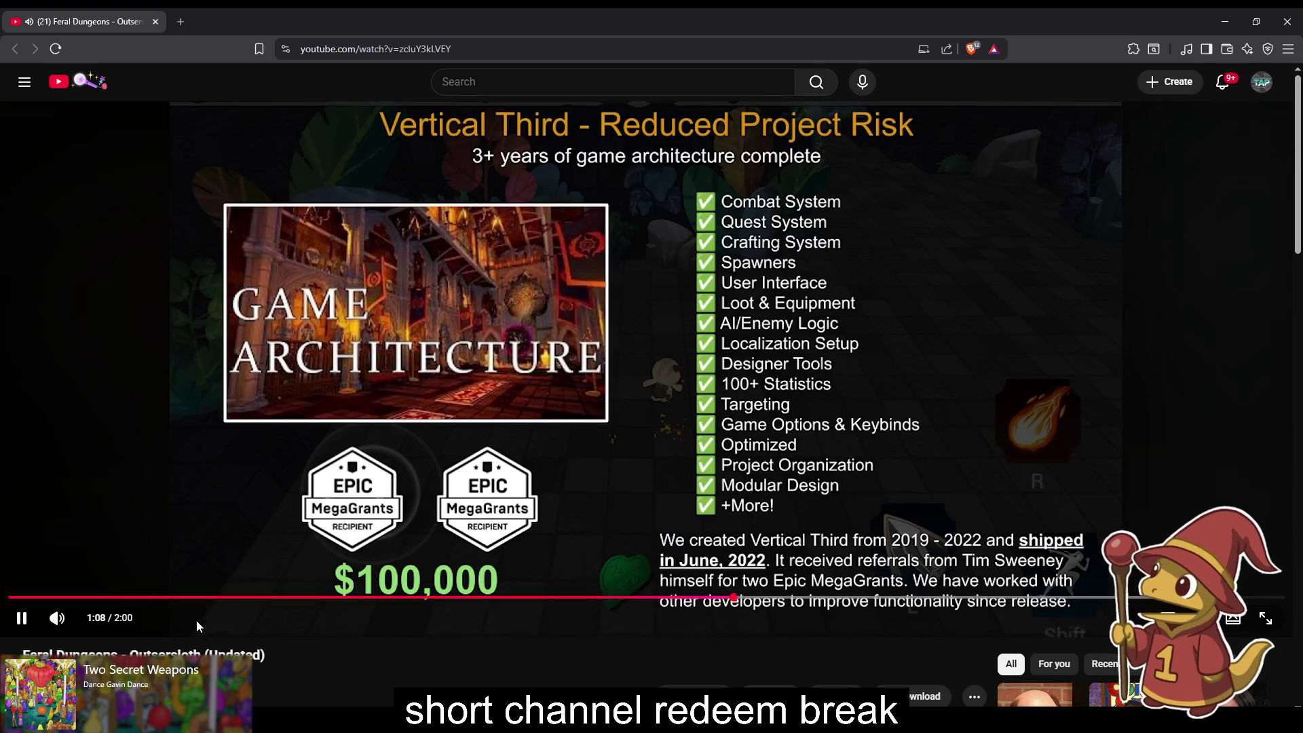
{"action": "left_click", "coordinate": [784, 600]}
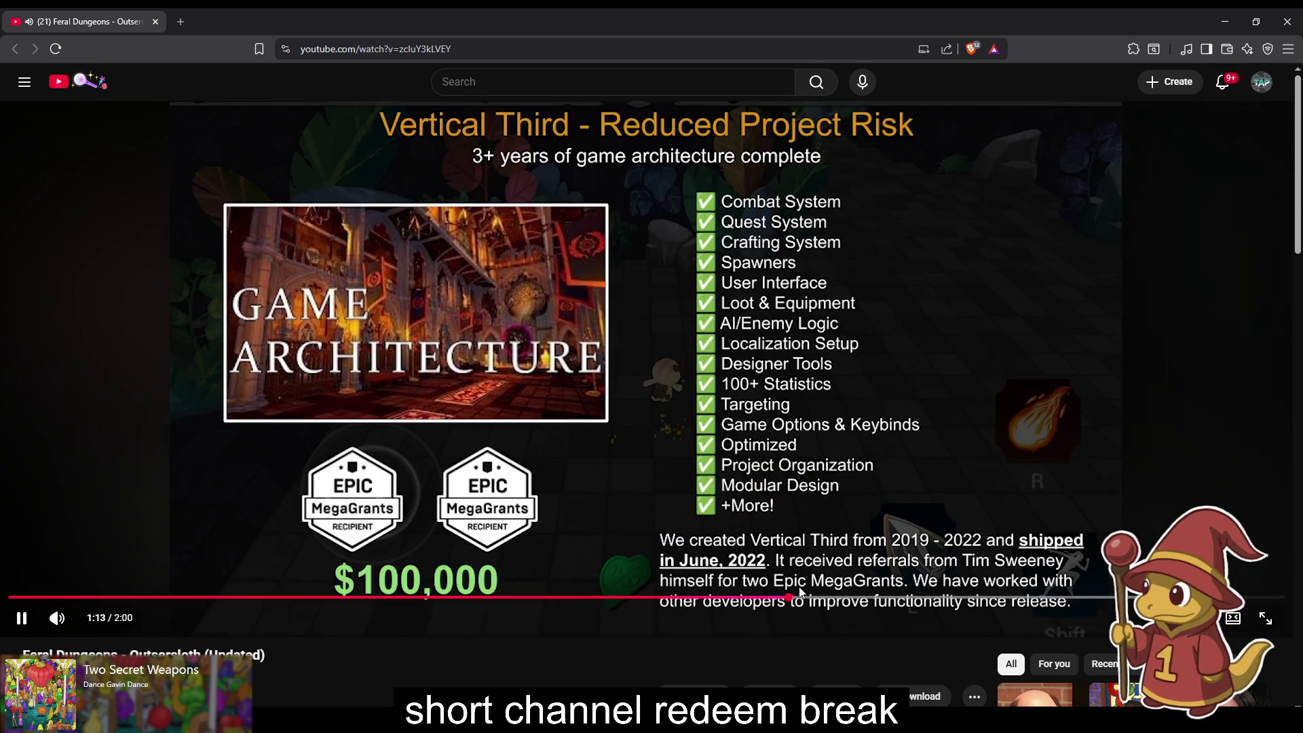
{"action": "left_click", "coordinate": [820, 599]}
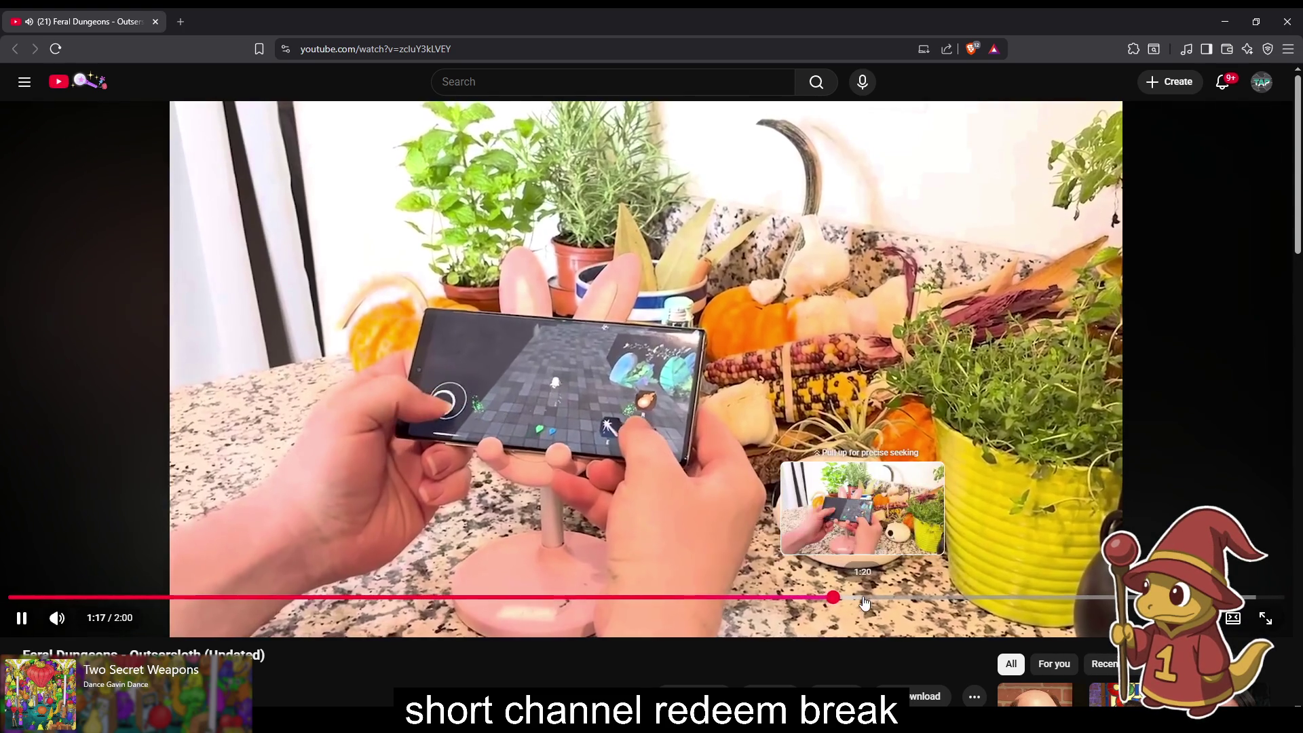
{"action": "left_click", "coordinate": [864, 598]}
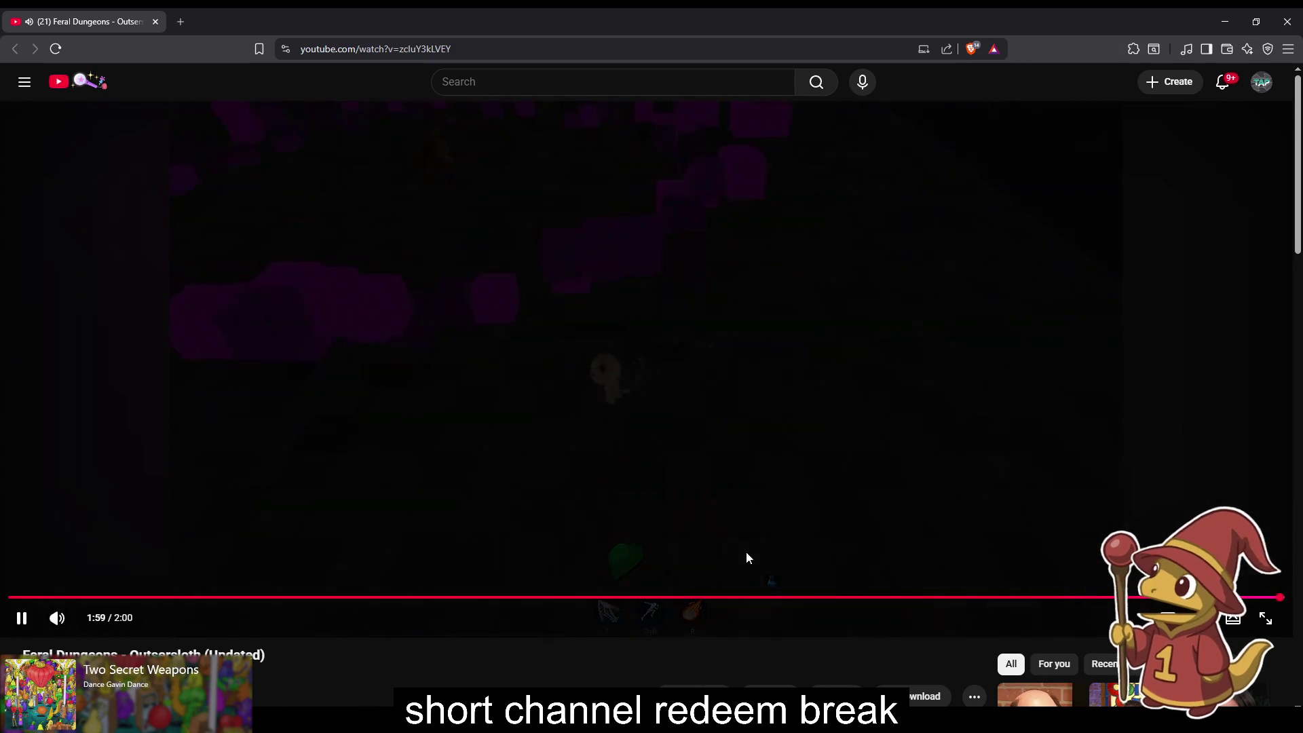
Step: Rewind to about 0:47, step through 0:50–1:06, then resume playback from 1:27
{"action": "left_click_drag", "start_coordinate": [805, 599], "coordinate": [514, 598]}
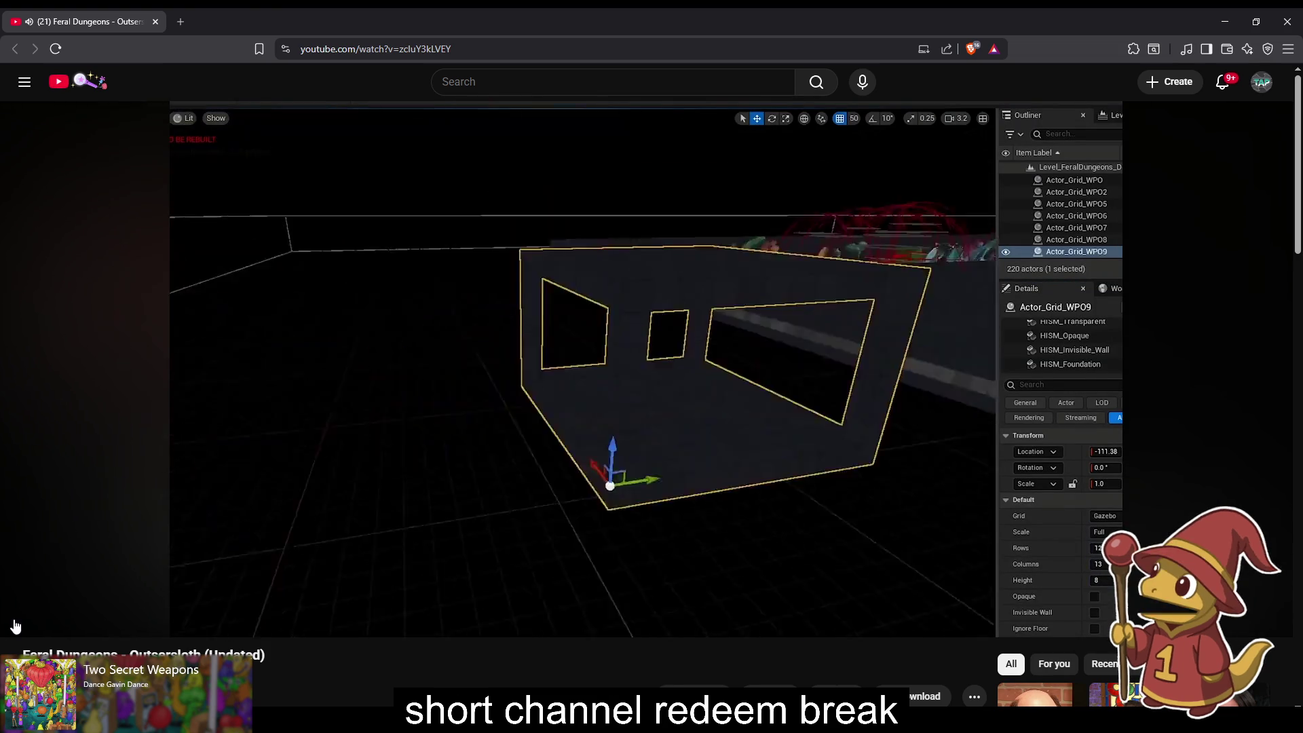
{"action": "left_click", "coordinate": [20, 619]}
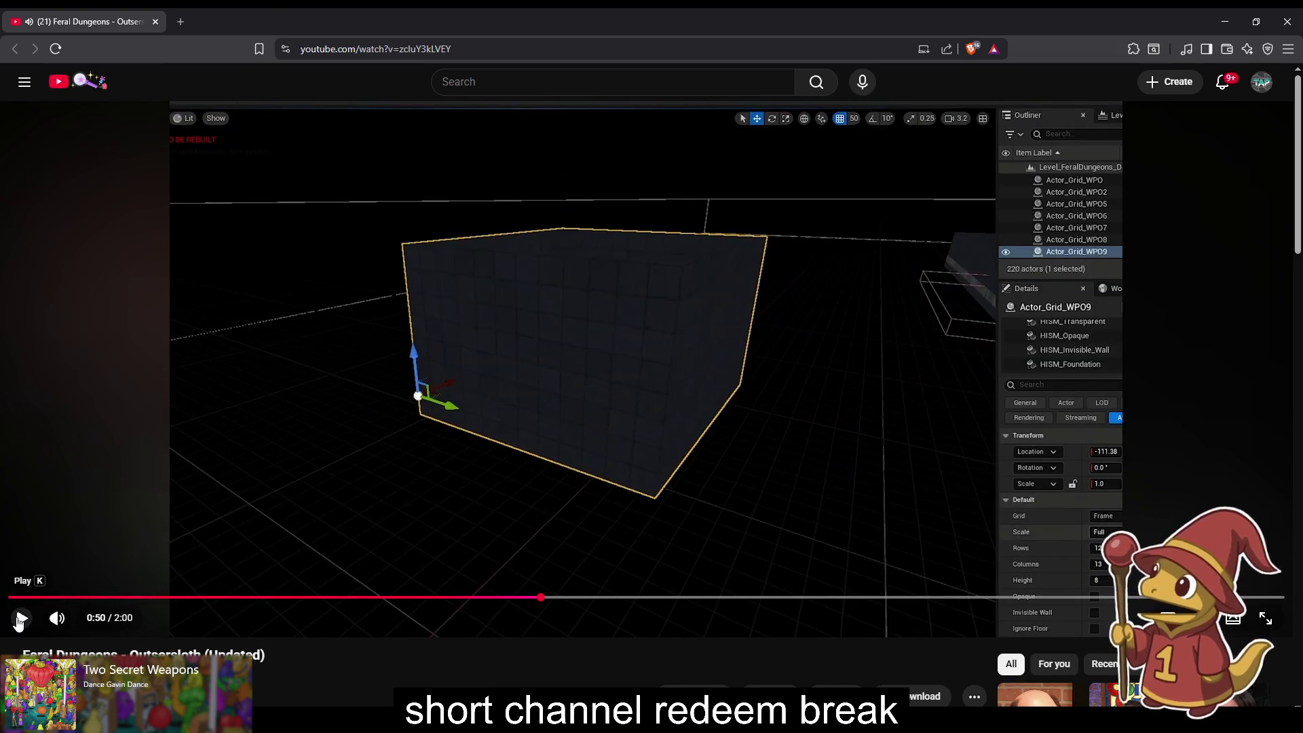
{"action": "left_click", "coordinate": [19, 619]}
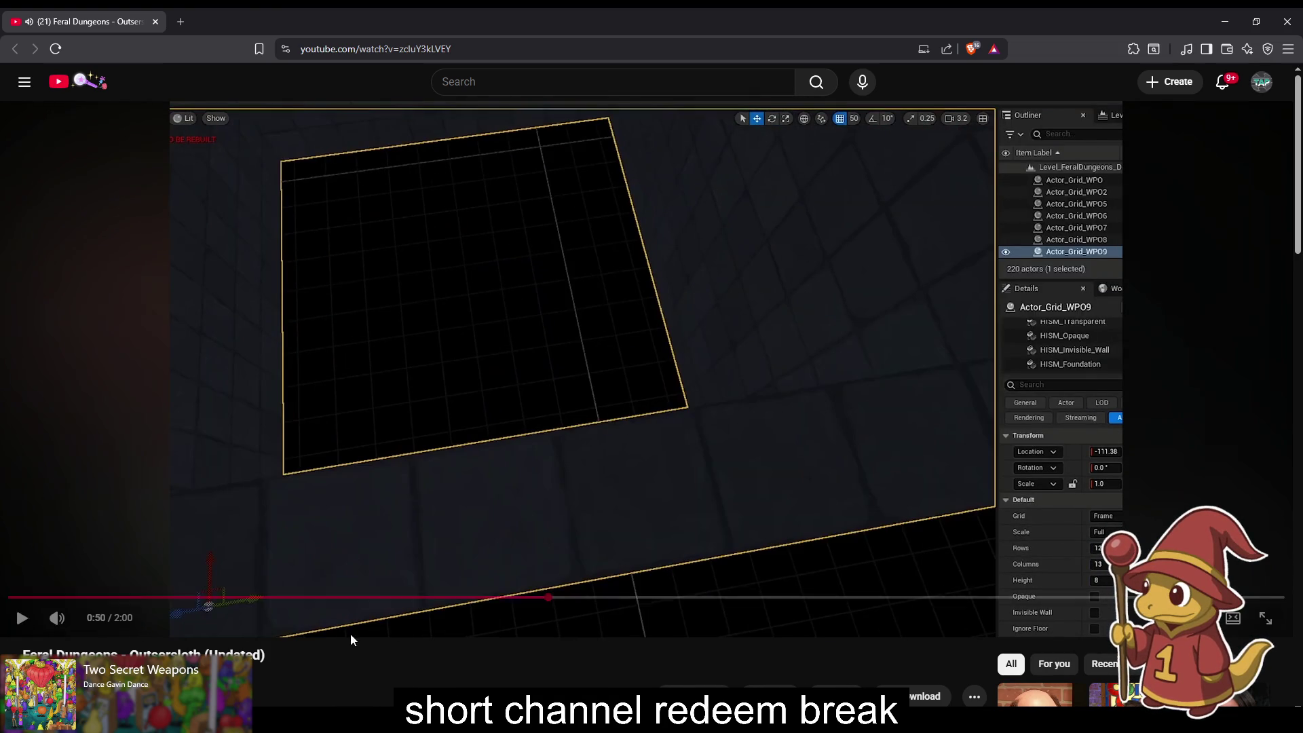
{"action": "left_click", "coordinate": [583, 599]}
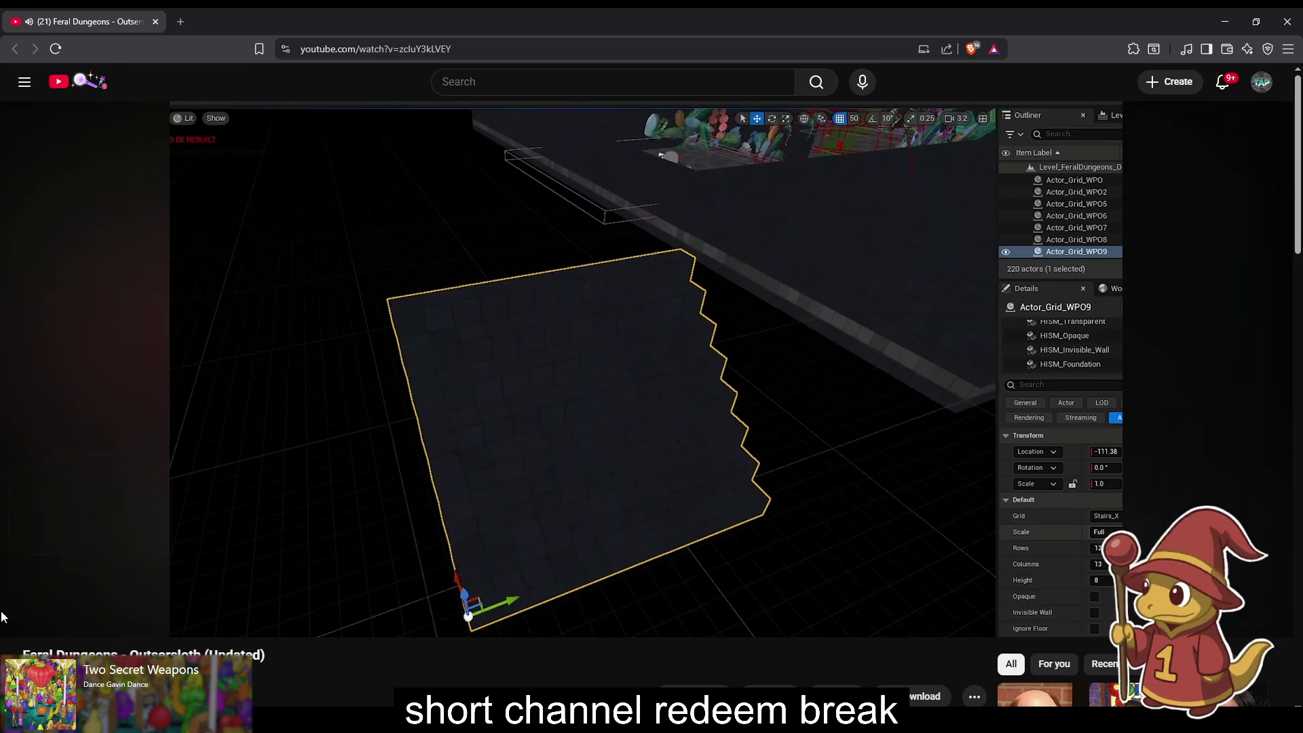
{"action": "left_click", "coordinate": [18, 620]}
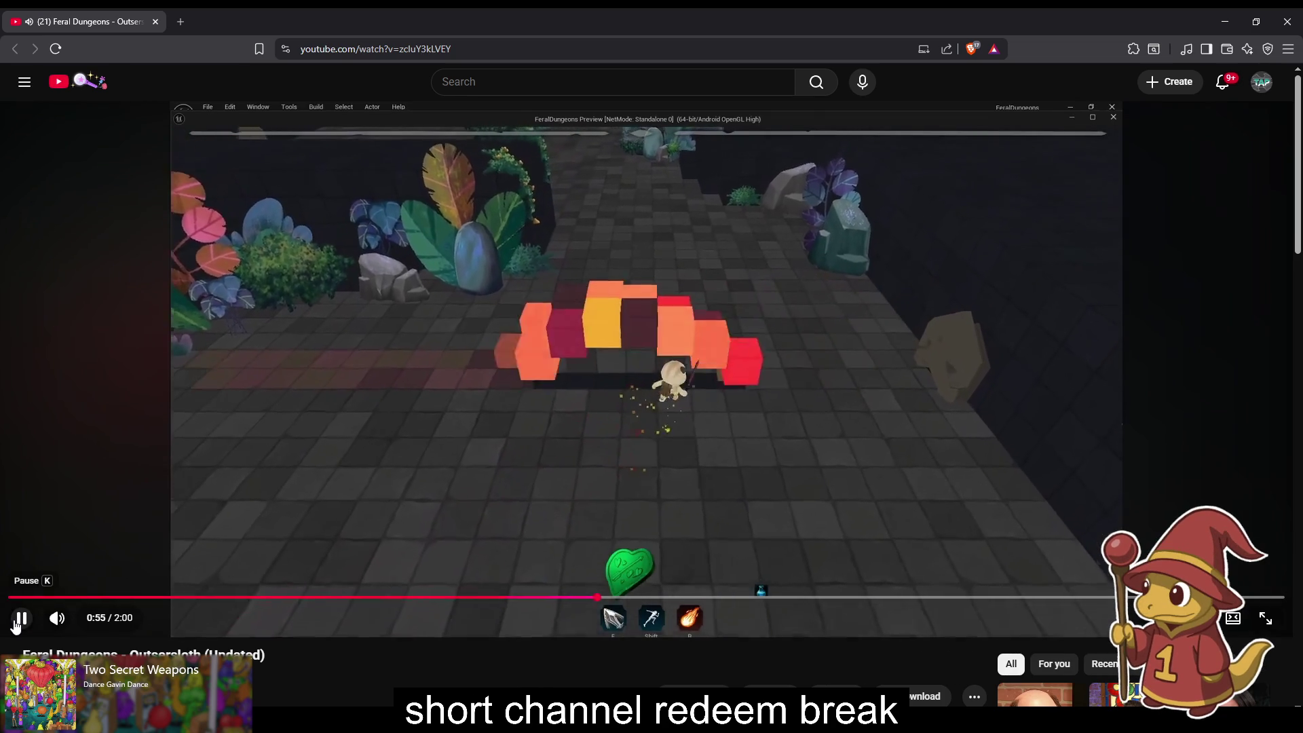
{"action": "left_click", "coordinate": [20, 619]}
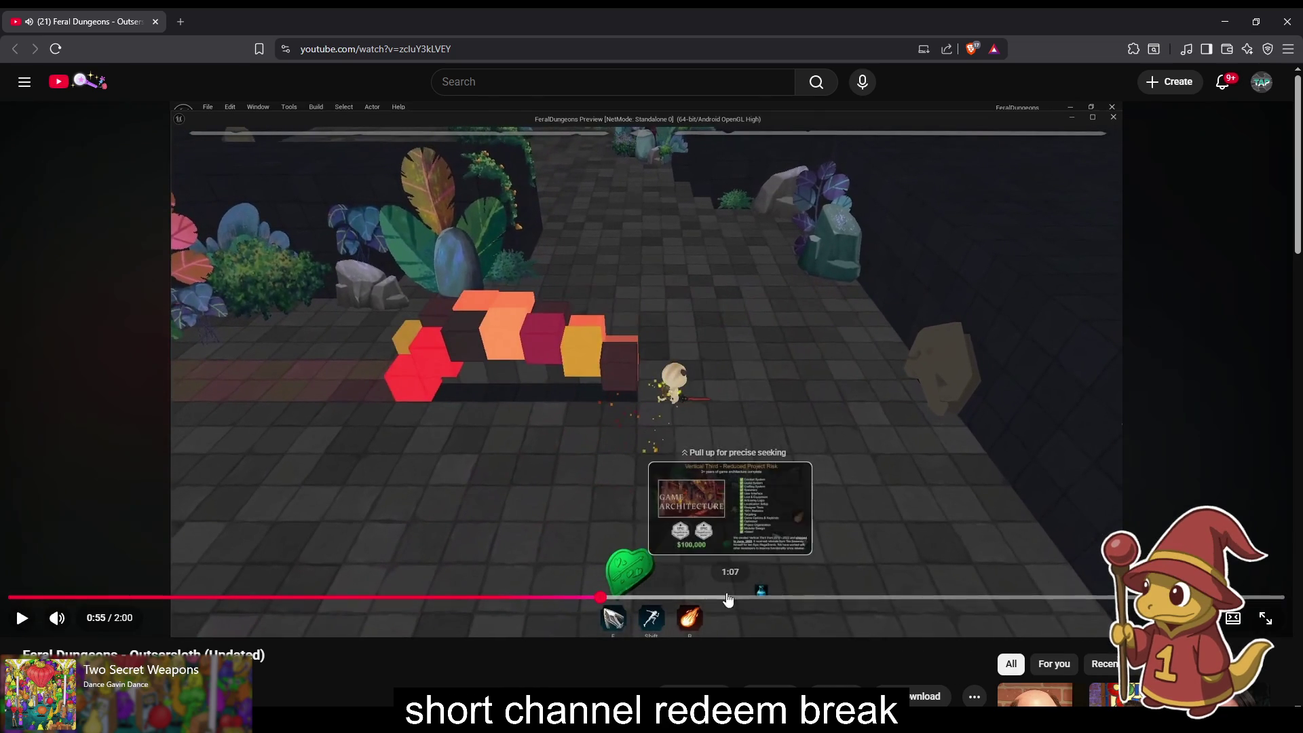
{"action": "left_click", "coordinate": [717, 599]}
{"action": "mouse_move", "coordinate": [732, 600]}
{"action": "left_mouse_down"}
{"action": "mouse_move", "coordinate": [1038, 603]}
{"action": "mouse_move", "coordinate": [937, 599]}
{"action": "left_mouse_up"}
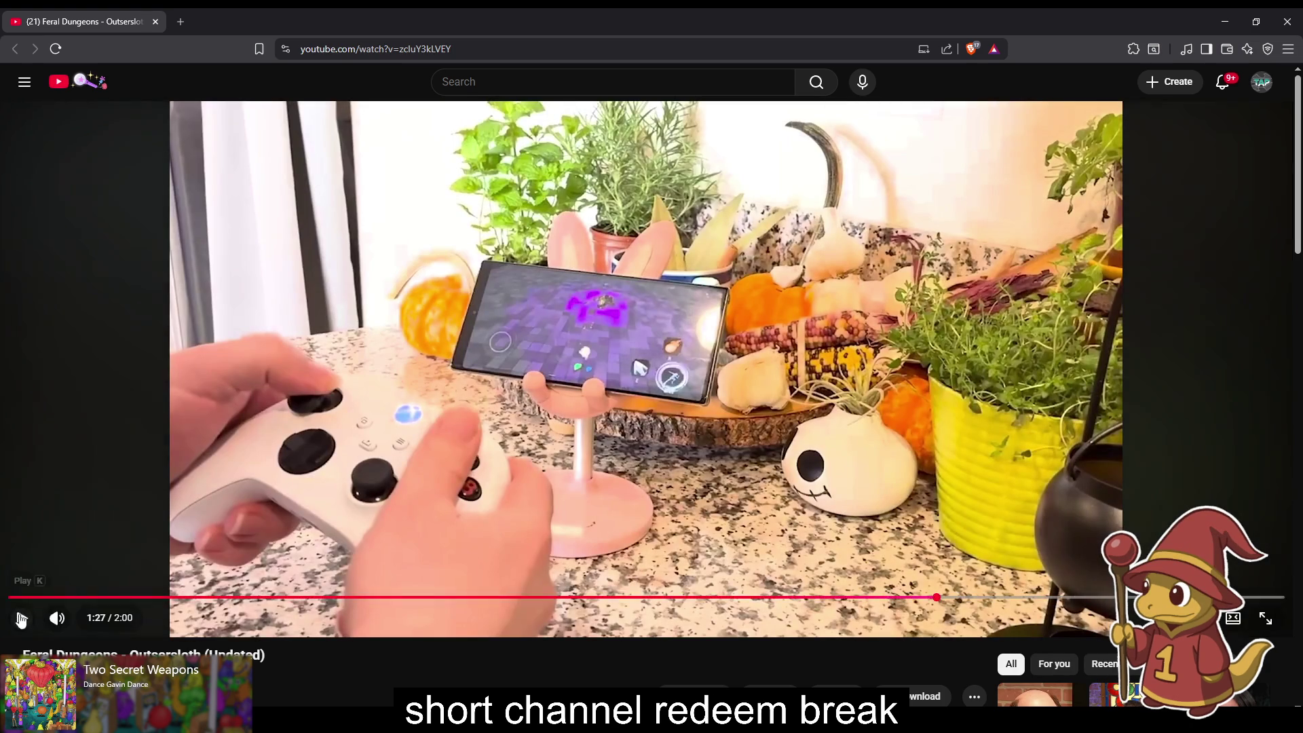
{"action": "left_click", "coordinate": [22, 616]}
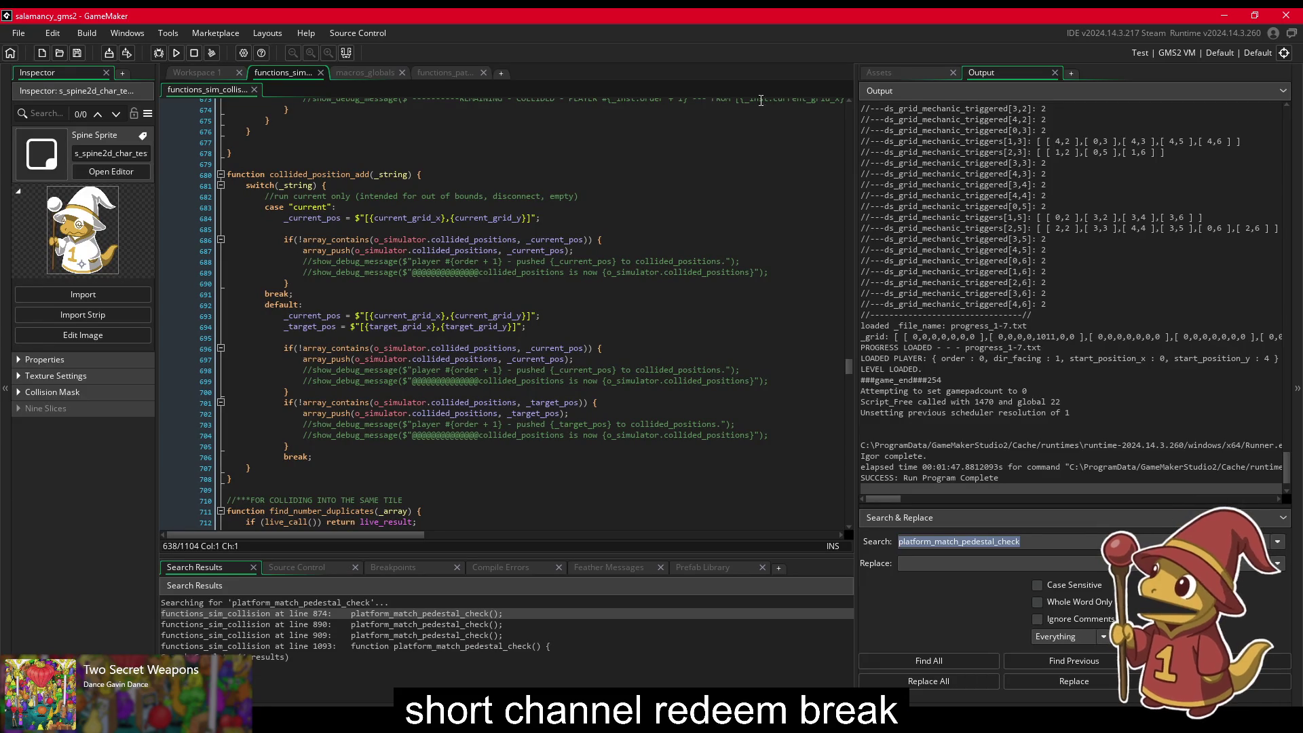
Step: Minimize the GameMaker IDE to bring Hogwarts Legacy back on screen
{"action": "left_click", "coordinate": [1226, 16]}
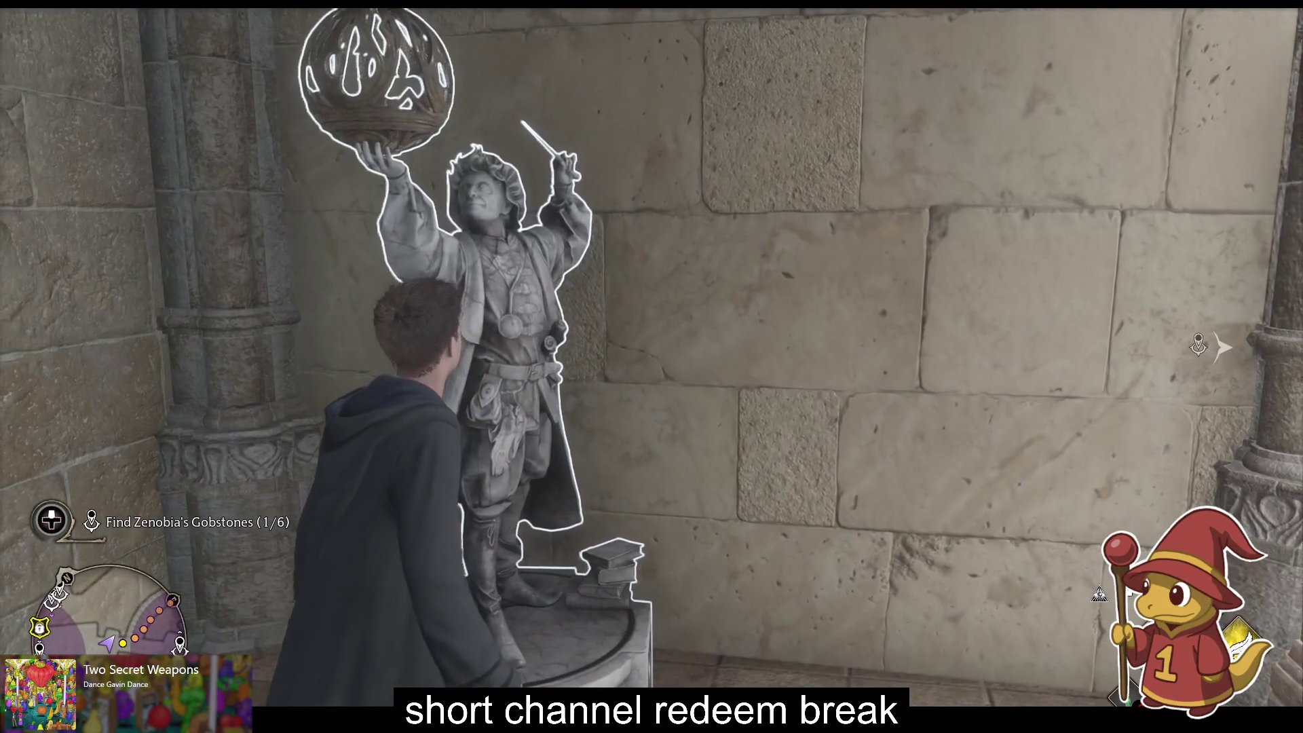
Step: Cast at the orb-holding statue, run down the blue-pillared corridor, and roll the disc from owl to phoenix
{"action": "key", "text": "f"}
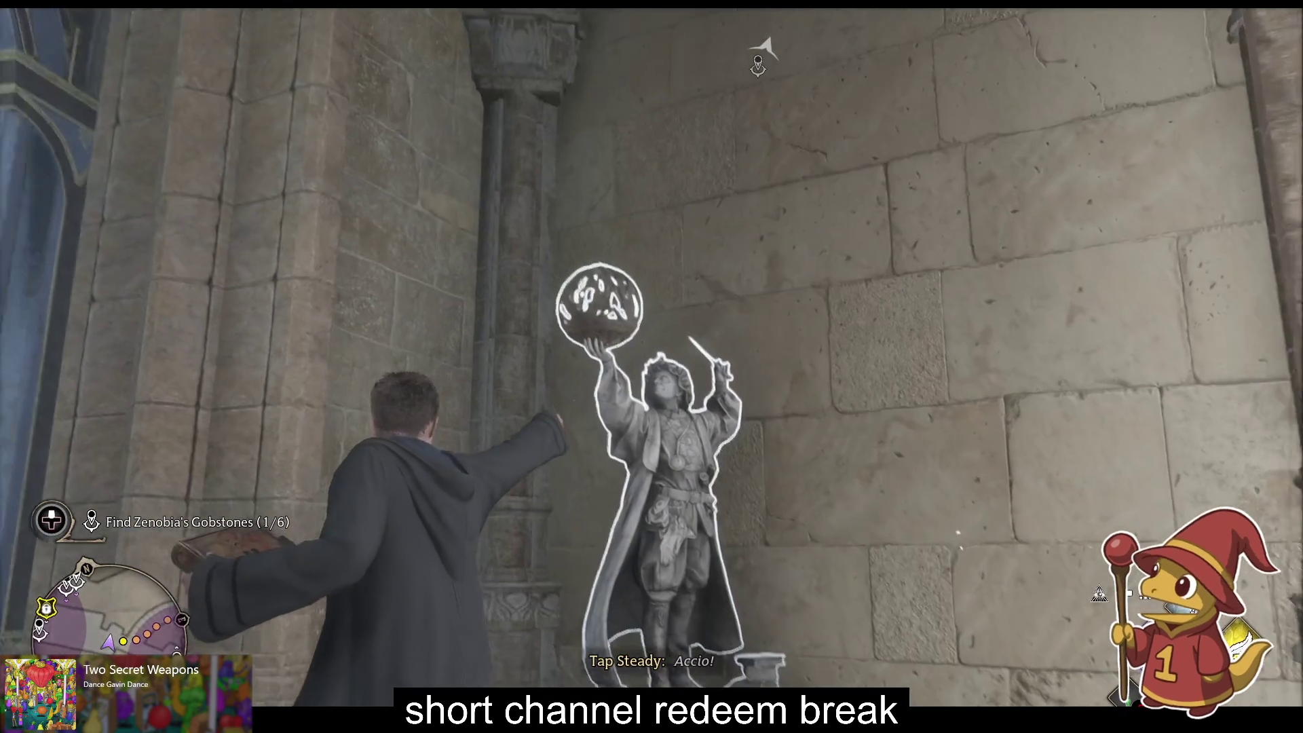
{"action": "key", "text": "w"}
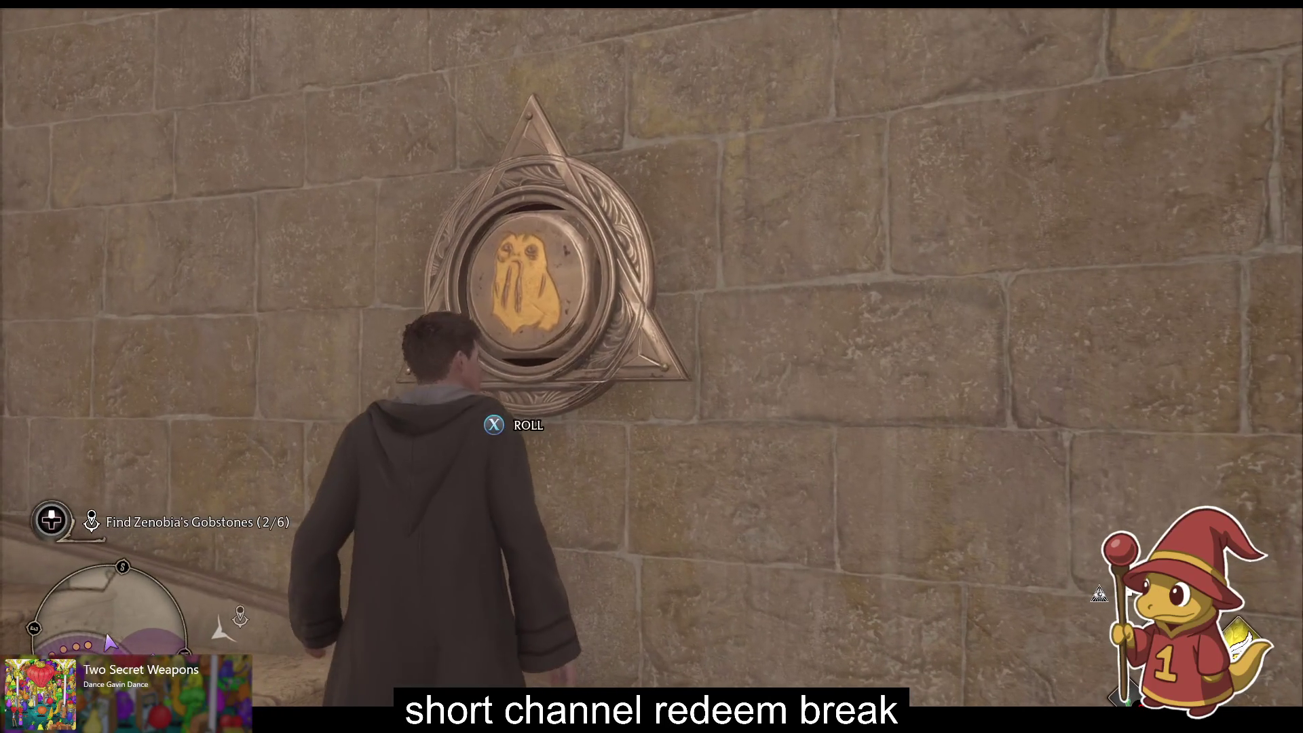
{"action": "key", "text": "f"}
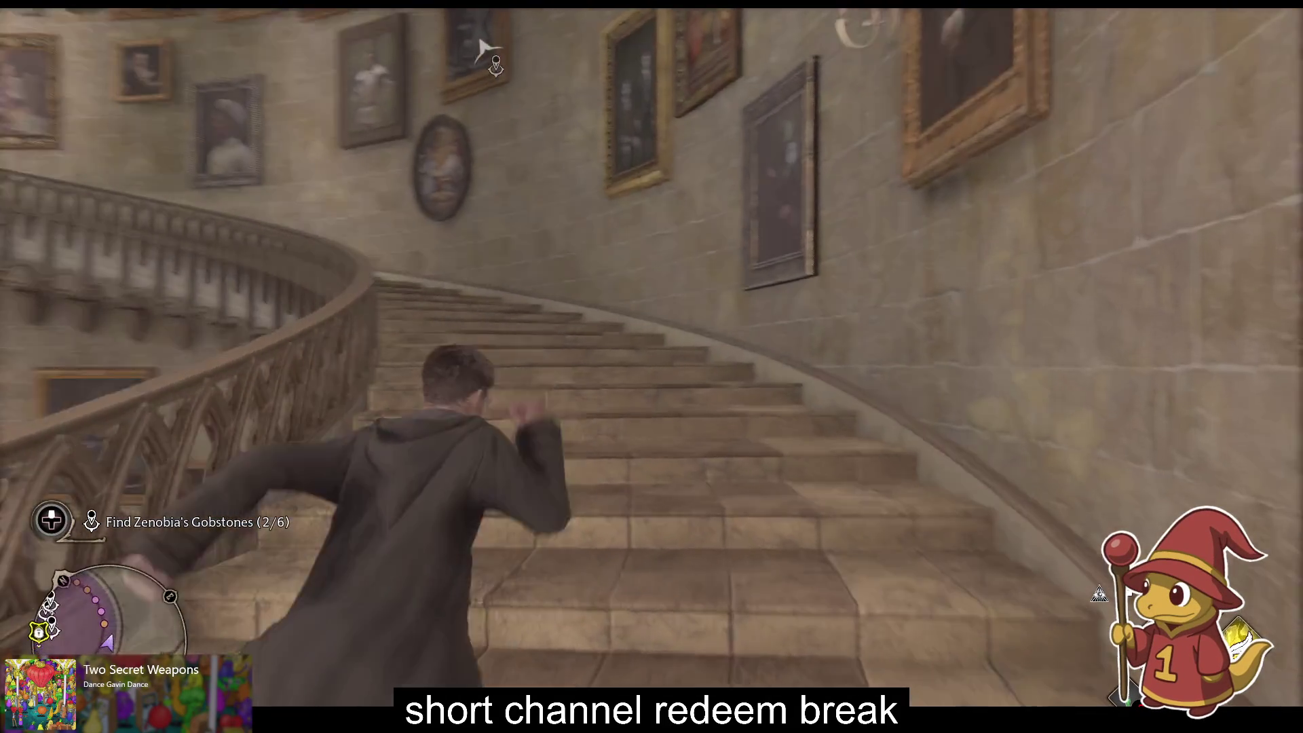
Step: Climb the spiral staircase, touch the wall to discover the Floo Flames, and run up the next stairs to the gate
{"action": "key", "text": "w"}
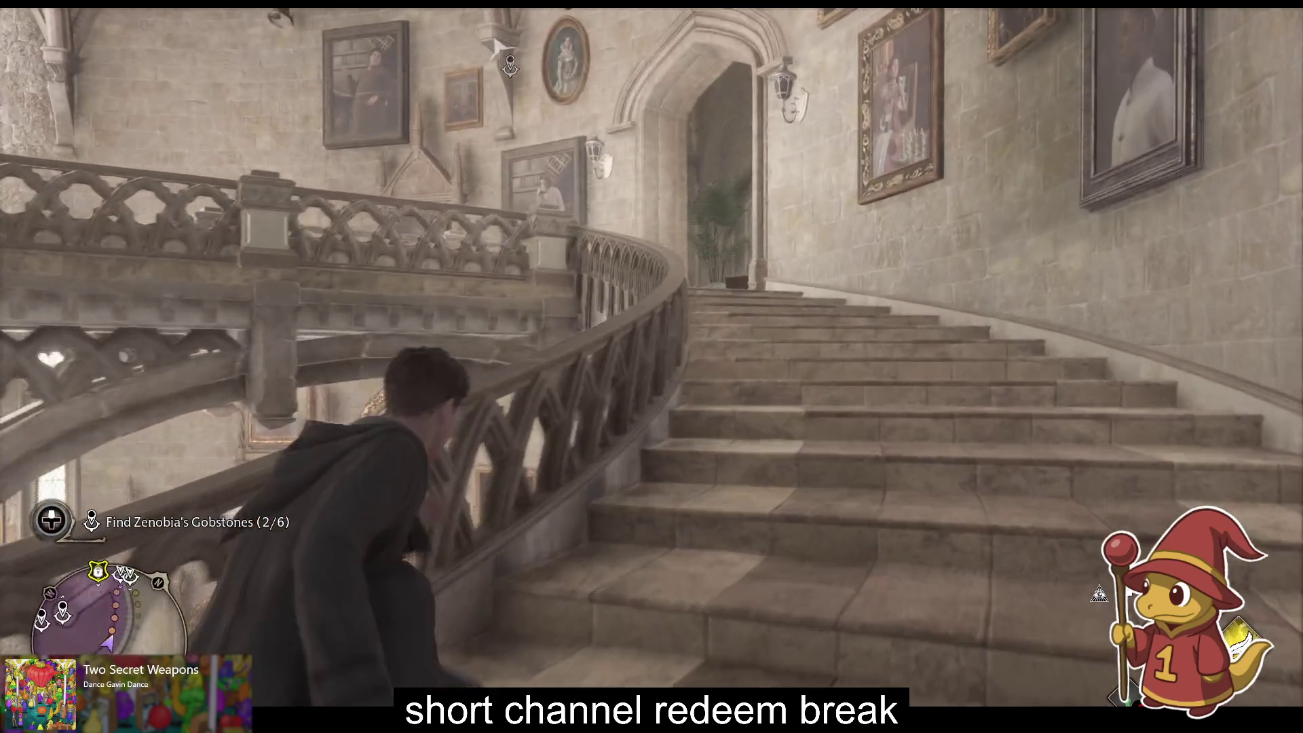
{"action": "key", "text": "w"}
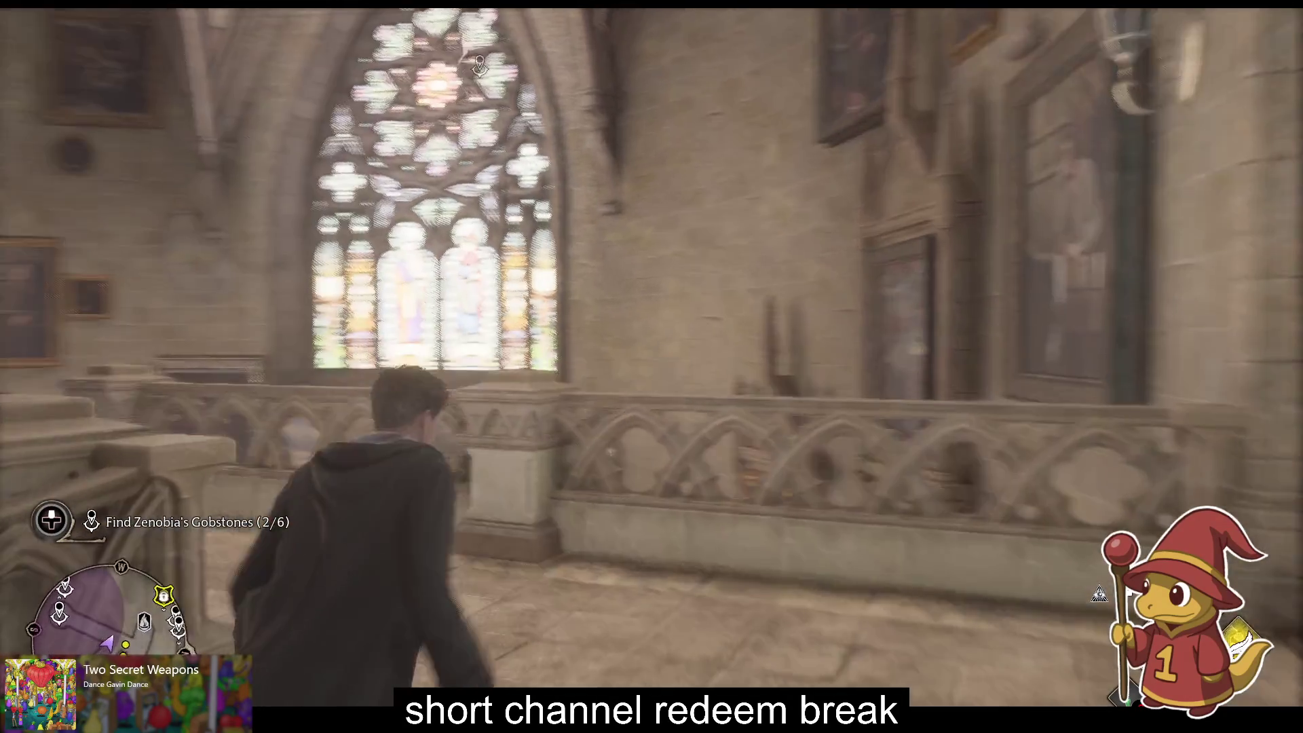
{"action": "key", "text": "w"}
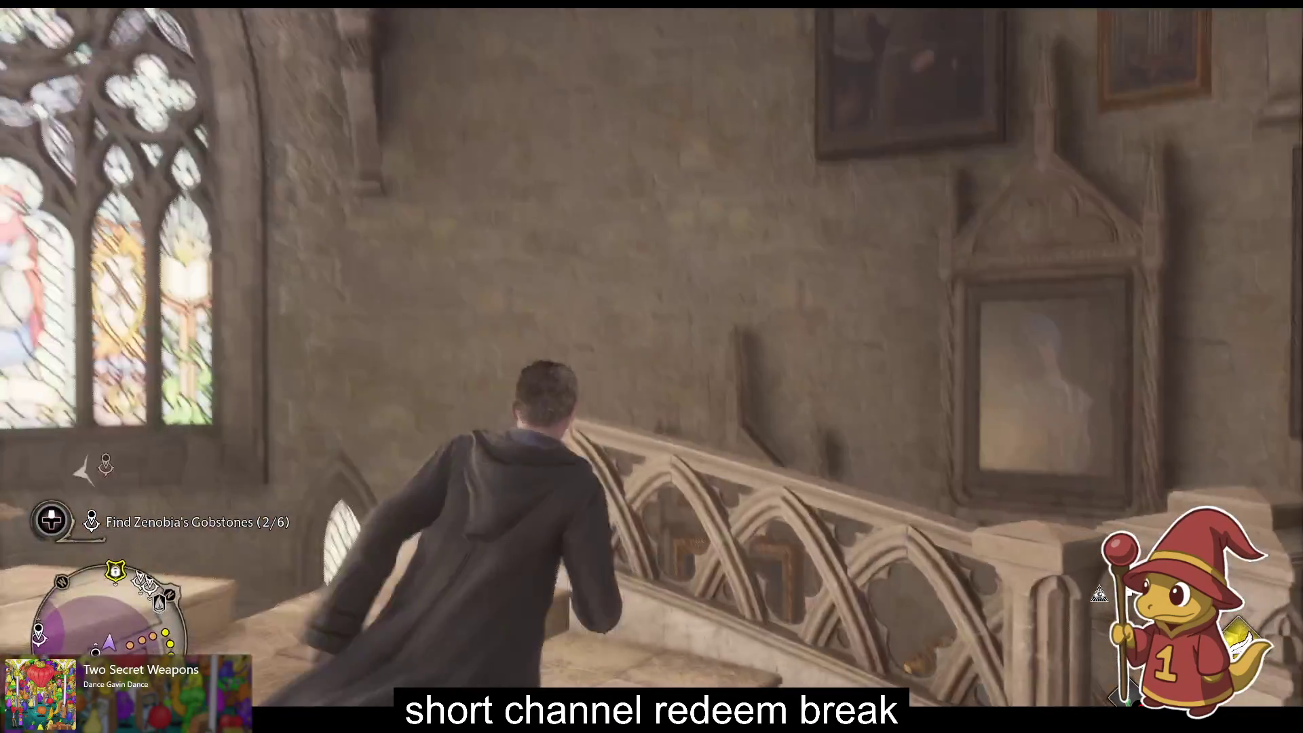
{"action": "key", "text": "w"}
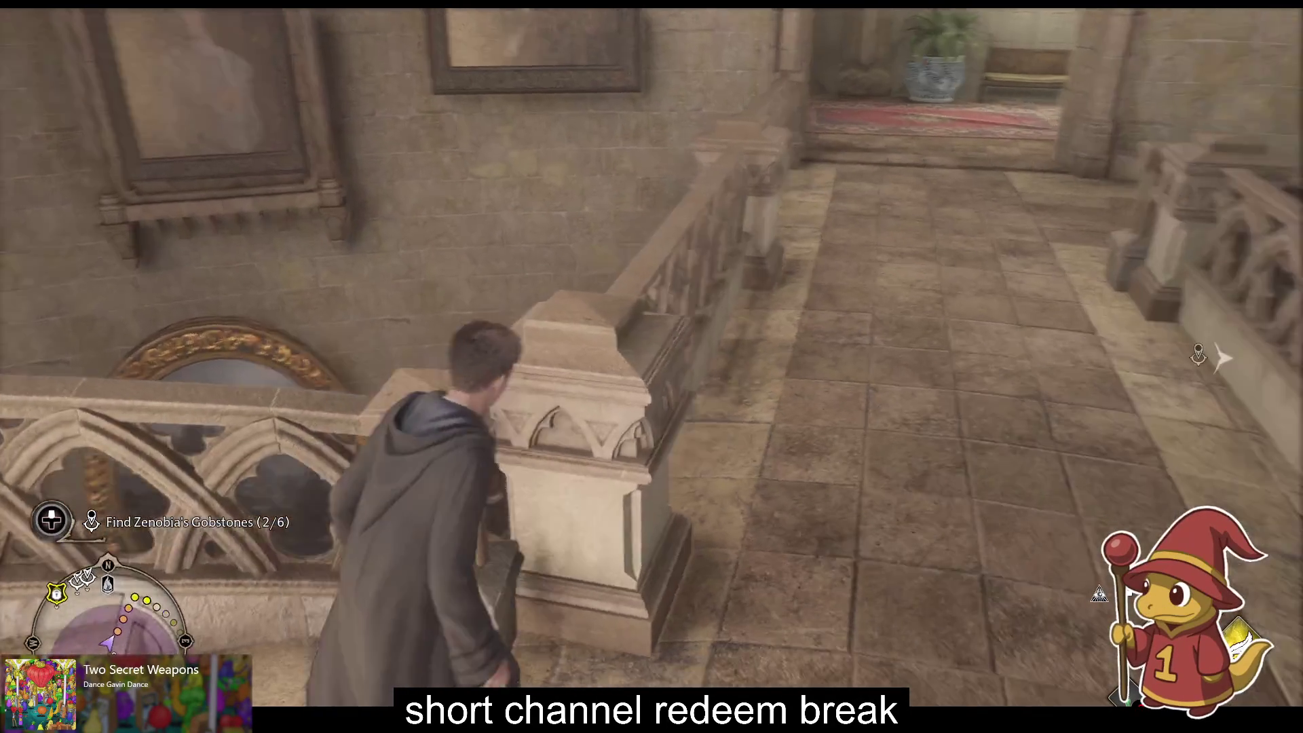
{"action": "key", "text": "w"}
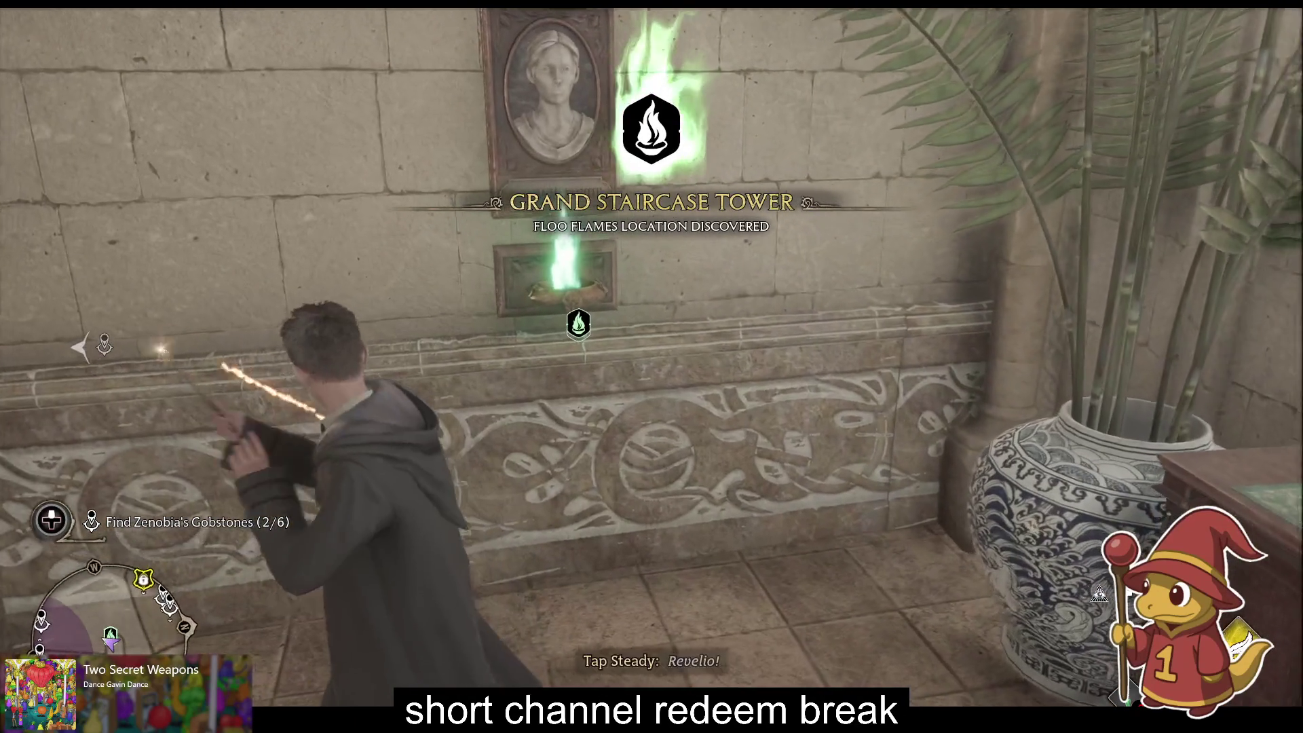
{"action": "key", "text": "w"}
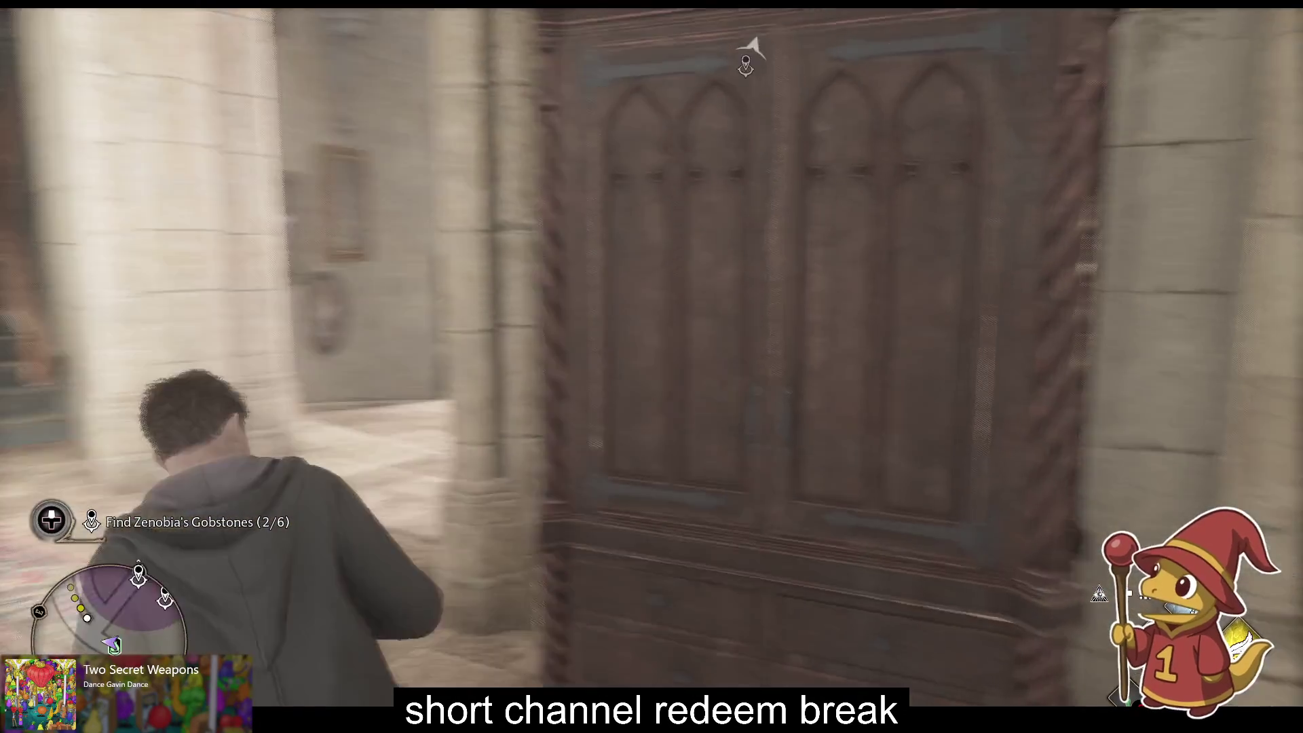
{"action": "key", "text": "w"}
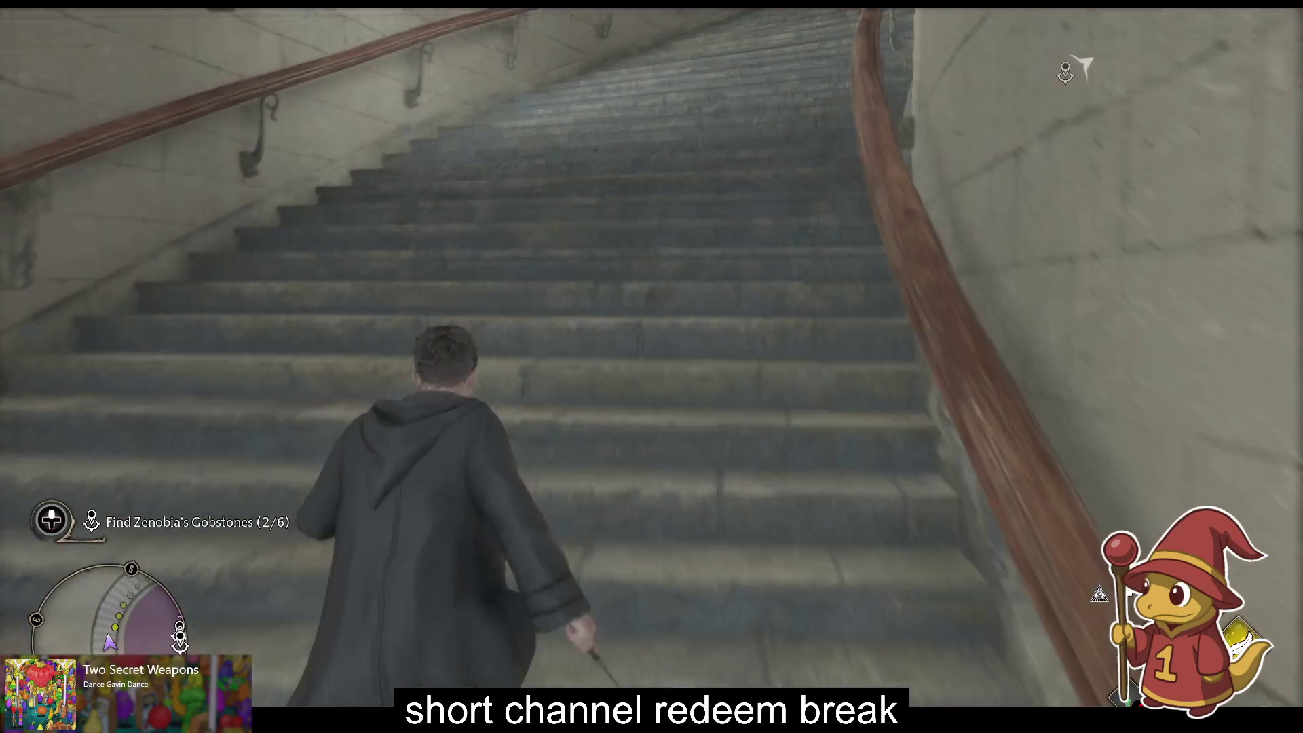
{"action": "key", "text": "w"}
{"action": "key", "text": "w"}
Step: Run through the armour corridor gate past the armour statue and into the Trophy Room
{"action": "key", "text": "w"}
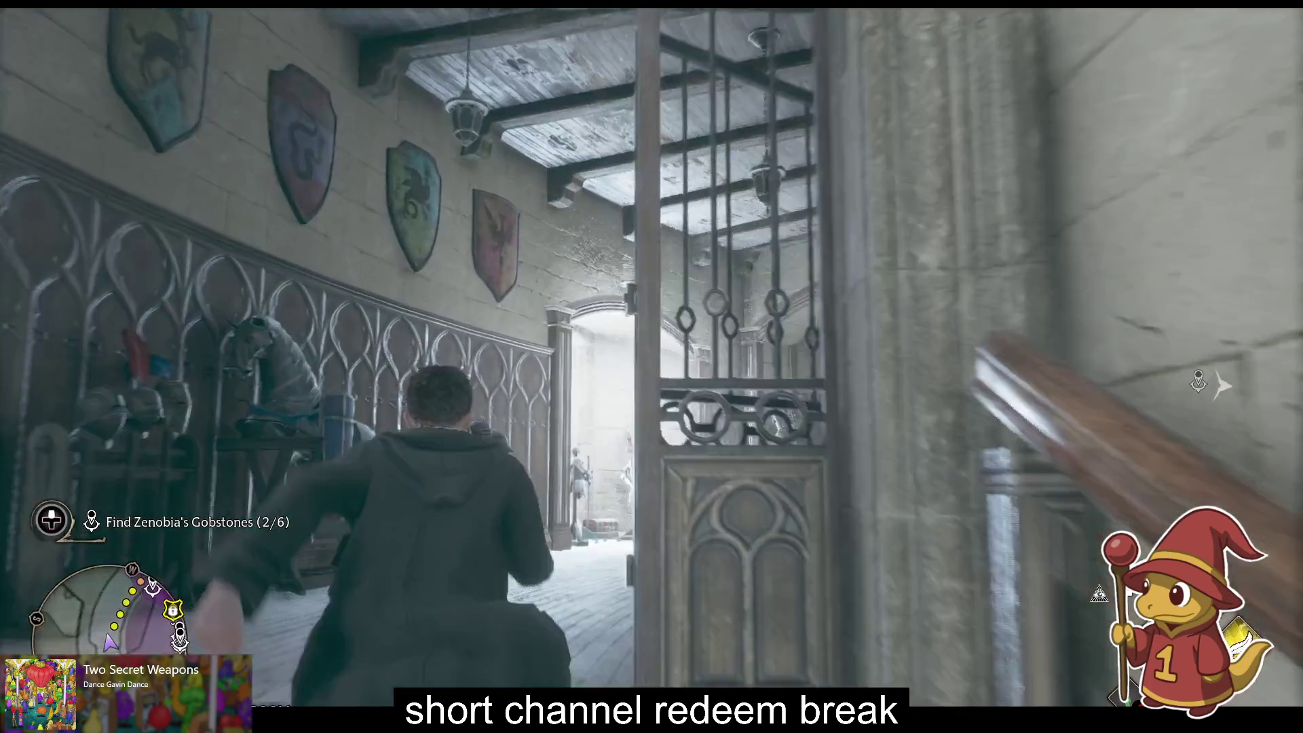
{"action": "key", "text": "w"}
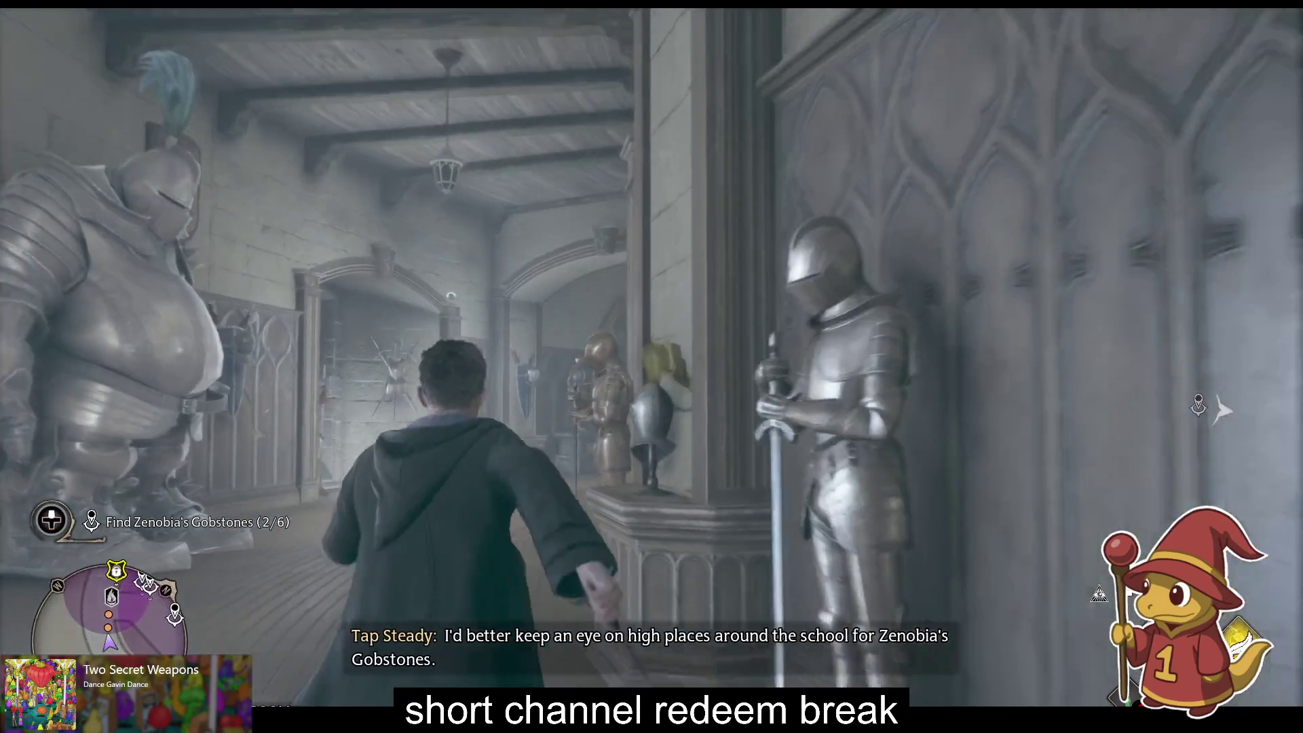
{"action": "key", "text": "w"}
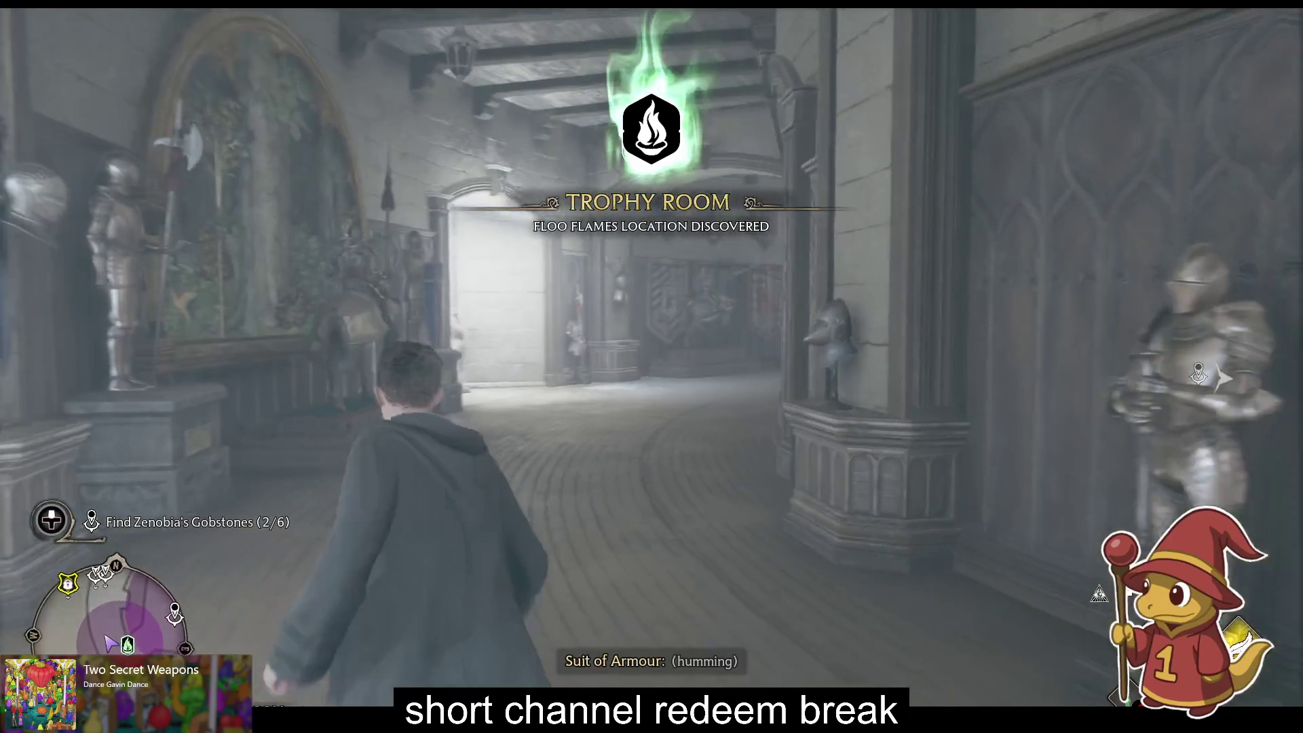
{"action": "key", "text": "w"}
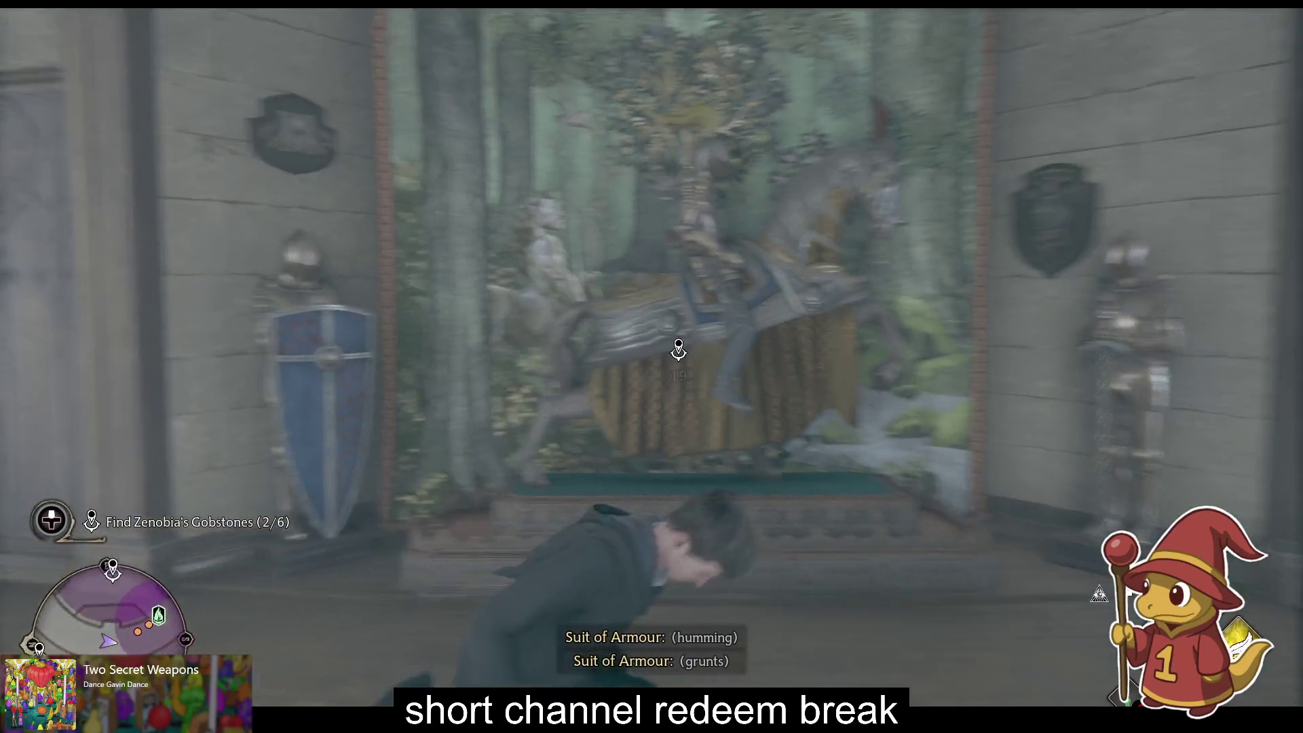
{"action": "key", "text": "w"}
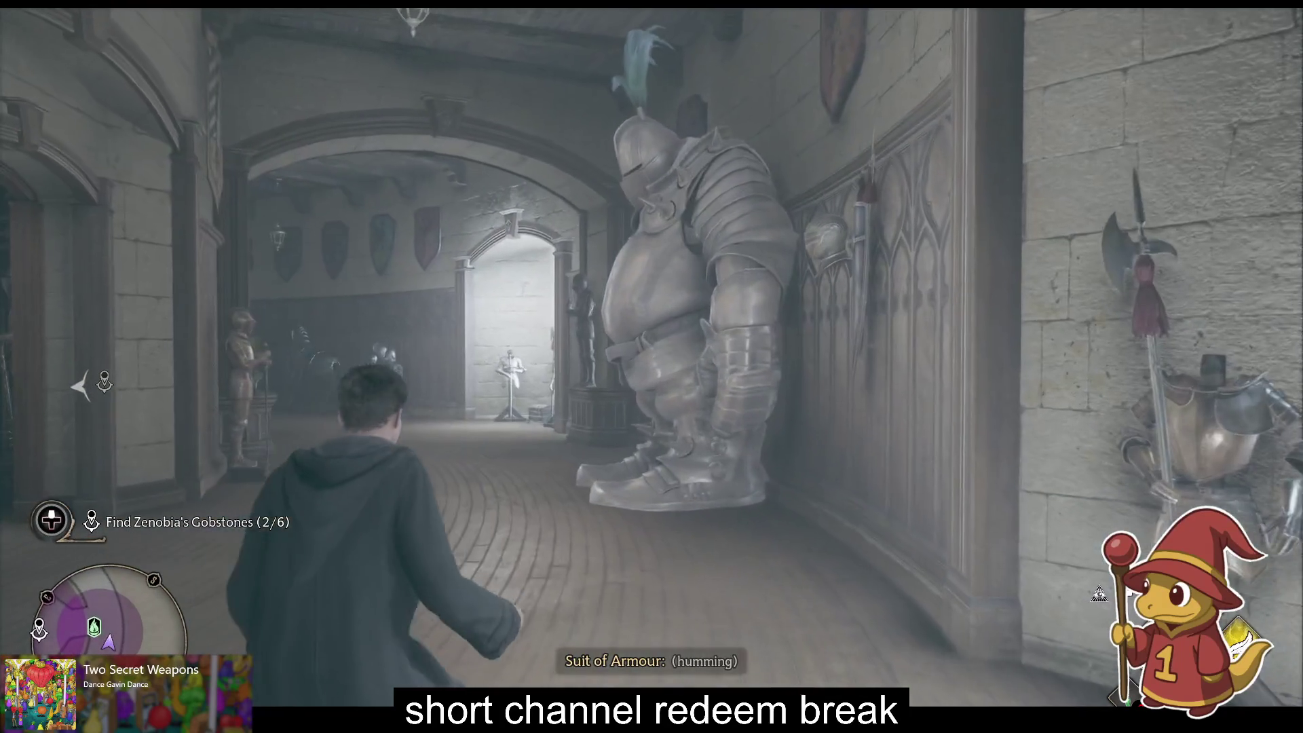
{"action": "key", "text": "w"}
{"action": "key", "text": "w"}
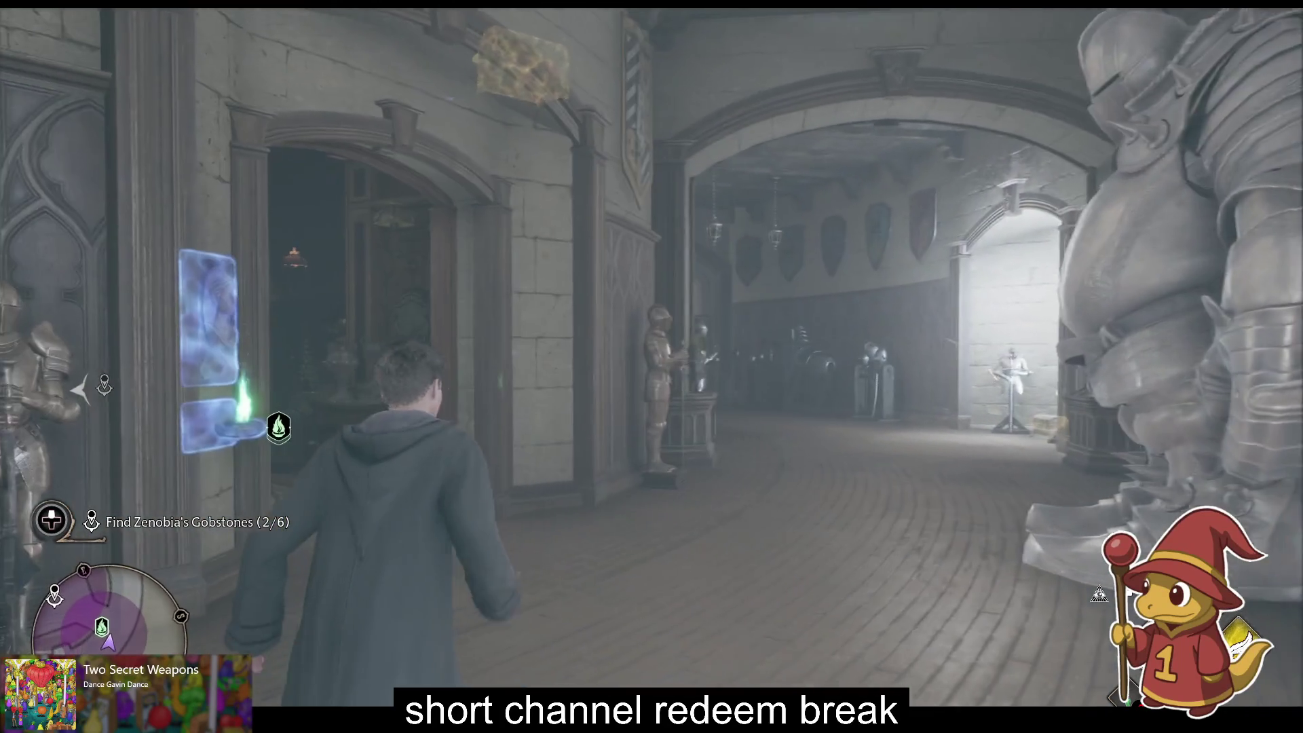
{"action": "key", "text": "w"}
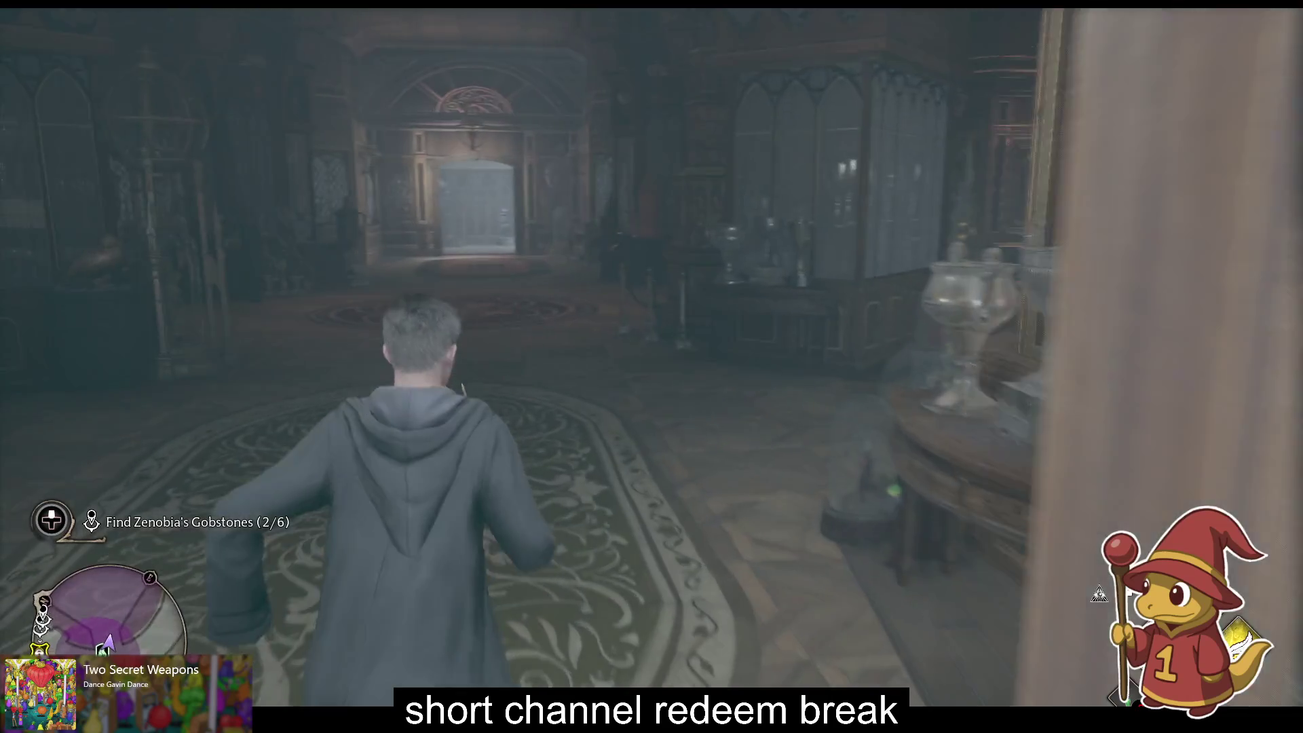
{"action": "key", "text": "w"}
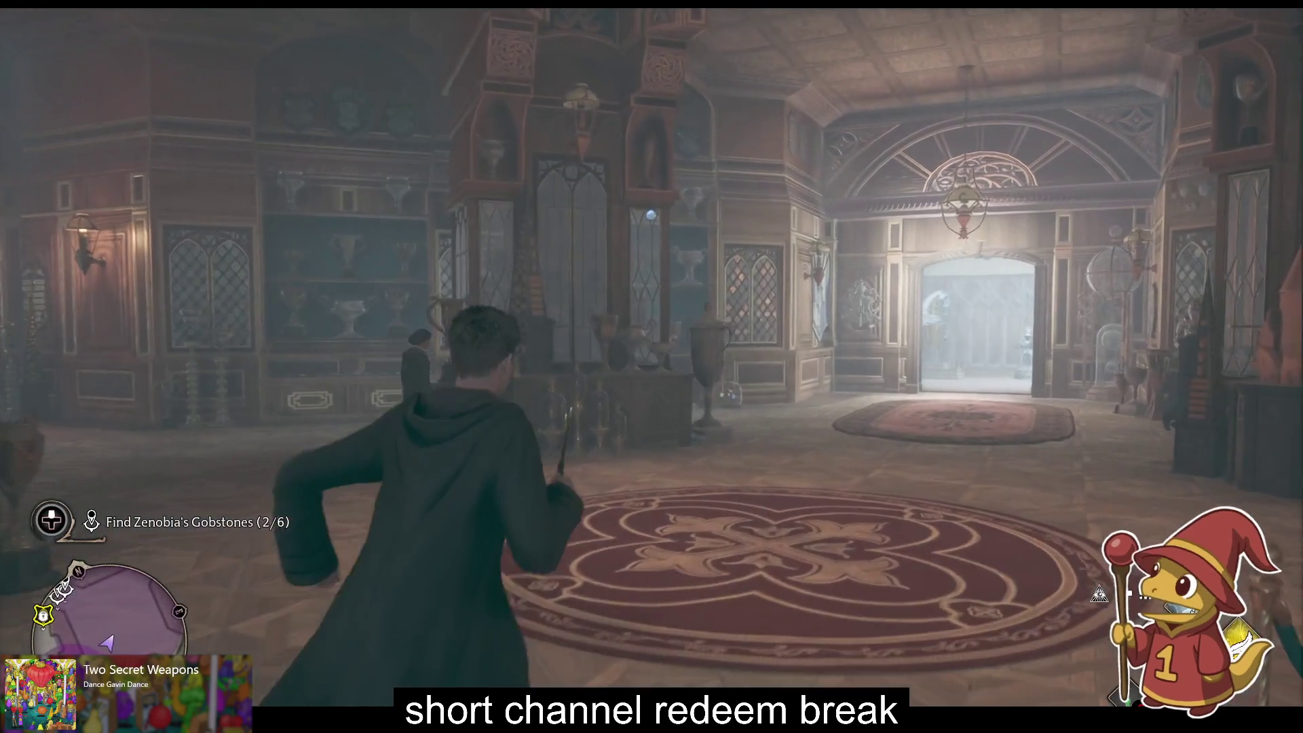
Step: Summon the hidden Gobstone, then cross the trophy room through the lit archway into the armour hall
{"action": "key", "text": "f"}
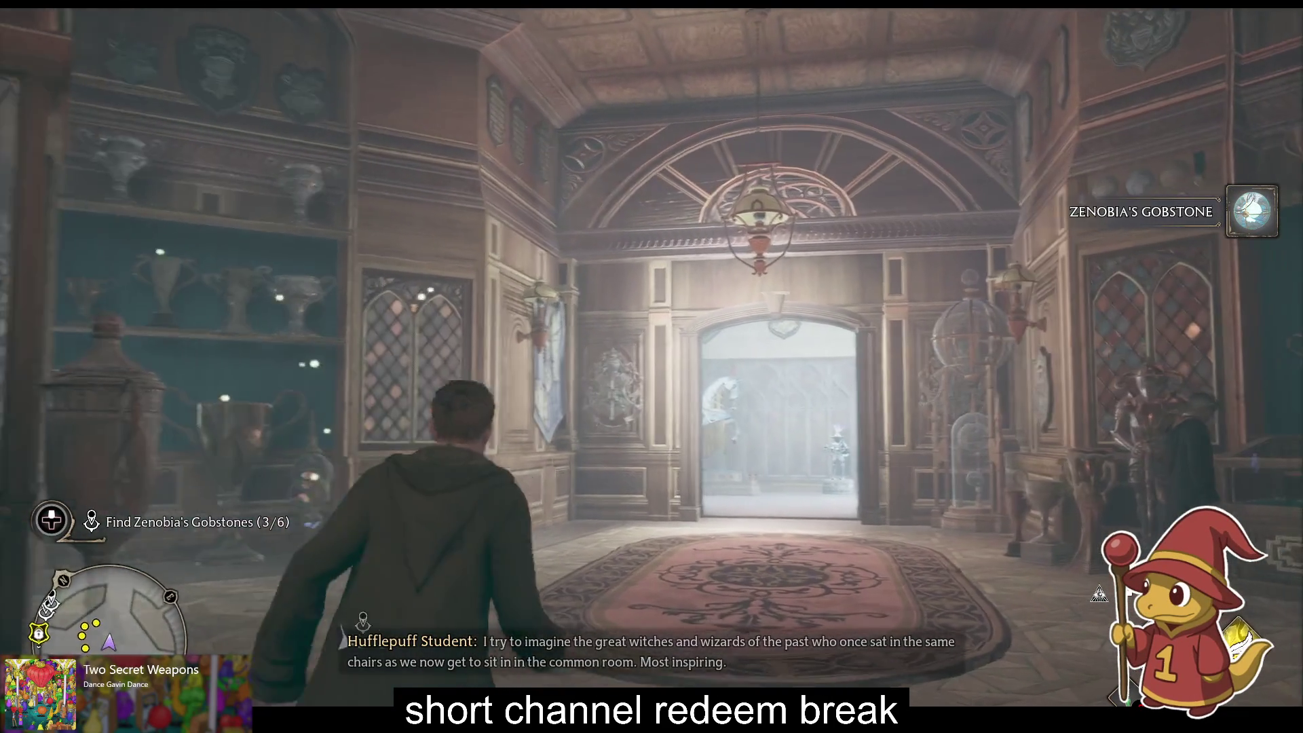
{"action": "key", "text": "w"}
{"action": "key", "text": "w"}
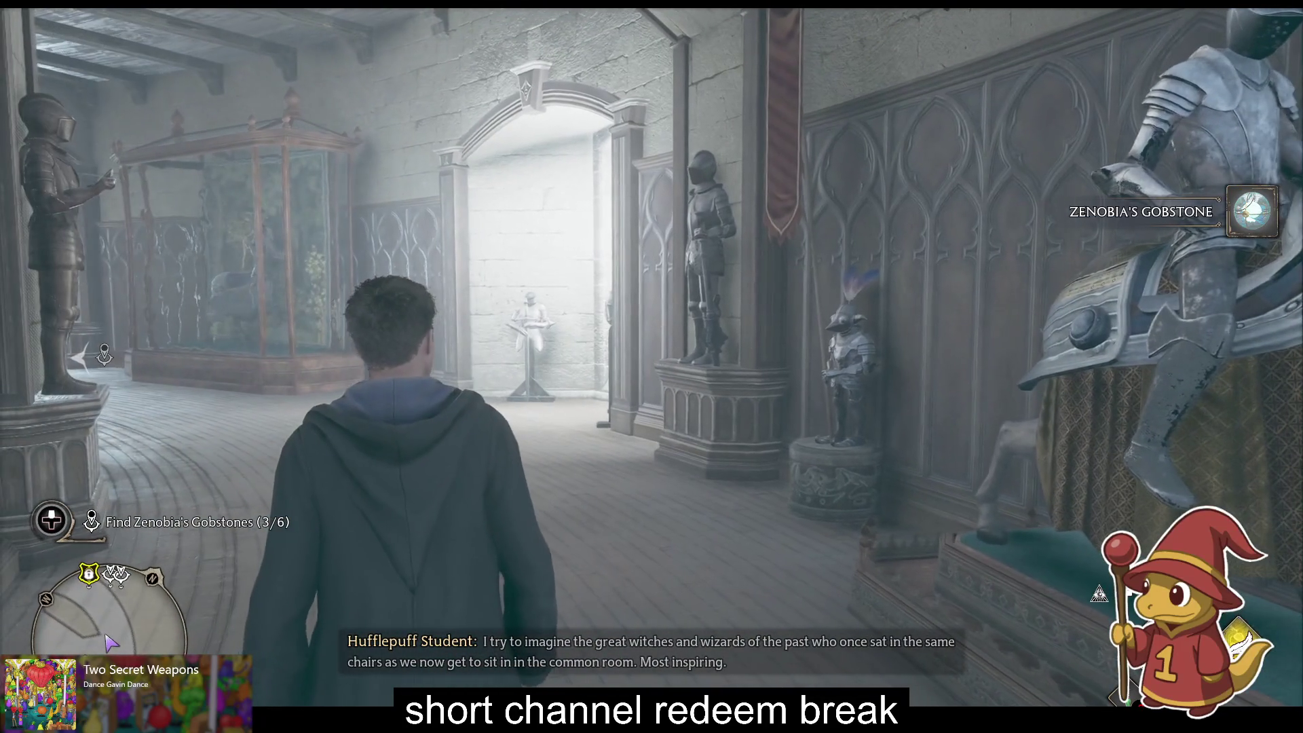
{"action": "key", "text": "w"}
{"action": "key", "text": "w"}
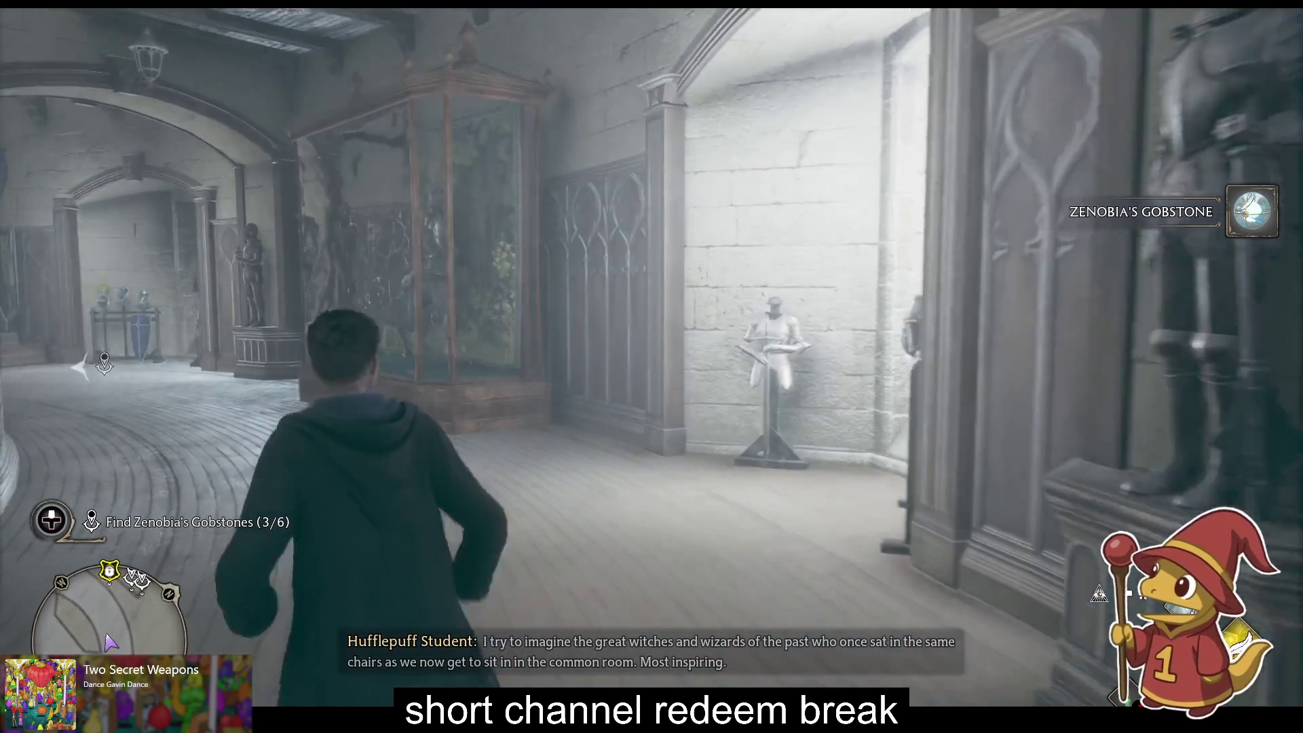
{"action": "key", "text": "w"}
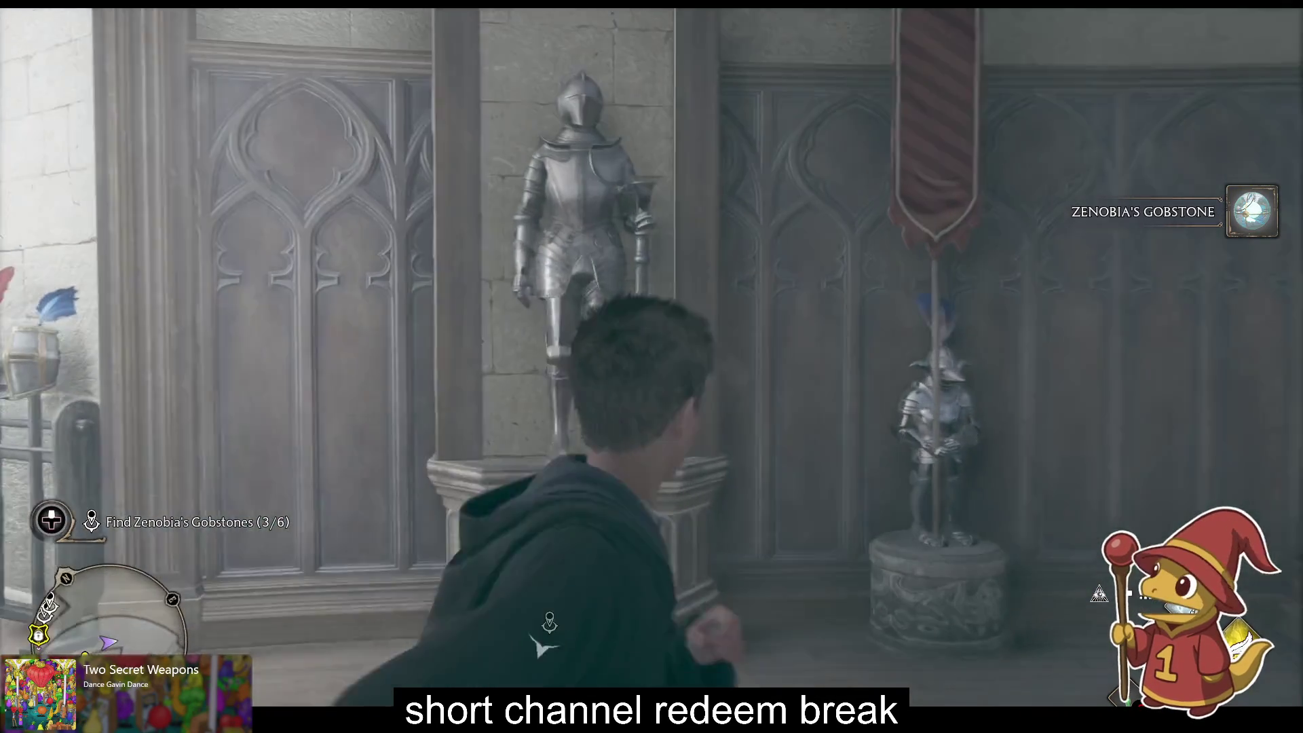
{"action": "key", "text": "w"}
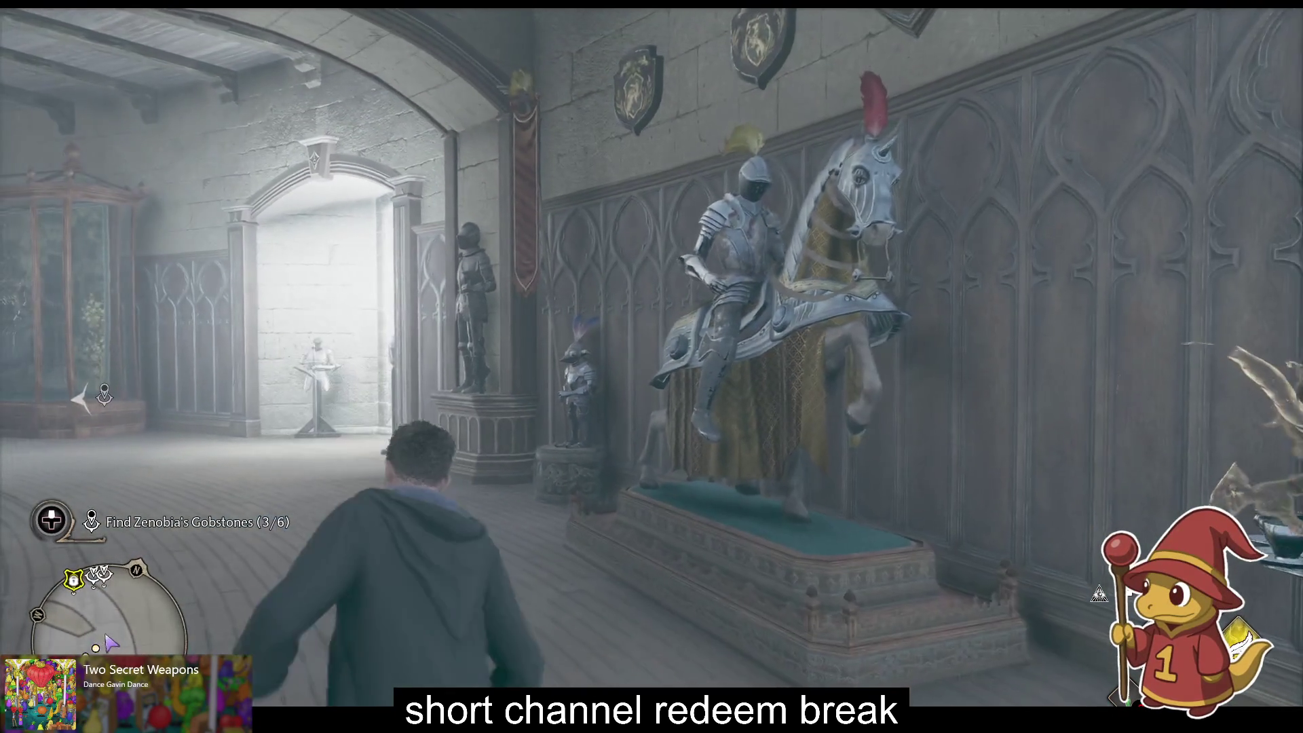
{"action": "key", "text": "w"}
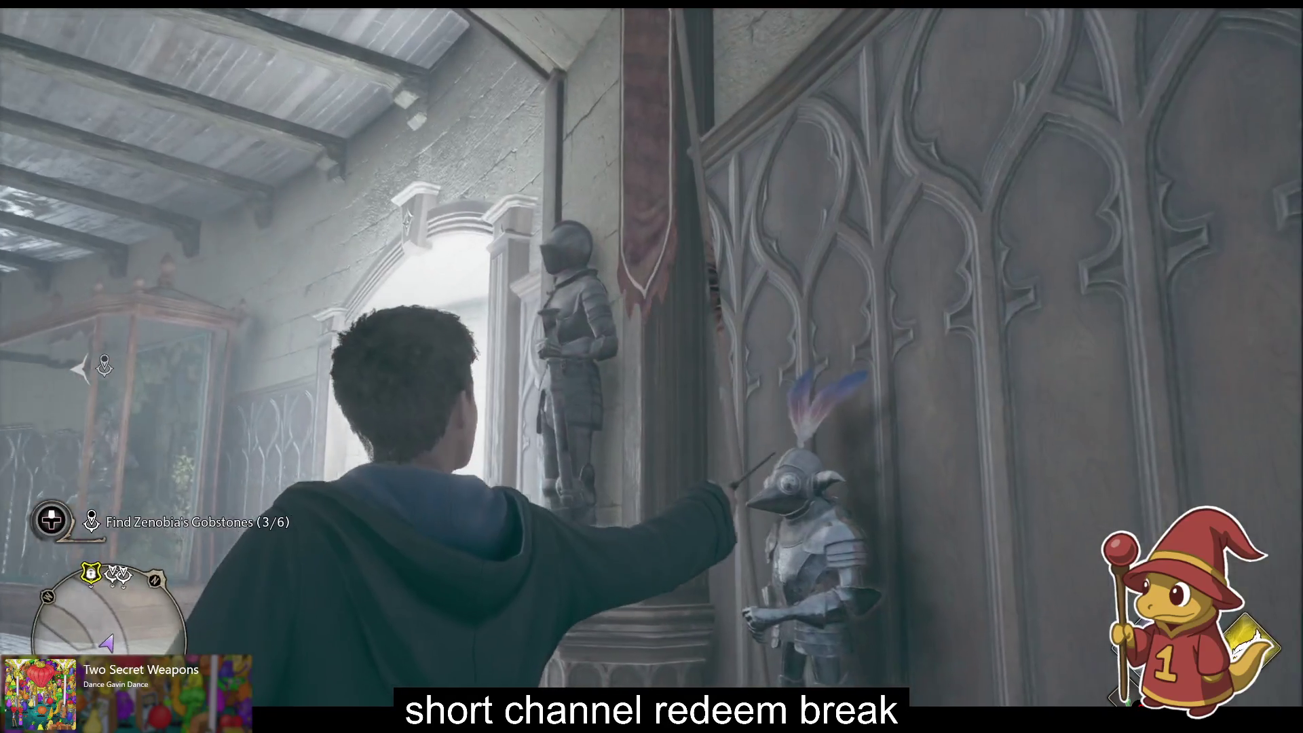
Step: Head down the curved corridor, cast Revelio, and collect the page at the centaur tapestry
{"action": "key", "text": "w"}
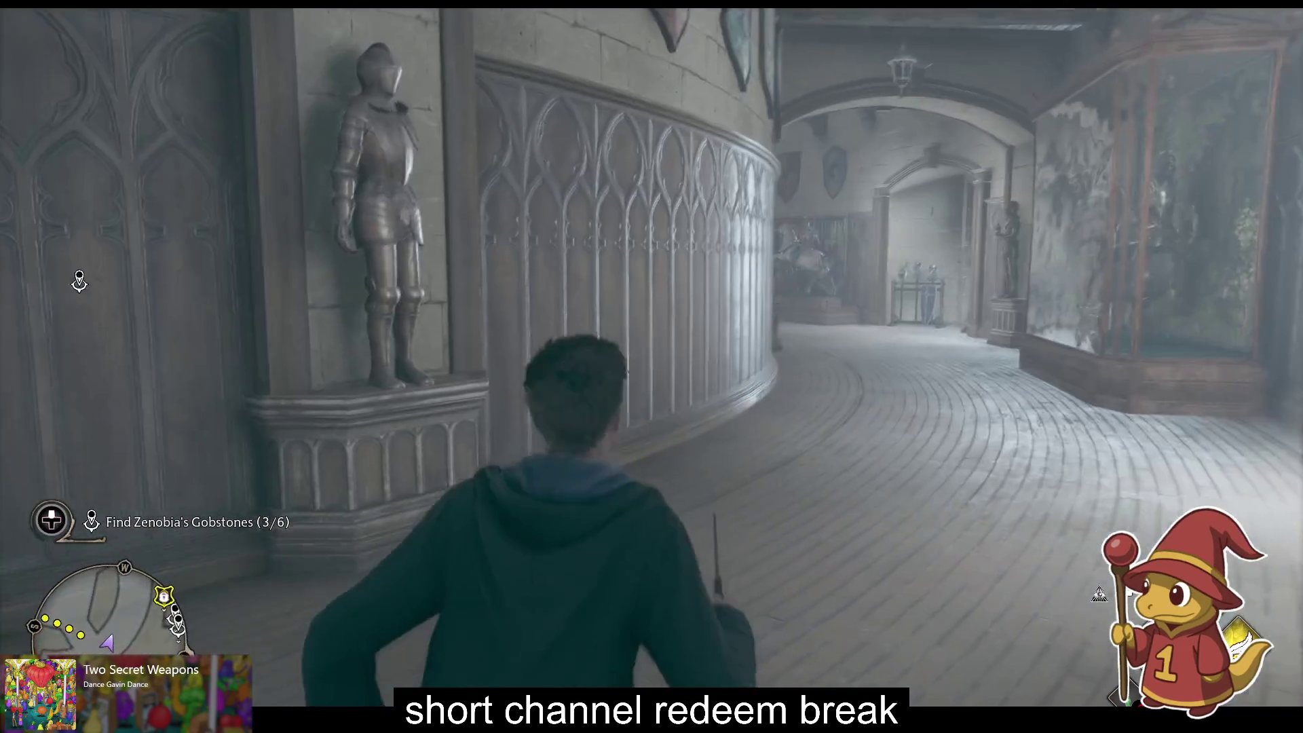
{"action": "key", "text": "w"}
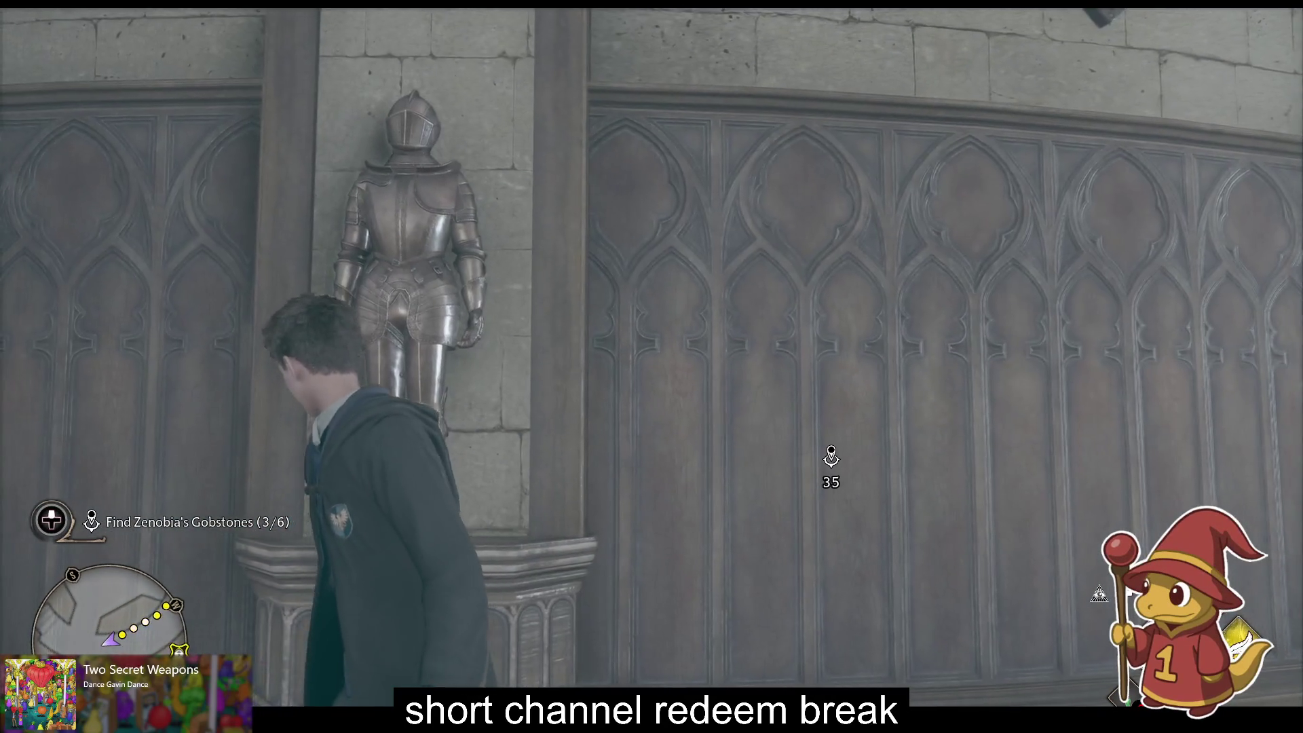
{"action": "key", "text": "w"}
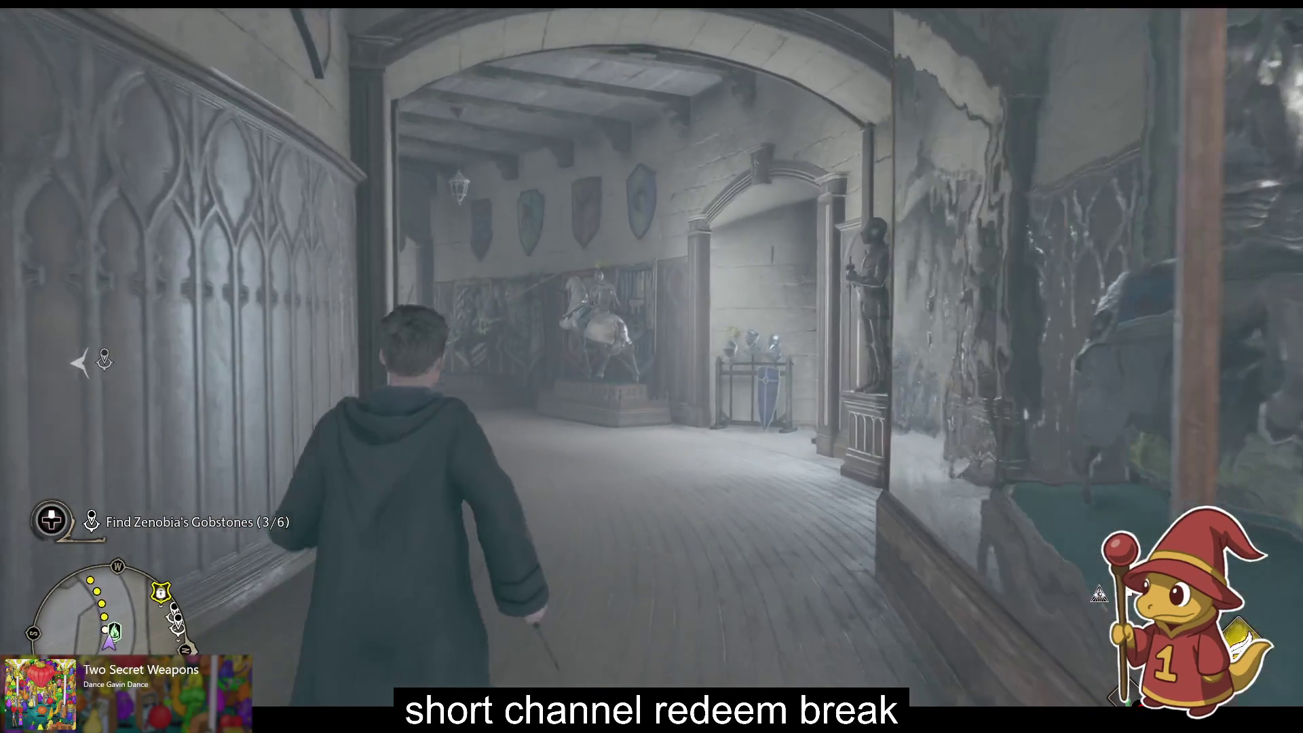
{"action": "key", "text": "w"}
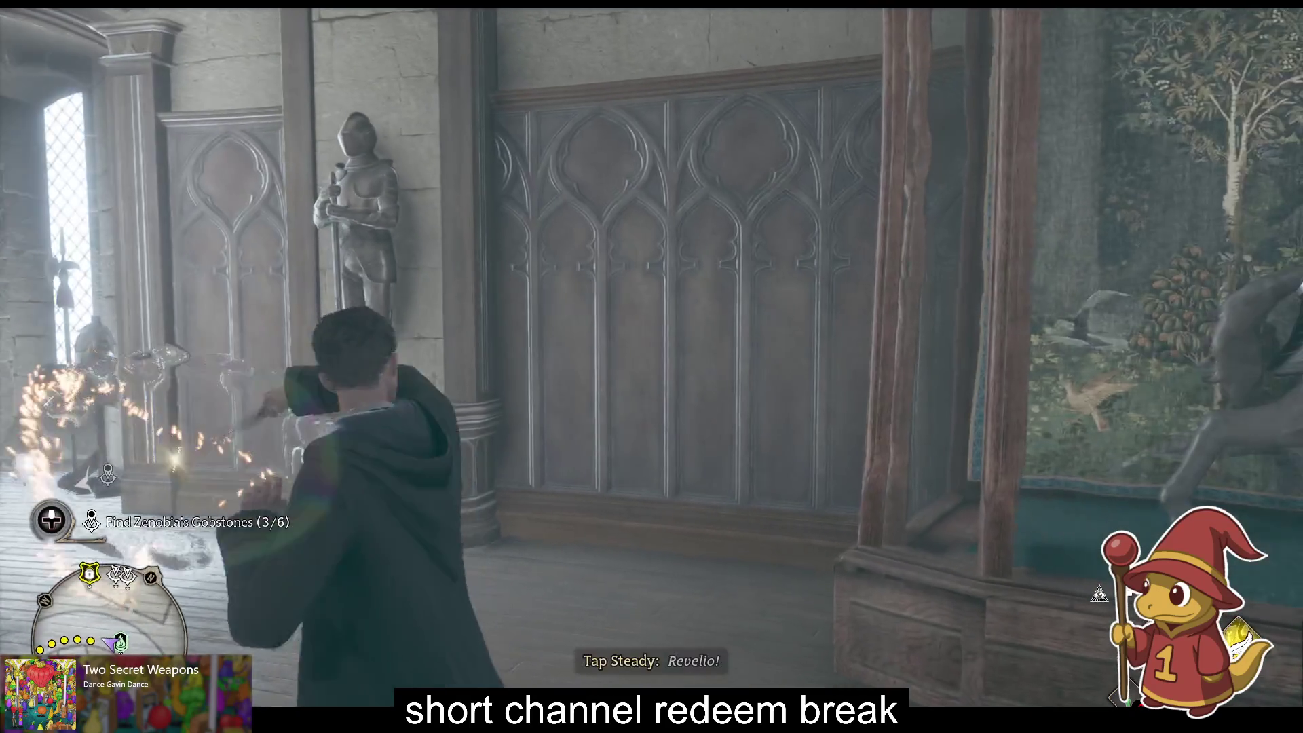
{"action": "key", "text": "w"}
{"action": "key", "text": "w"}
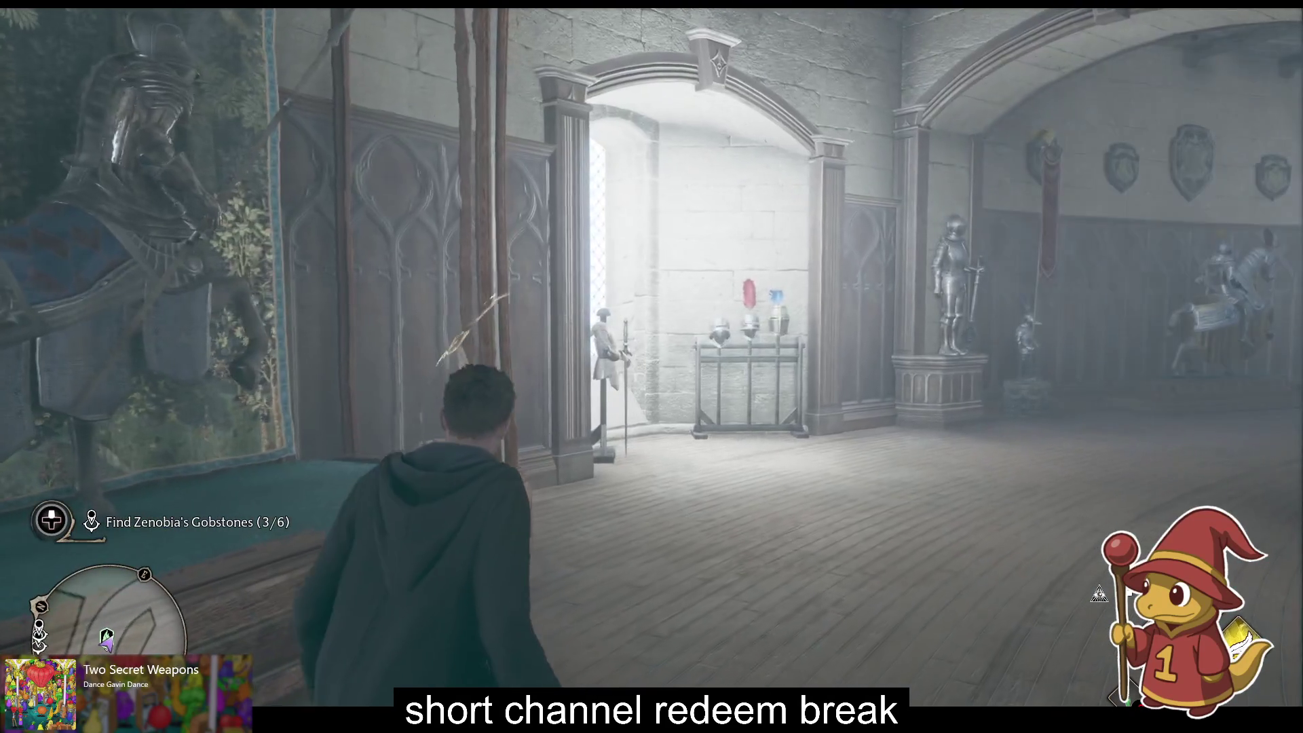
{"action": "key", "text": "w"}
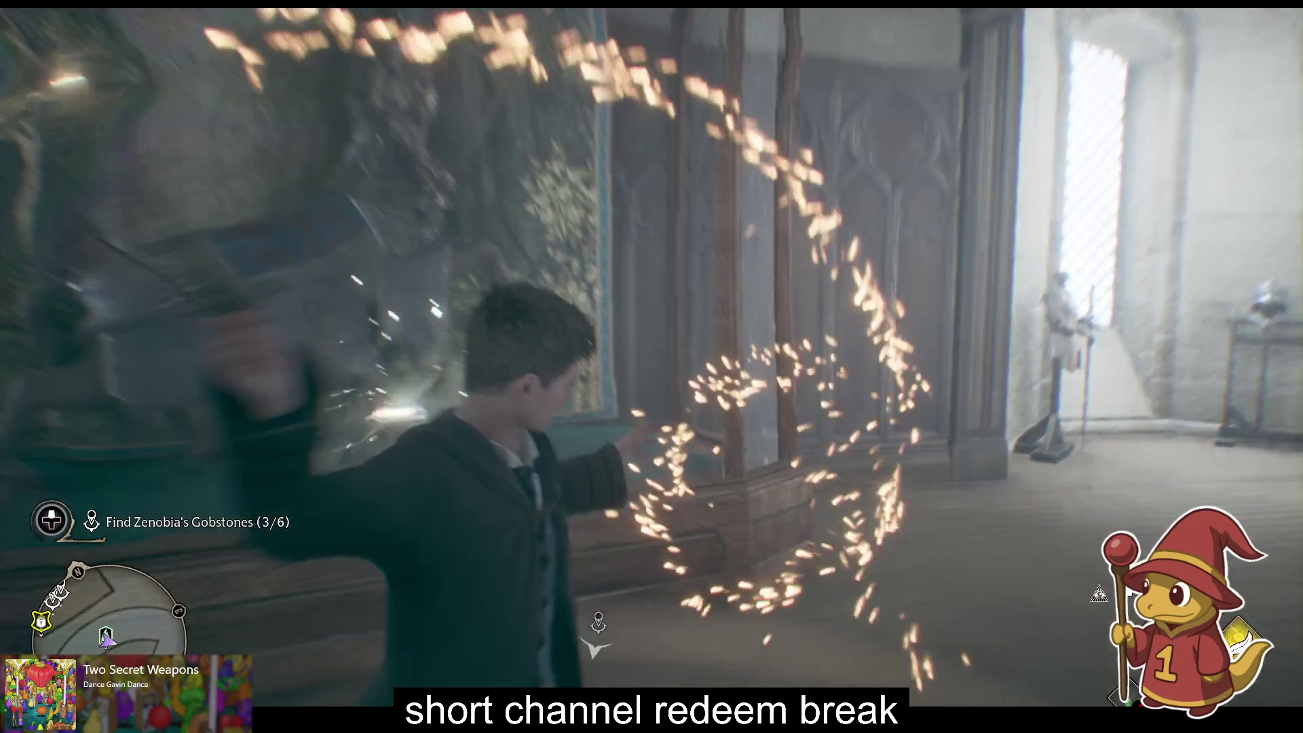
{"action": "key", "text": "w"}
{"action": "key", "text": "f"}
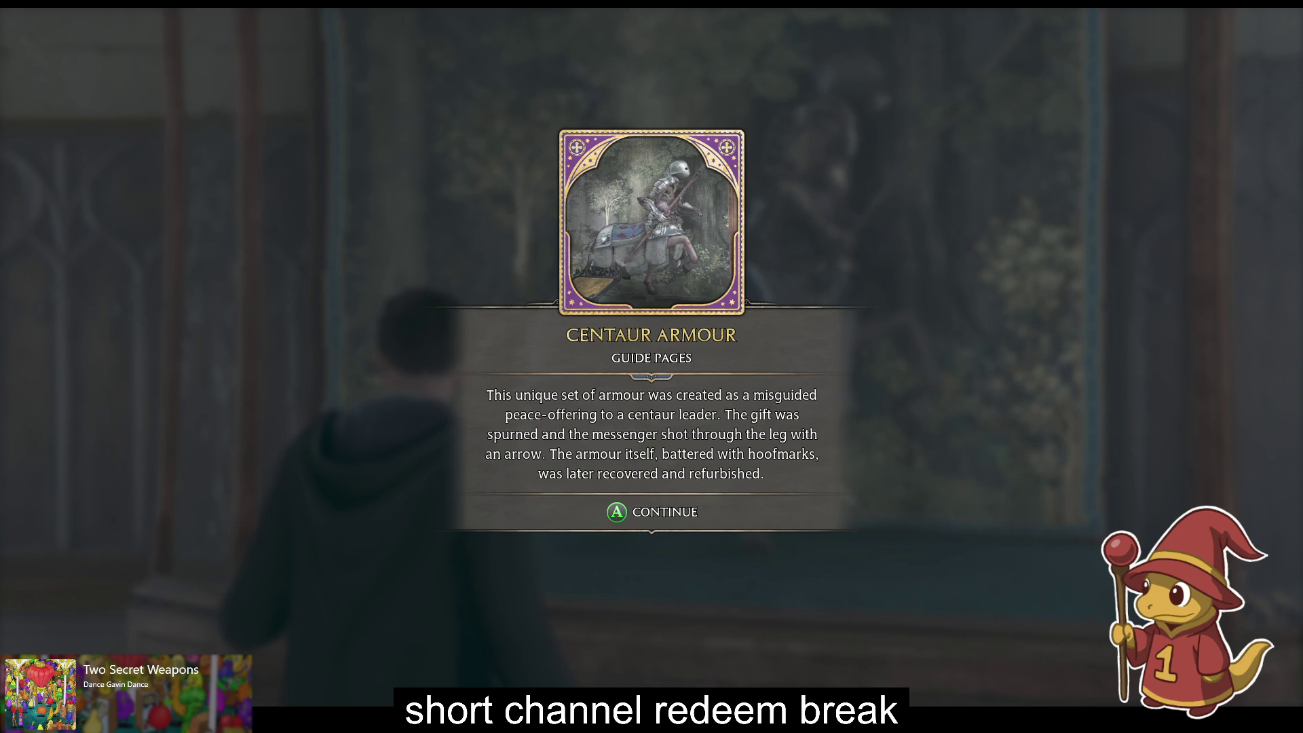
Step: Dismiss the Centaur Armour guide card and run down the armour hall toward the Gobstone marker
{"action": "key", "text": "Return"}
{"action": "key", "text": "w"}
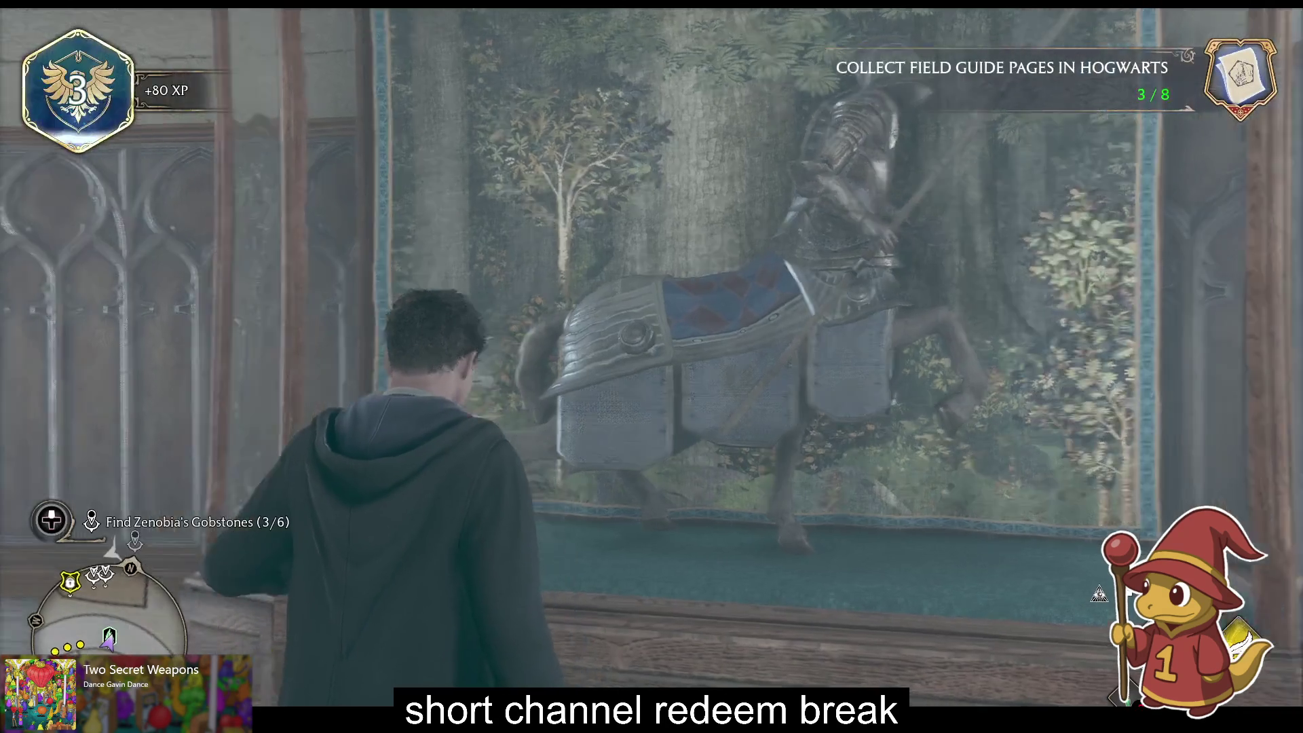
{"action": "key", "text": "w"}
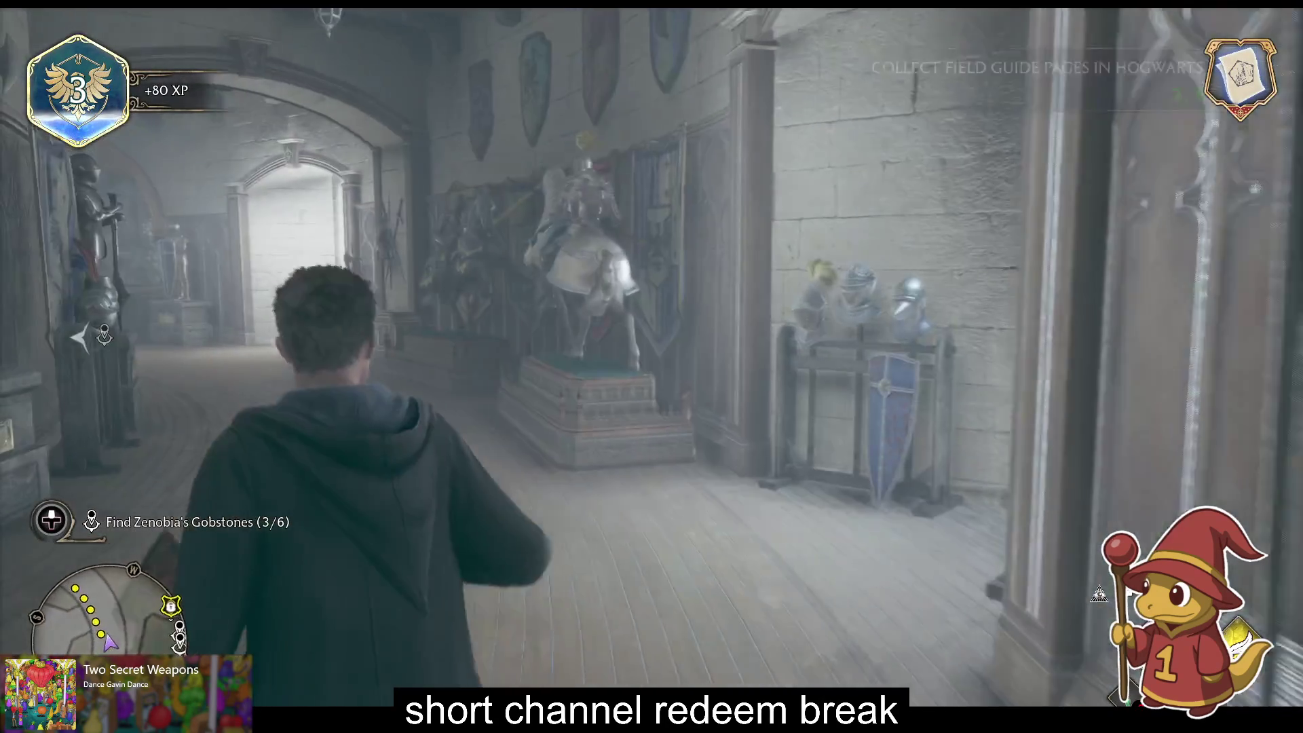
{"action": "key", "text": "w"}
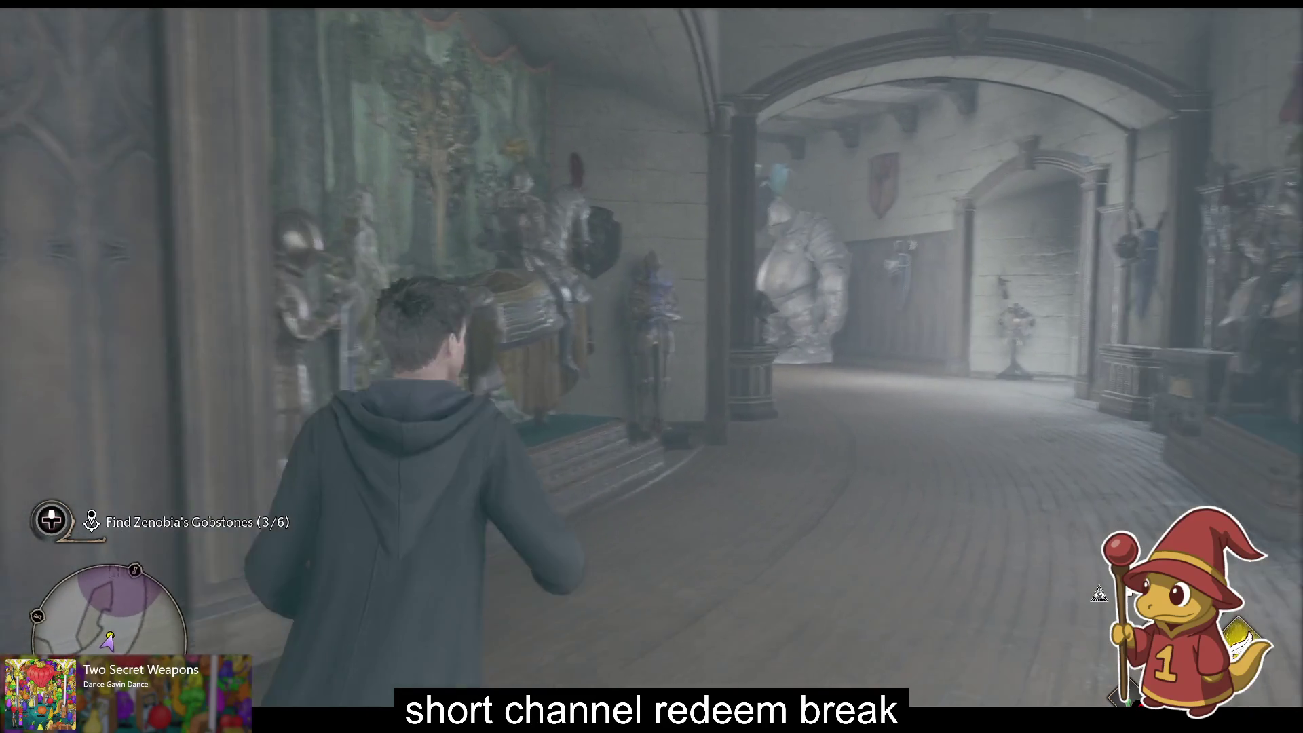
Step: Run past the armour statue to the shield wall and summon the gobstone with Accio, reaching 4/6
{"action": "key", "text": "w"}
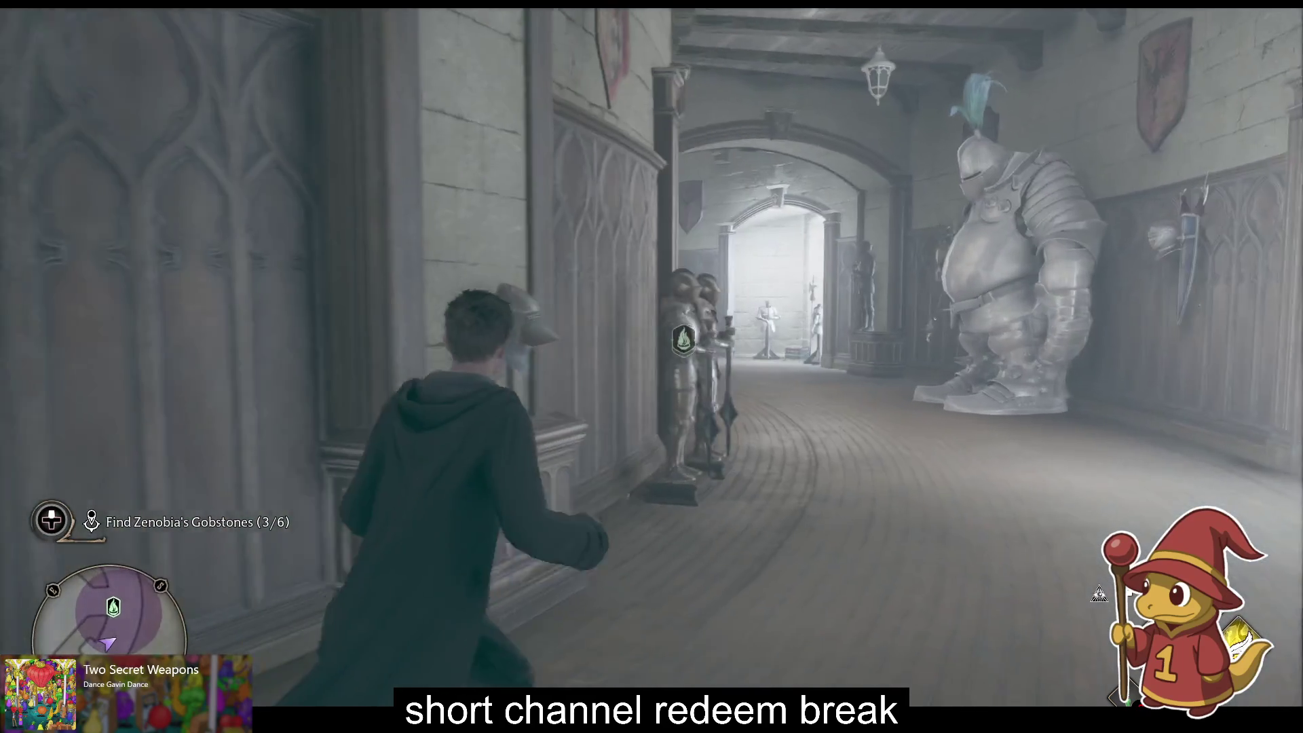
{"action": "key", "text": "w"}
{"action": "key", "text": "w"}
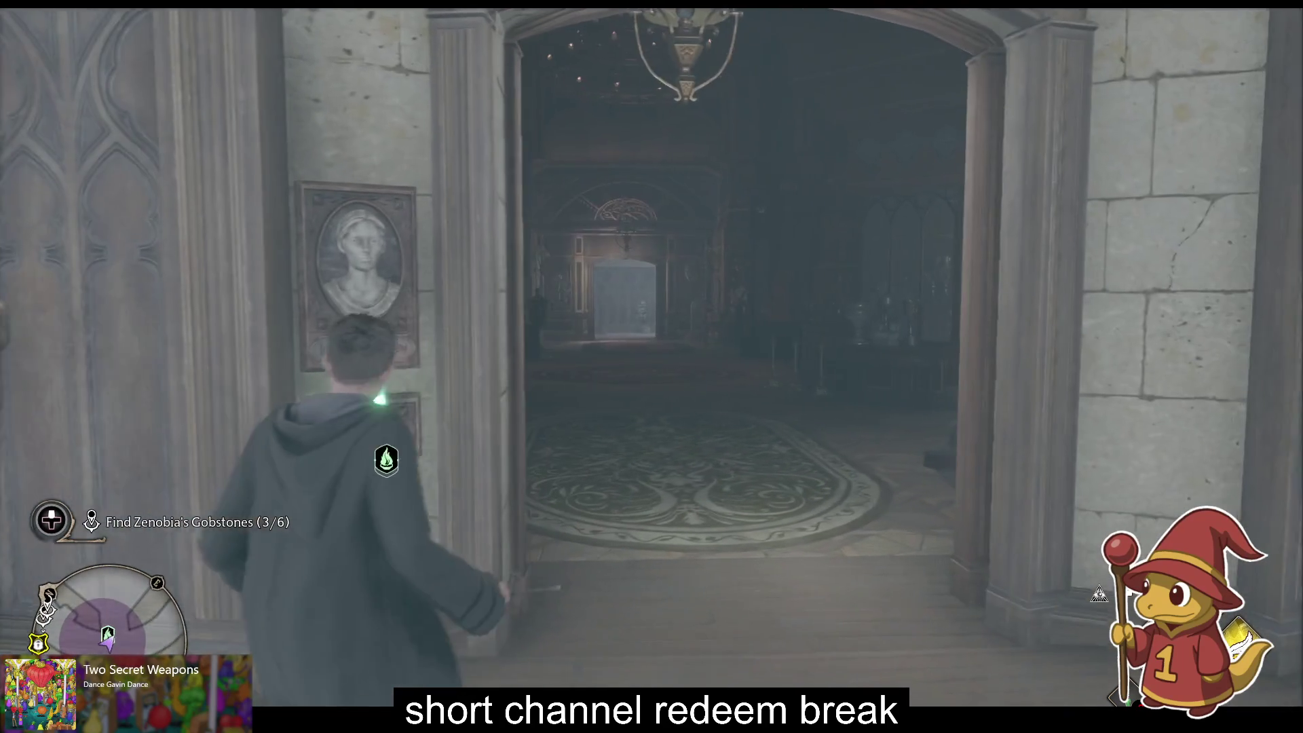
{"action": "key", "text": "w"}
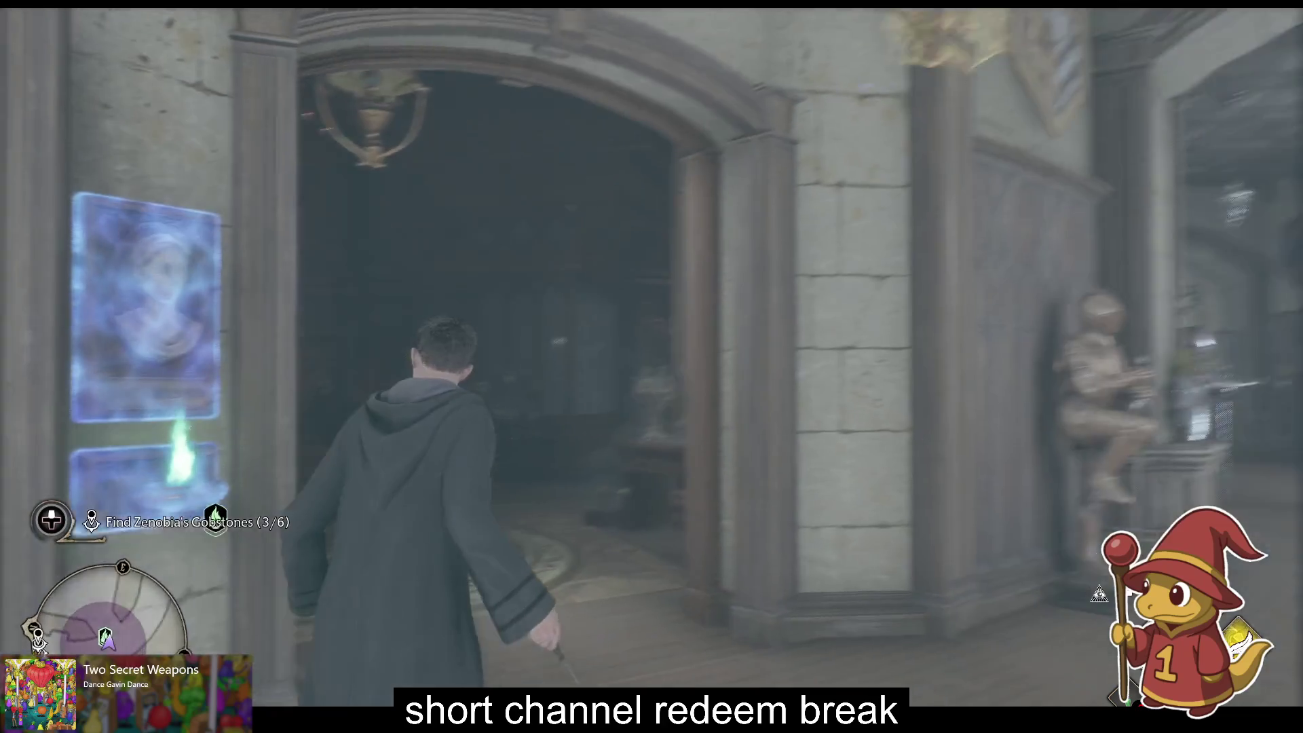
{"action": "key", "text": "w"}
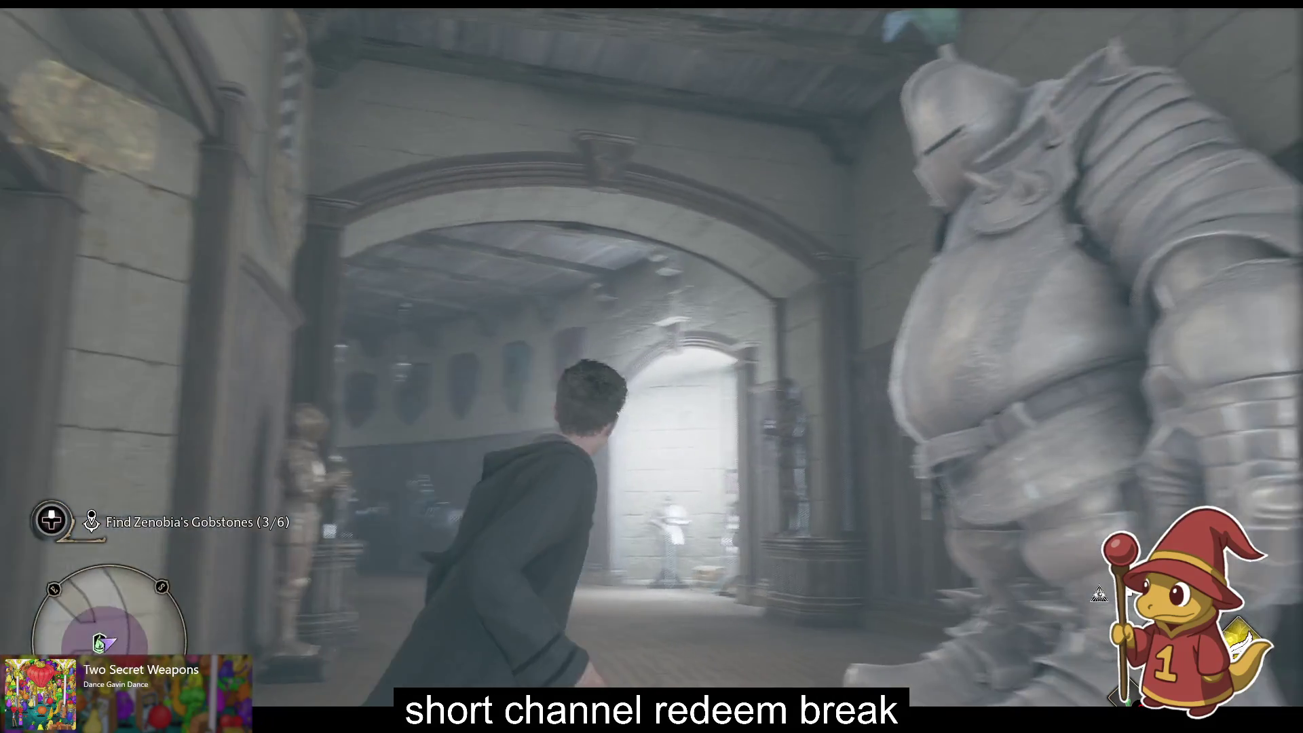
{"action": "key", "text": "w"}
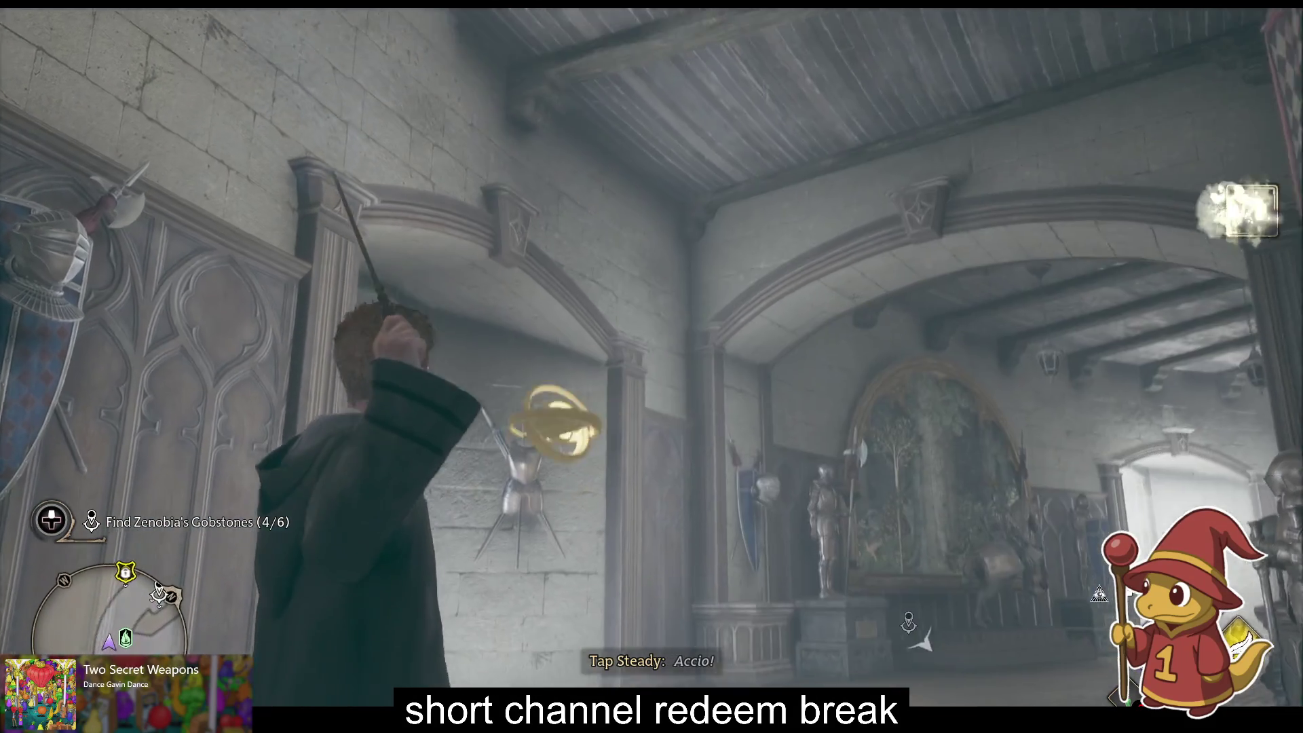
{"action": "key", "text": "w"}
{"action": "key", "text": "w"}
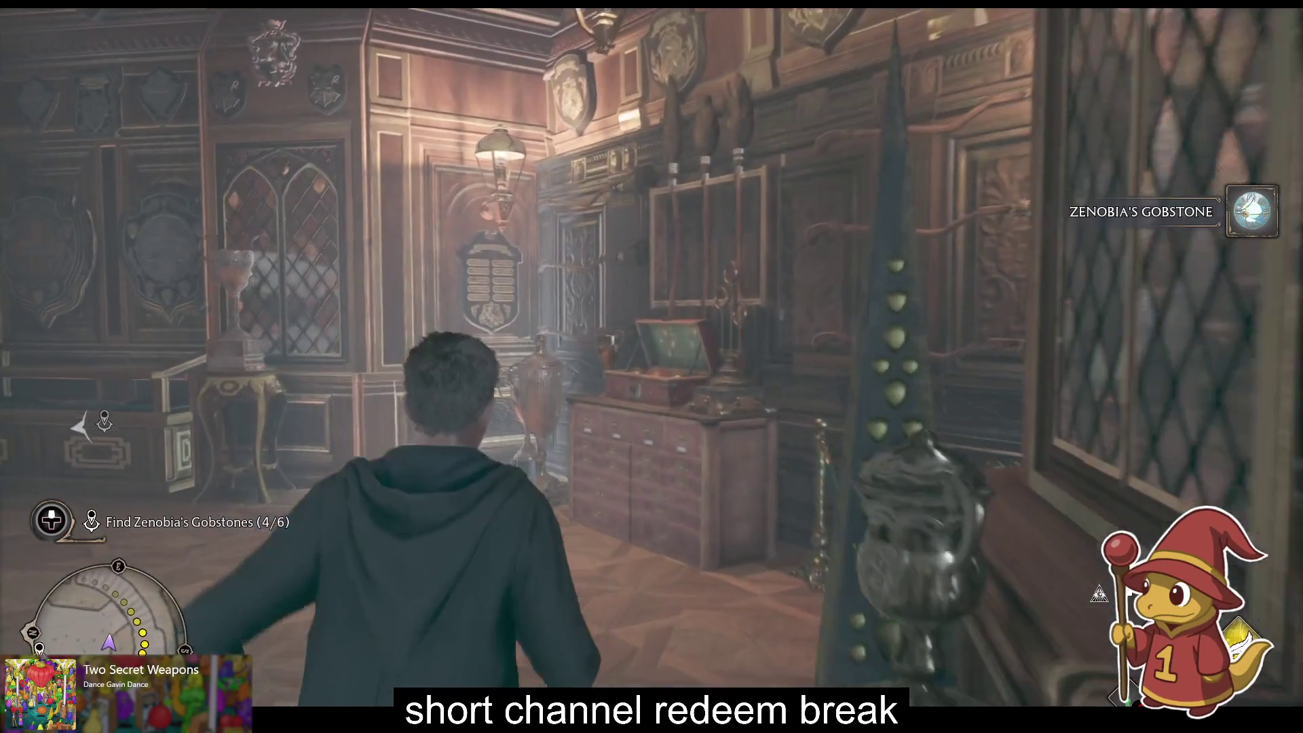
Step: Run back through the trophy room and down the armour-lined corridor, then open the Field Guide menu
{"action": "key", "text": "w"}
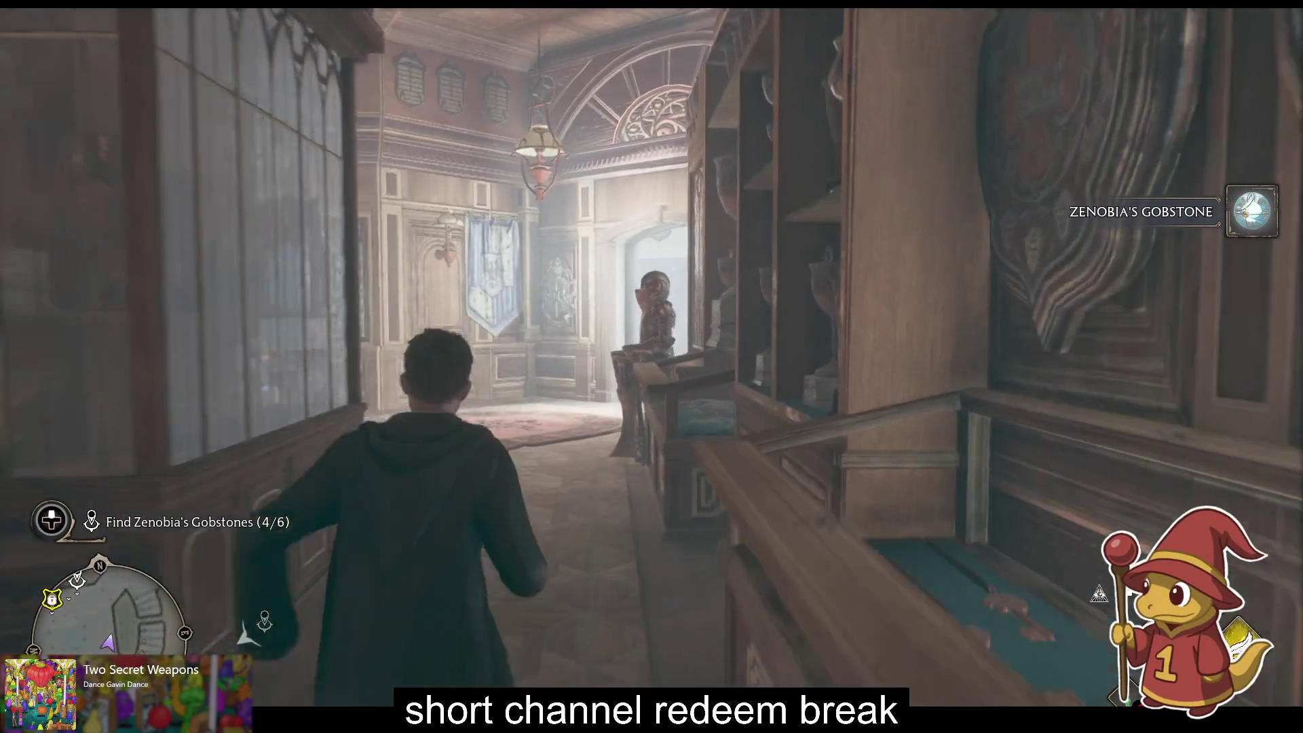
{"action": "key", "text": "w"}
{"action": "key", "text": "w"}
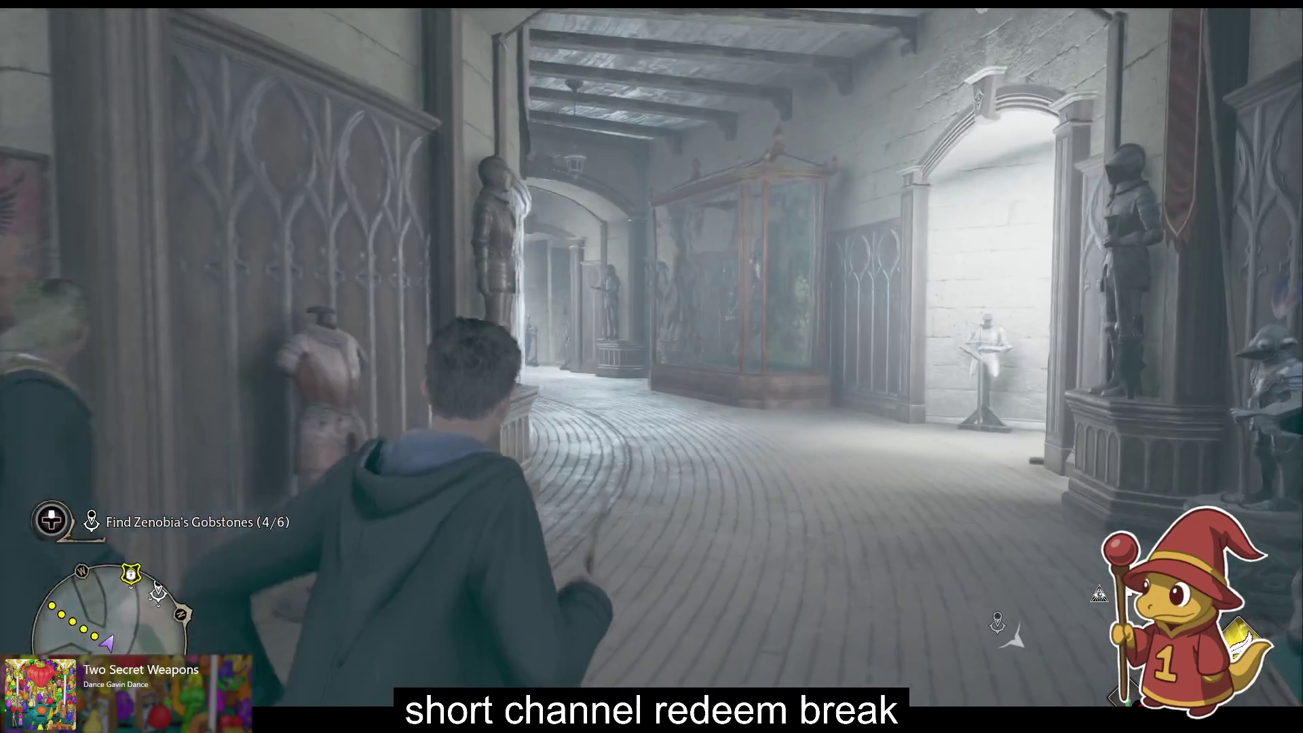
{"action": "key", "text": "w"}
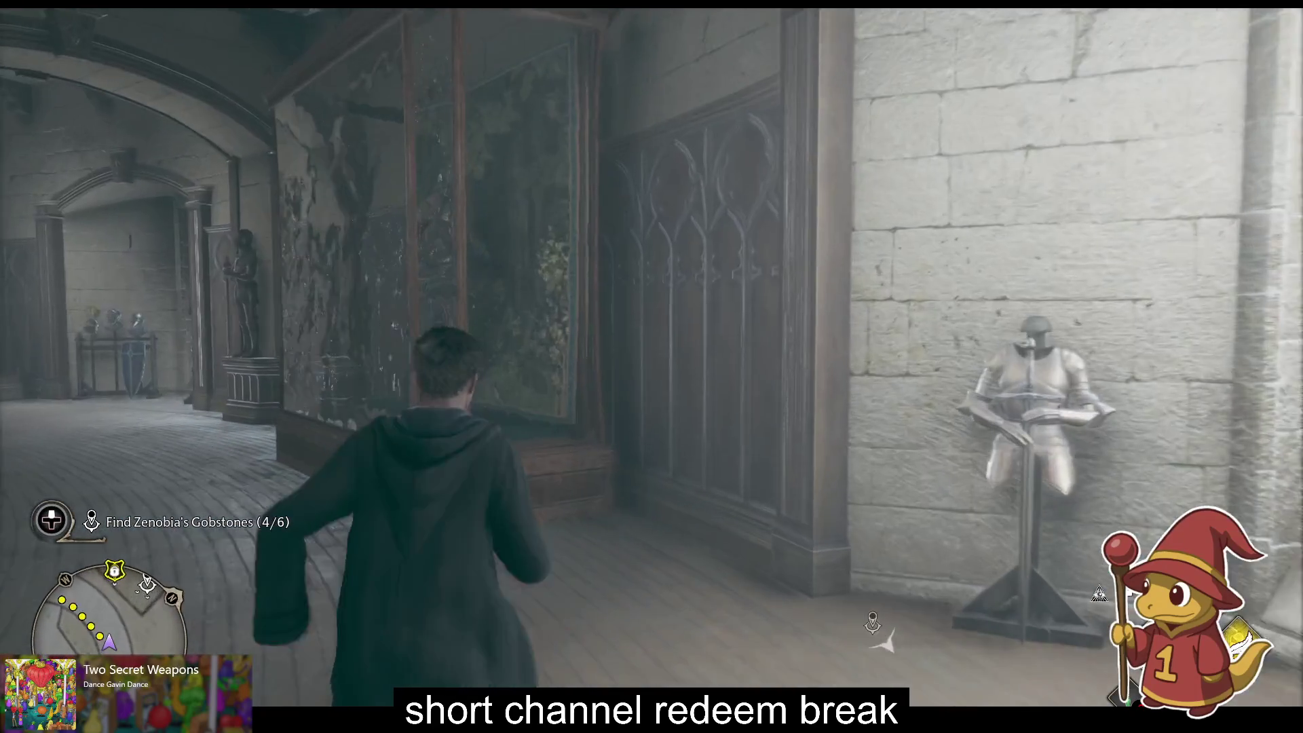
{"action": "key", "text": "w"}
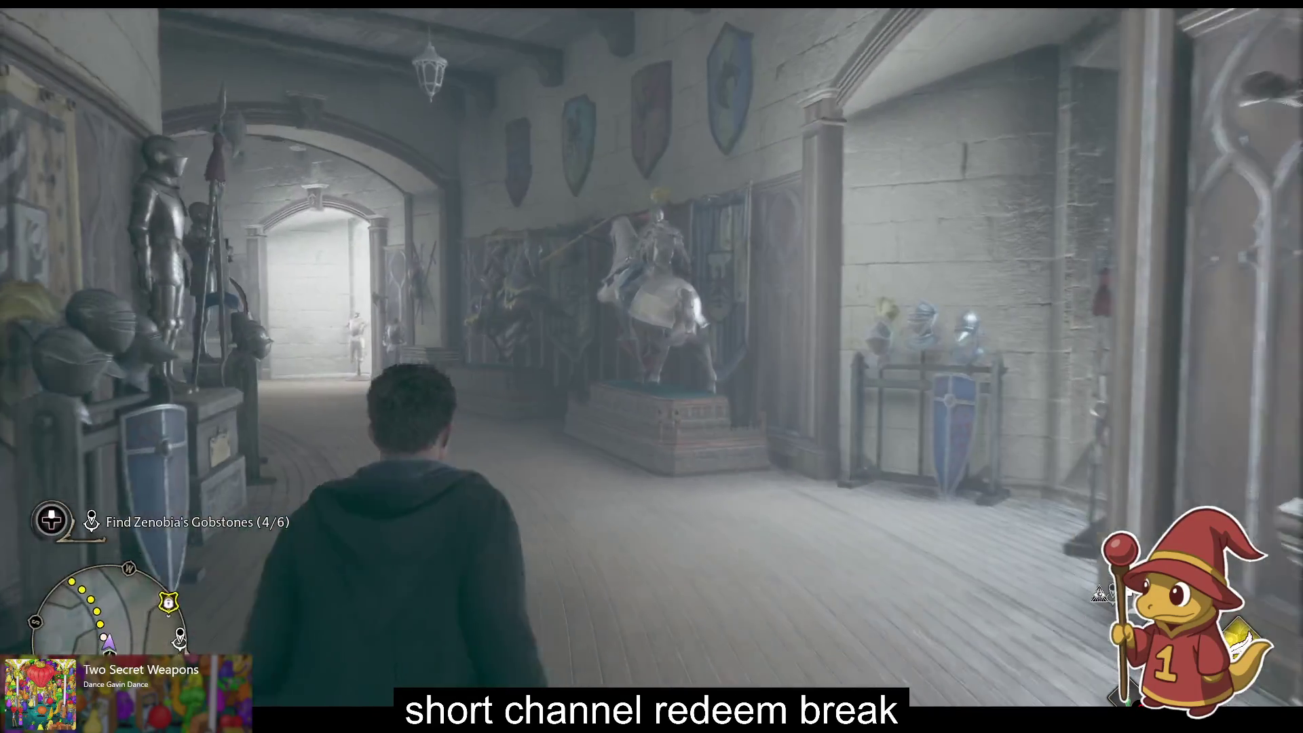
{"action": "key", "text": "w"}
{"action": "key", "text": "Escape"}
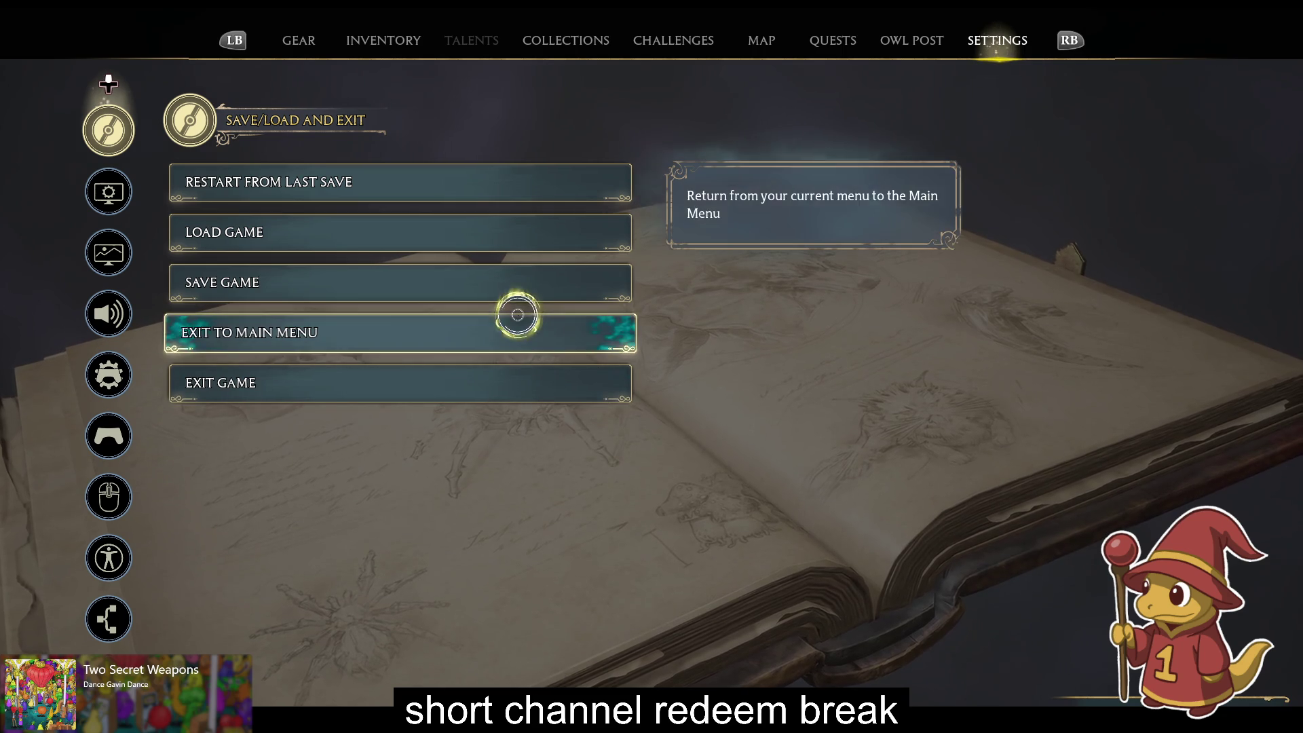
Step: Overwrite the third save slot with a new Gobs of Gobstones manual save, close the menu, and go to Steam
{"action": "left_click", "coordinate": [512, 284]}
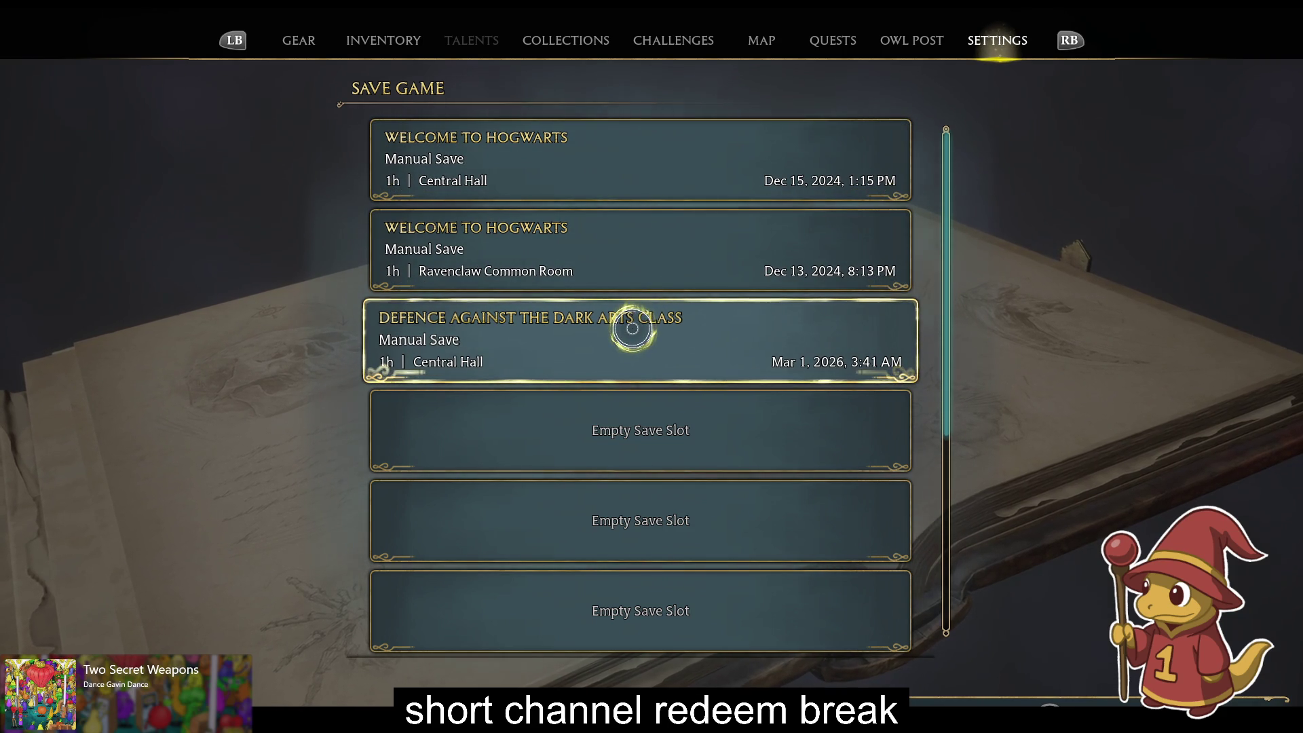
{"action": "left_click", "coordinate": [632, 328]}
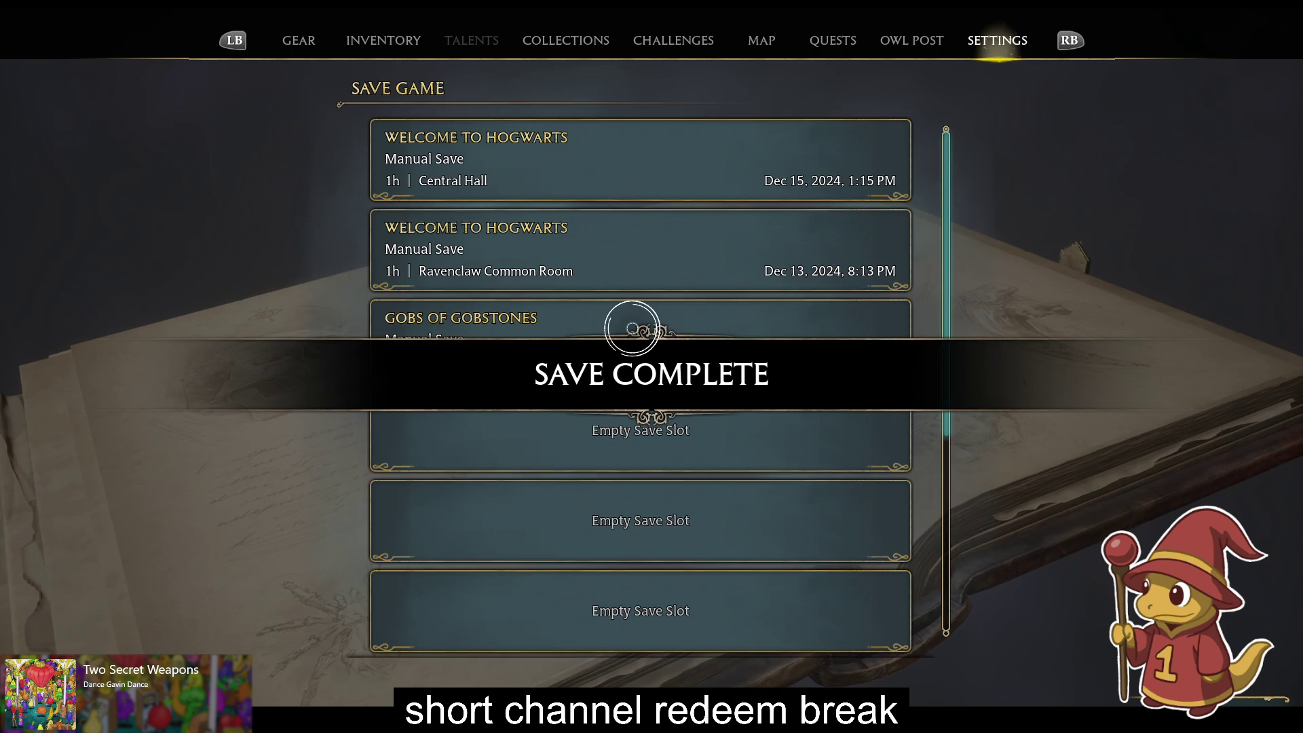
{"action": "key", "text": "Escape"}
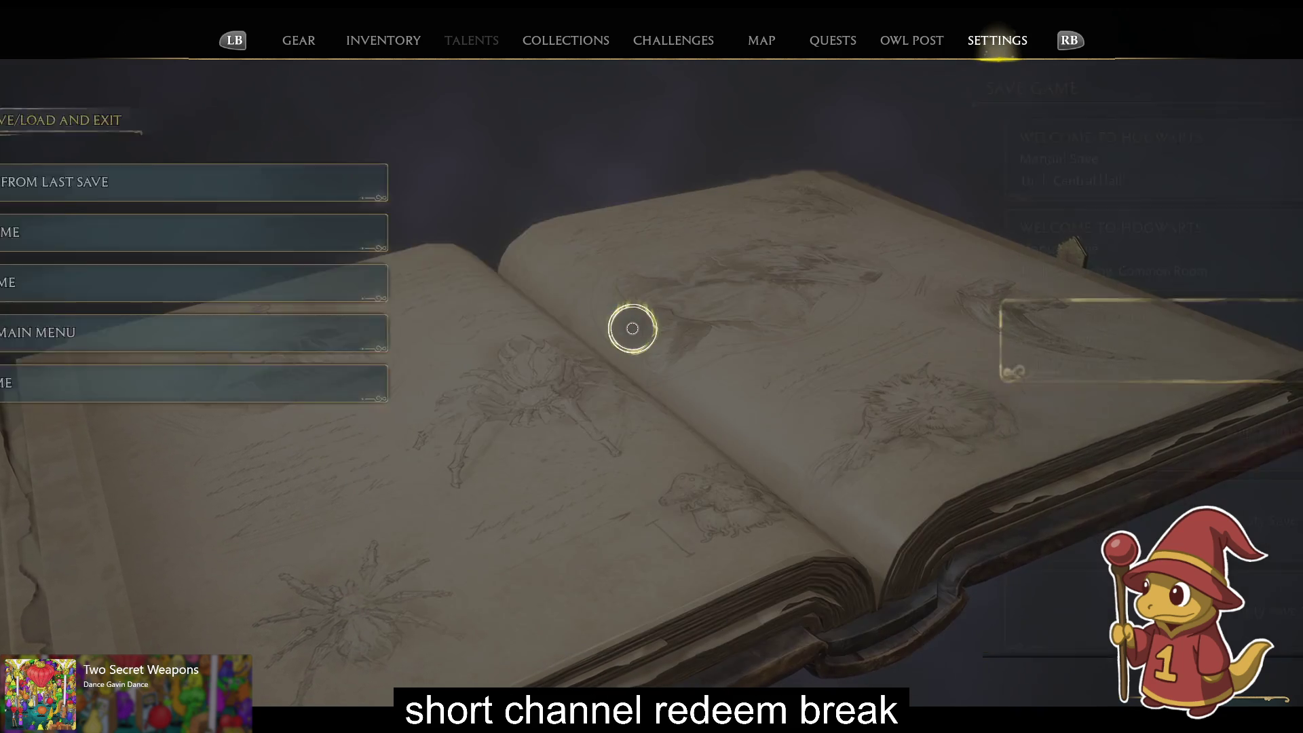
{"action": "key", "text": "Escape"}
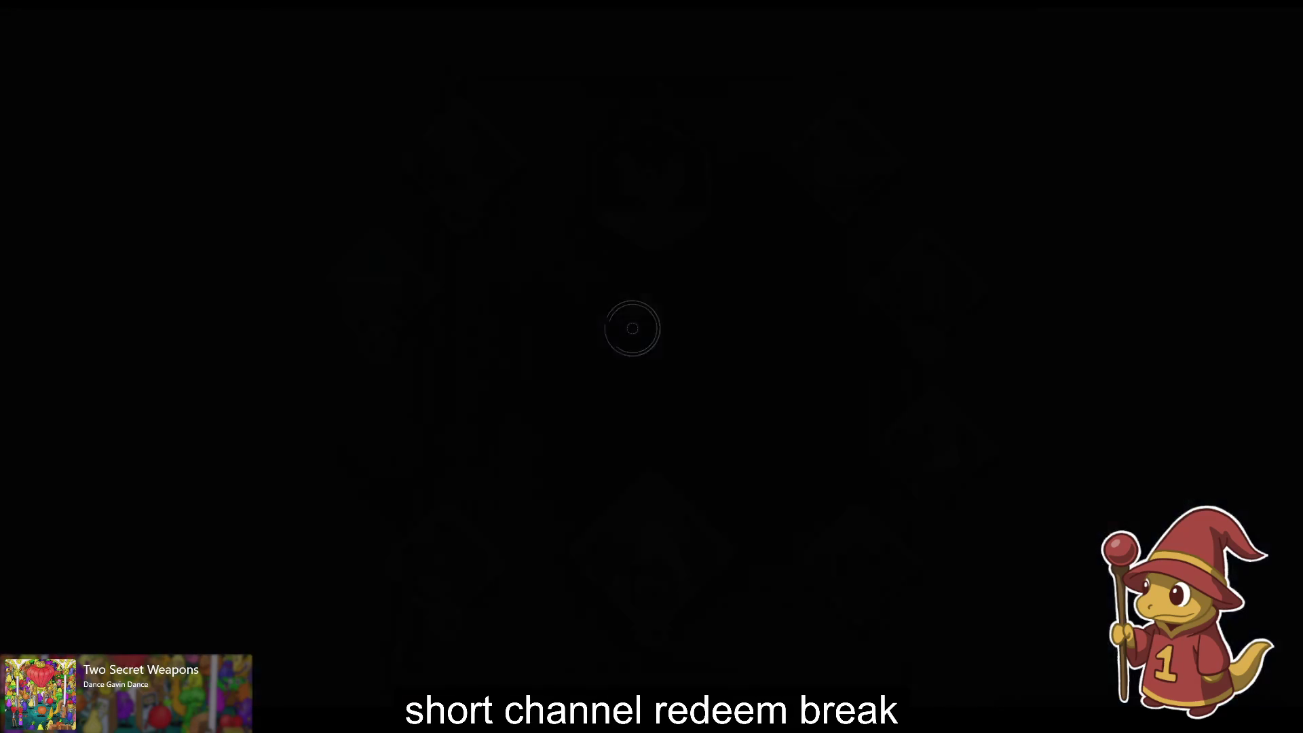
{"action": "key", "text": "alt+Tab"}
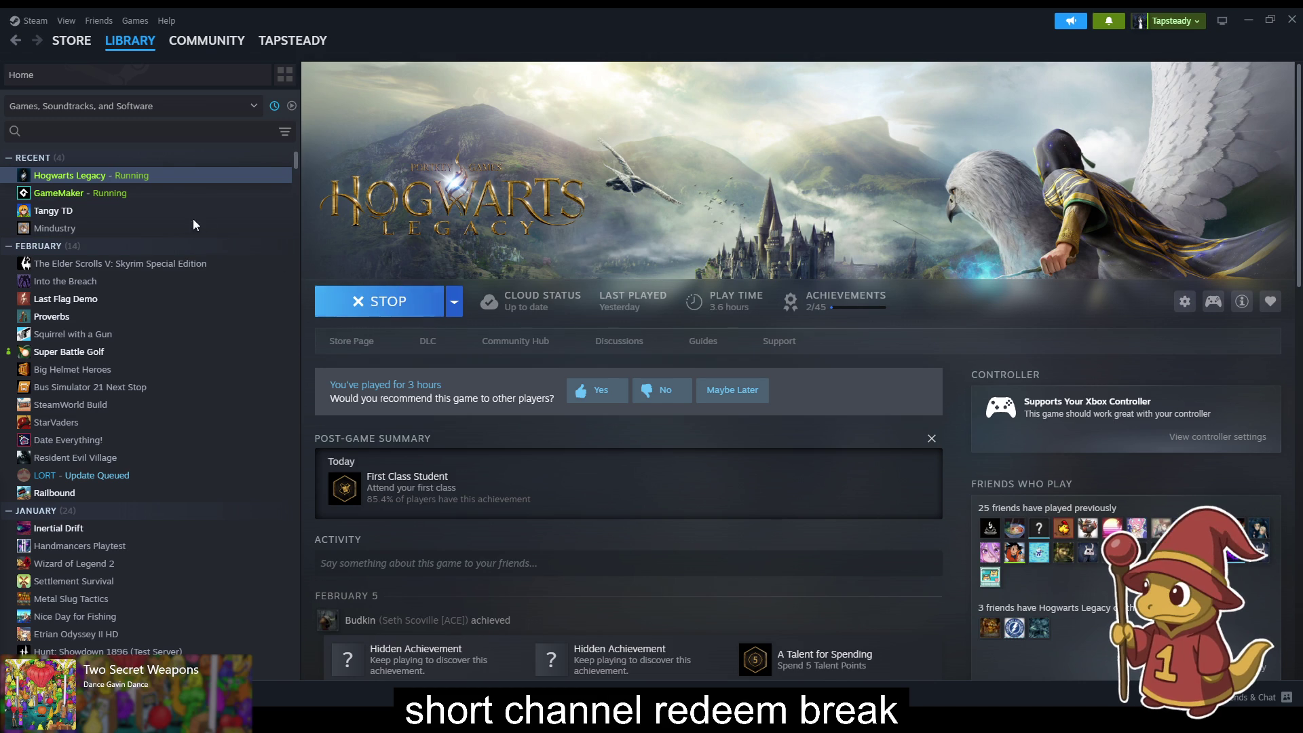
Step: Alt+Tab from the Steam library back to the GameMaker project
{"action": "key", "text": "alt+Tab"}
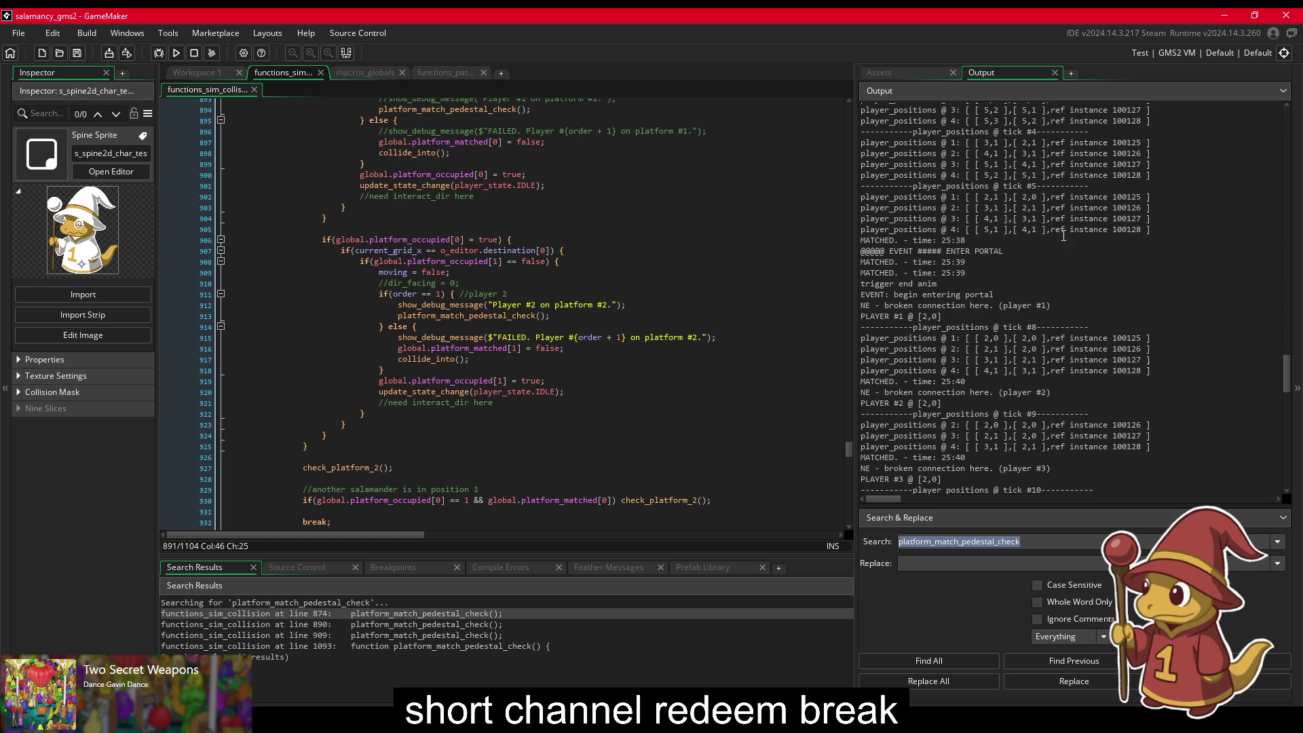
Step: Delete lines 875–878, the grid-position reset and get_center_grid_pos() calls, after platform_match_pedestal_check() in check_platforms
{"action": "left_click", "coordinate": [999, 199]}
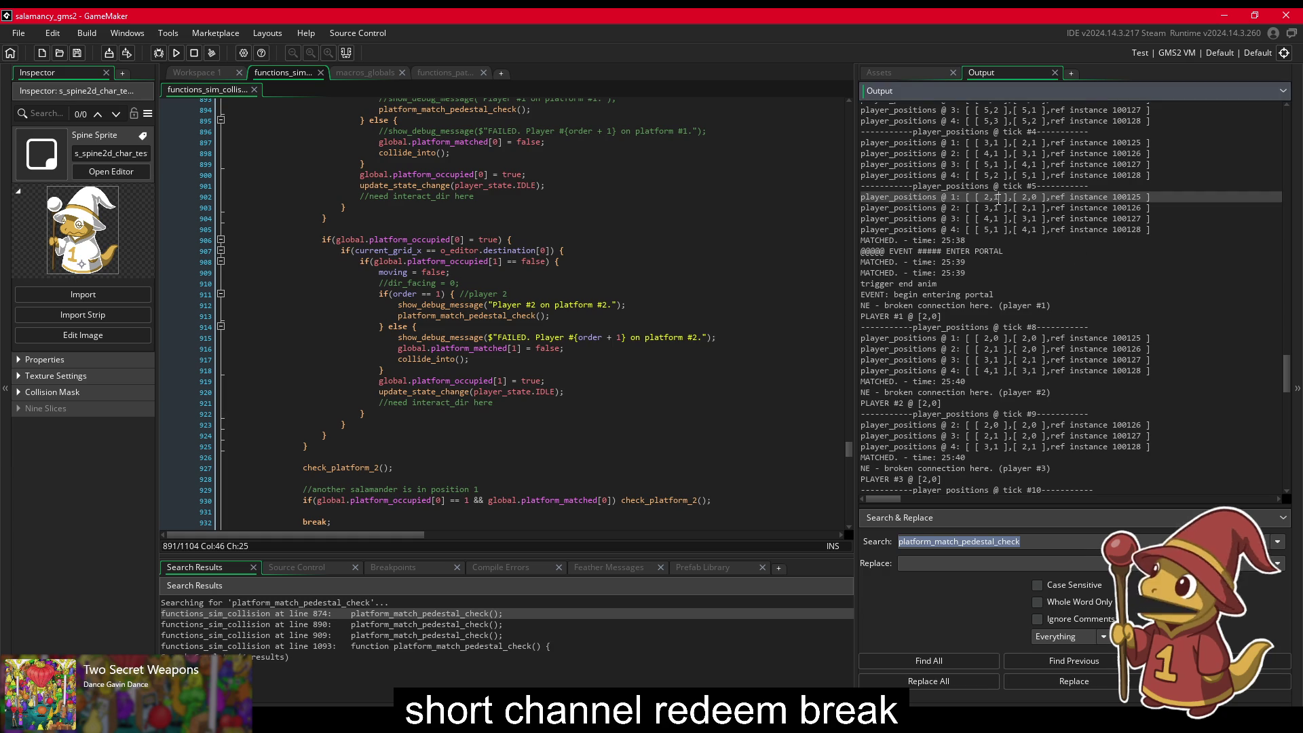
{"action": "left_click", "coordinate": [611, 458]}
{"action": "scroll", "coordinate": [611, 441], "scroll_direction": "up", "scroll_amount": 2}
{"action": "scroll", "coordinate": [612, 441], "scroll_direction": "up", "scroll_amount": 10}
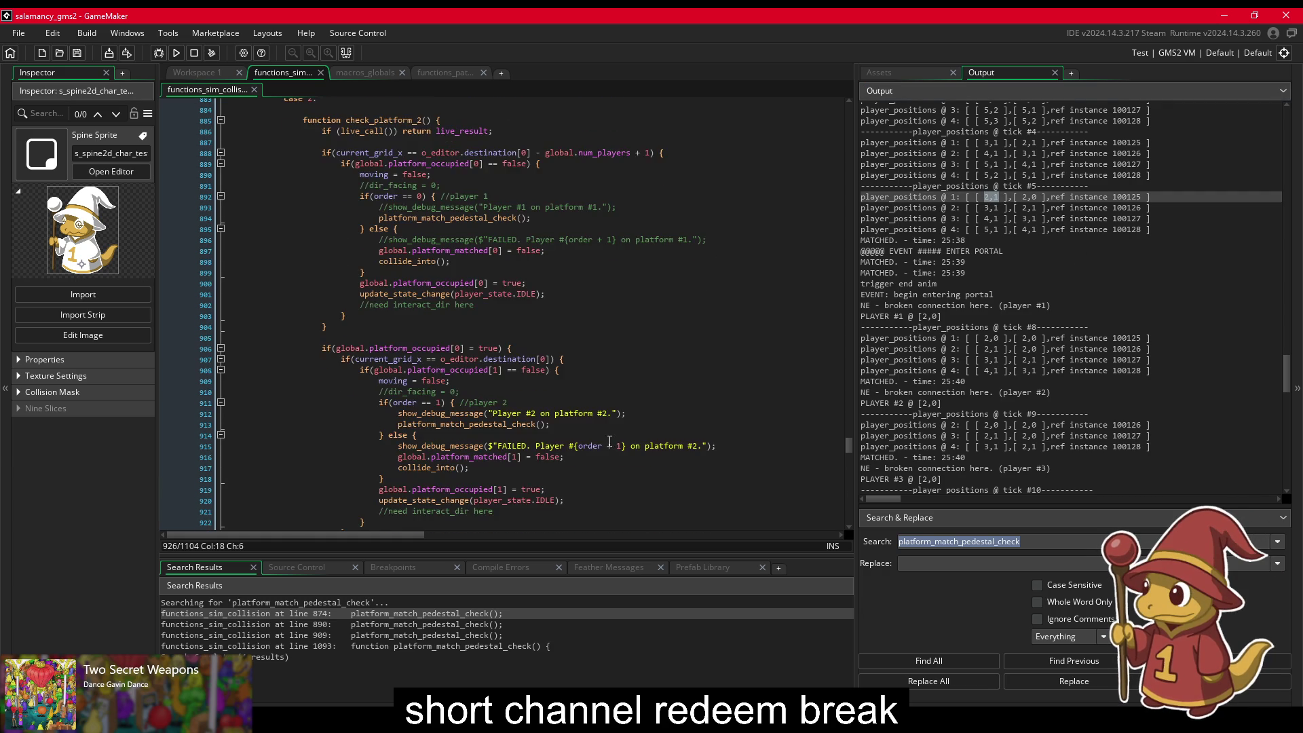
{"action": "scroll", "coordinate": [553, 407], "scroll_direction": "up", "scroll_amount": 2}
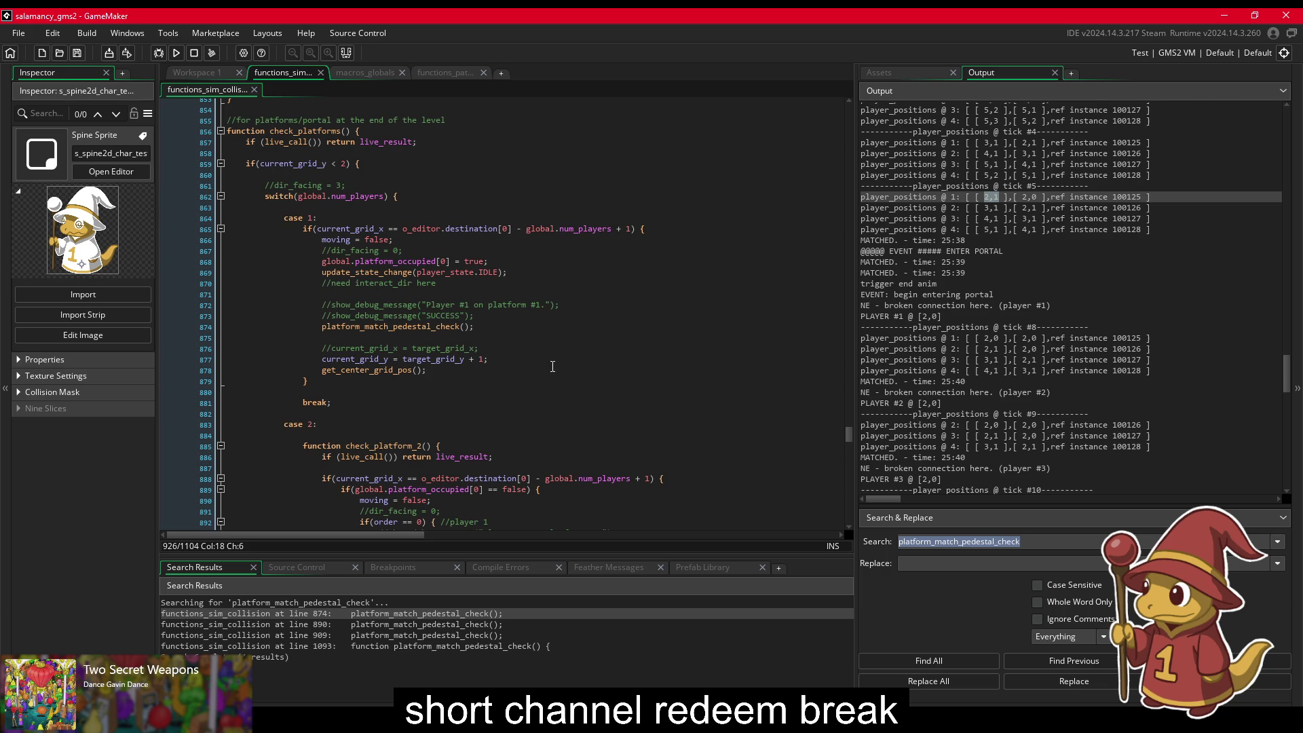
{"action": "left_click_drag", "start_coordinate": [431, 371], "coordinate": [471, 337]}
{"action": "key", "text": "Delete"}
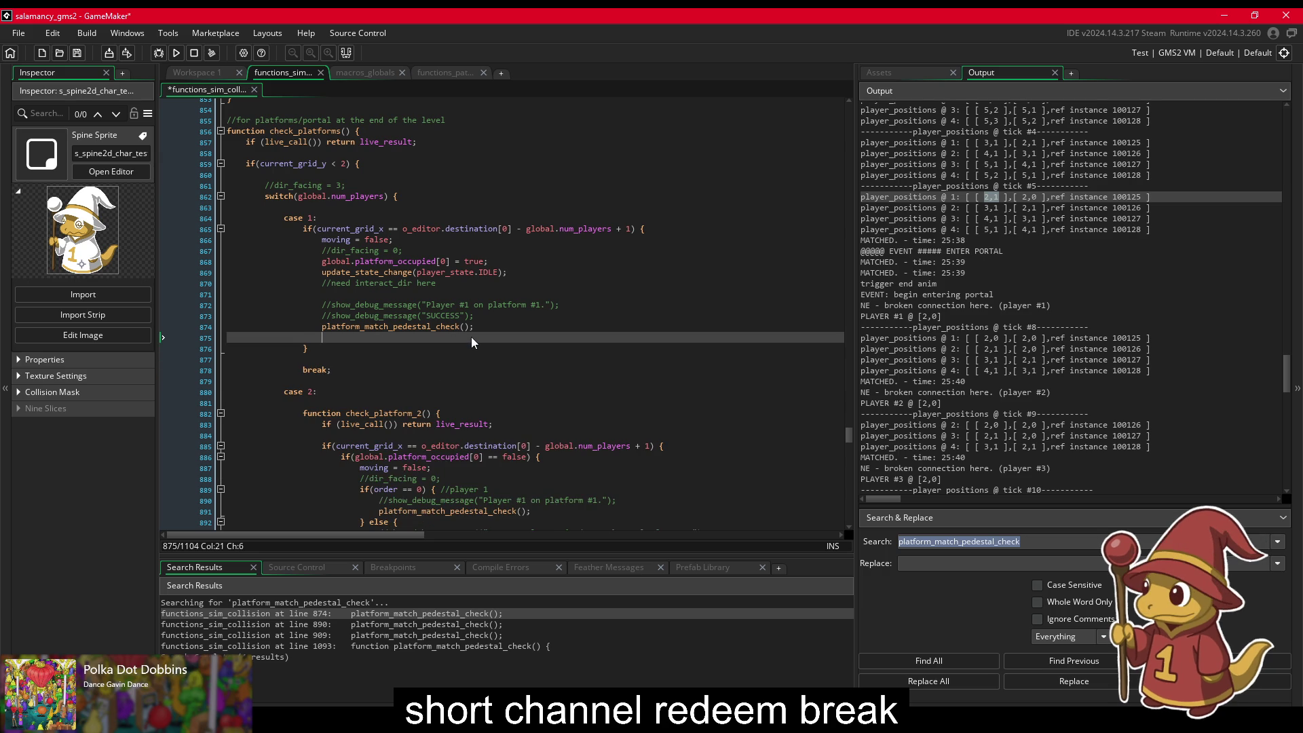
Step: Remove the leftover blank line, save, and search the project for '!moving' from line 866
{"action": "key", "text": "BackSpace"}
{"action": "key", "text": "BackSpace"}
{"action": "key", "text": "BackSpace"}
{"action": "key", "text": "ctrl+s"}
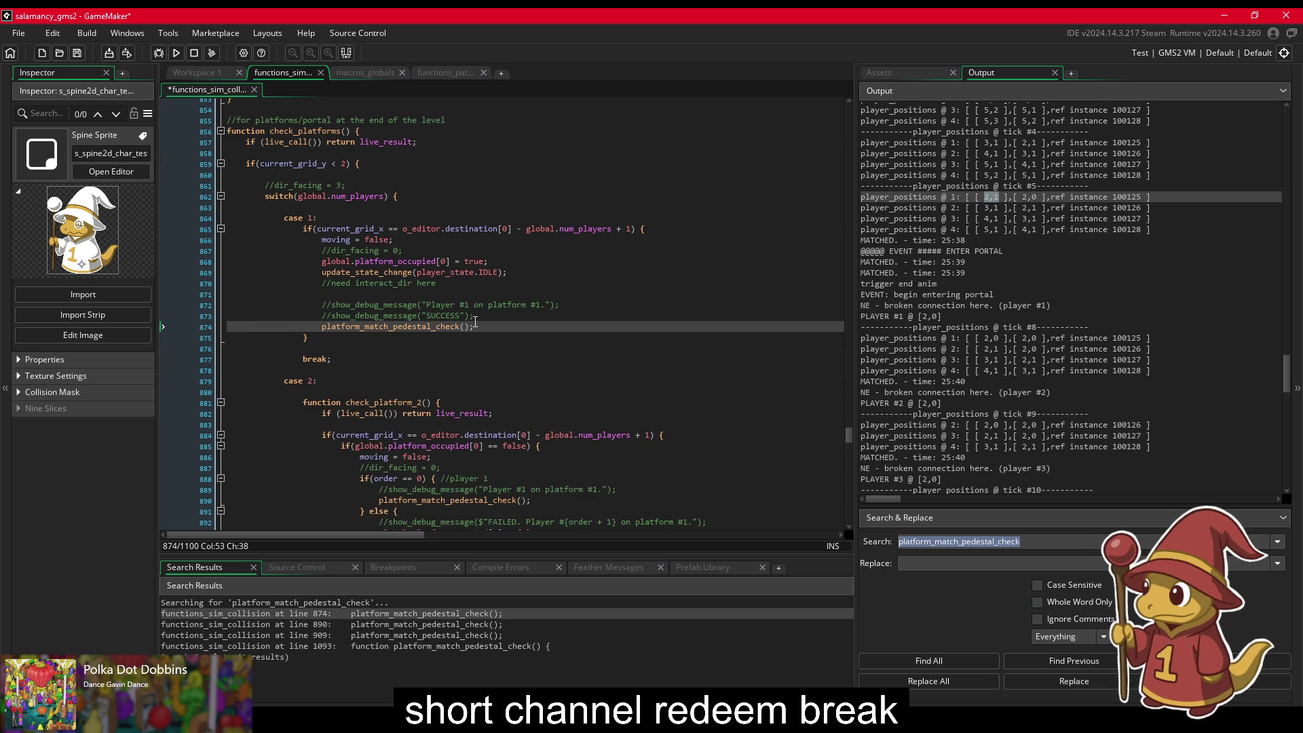
{"action": "left_click", "coordinate": [337, 240]}
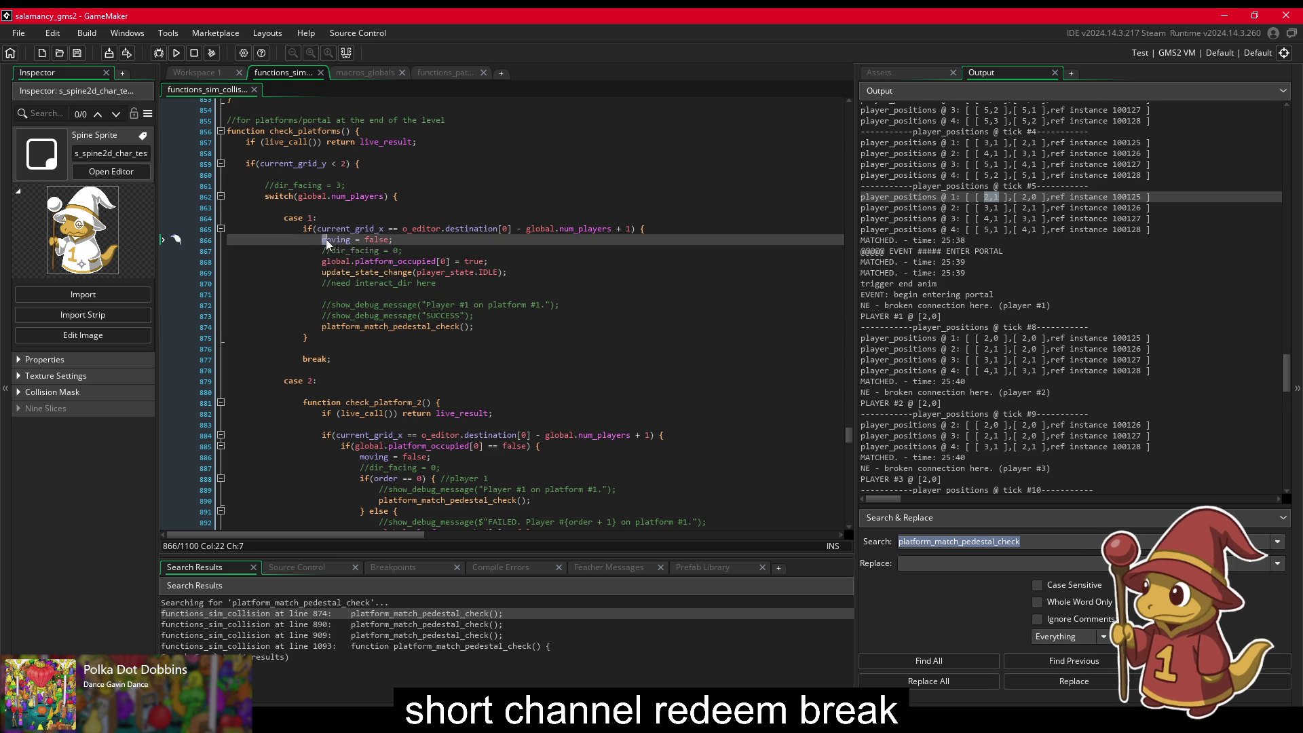
{"action": "double_click", "coordinate": [337, 240]}
{"action": "key", "text": "ctrl+f"}
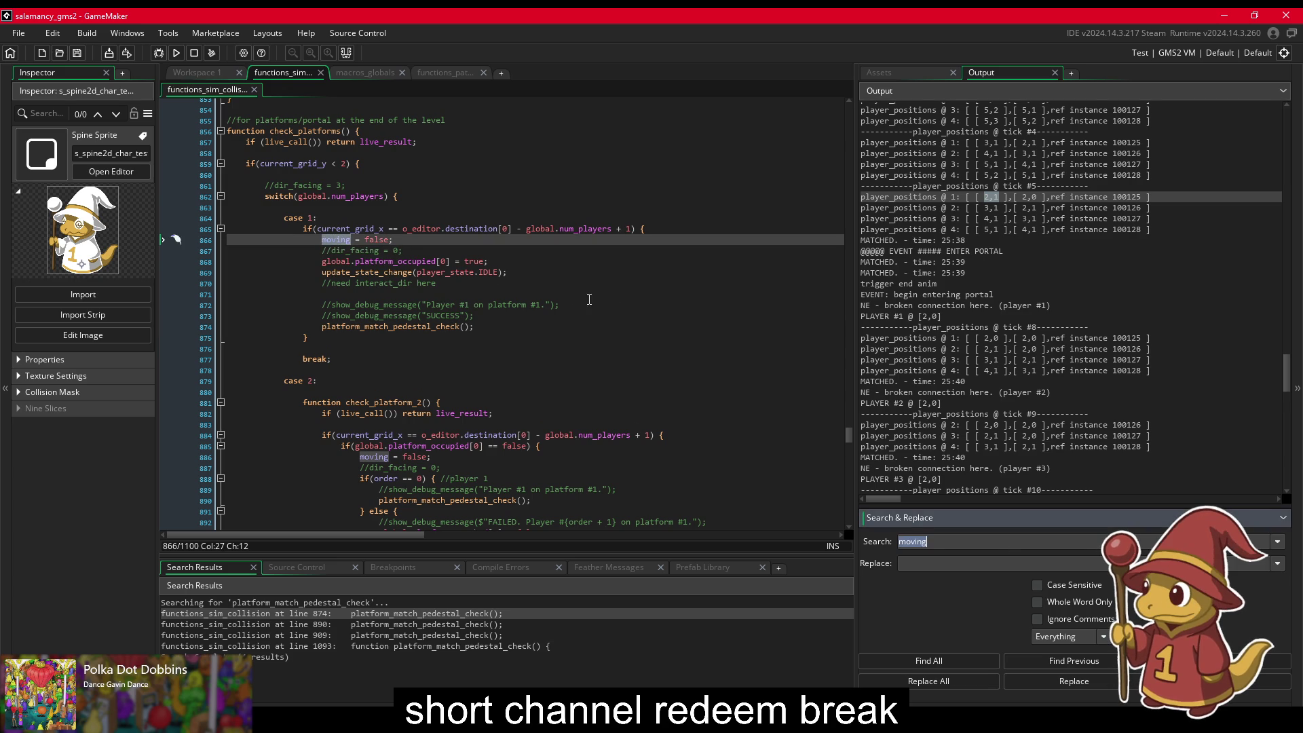
{"action": "key", "text": "BackSpace"}
{"action": "type", "text": "moving"}
{"action": "key", "text": "Return"}
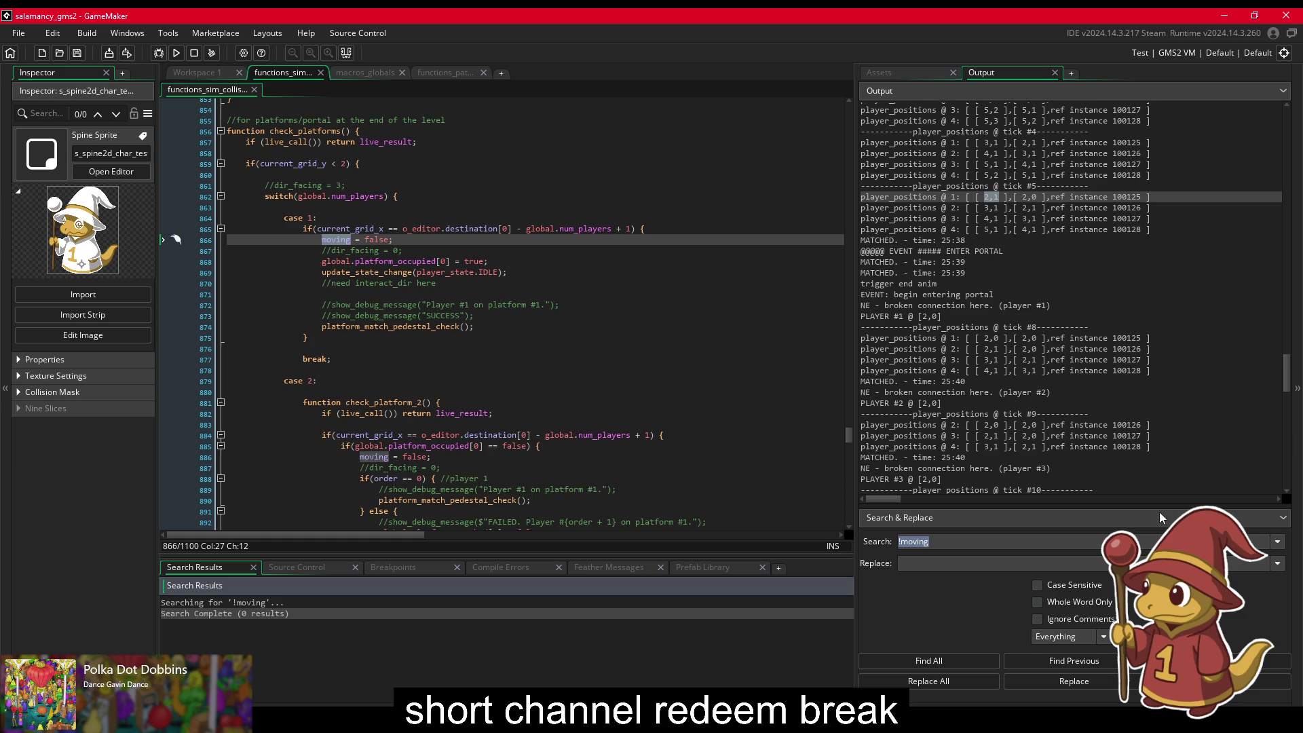
Step: Try project searches for 'moving == false' and 'moving != true'
{"action": "left_click", "coordinate": [970, 541]}
{"action": "type", "text": "moving == false"}
{"action": "key", "text": "Return"}
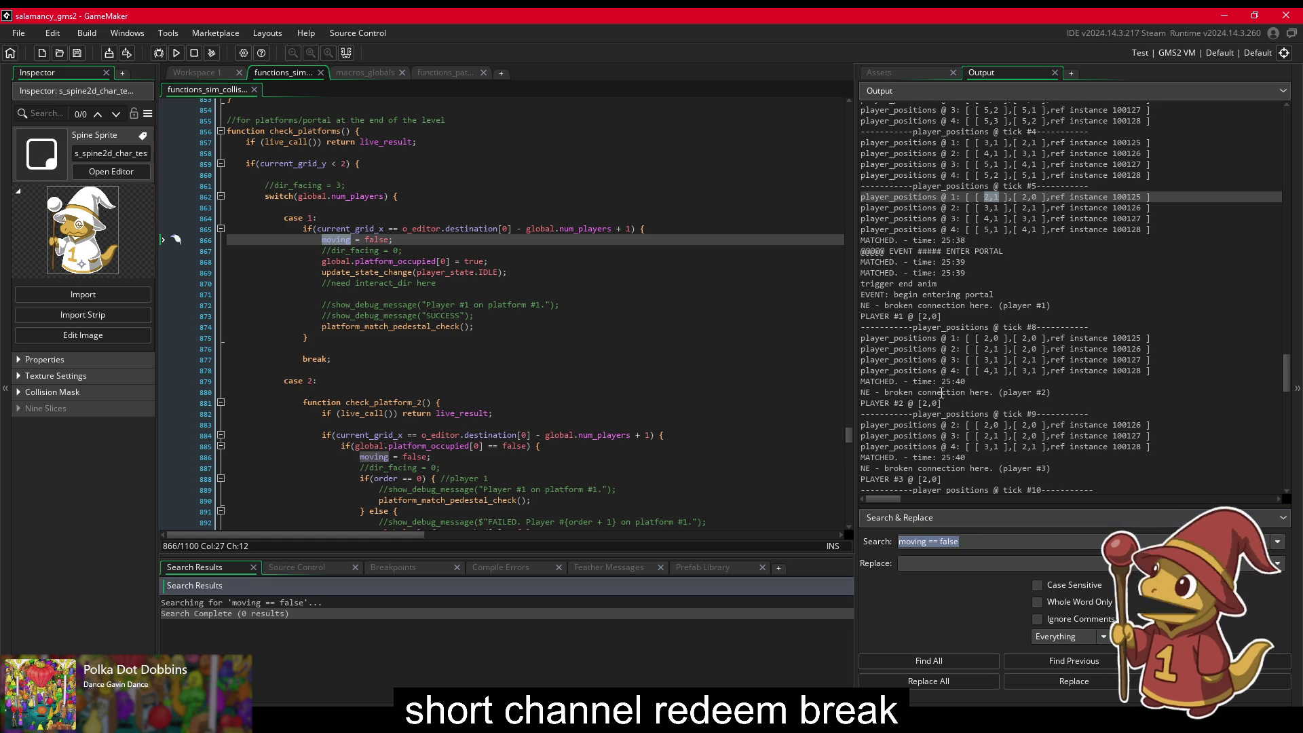
{"action": "left_click", "coordinate": [961, 542]}
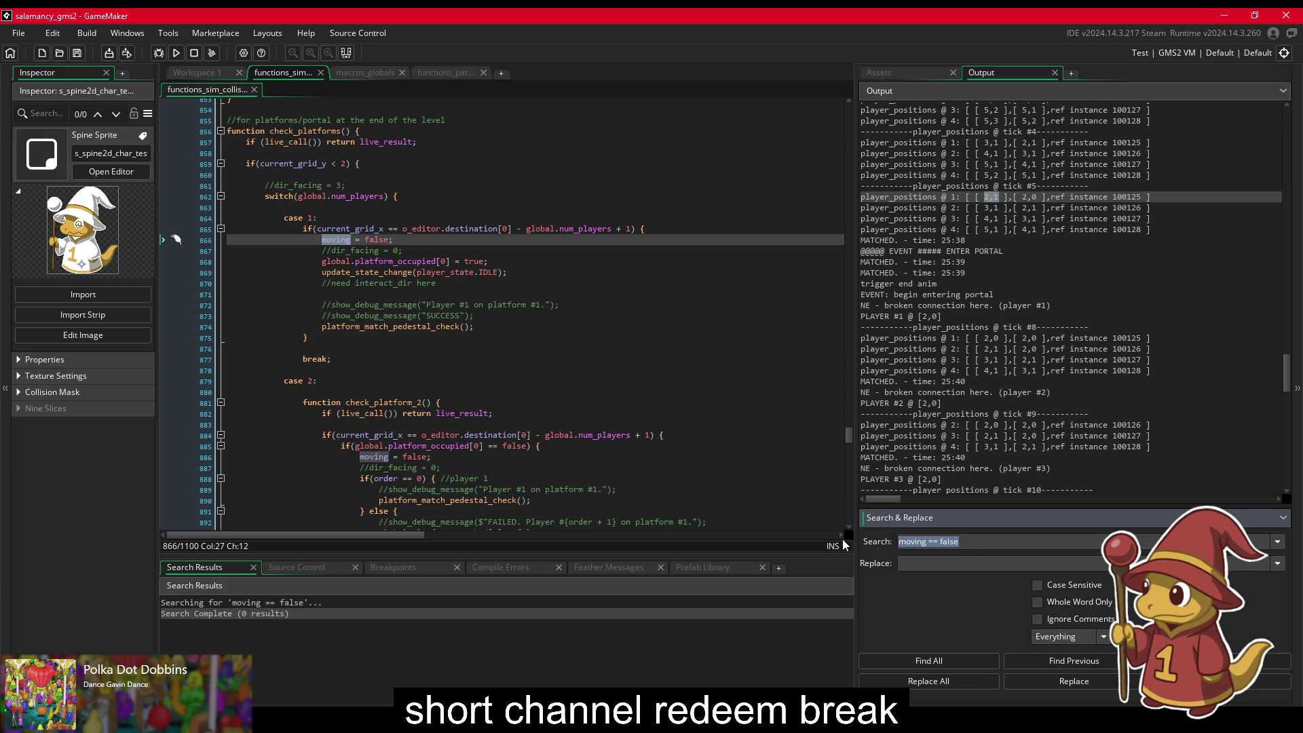
{"action": "type", "text": "moving != tru"}
{"action": "type", "text": "e"}
{"action": "key", "text": "Return"}
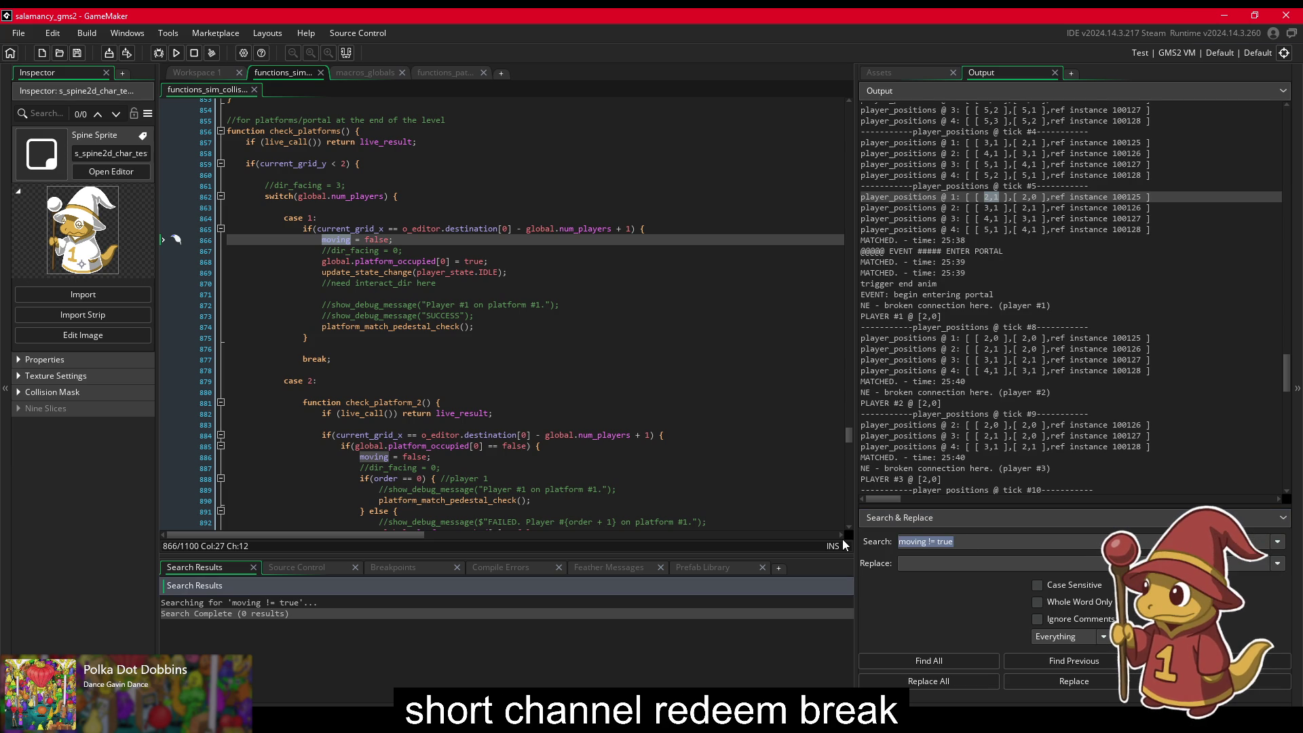
Step: Search the project for 'moving' and scroll through the matches in o_player, o_level_manager and o_simulator
{"action": "type", "text": "moving"}
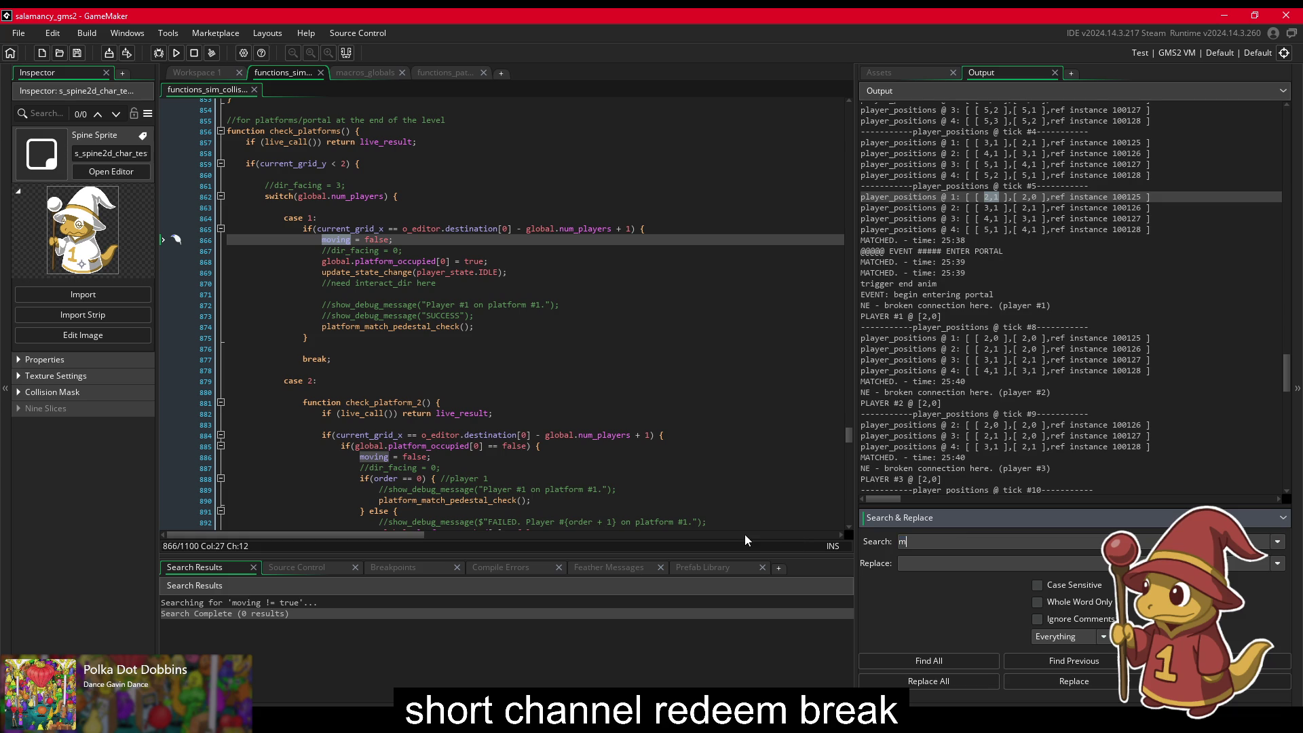
{"action": "key", "text": "Return"}
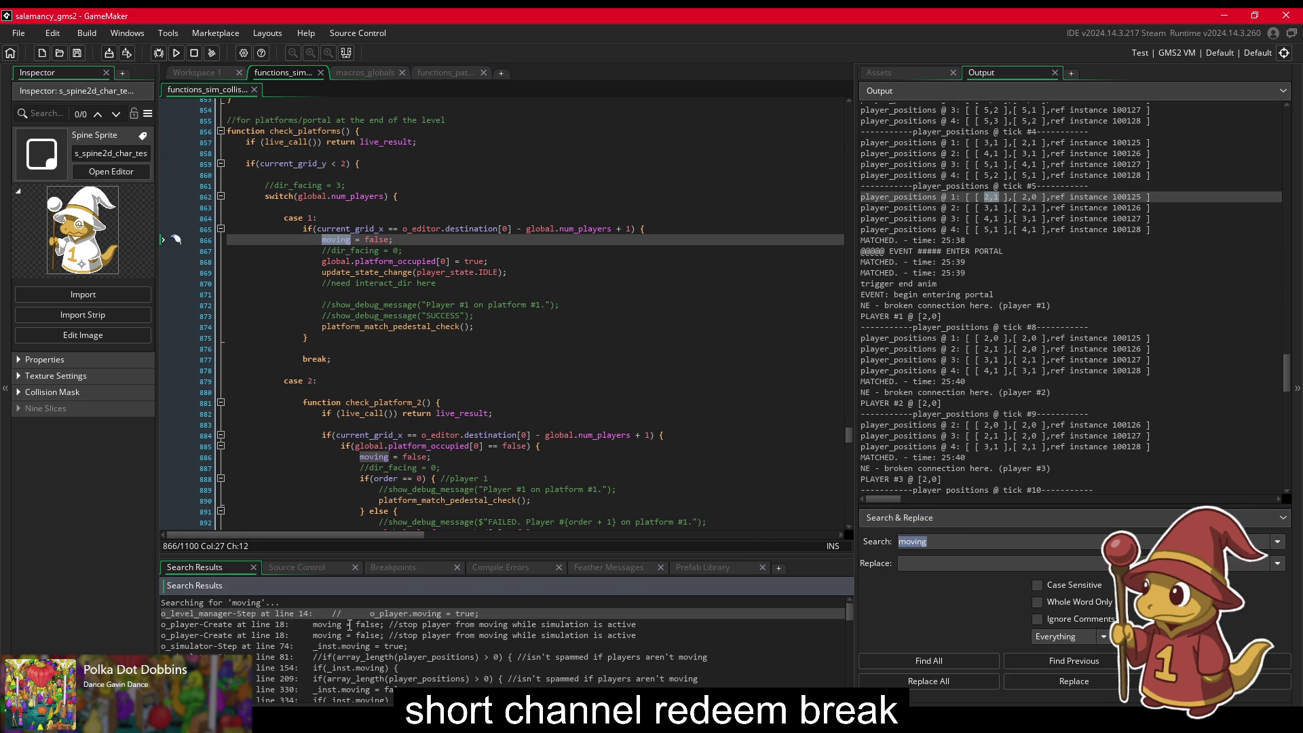
{"action": "scroll", "coordinate": [349, 632], "scroll_direction": "down", "scroll_amount": 1}
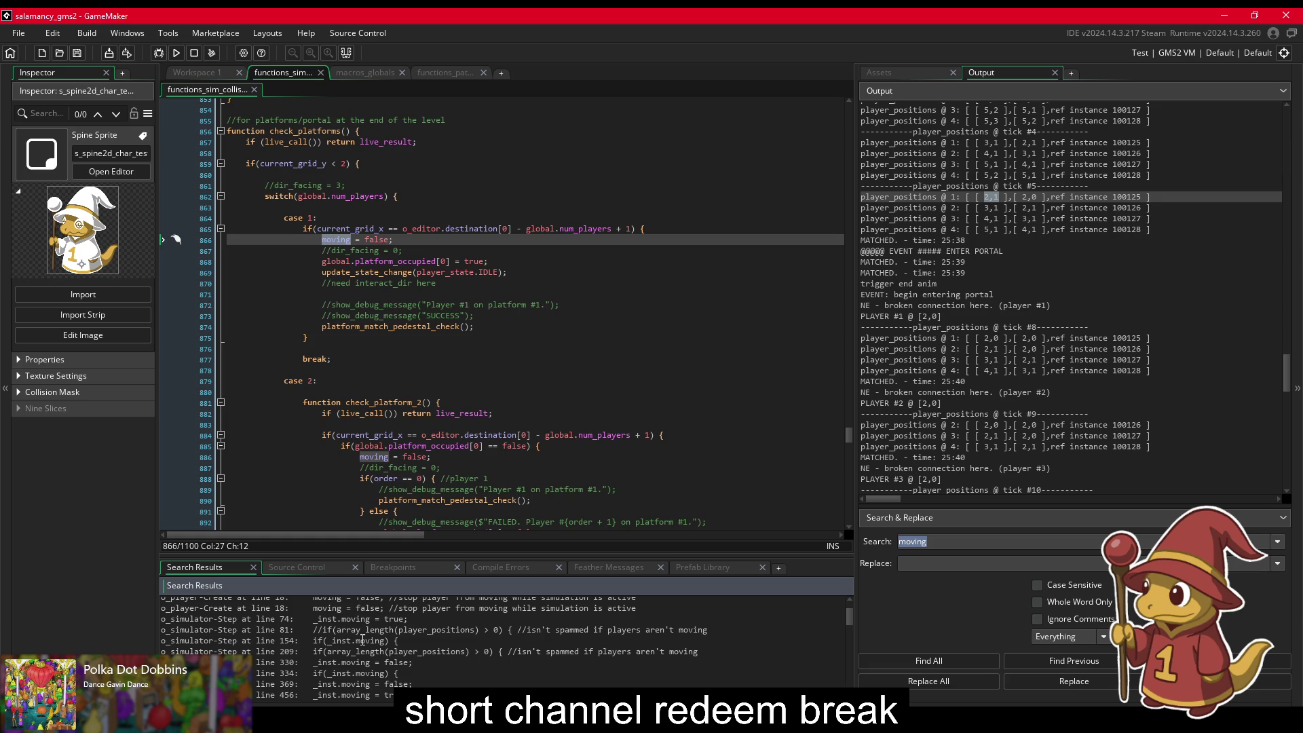
{"action": "scroll", "coordinate": [363, 641], "scroll_direction": "down", "scroll_amount": 1}
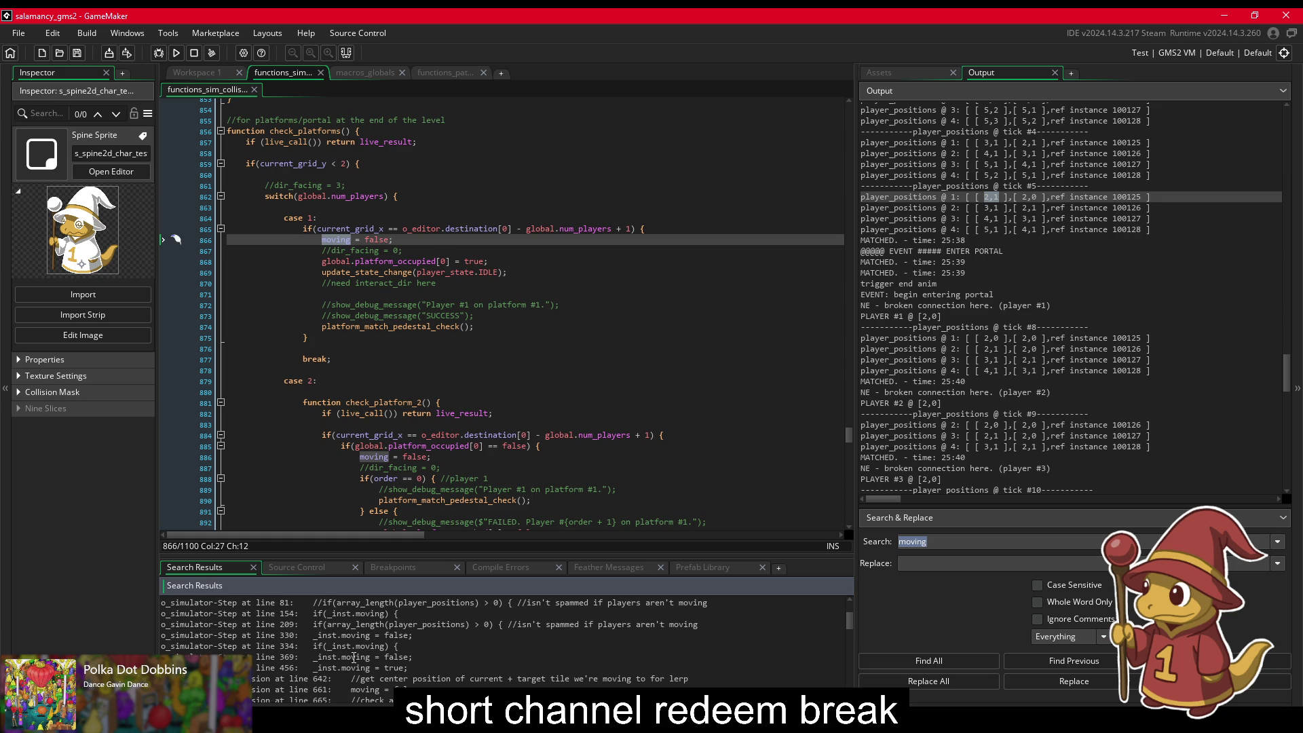
Step: Open the o_simulator Step matches for moving, landing on line 456 where enter_portal() sets _inst.moving = true
{"action": "double_click", "coordinate": [354, 657]}
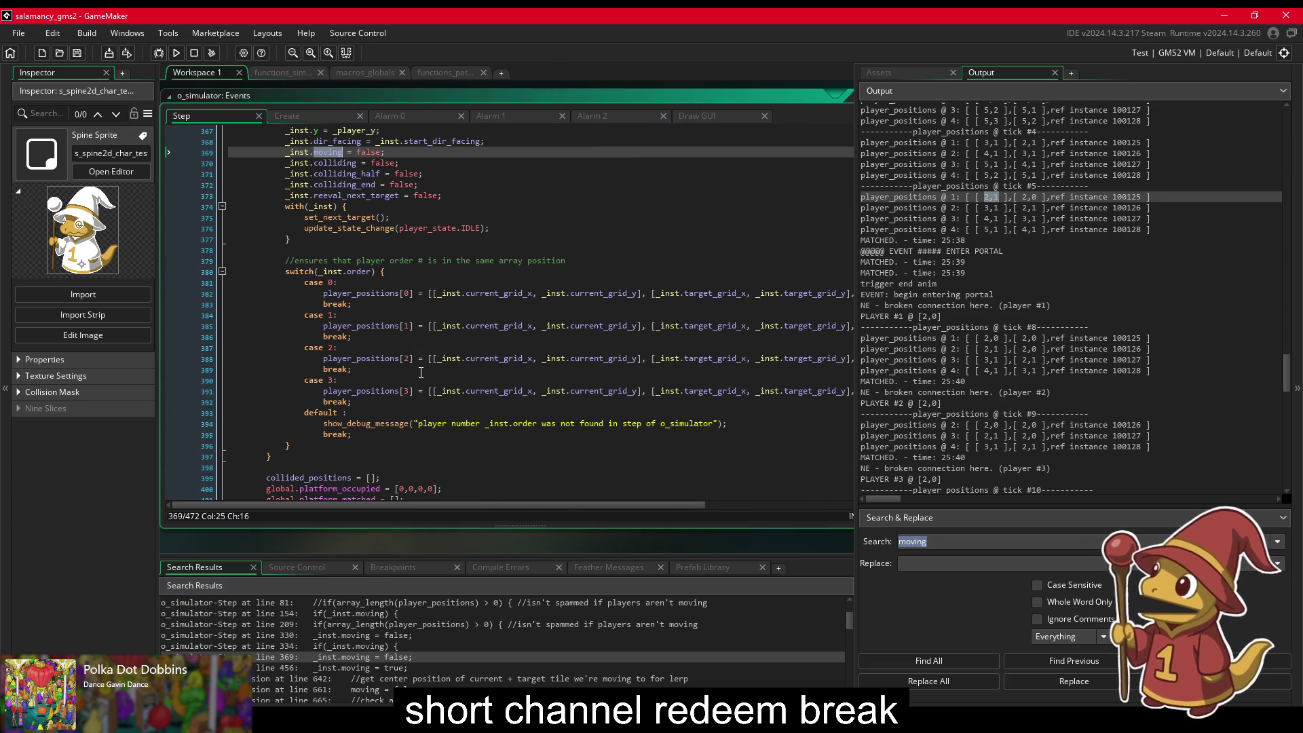
{"action": "left_click", "coordinate": [369, 294]}
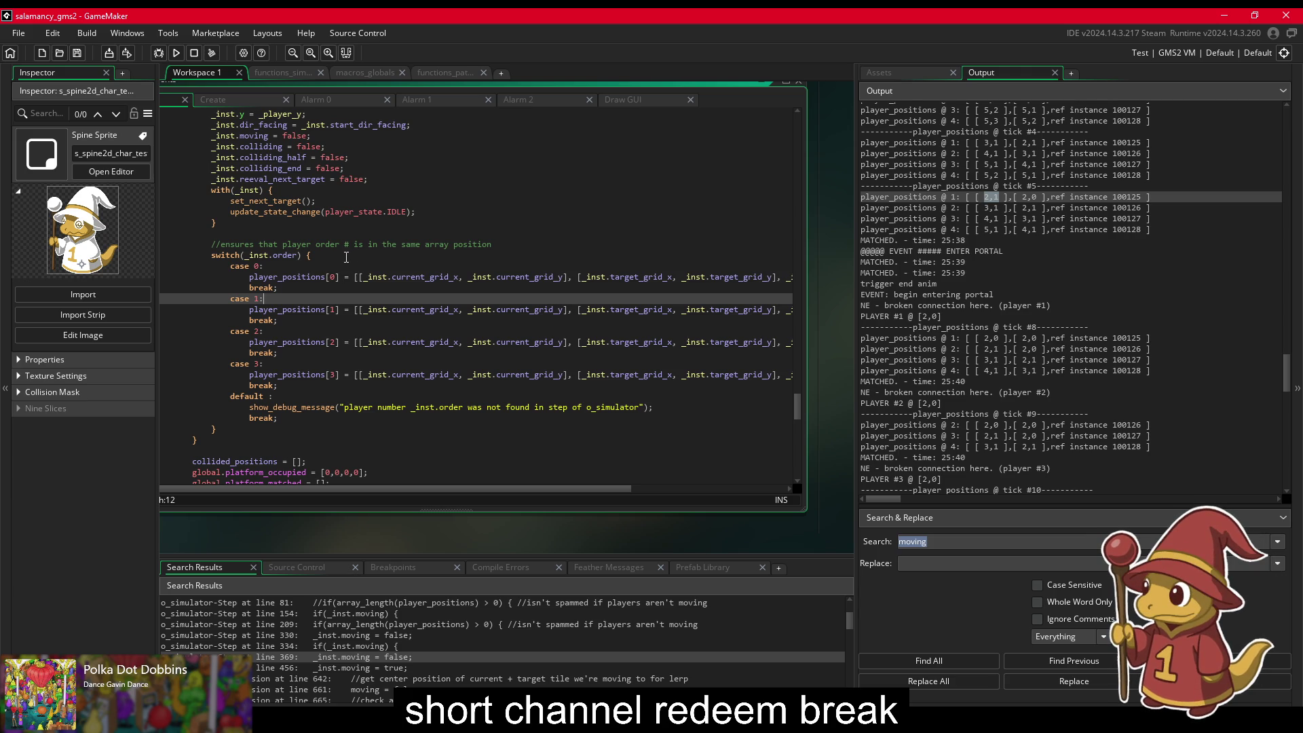
{"action": "scroll", "coordinate": [390, 643], "scroll_direction": "down", "scroll_amount": 1}
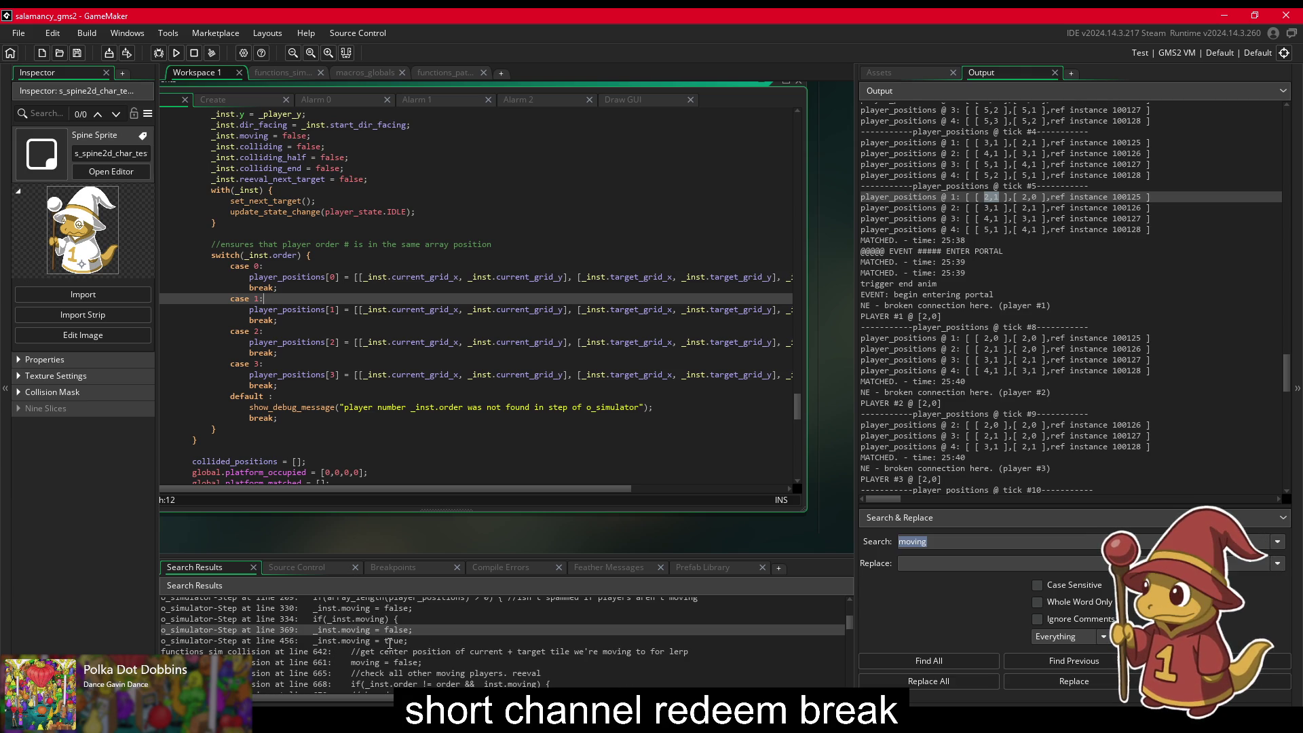
{"action": "double_click", "coordinate": [390, 641]}
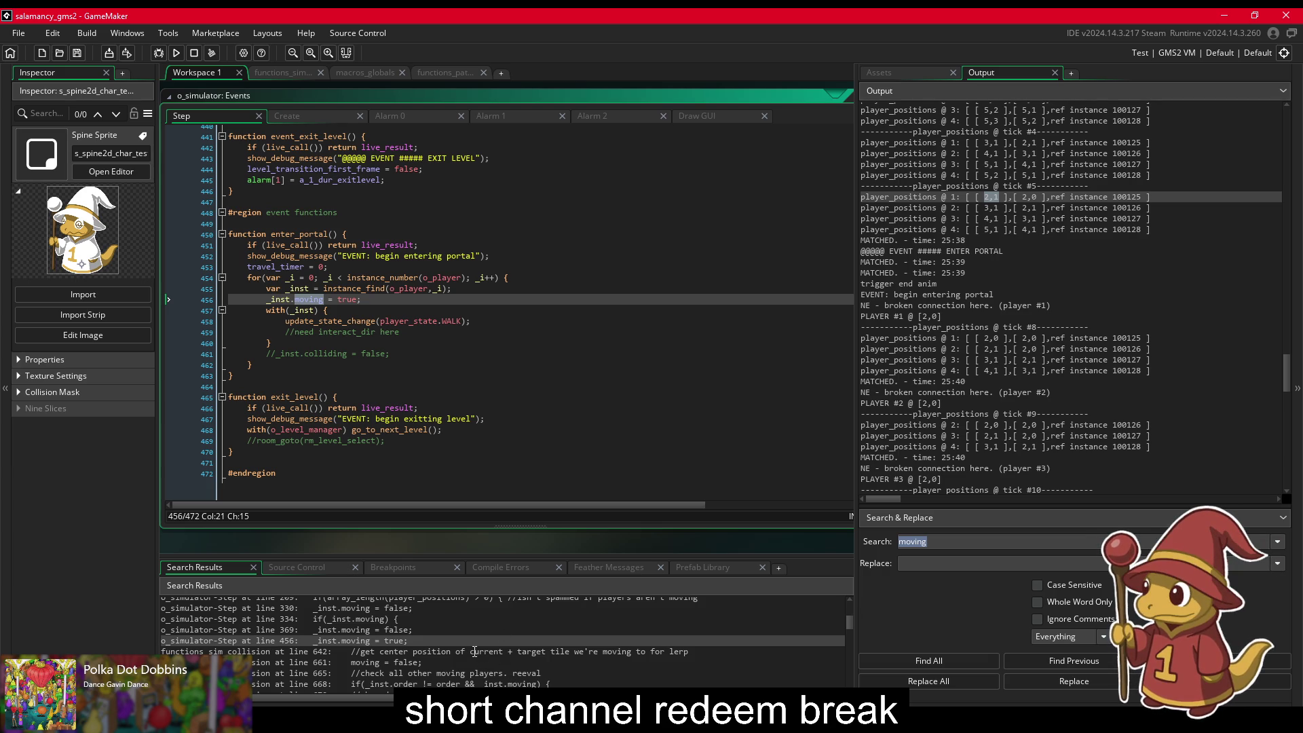
{"action": "scroll", "coordinate": [475, 651], "scroll_direction": "down", "scroll_amount": 1}
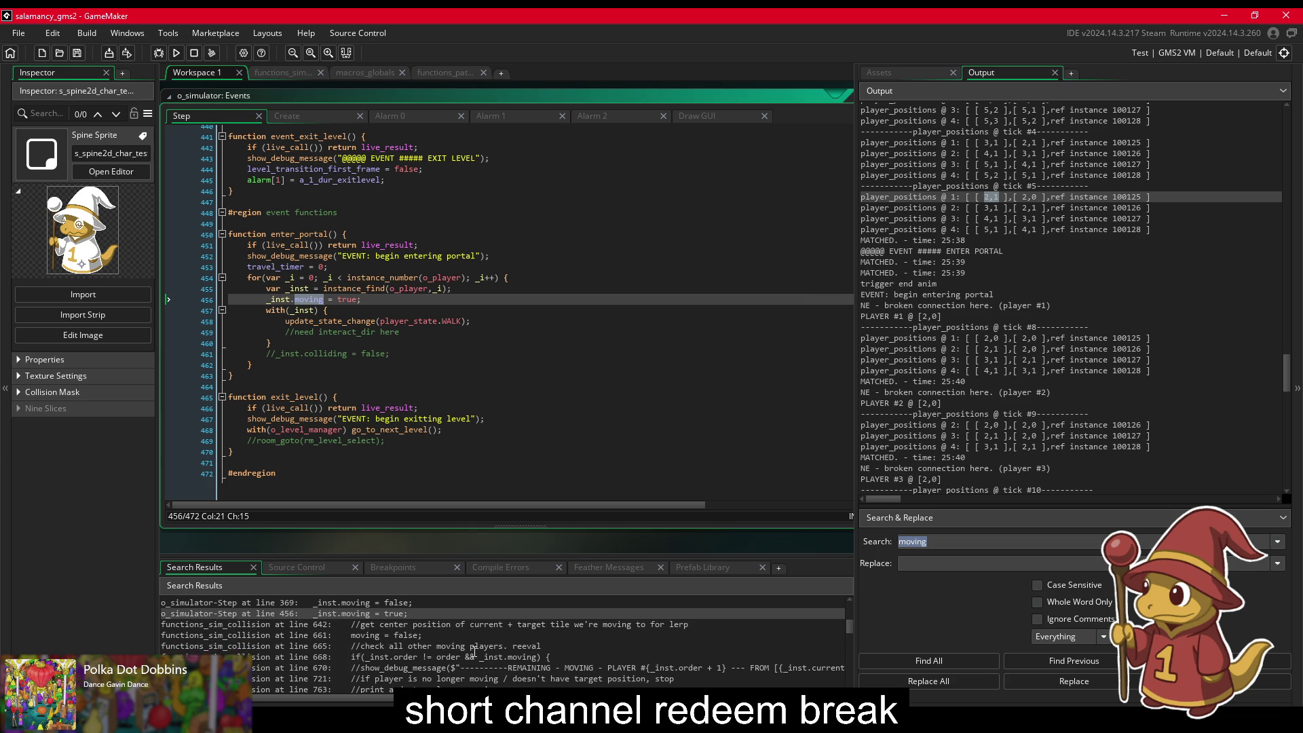
Step: Open collide_into at line 661 and inspect moving = false and the reeval loop over other moving players
{"action": "double_click", "coordinate": [406, 635]}
{"action": "scroll", "coordinate": [447, 341], "scroll_direction": "up", "scroll_amount": 1}
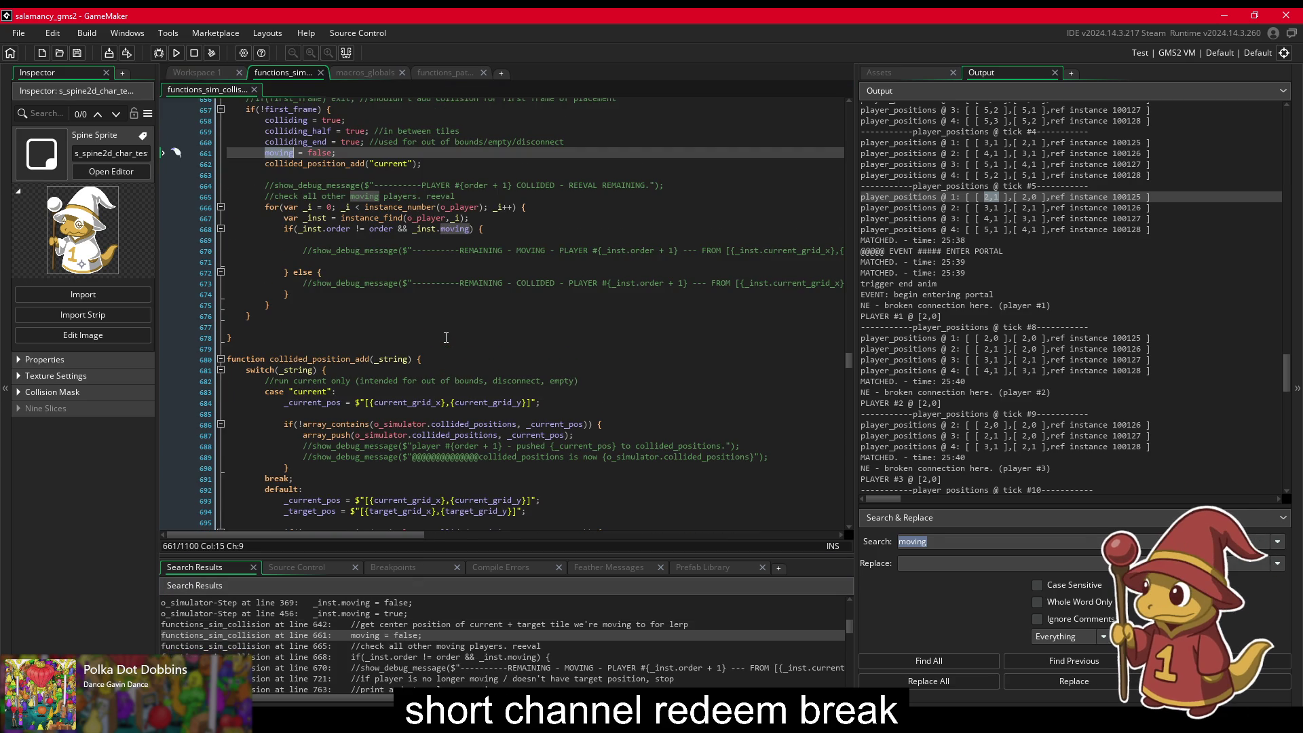
{"action": "scroll", "coordinate": [441, 333], "scroll_direction": "up", "scroll_amount": 1}
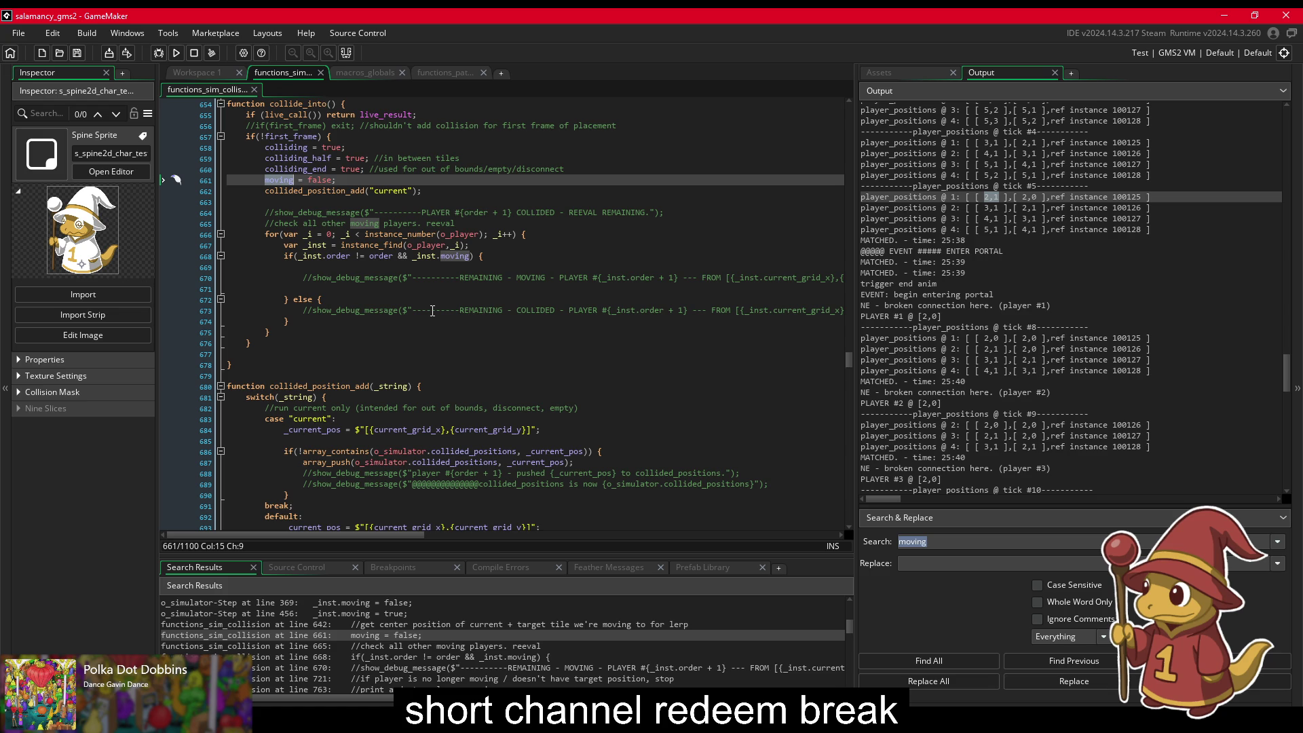
{"action": "left_click", "coordinate": [350, 277]}
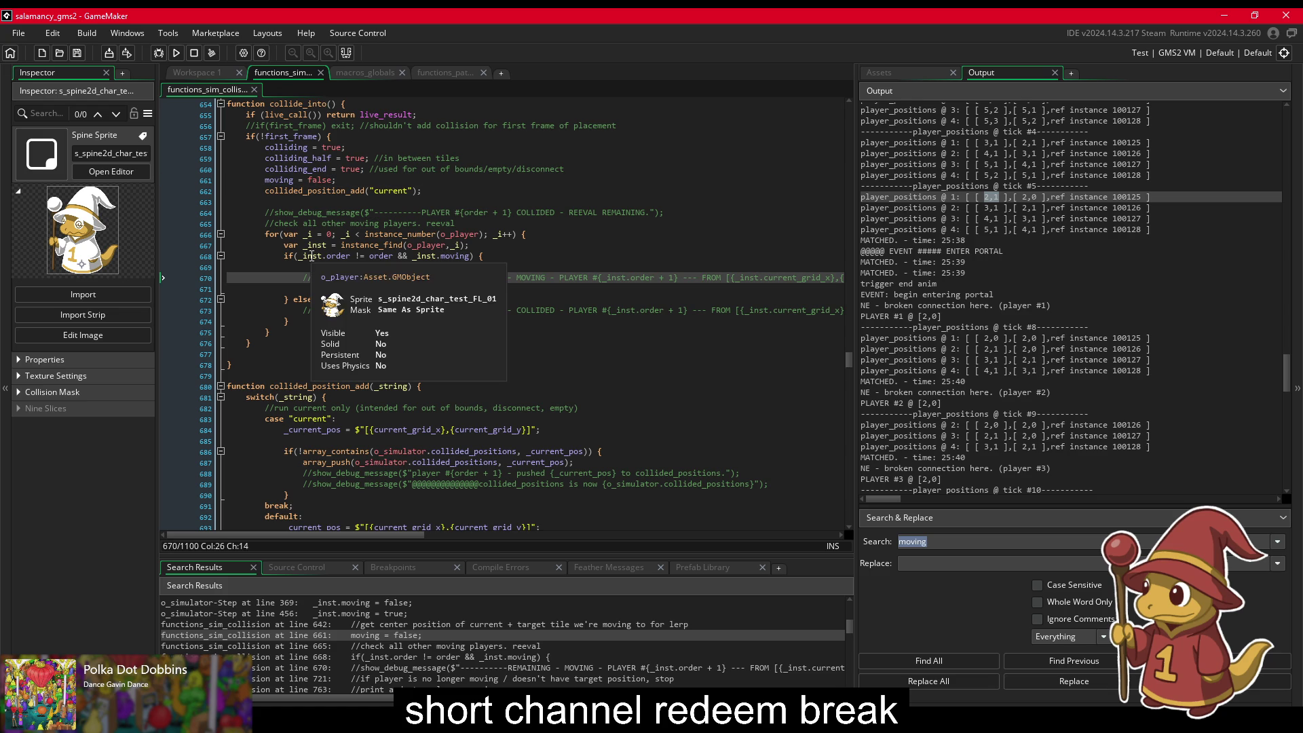
{"action": "left_click", "coordinate": [284, 256]}
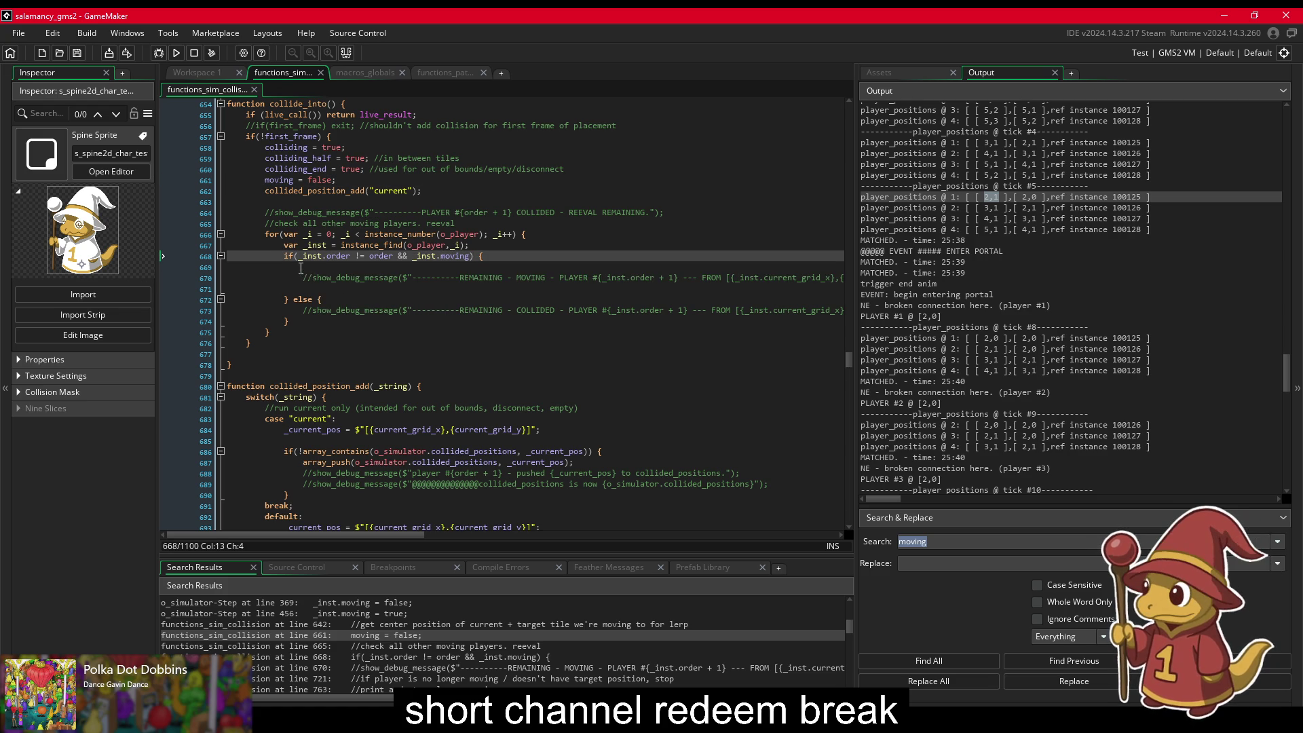
{"action": "scroll", "coordinate": [330, 690], "scroll_direction": "down", "scroll_amount": 1}
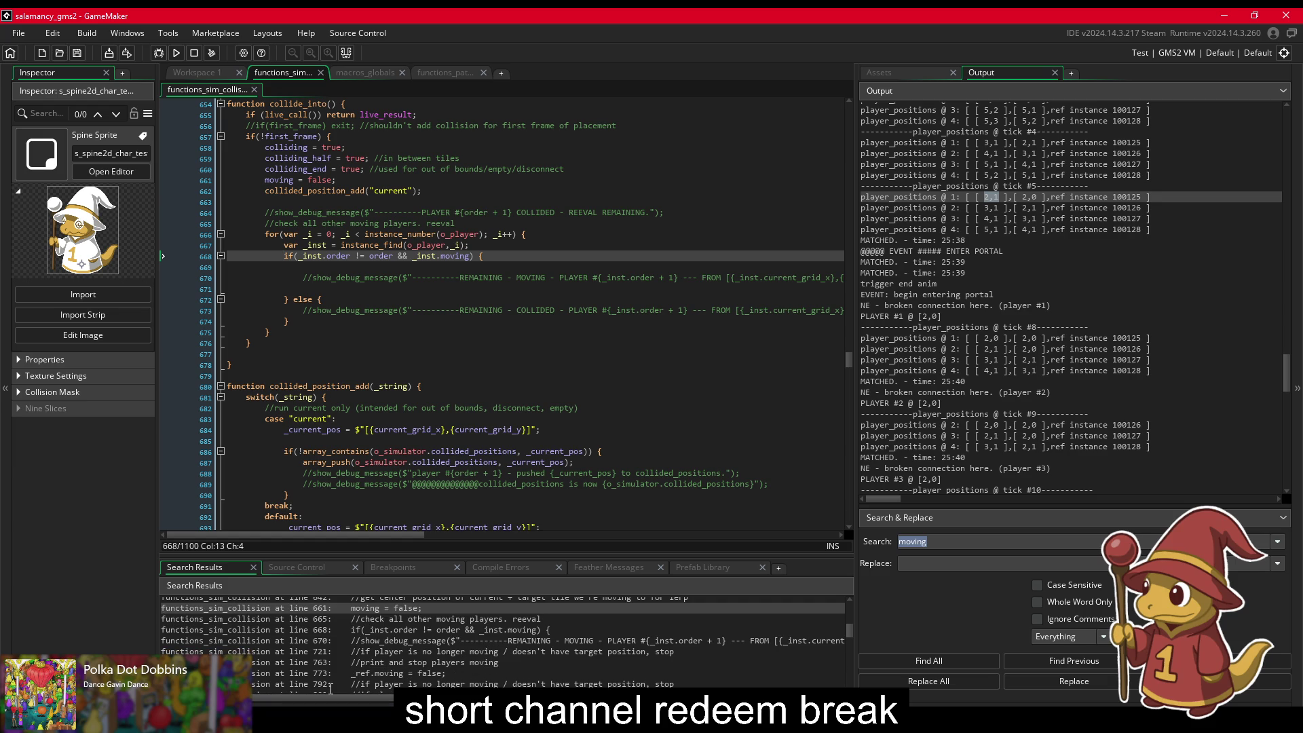
{"action": "scroll", "coordinate": [330, 689], "scroll_direction": "up", "scroll_amount": 3}
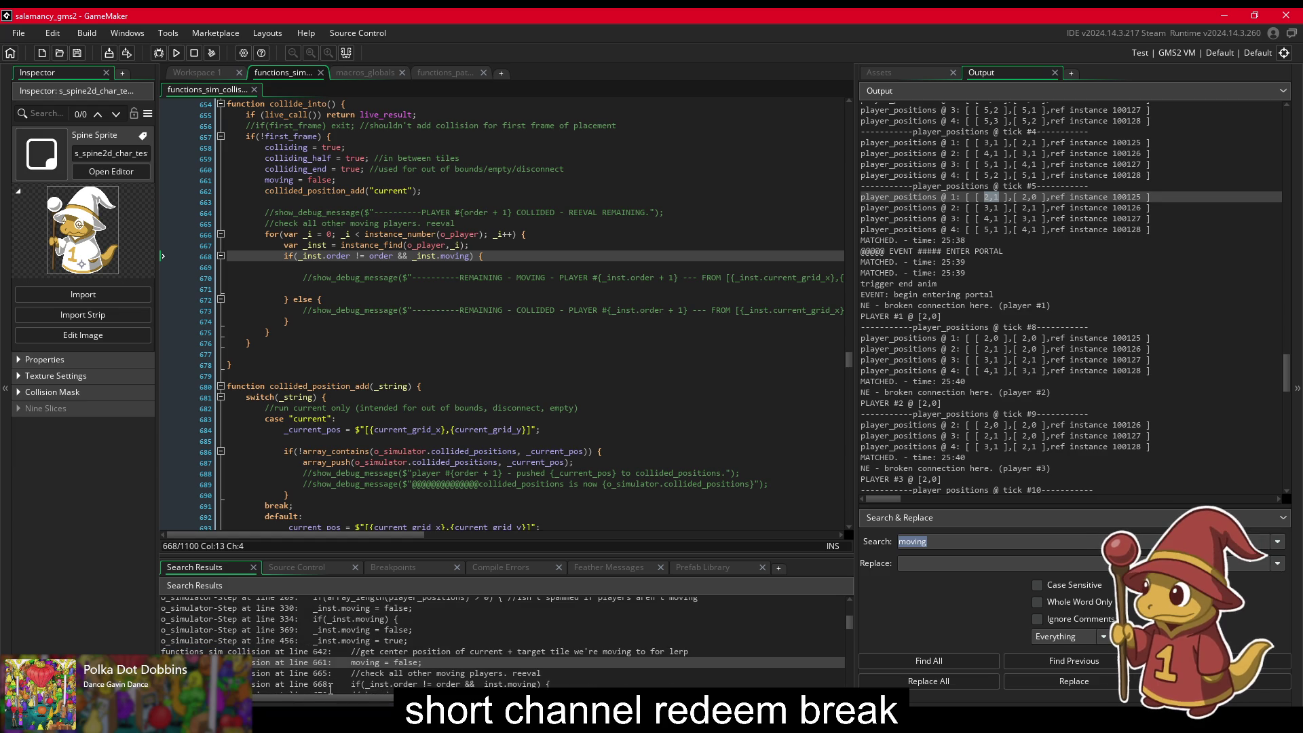
{"action": "scroll", "coordinate": [331, 687], "scroll_direction": "up", "scroll_amount": 2}
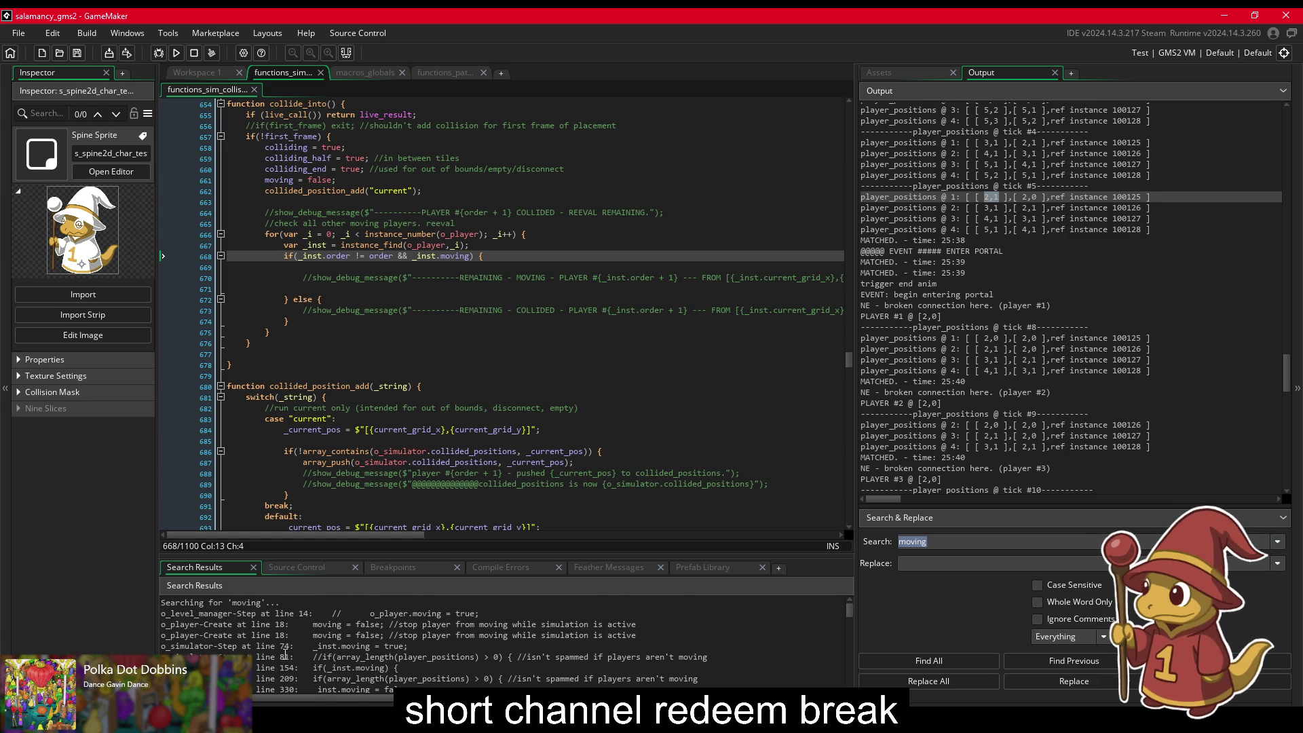
{"action": "double_click", "coordinate": [285, 625]}
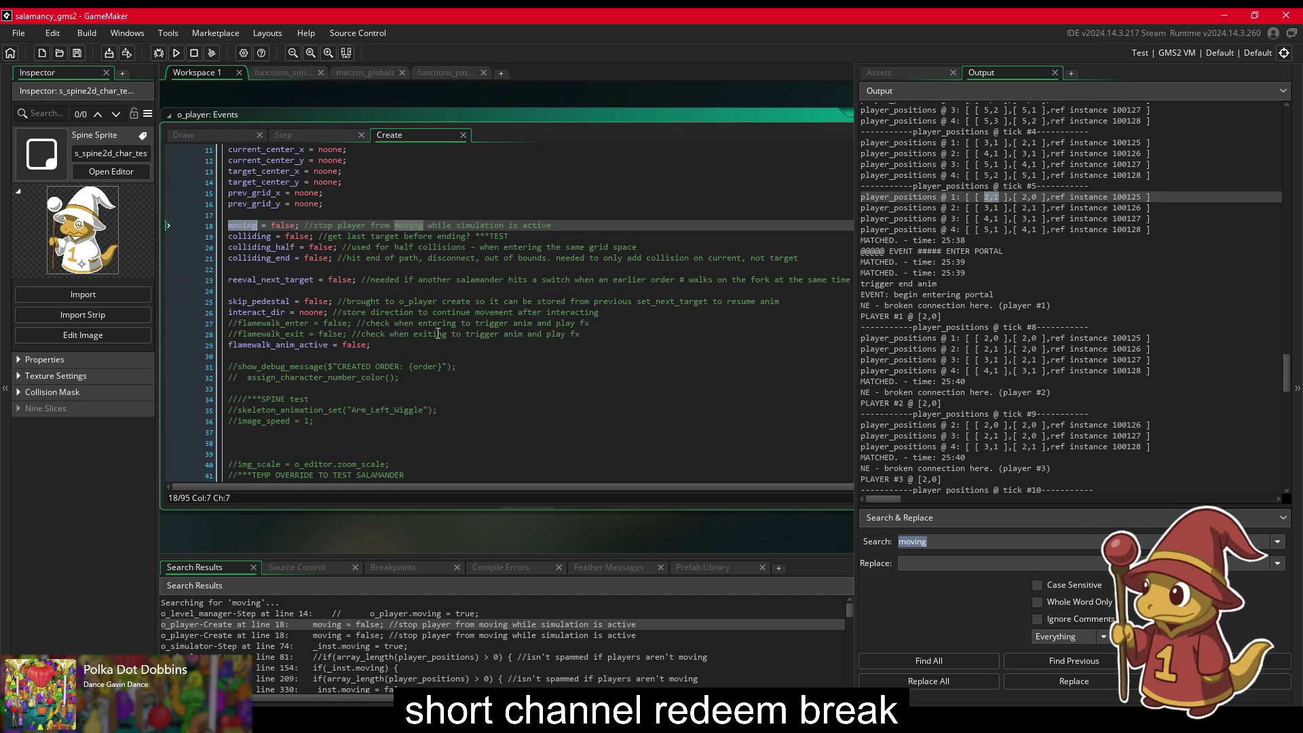
Step: Jump from o_player Create line 18 to o_simulator Step line 74, inspecting the first-frame loop setting moving true
{"action": "double_click", "coordinate": [292, 635]}
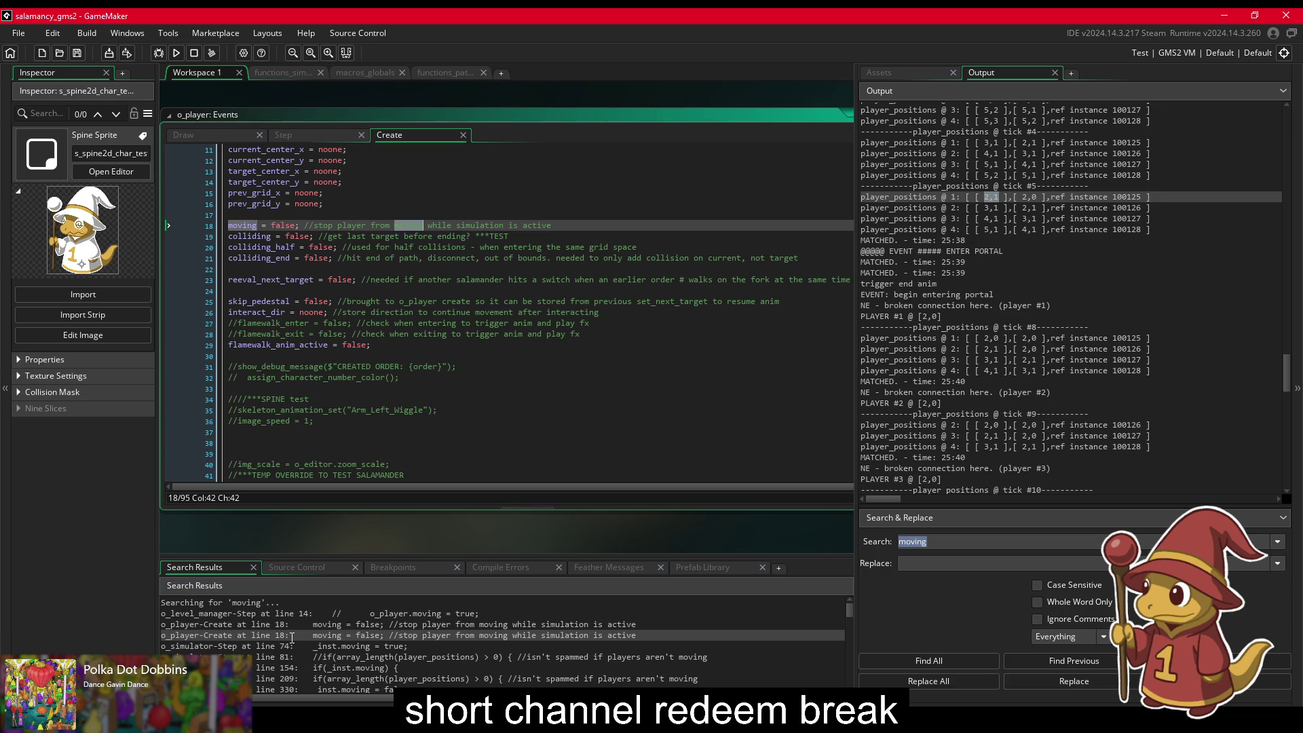
{"action": "double_click", "coordinate": [310, 646]}
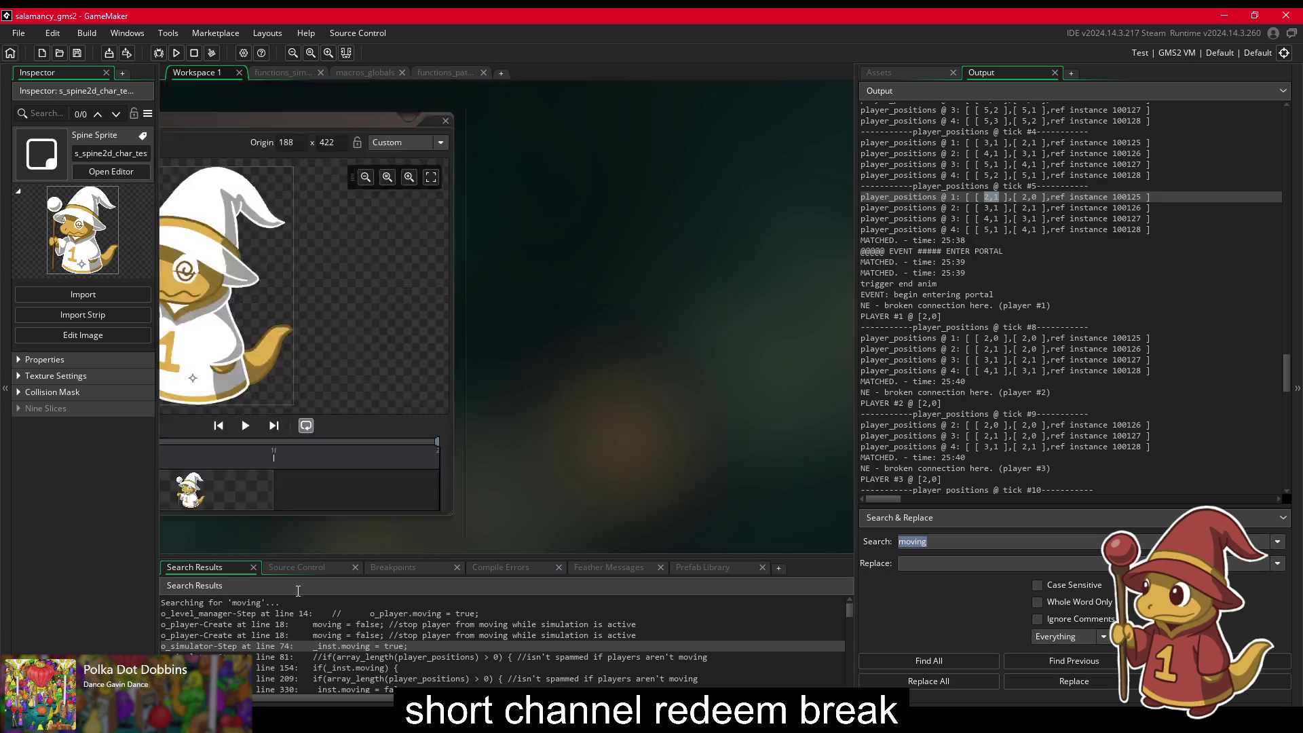
{"action": "scroll", "coordinate": [376, 206], "scroll_direction": "up", "scroll_amount": 3}
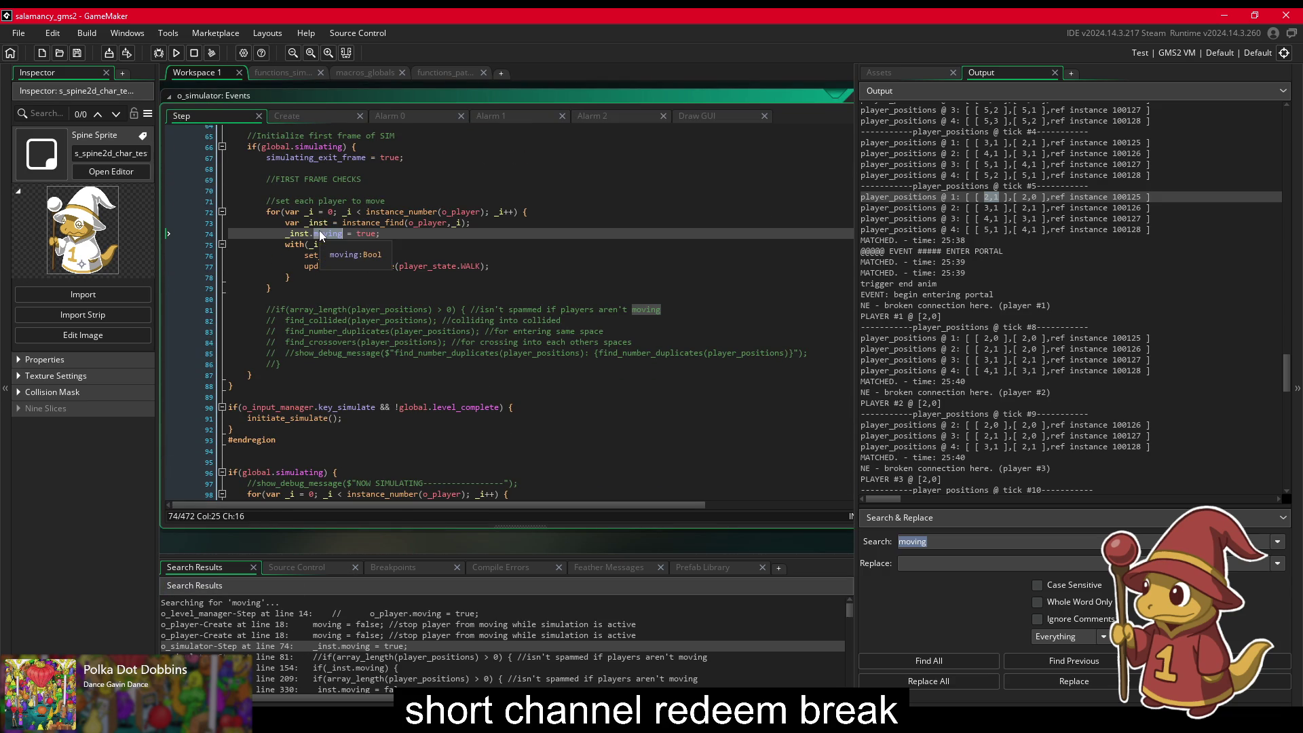
{"action": "left_click", "coordinate": [454, 265]}
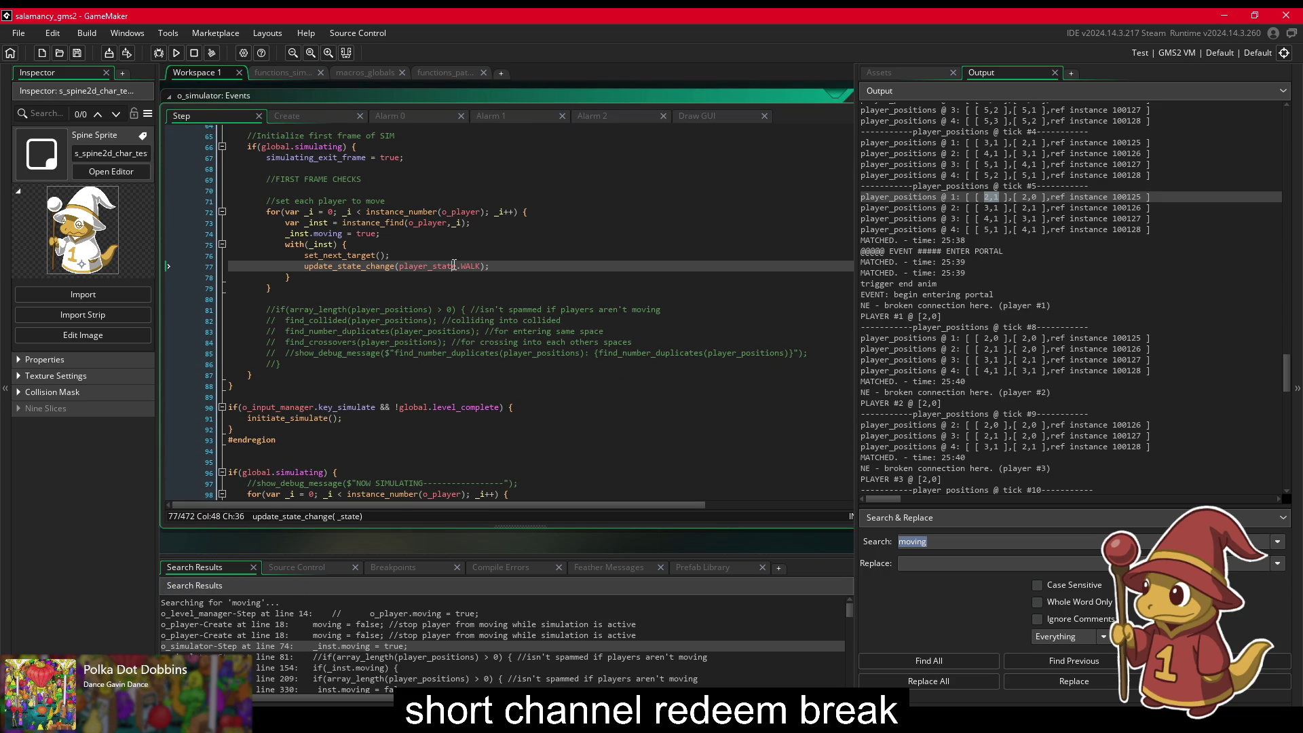
{"action": "left_click", "coordinate": [366, 255]}
{"action": "scroll", "coordinate": [373, 258], "scroll_direction": "up", "scroll_amount": 1}
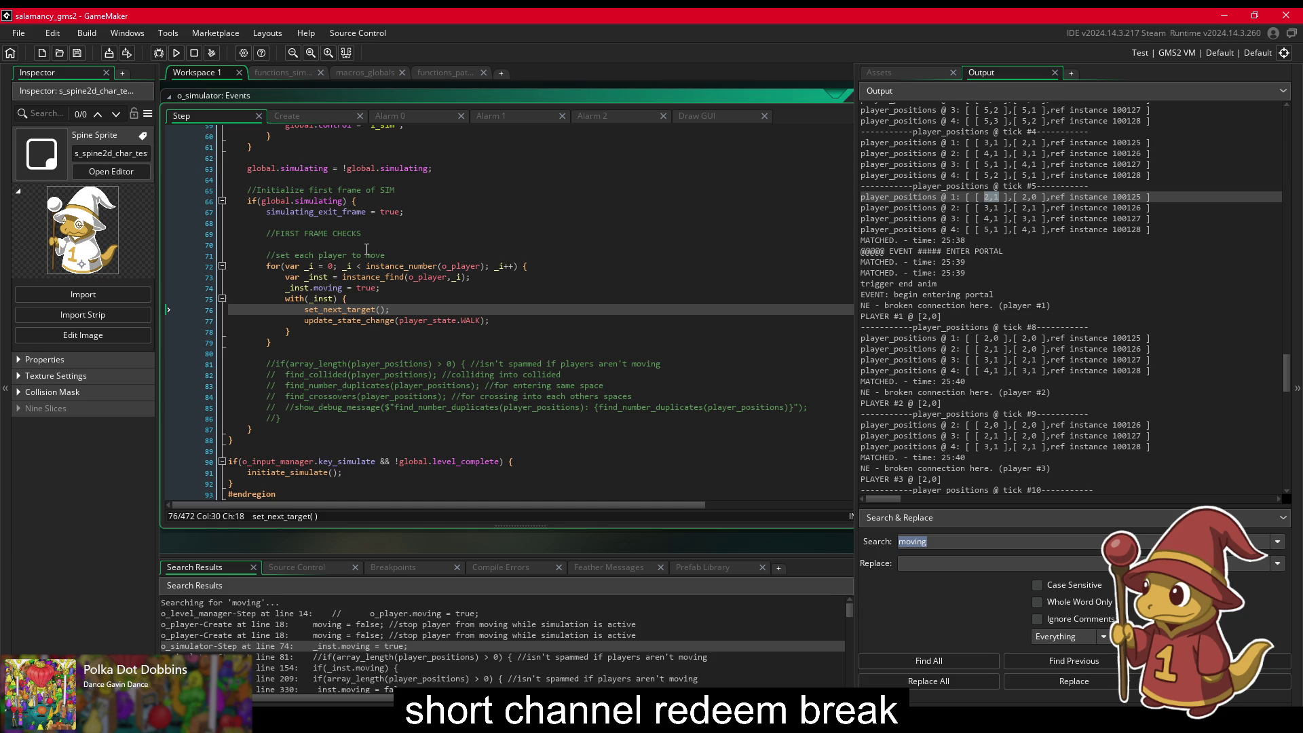
Step: Open the o_simulator Step moving check at line 154 and review the code above it, including line 140's midpoint calculation
{"action": "double_click", "coordinate": [302, 669]}
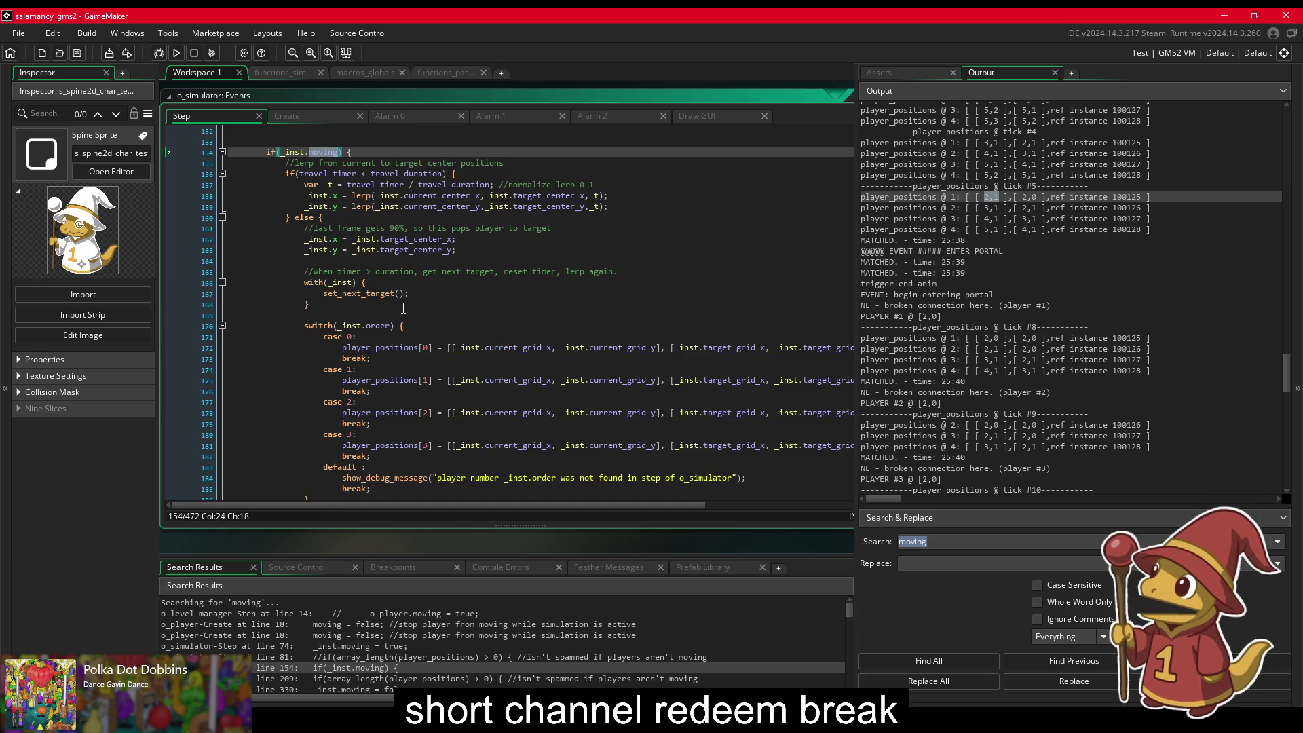
{"action": "scroll", "coordinate": [393, 305], "scroll_direction": "up", "scroll_amount": 1}
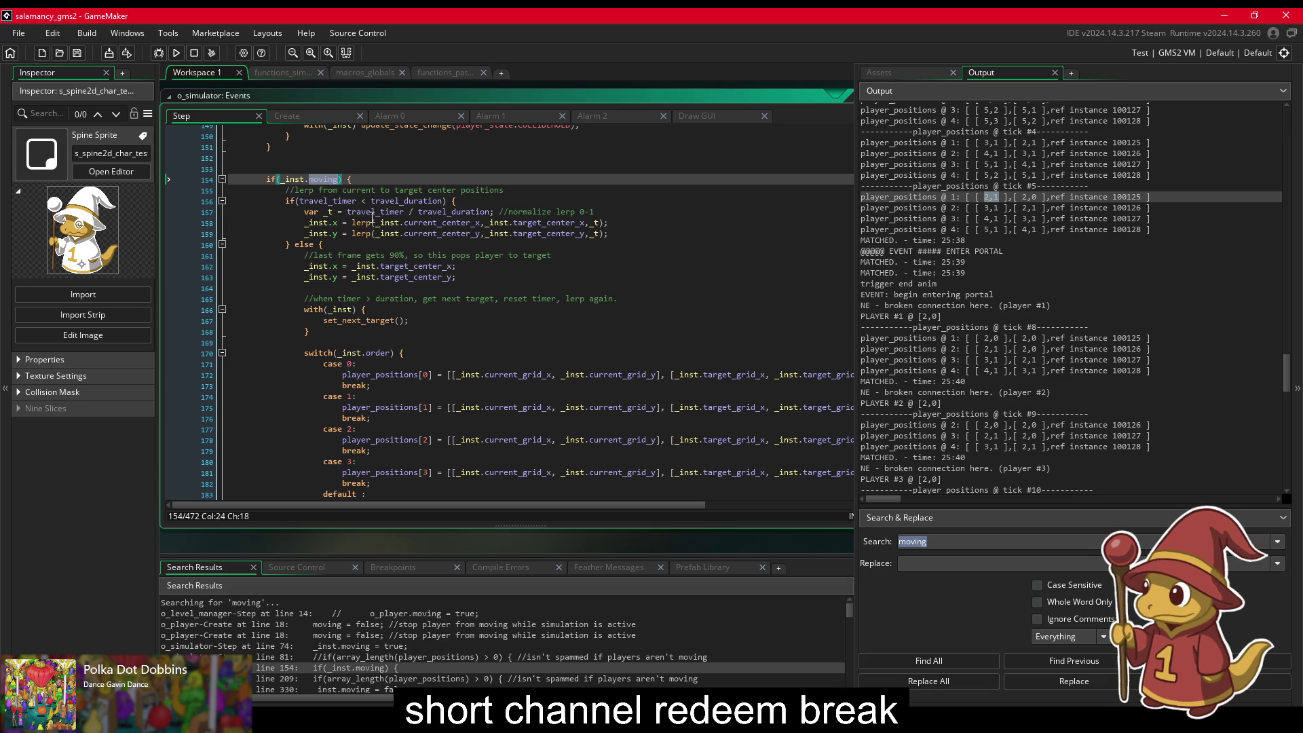
{"action": "scroll", "coordinate": [477, 280], "scroll_direction": "up", "scroll_amount": 7}
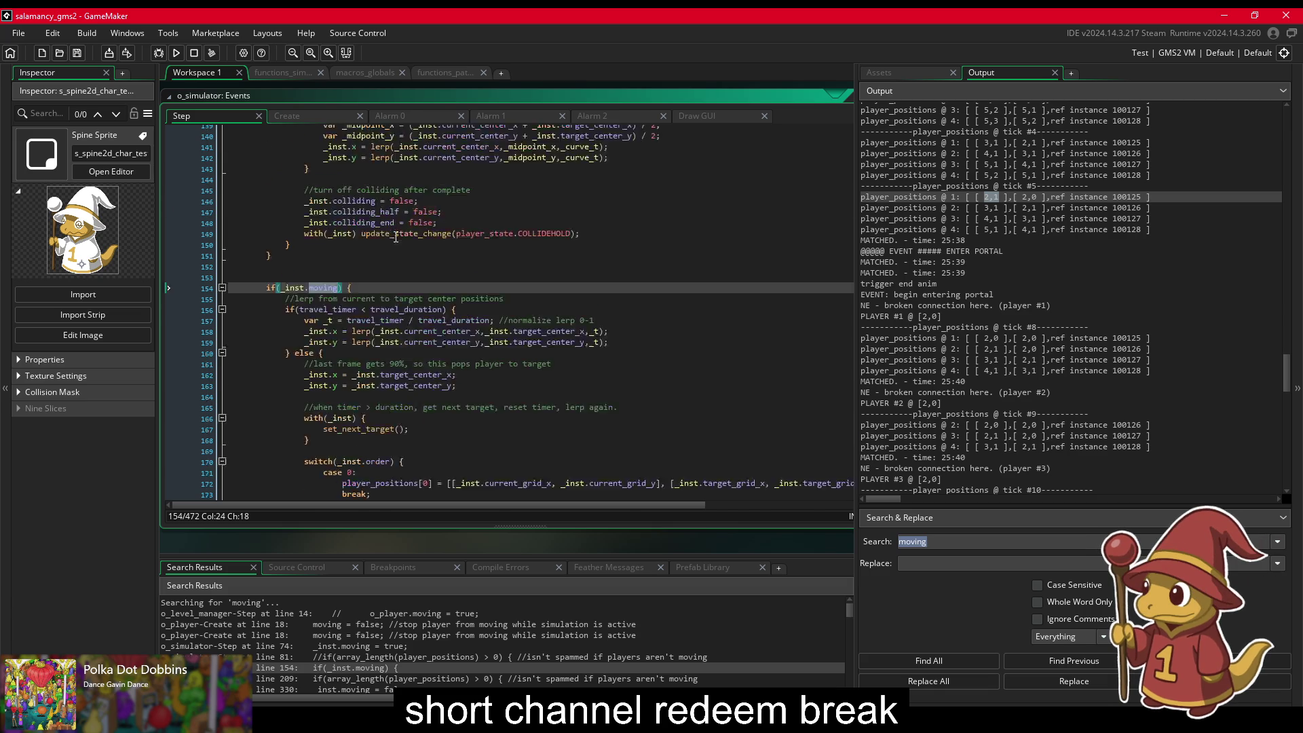
{"action": "scroll", "coordinate": [531, 294], "scroll_direction": "down", "scroll_amount": 3}
{"action": "scroll", "coordinate": [531, 294], "scroll_direction": "up", "scroll_amount": 5}
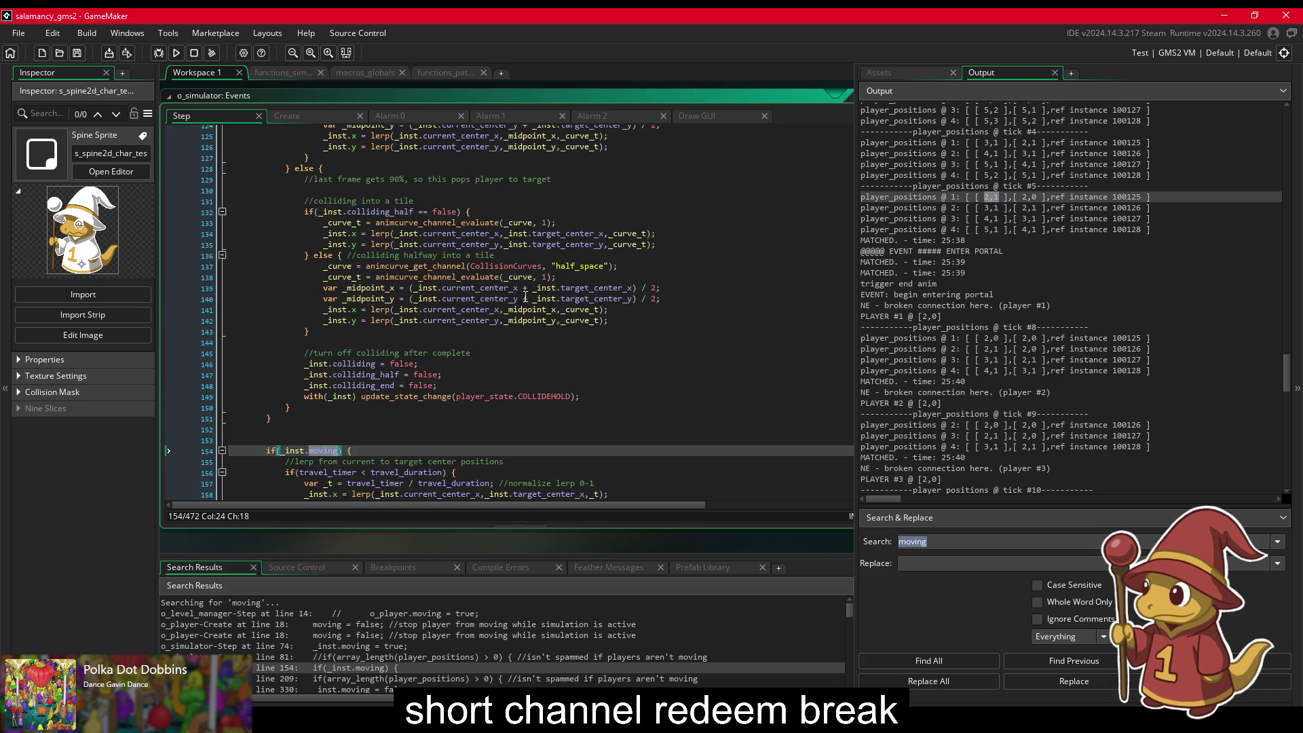
{"action": "left_click", "coordinate": [524, 239]}
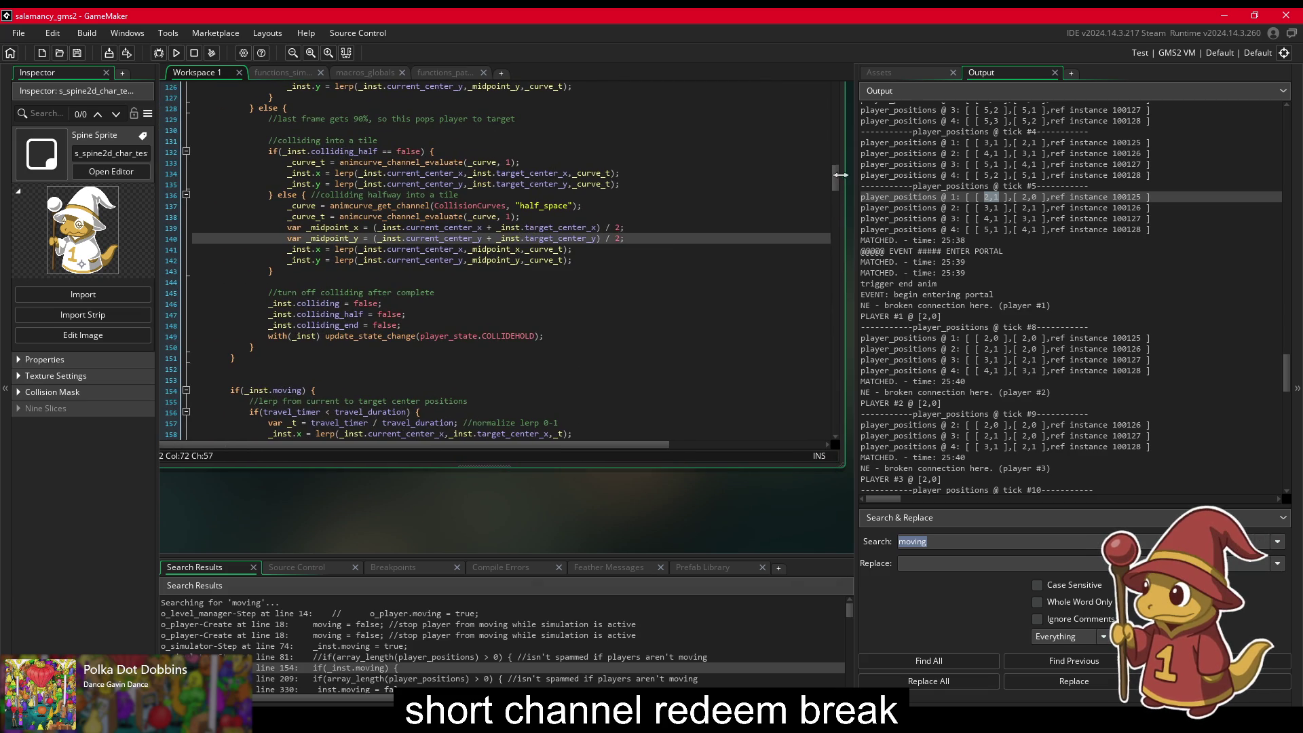
{"action": "scroll", "coordinate": [836, 166], "scroll_direction": "up", "scroll_amount": 15}
{"action": "left_click_drag", "start_coordinate": [842, 140], "coordinate": [824, 182]}
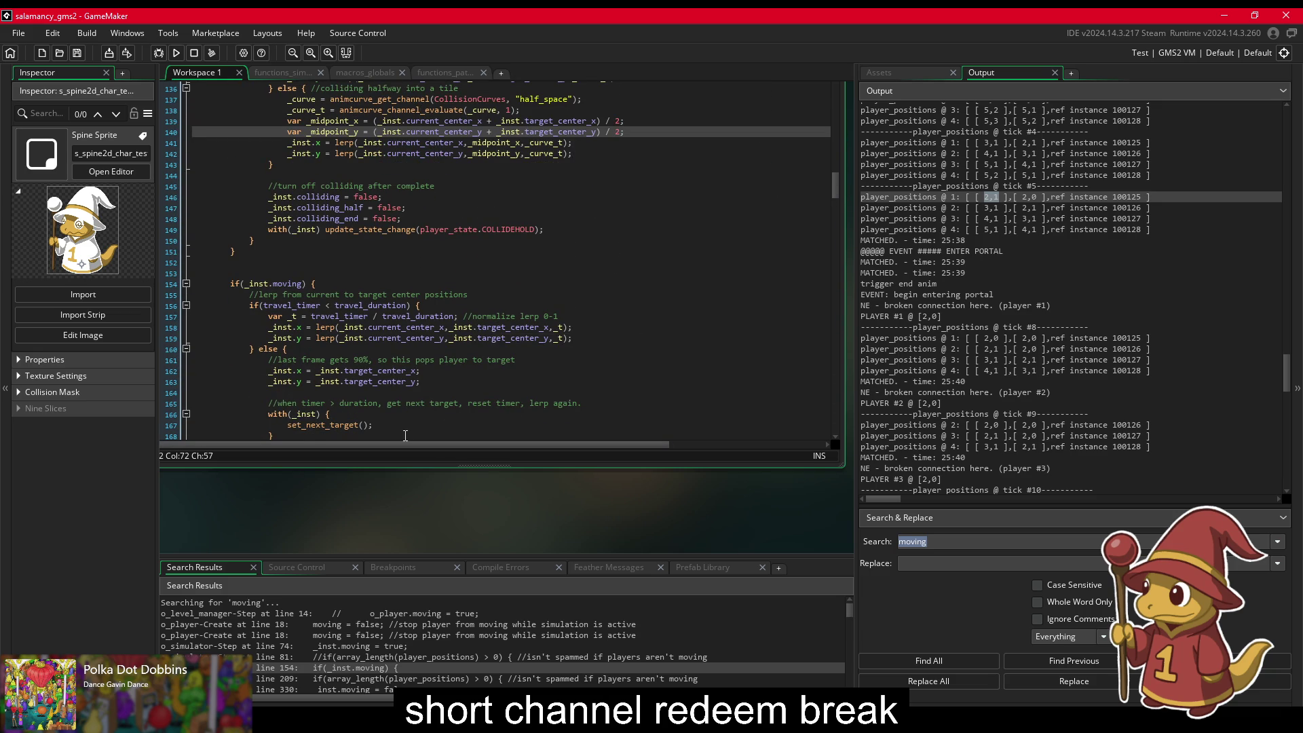
{"action": "scroll", "coordinate": [427, 435], "scroll_direction": "down", "scroll_amount": 1}
{"action": "scroll", "coordinate": [448, 602], "scroll_direction": "down", "scroll_amount": 1}
{"action": "scroll", "coordinate": [448, 604], "scroll_direction": "down", "scroll_amount": 1}
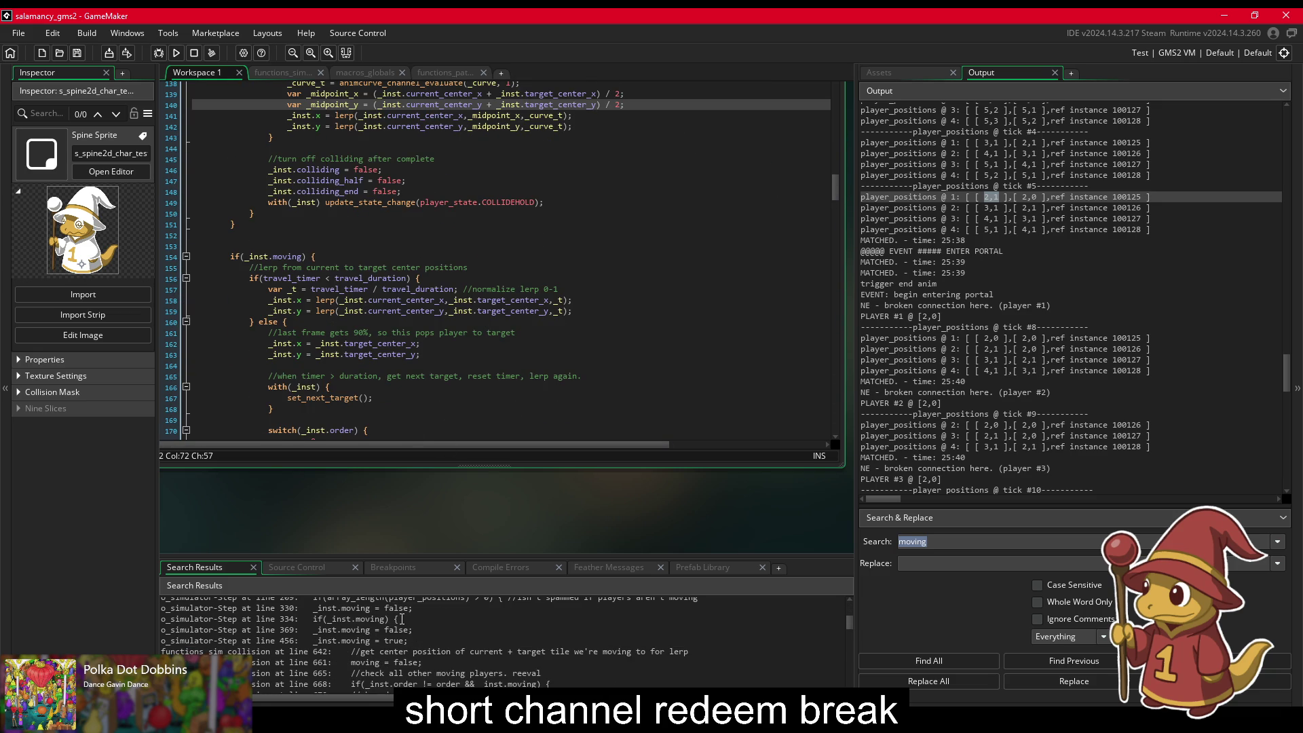
{"action": "scroll", "coordinate": [407, 617], "scroll_direction": "down", "scroll_amount": 1}
Step: Step through the moving matches at lines 209, 330 and 334, ending at line 369's reset to false
{"action": "double_click", "coordinate": [390, 625]}
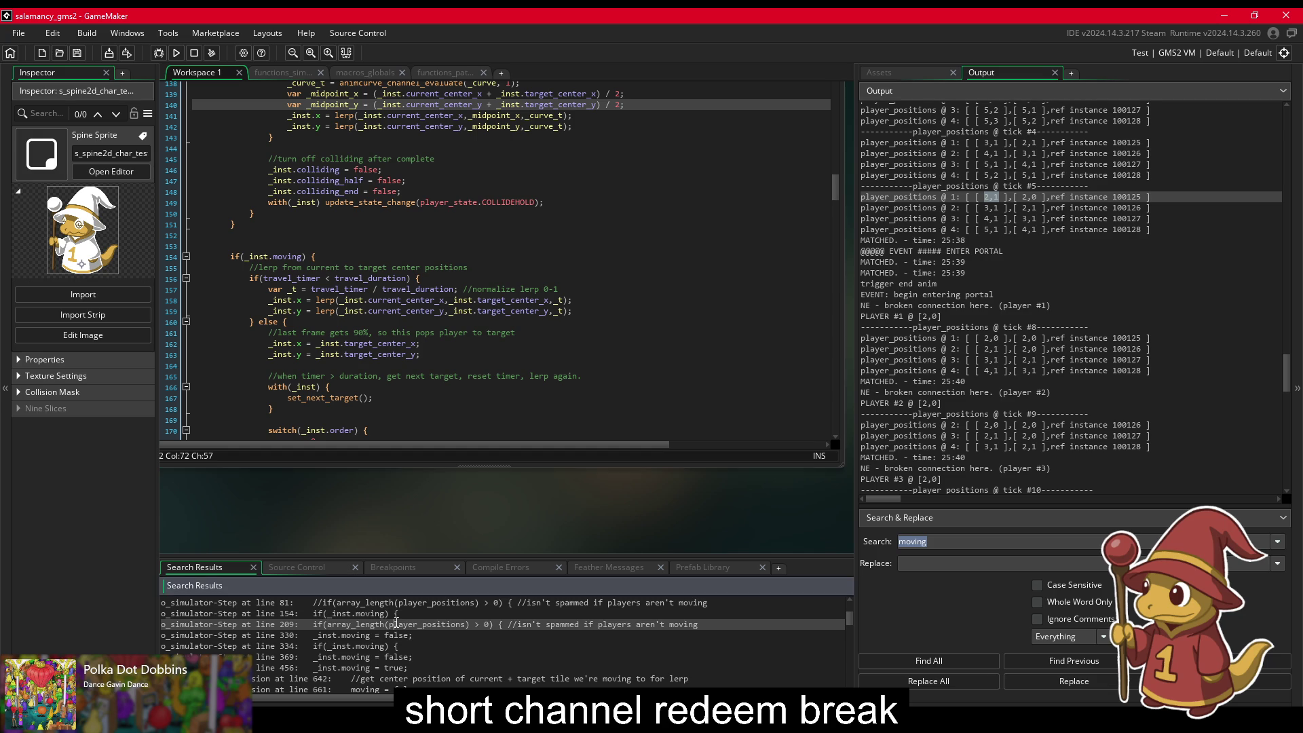
{"action": "scroll", "coordinate": [395, 435], "scroll_direction": "down", "scroll_amount": 1}
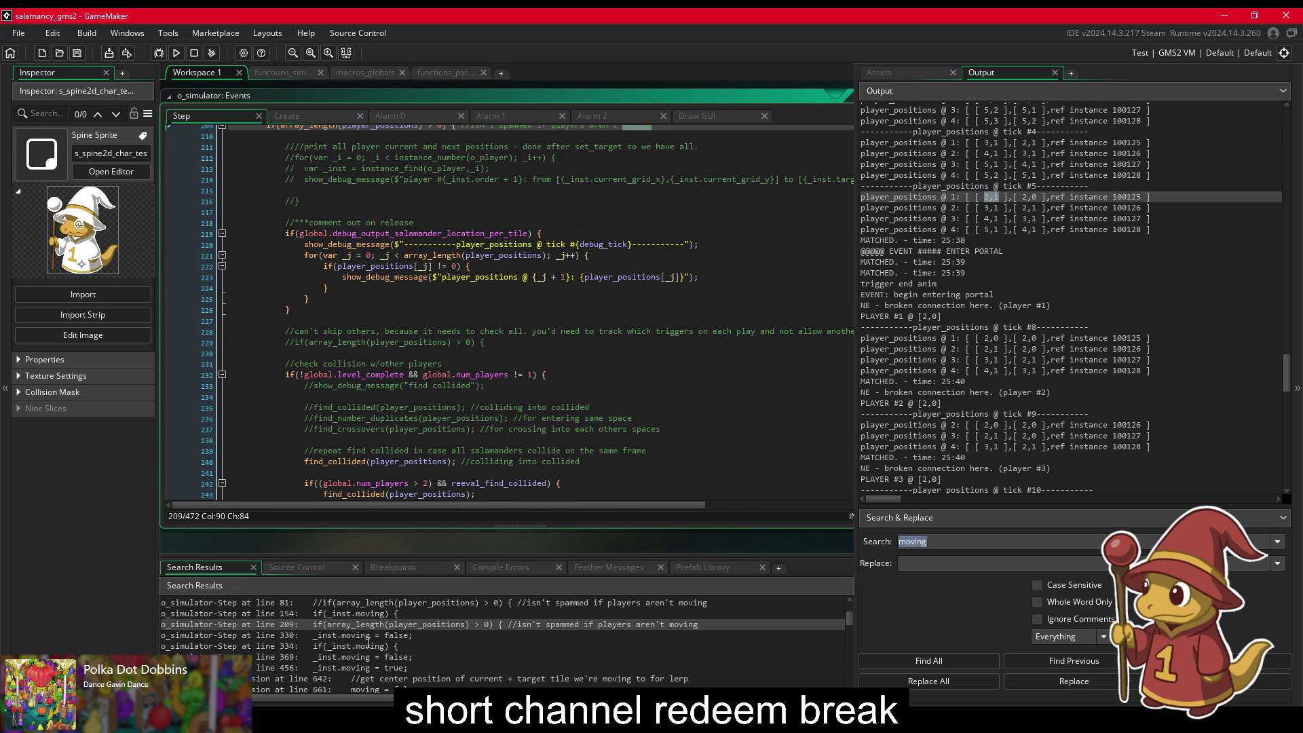
{"action": "double_click", "coordinate": [367, 637]}
{"action": "scroll", "coordinate": [390, 458], "scroll_direction": "up", "scroll_amount": 4}
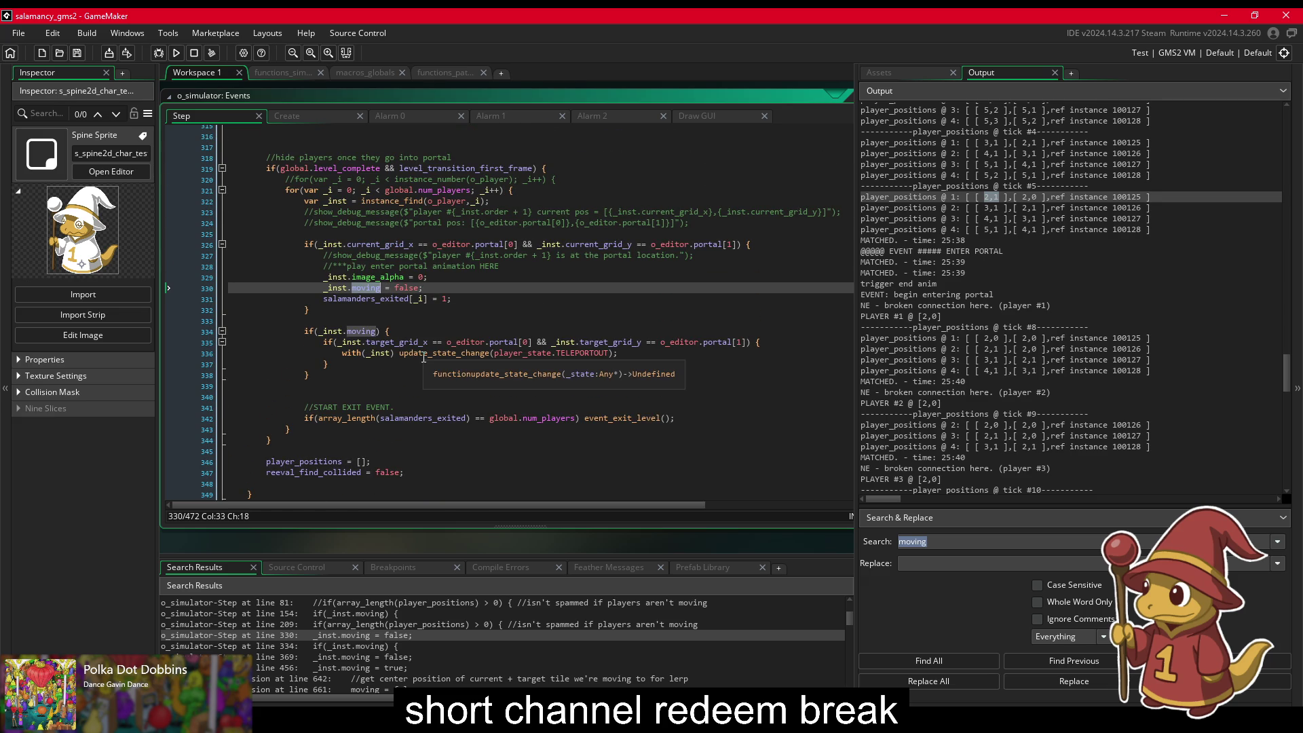
{"action": "left_click", "coordinate": [359, 650]}
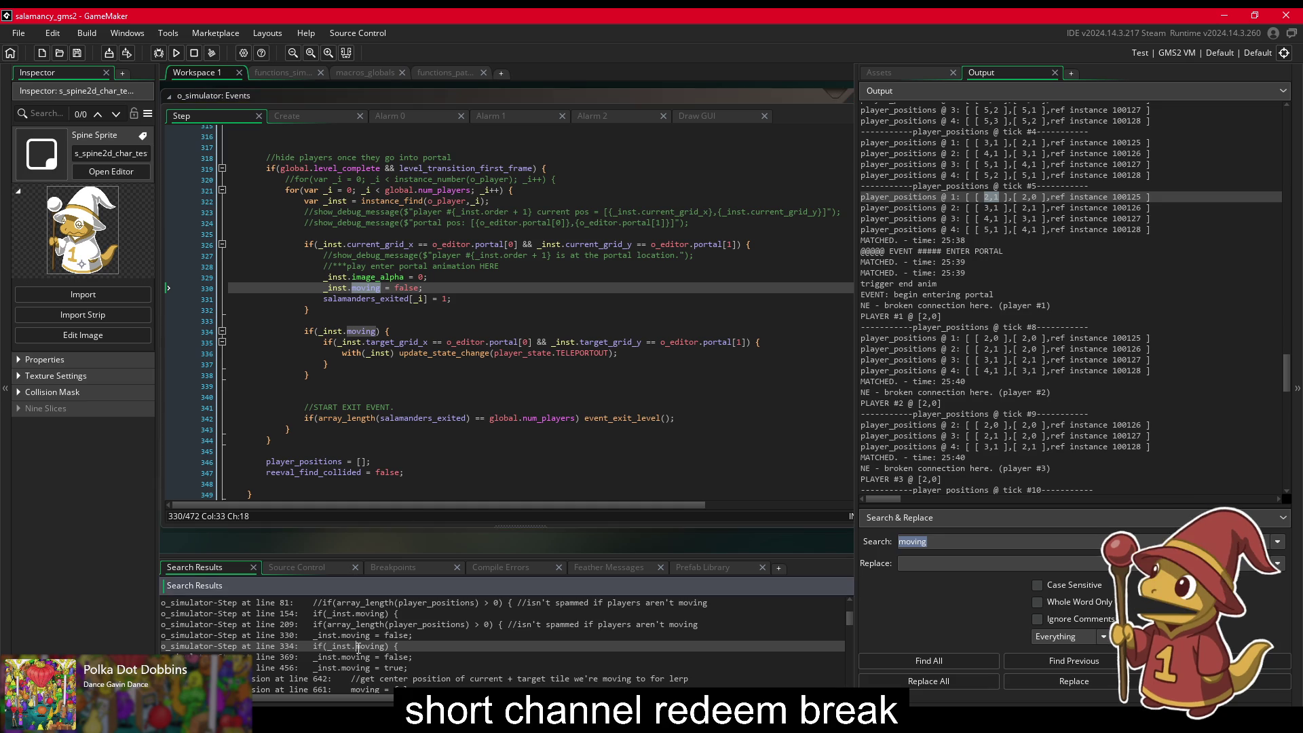
{"action": "left_click", "coordinate": [287, 658]}
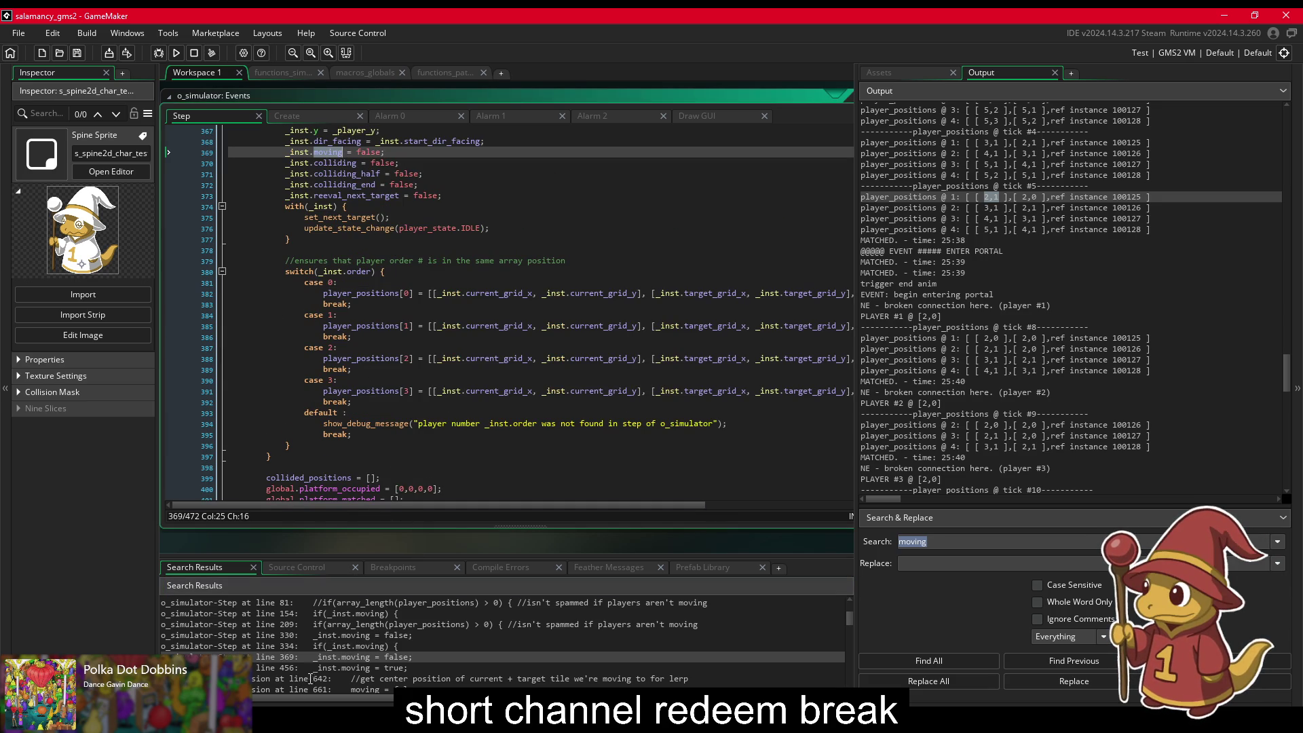
{"action": "scroll", "coordinate": [374, 651], "scroll_direction": "down", "scroll_amount": 1}
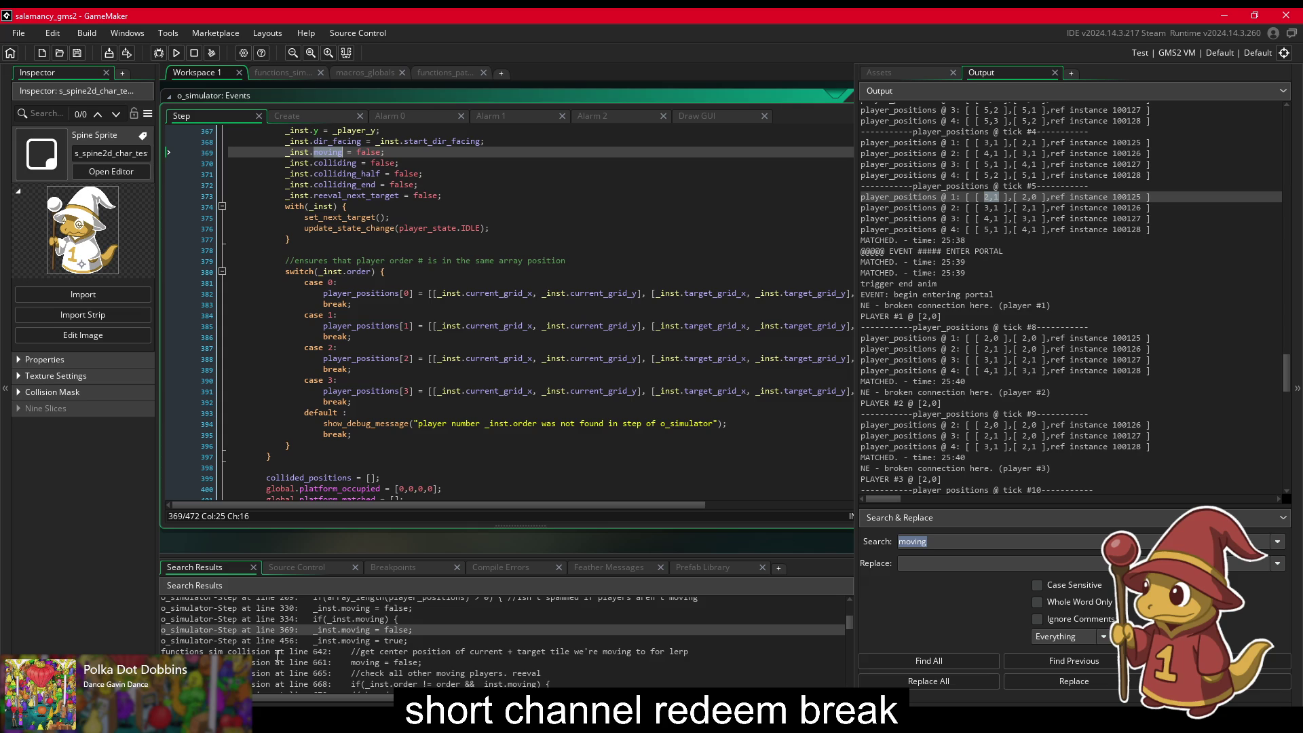
Step: From the line 661 result, comment out collide_into's reeval loop, lines 664–675, with Ctrl+K
{"action": "double_click", "coordinate": [375, 663]}
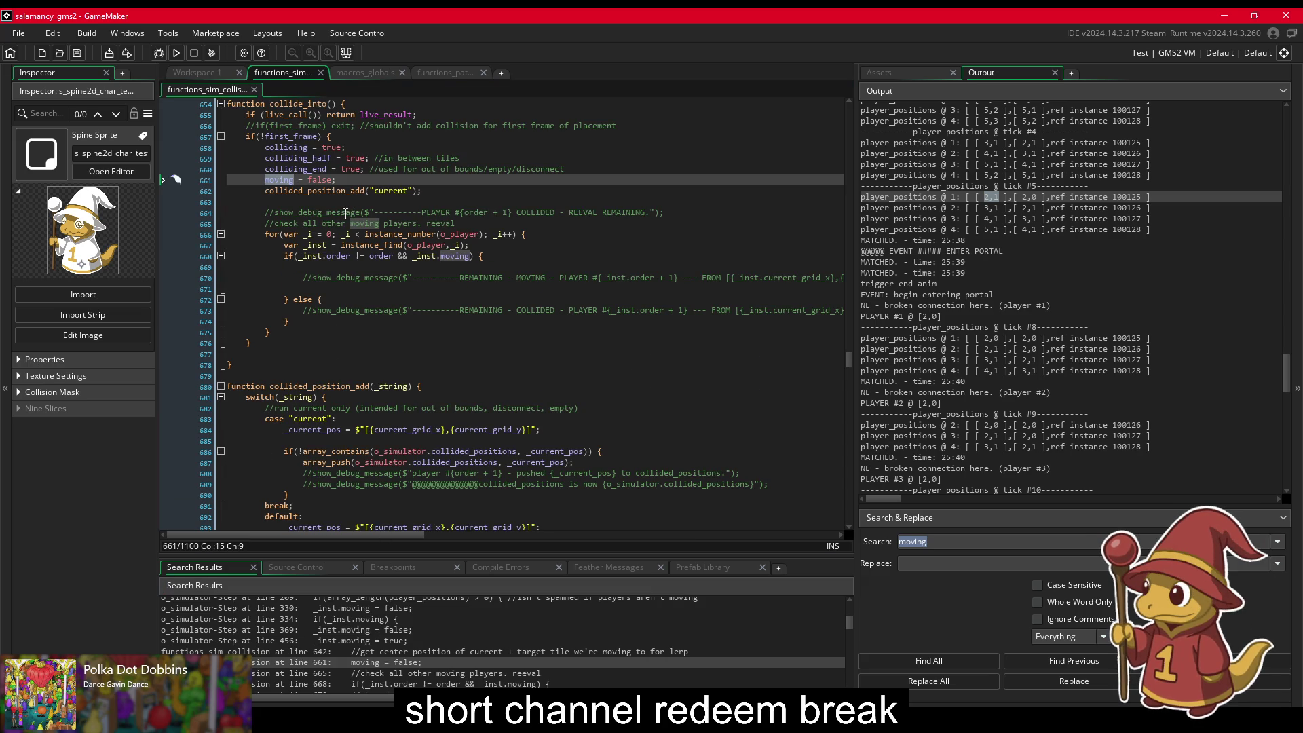
{"action": "left_click", "coordinate": [349, 265]}
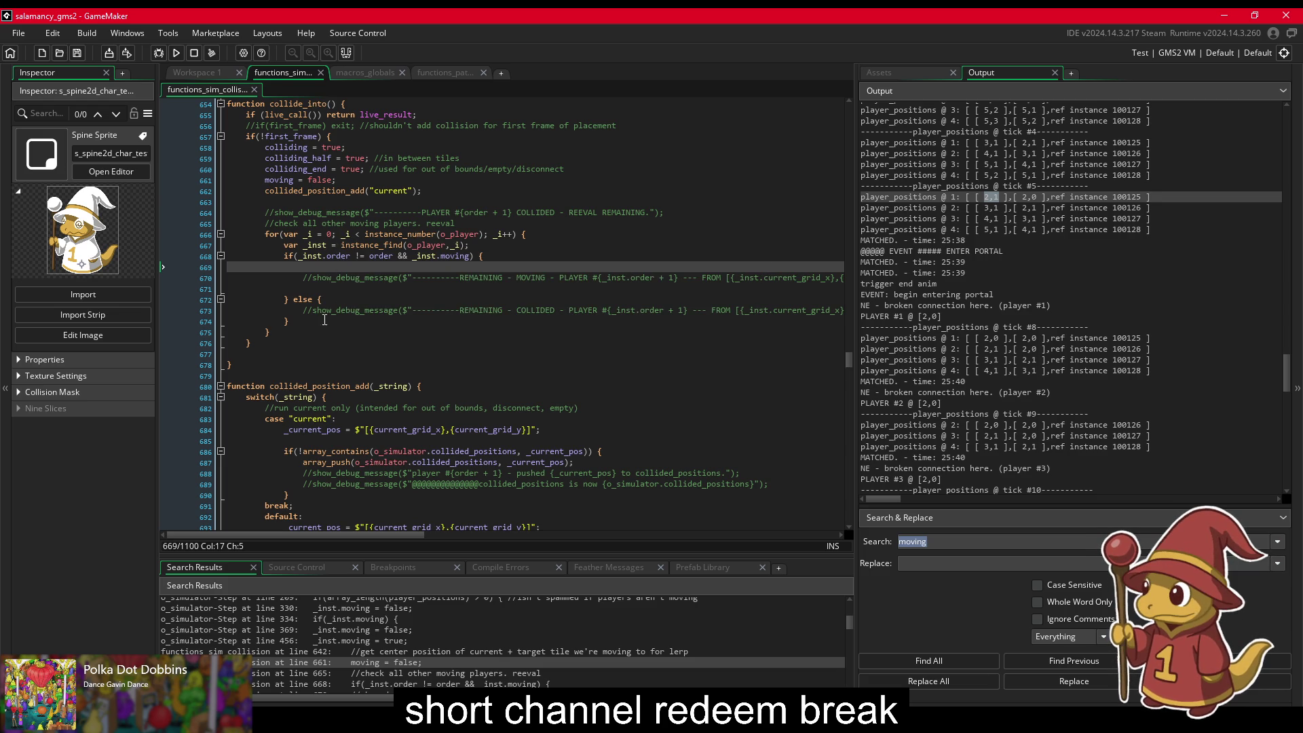
{"action": "left_click_drag", "start_coordinate": [271, 332], "coordinate": [260, 208]}
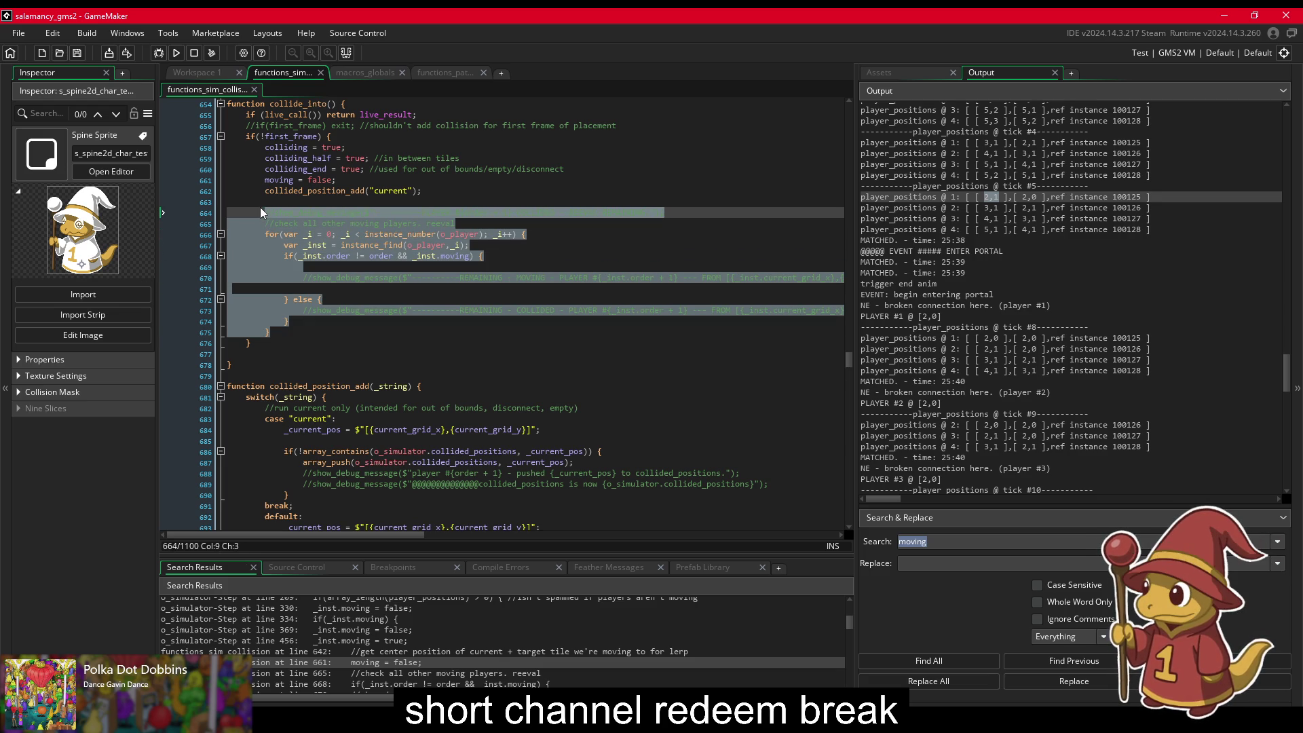
{"action": "key", "text": "ctrl+k"}
{"action": "left_click", "coordinate": [348, 247]}
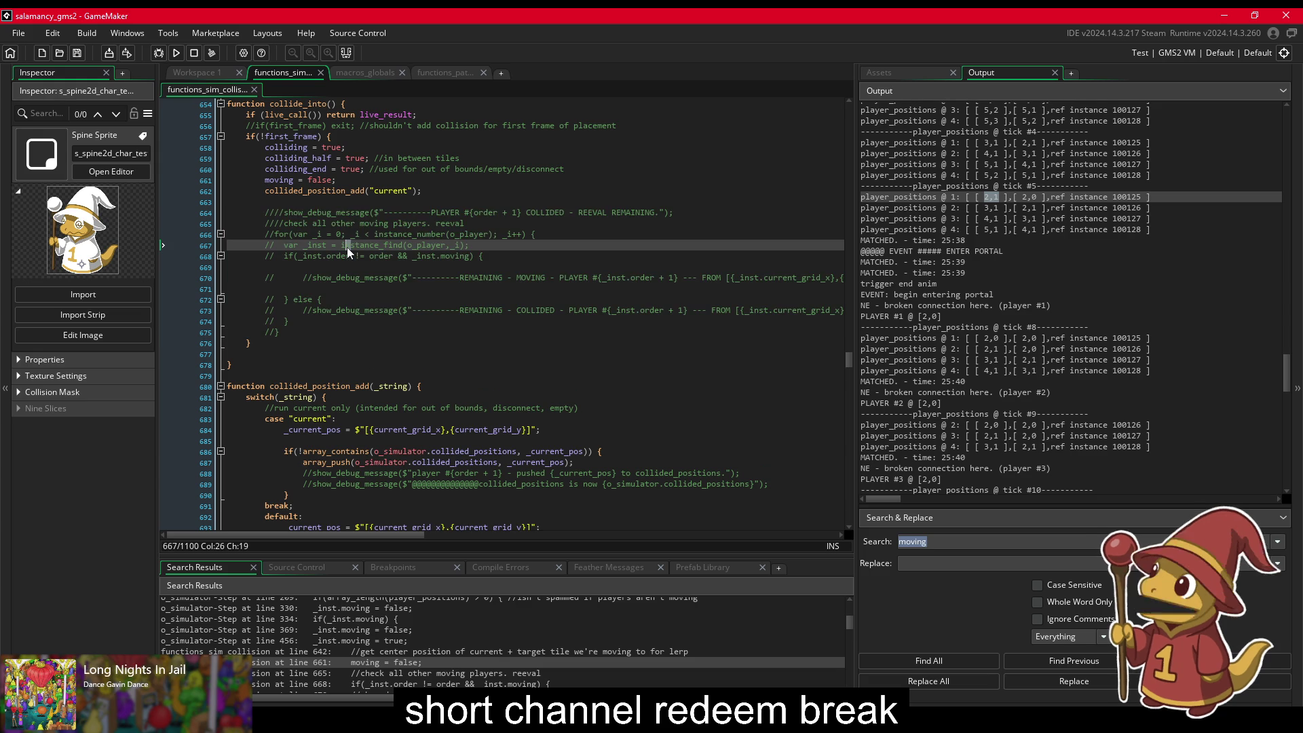
{"action": "scroll", "coordinate": [292, 241], "scroll_direction": "up", "scroll_amount": 1}
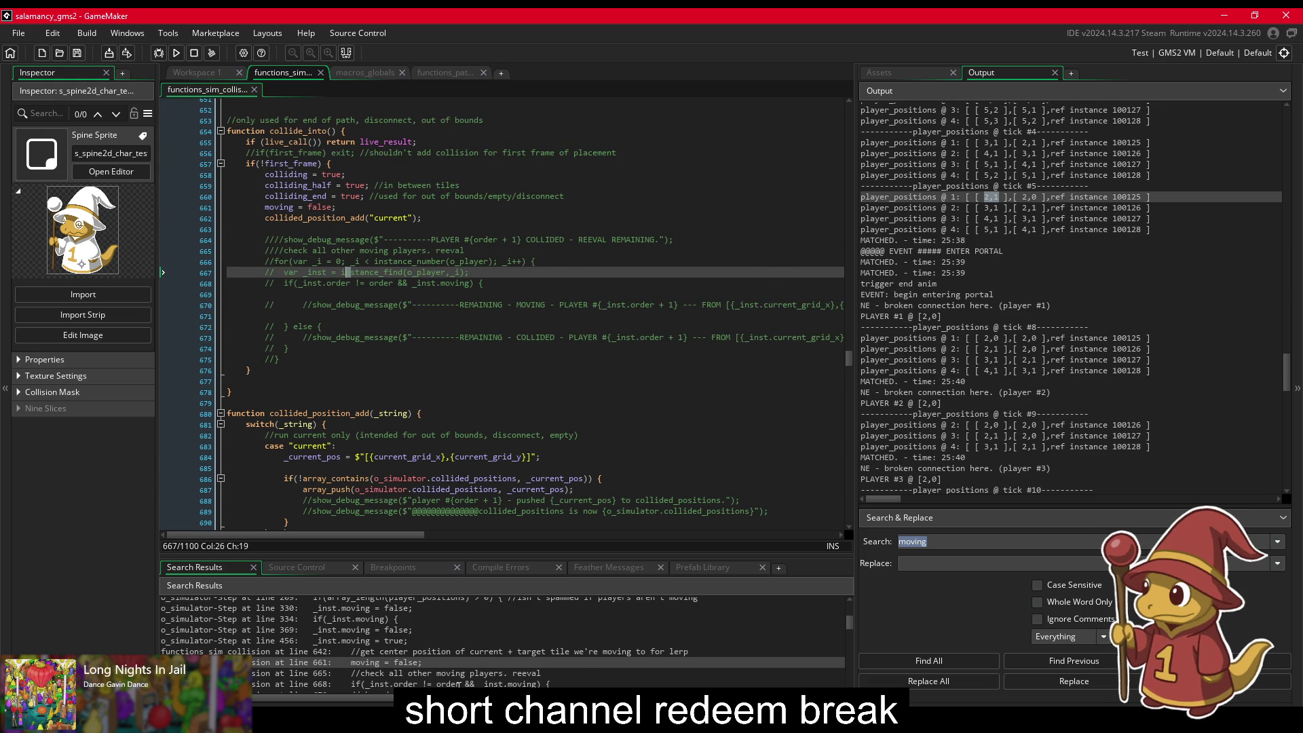
{"action": "scroll", "coordinate": [459, 685], "scroll_direction": "down", "scroll_amount": 1}
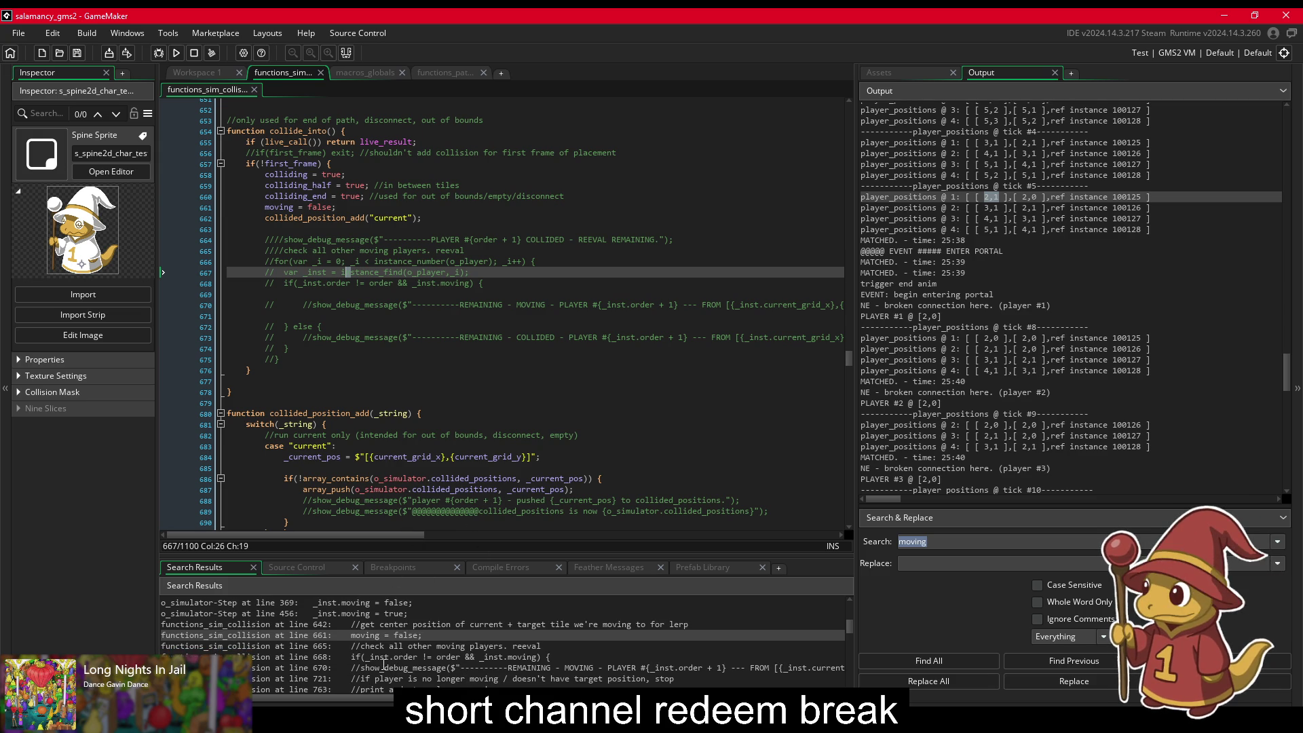
Step: Inspect the 'moving' search matches at line 668 and the _ref.moving assignment at line 773
{"action": "double_click", "coordinate": [385, 657]}
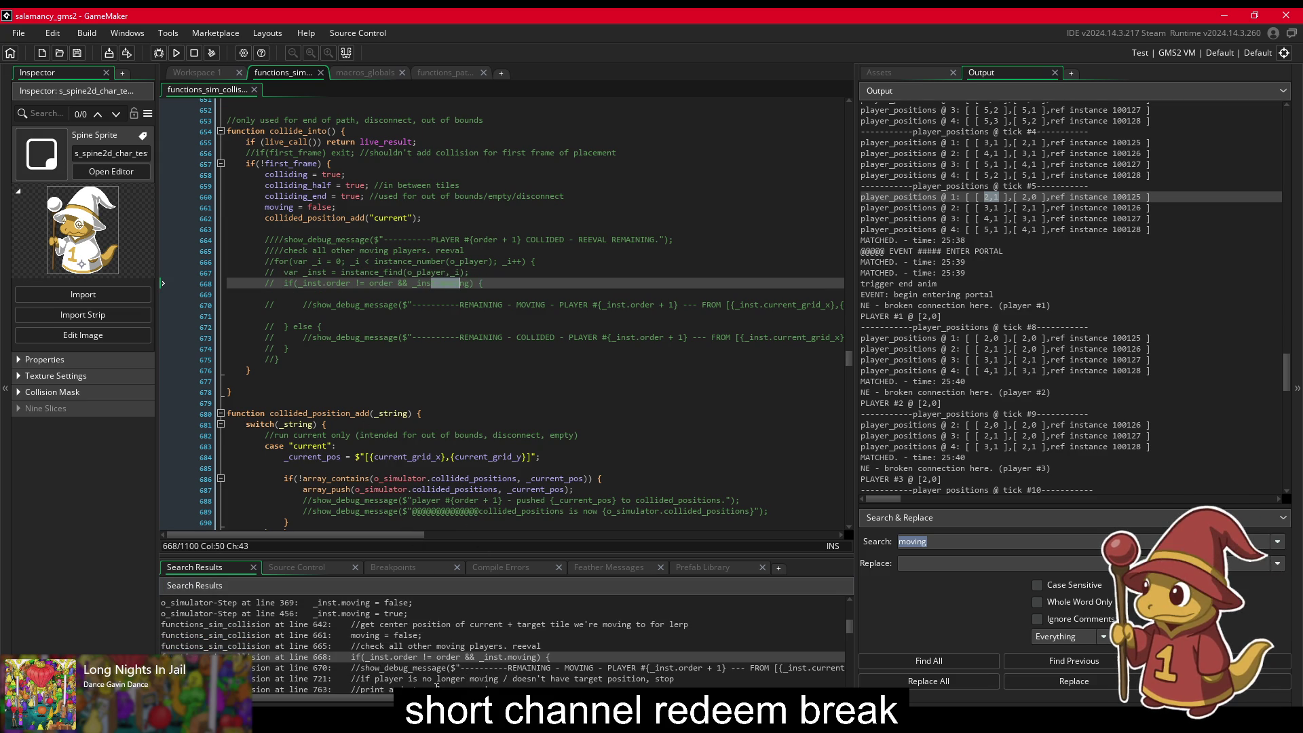
{"action": "scroll", "coordinate": [438, 679], "scroll_direction": "down", "scroll_amount": 2}
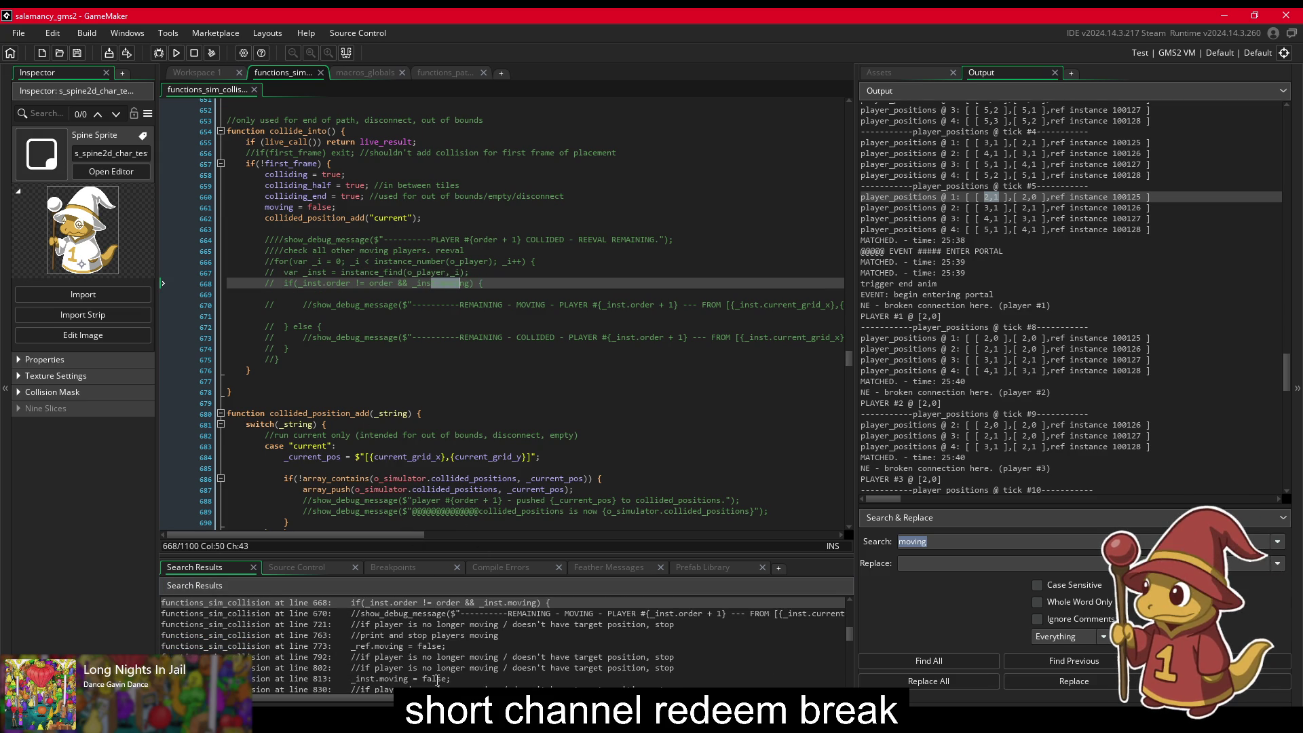
{"action": "double_click", "coordinate": [401, 645]}
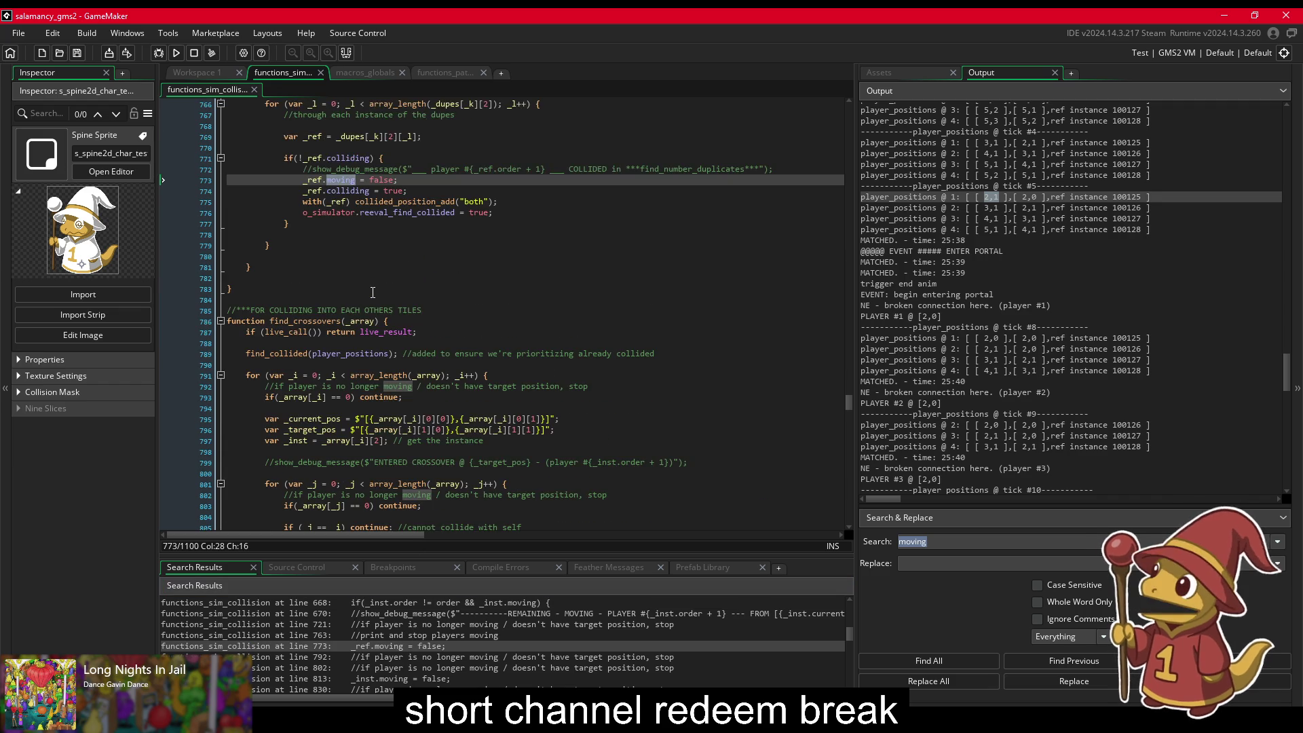
{"action": "scroll", "coordinate": [372, 291], "scroll_direction": "up", "scroll_amount": 3}
{"action": "scroll", "coordinate": [368, 305], "scroll_direction": "up", "scroll_amount": 3}
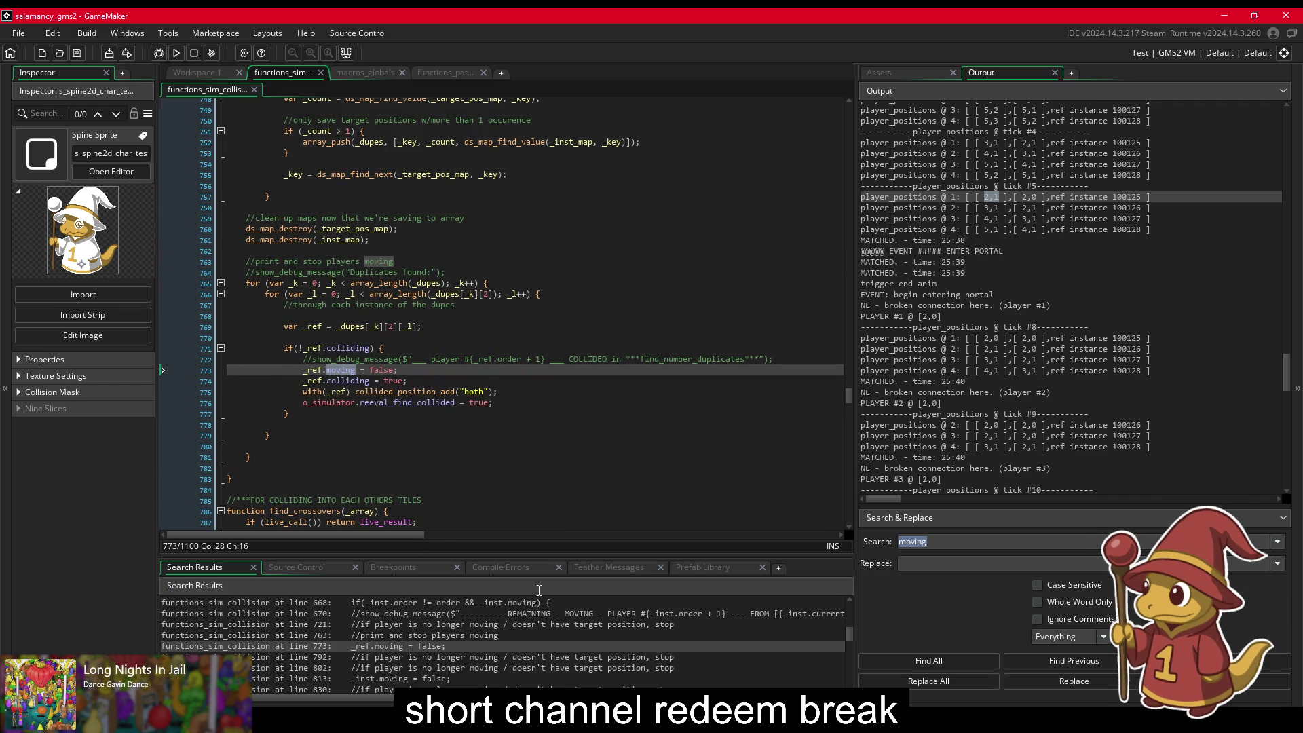
{"action": "scroll", "coordinate": [407, 637], "scroll_direction": "down", "scroll_amount": 1}
Step: Review the _inst.moving assignments at lines 813 and 844
{"action": "double_click", "coordinate": [401, 651]}
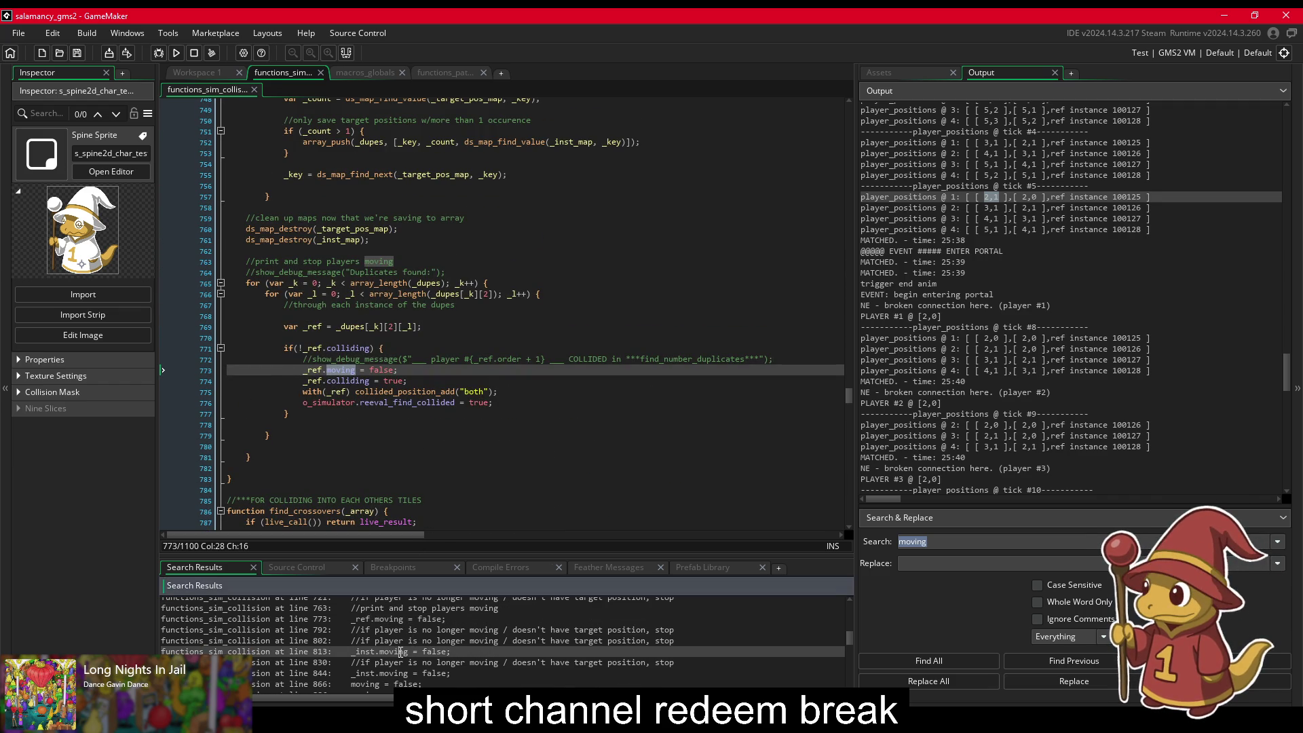
{"action": "scroll", "coordinate": [478, 468], "scroll_direction": "up", "scroll_amount": 9}
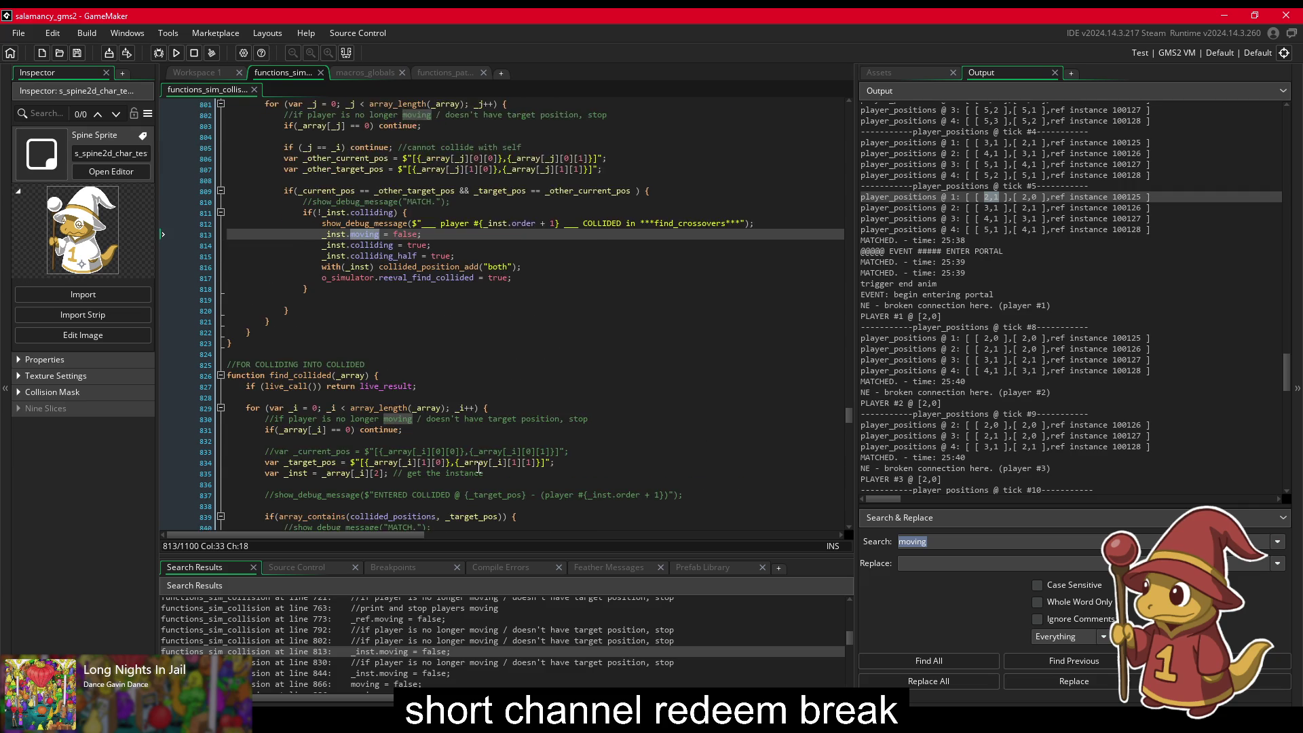
{"action": "scroll", "coordinate": [476, 469], "scroll_direction": "down", "scroll_amount": 2}
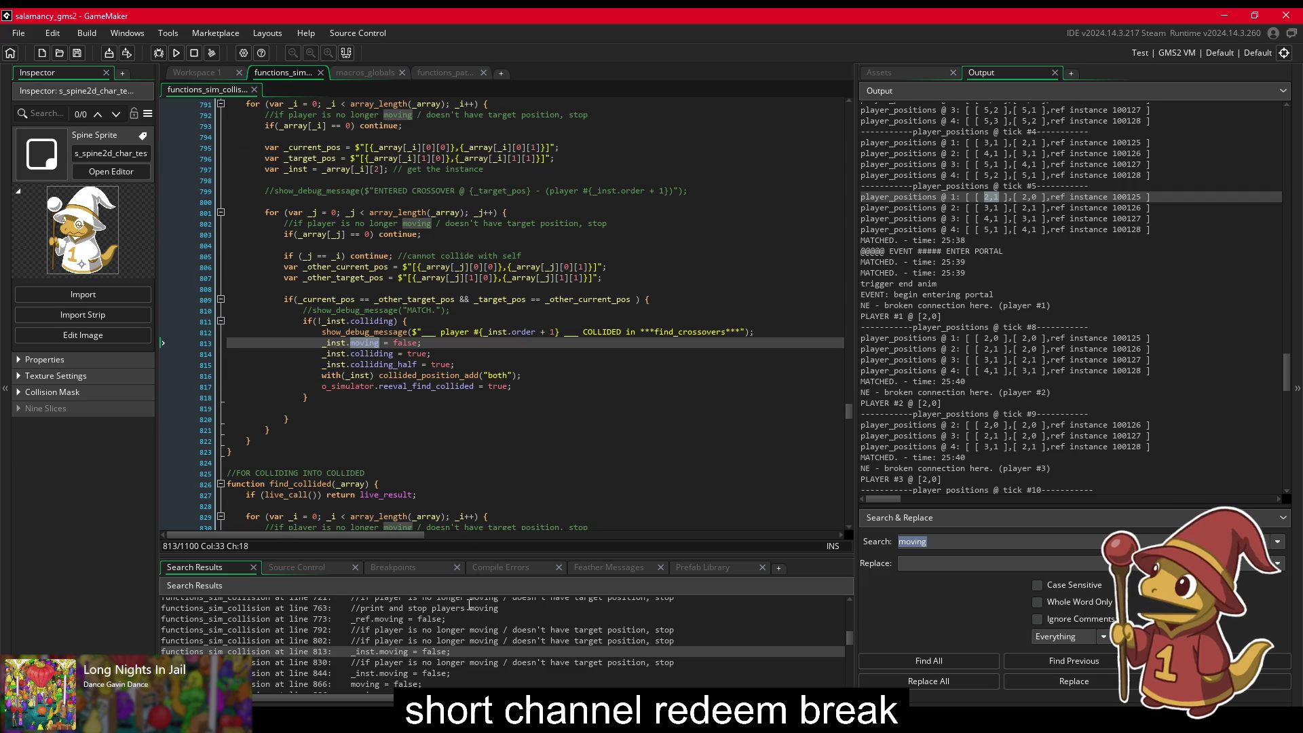
{"action": "scroll", "coordinate": [380, 645], "scroll_direction": "down", "scroll_amount": 1}
{"action": "left_click", "coordinate": [378, 646]}
{"action": "double_click", "coordinate": [378, 646]}
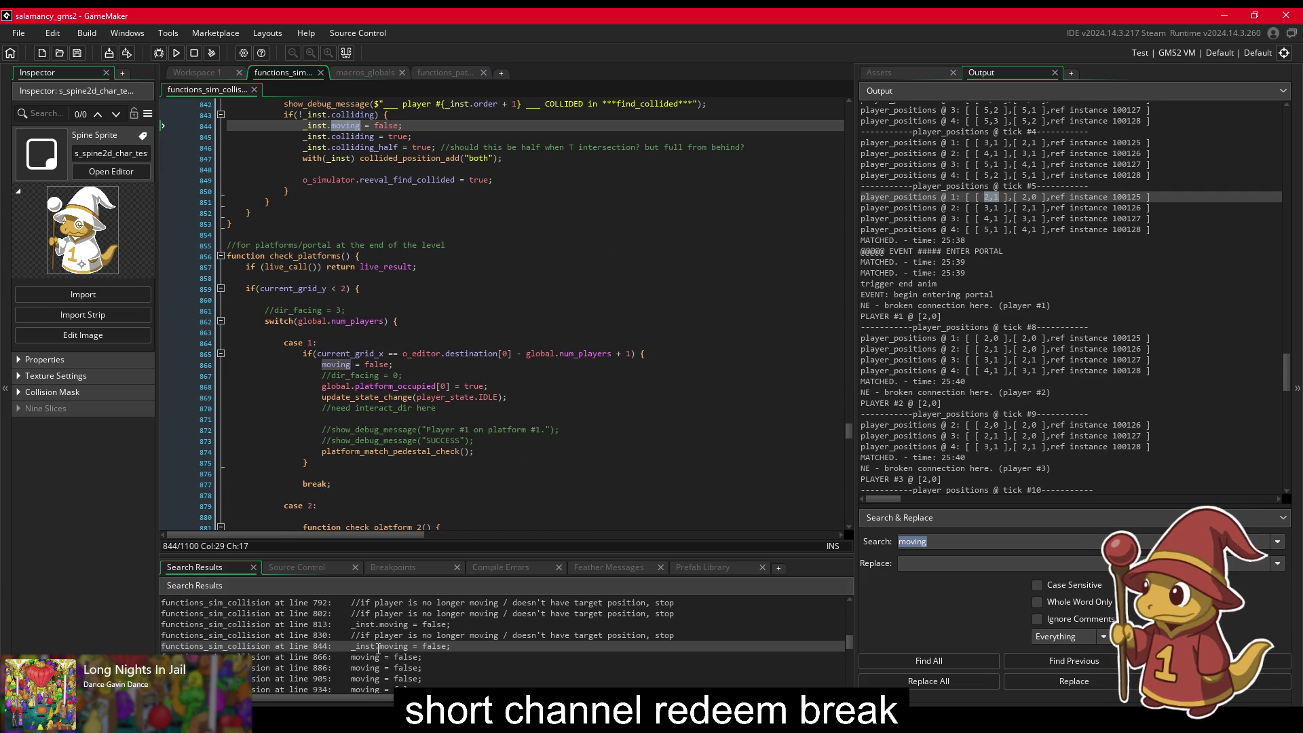
Step: Go to line 866, where check_platforms sets moving = false for the first platform case
{"action": "scroll", "coordinate": [363, 313], "scroll_direction": "up", "scroll_amount": 1}
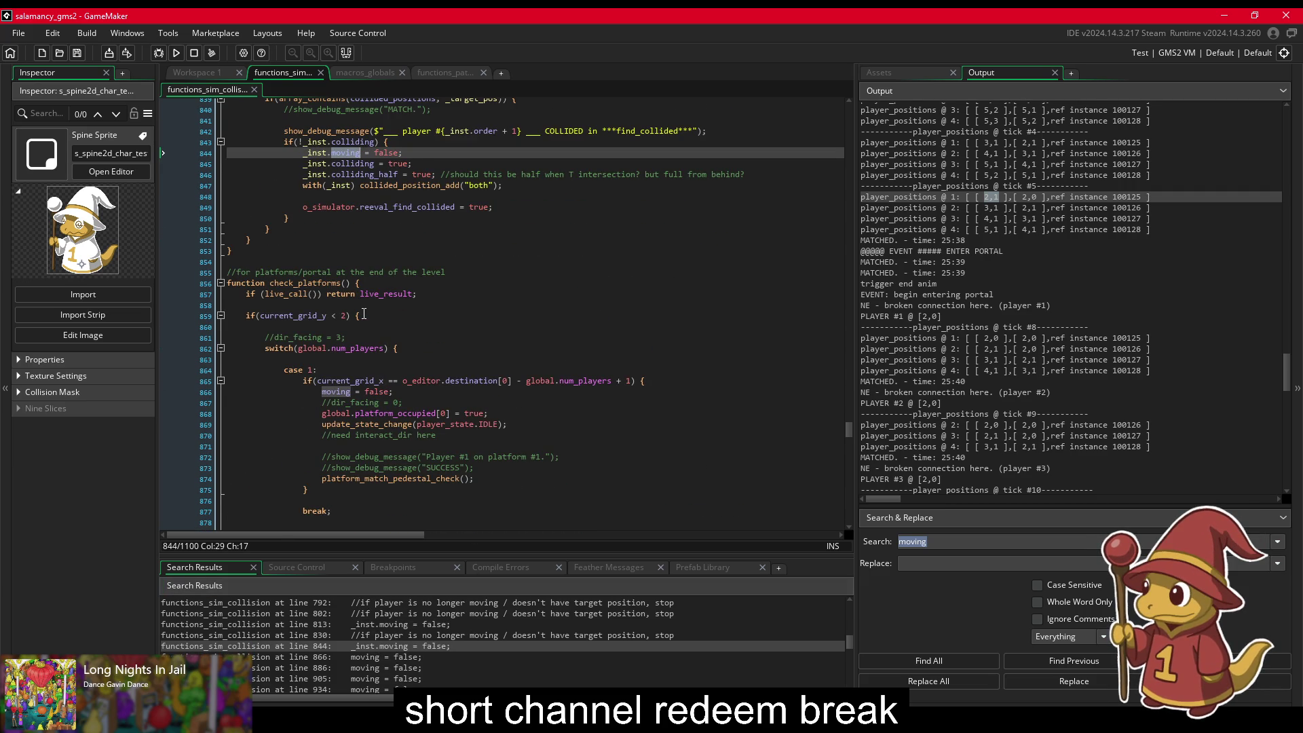
{"action": "scroll", "coordinate": [364, 313], "scroll_direction": "up", "scroll_amount": 1}
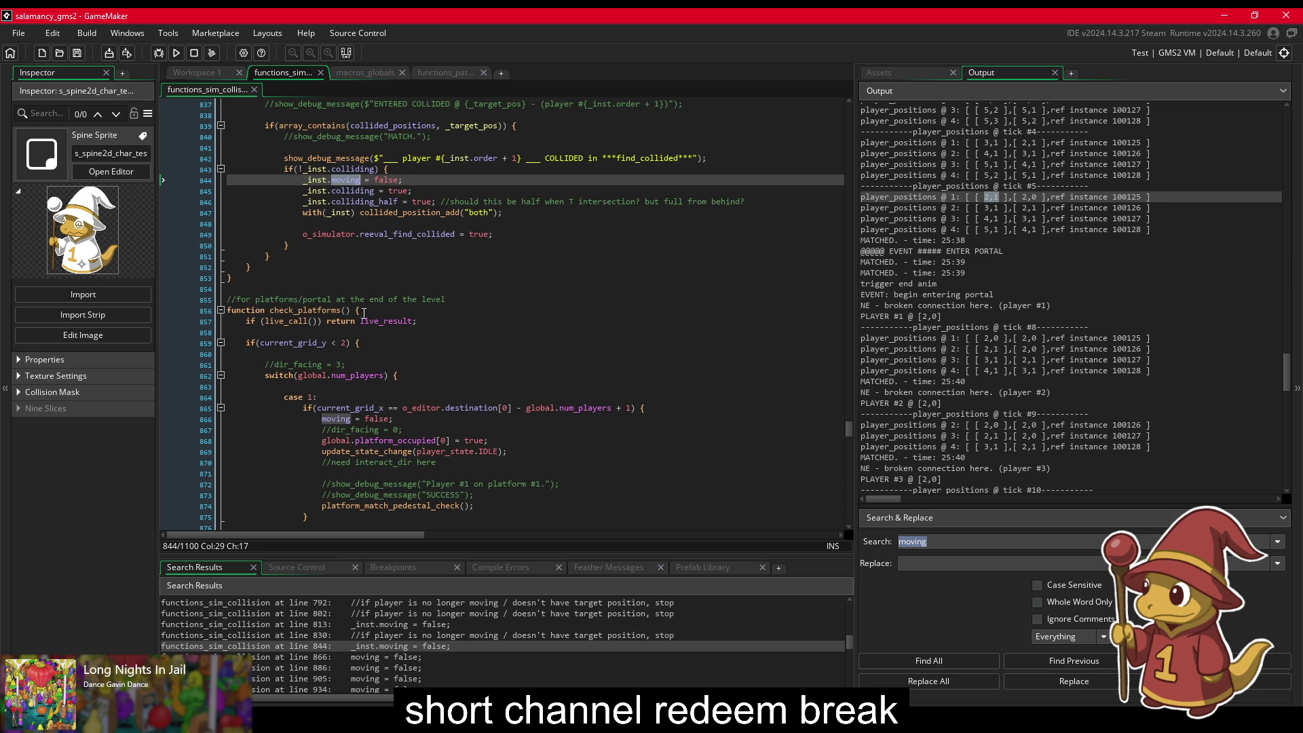
{"action": "scroll", "coordinate": [364, 312], "scroll_direction": "up", "scroll_amount": 7}
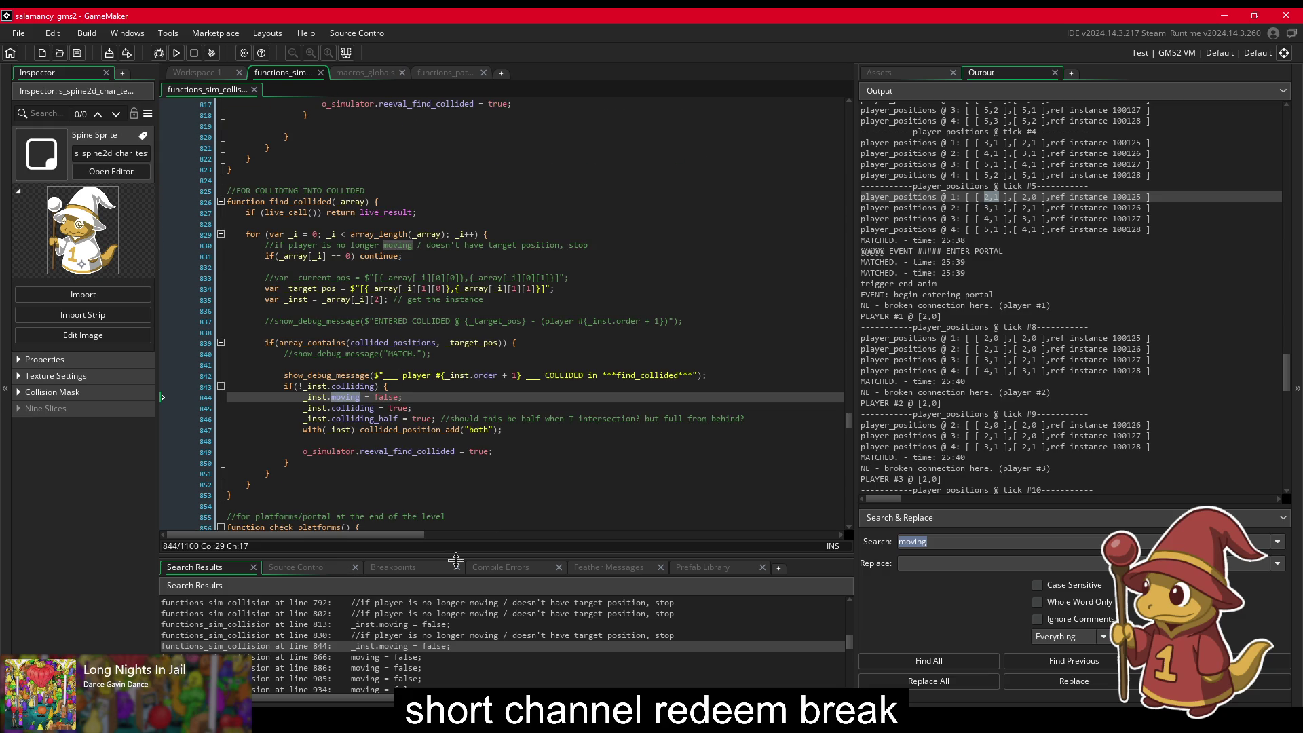
{"action": "scroll", "coordinate": [421, 631], "scroll_direction": "down", "scroll_amount": 1}
{"action": "double_click", "coordinate": [411, 631]}
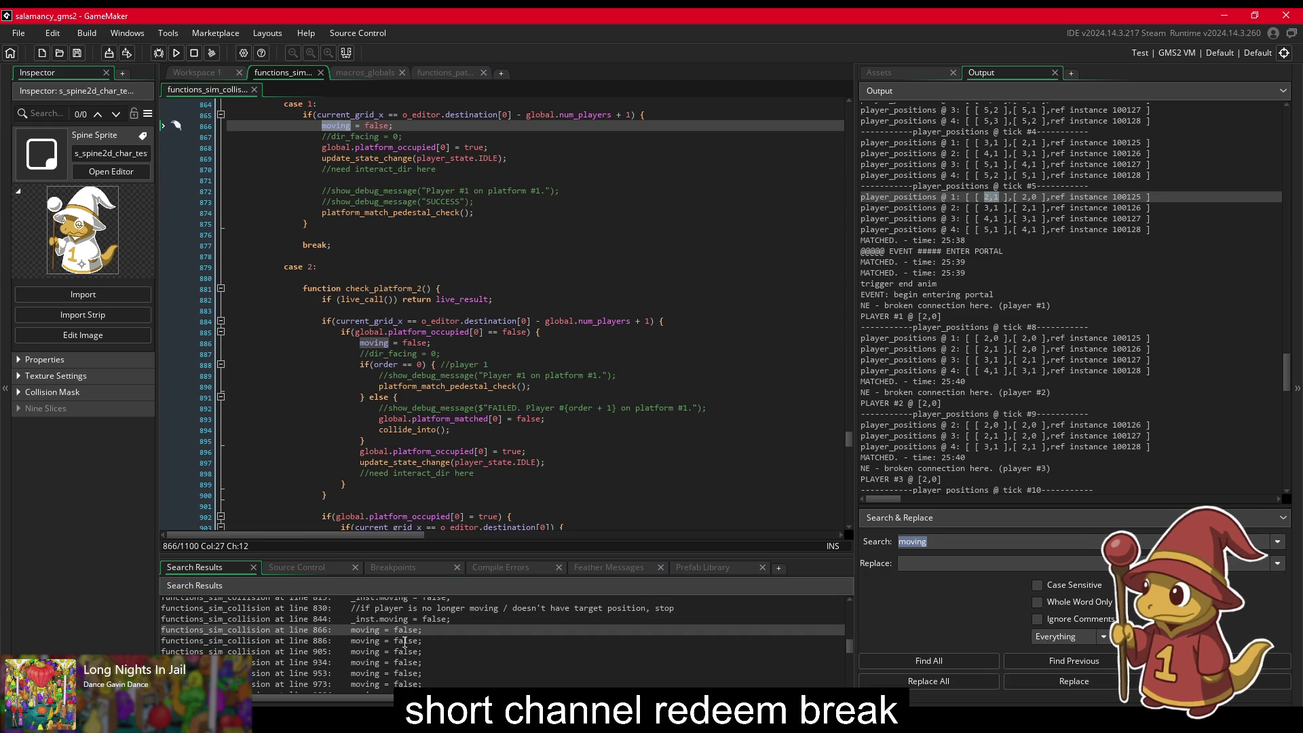
{"action": "scroll", "coordinate": [414, 464], "scroll_direction": "up", "scroll_amount": 4}
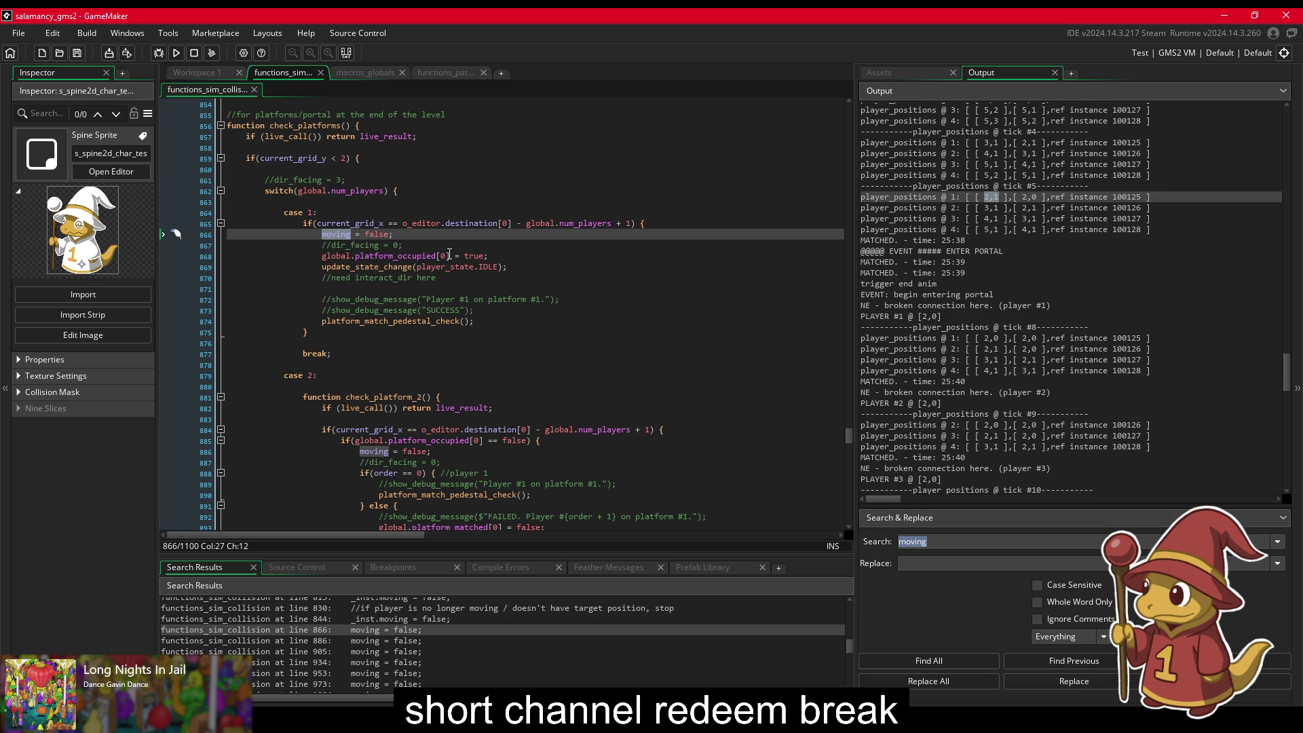
Step: Test-run level 1-1 until it exits the level, then close the game
{"action": "left_click", "coordinate": [498, 317]}
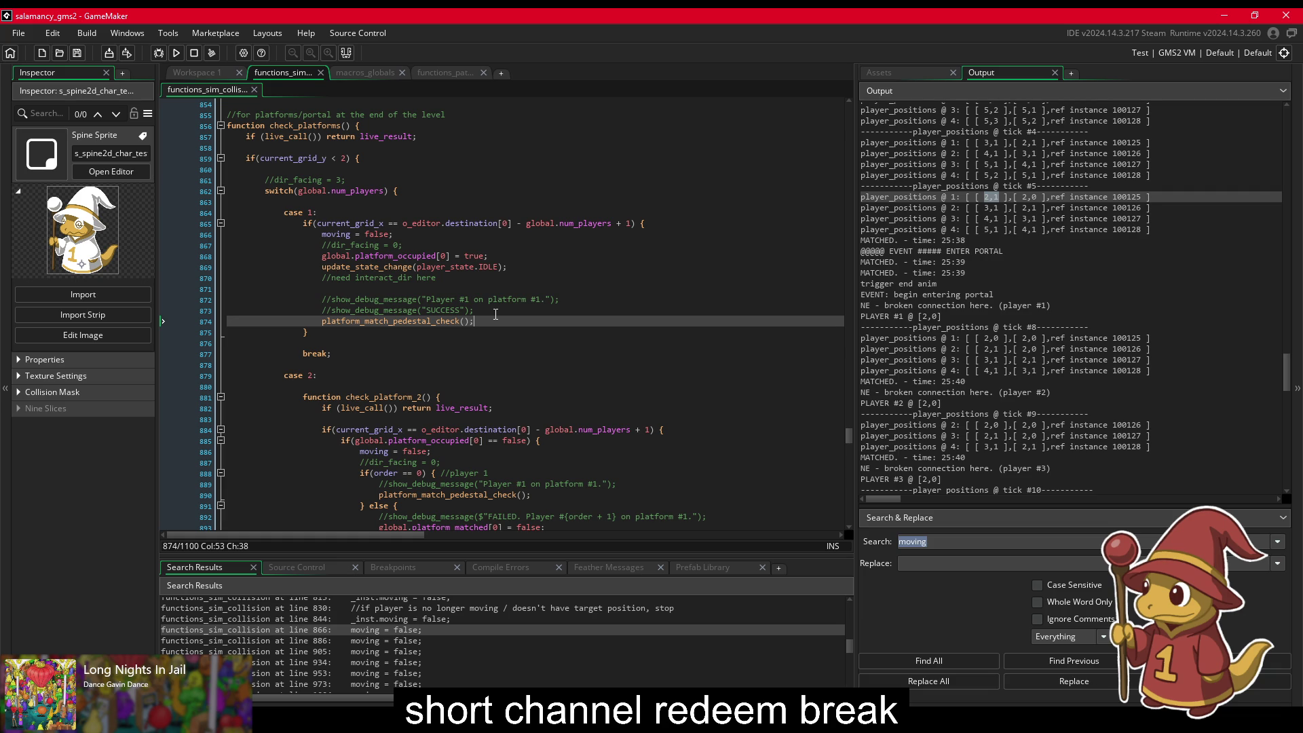
{"action": "key", "text": "alt+Tab"}
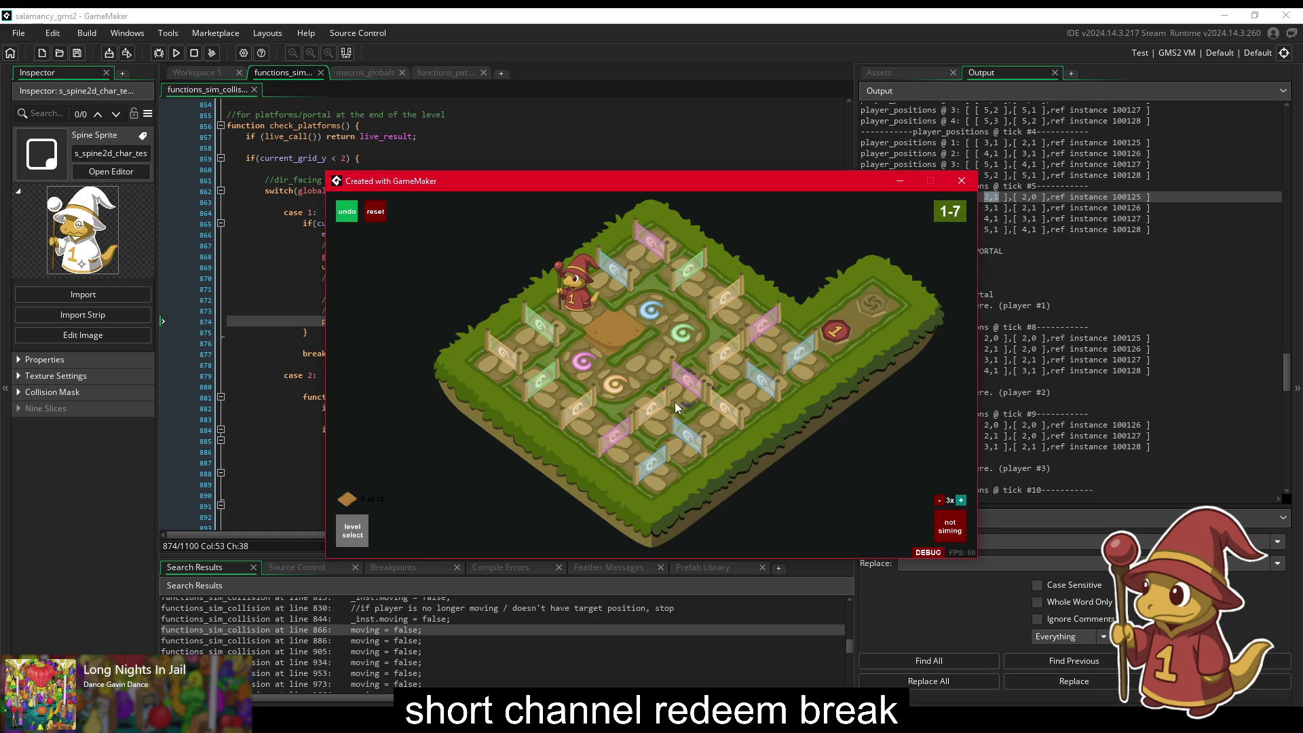
{"action": "left_click", "coordinate": [543, 370]}
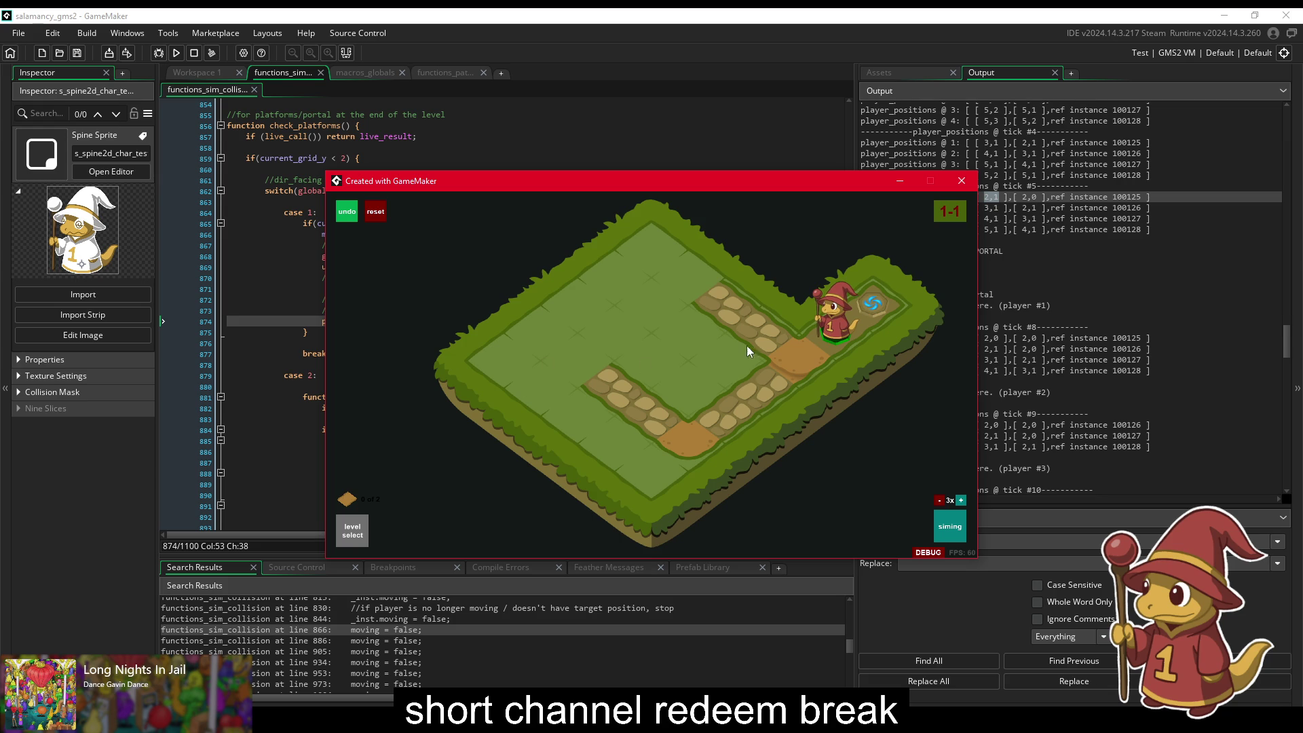
{"action": "key", "text": "Escape"}
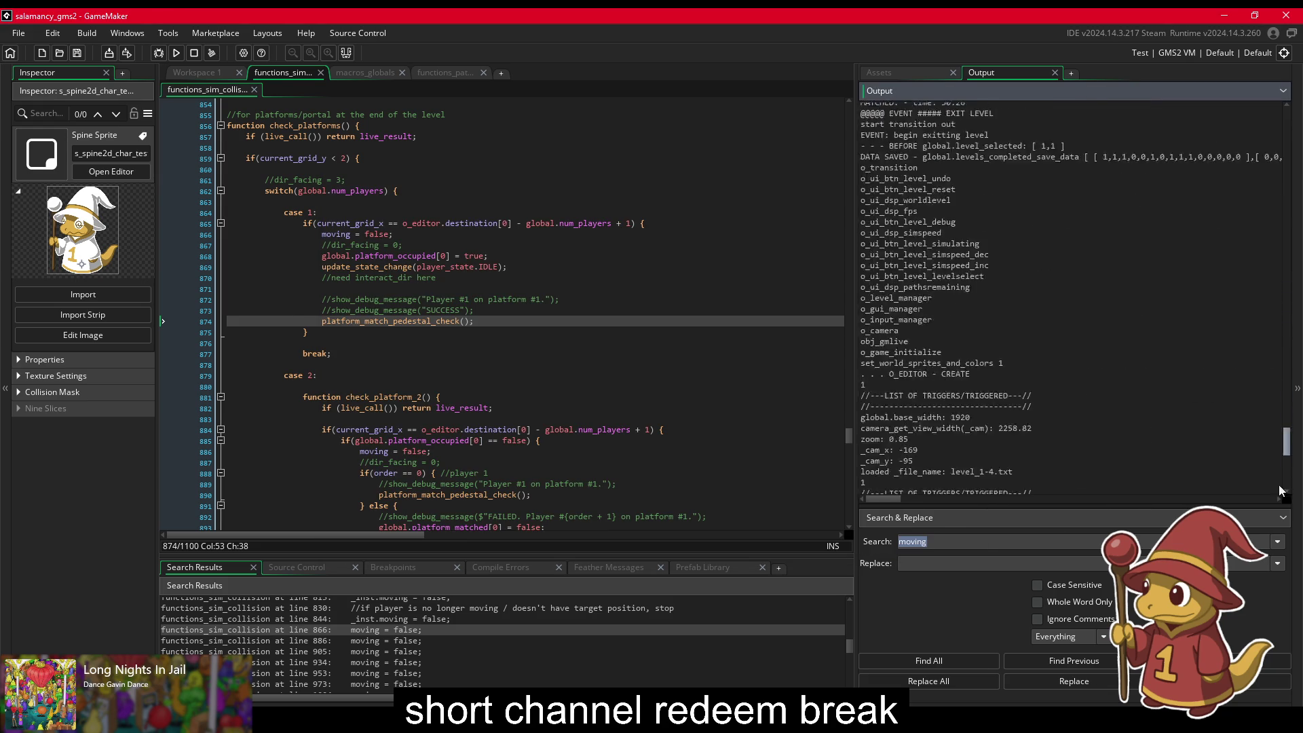
{"action": "scroll", "coordinate": [1075, 386], "scroll_direction": "up", "scroll_amount": 5}
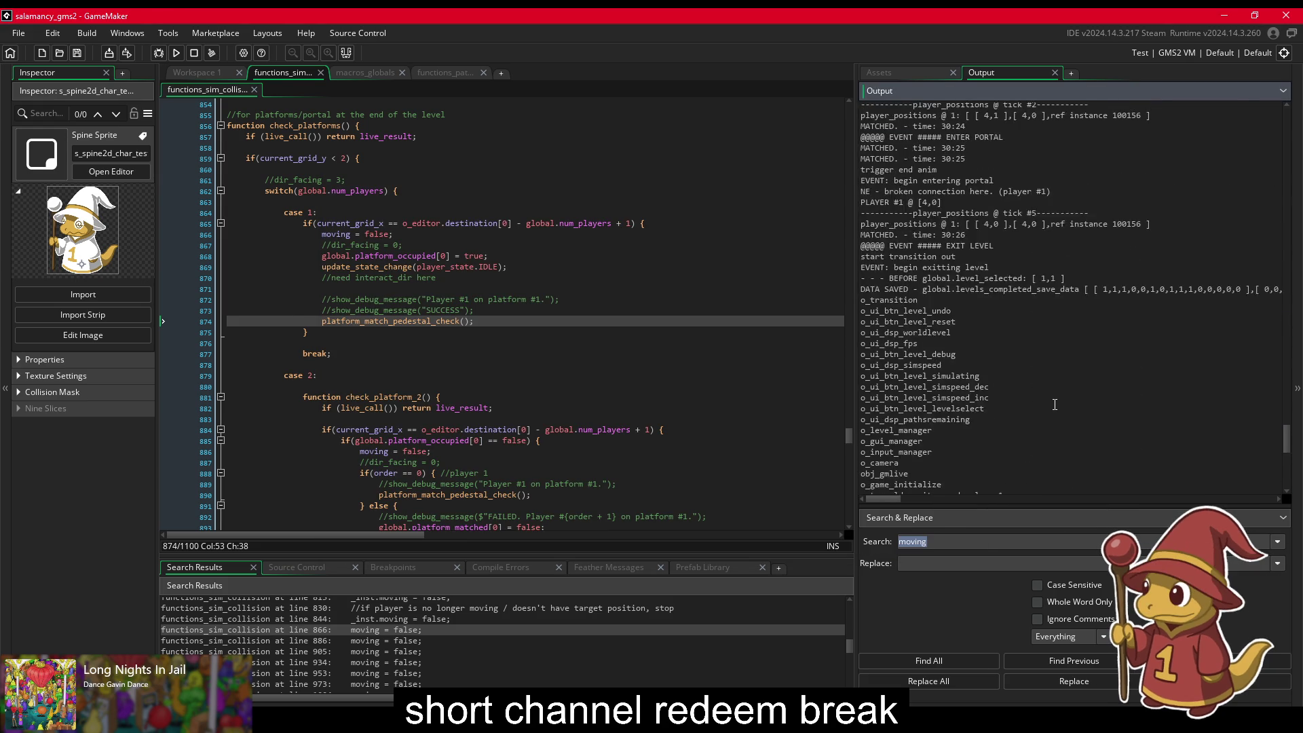
{"action": "scroll", "coordinate": [1079, 406], "scroll_direction": "down", "scroll_amount": 1}
{"action": "scroll", "coordinate": [1080, 408], "scroll_direction": "down", "scroll_amount": 5}
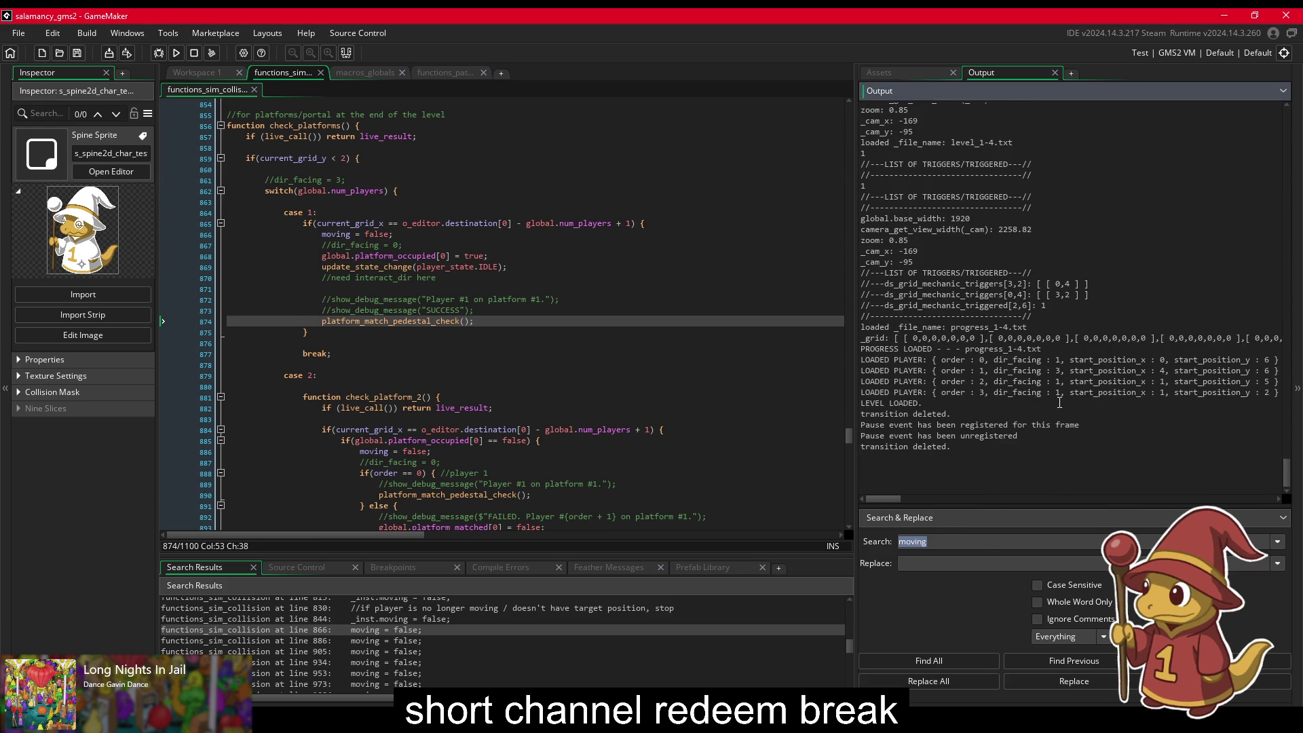
{"action": "scroll", "coordinate": [1060, 402], "scroll_direction": "up", "scroll_amount": 10}
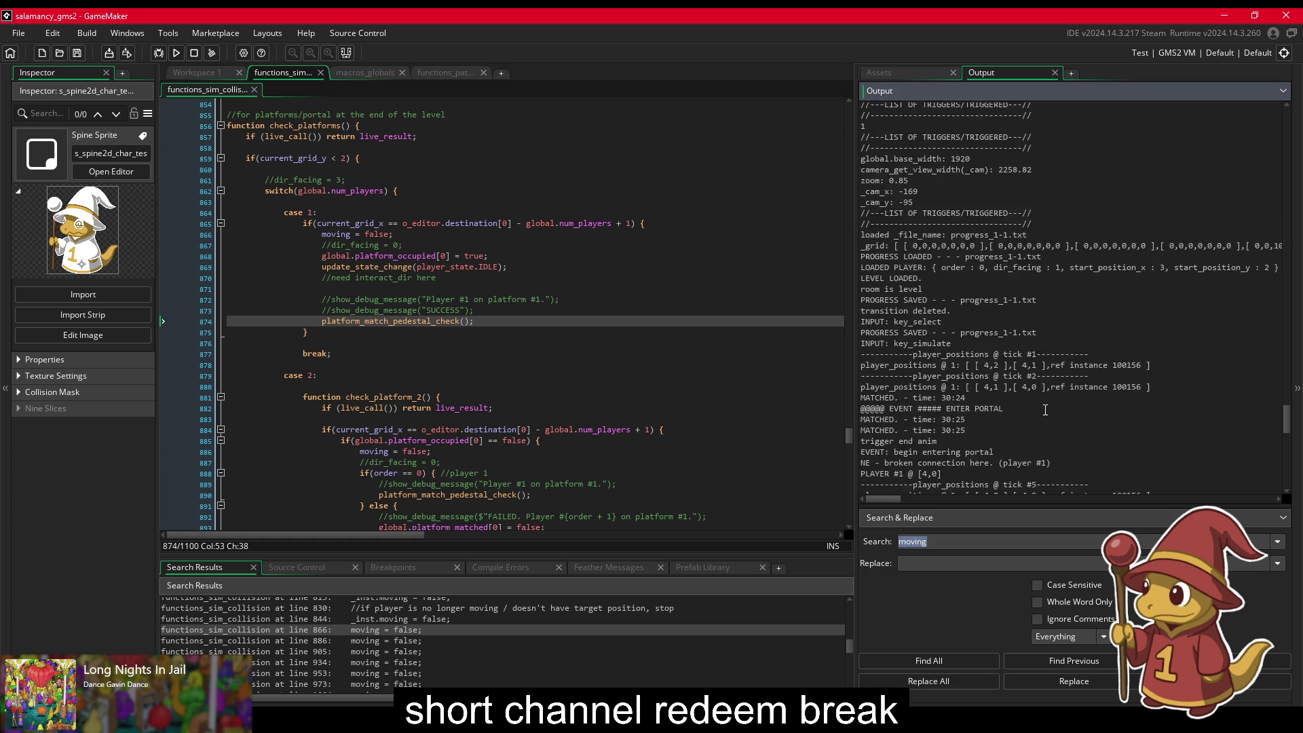
{"action": "scroll", "coordinate": [1045, 409], "scroll_direction": "up", "scroll_amount": 3}
{"action": "scroll", "coordinate": [1042, 410], "scroll_direction": "up", "scroll_amount": 3}
{"action": "scroll", "coordinate": [1041, 410], "scroll_direction": "down", "scroll_amount": 2}
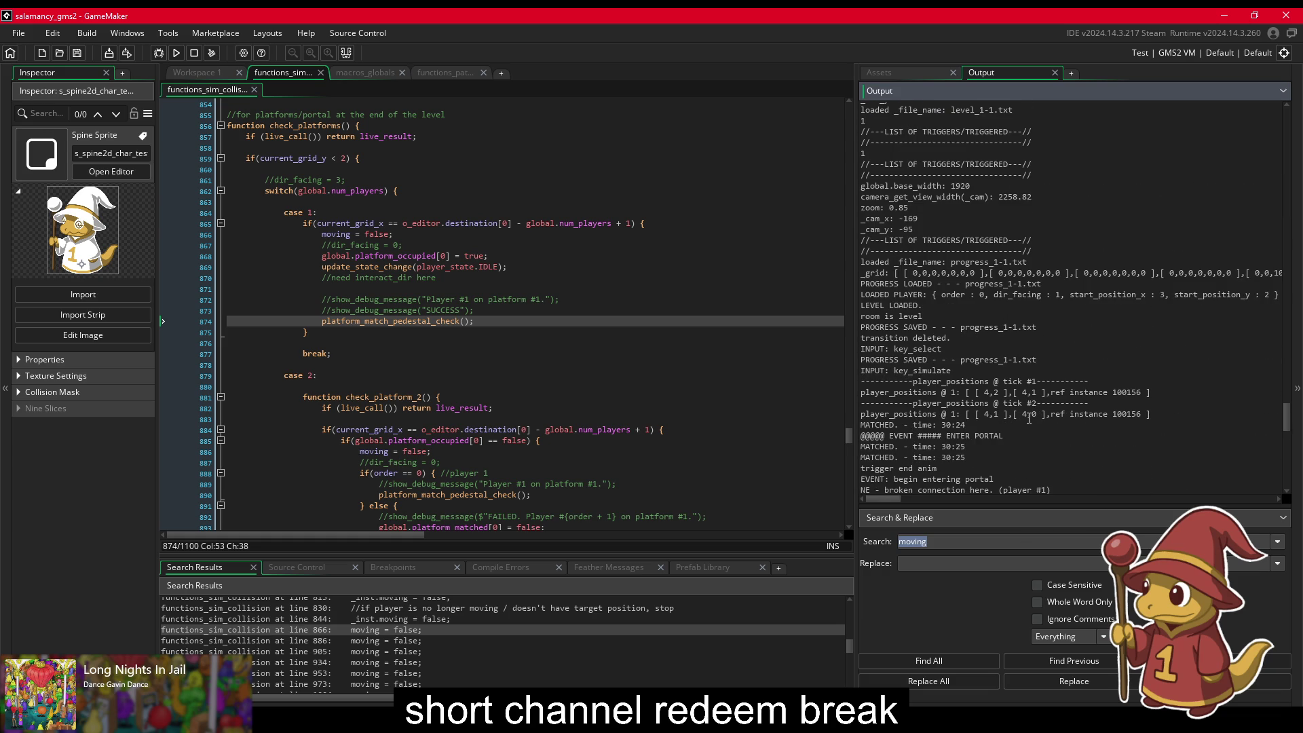
{"action": "scroll", "coordinate": [1020, 428], "scroll_direction": "down", "scroll_amount": 5}
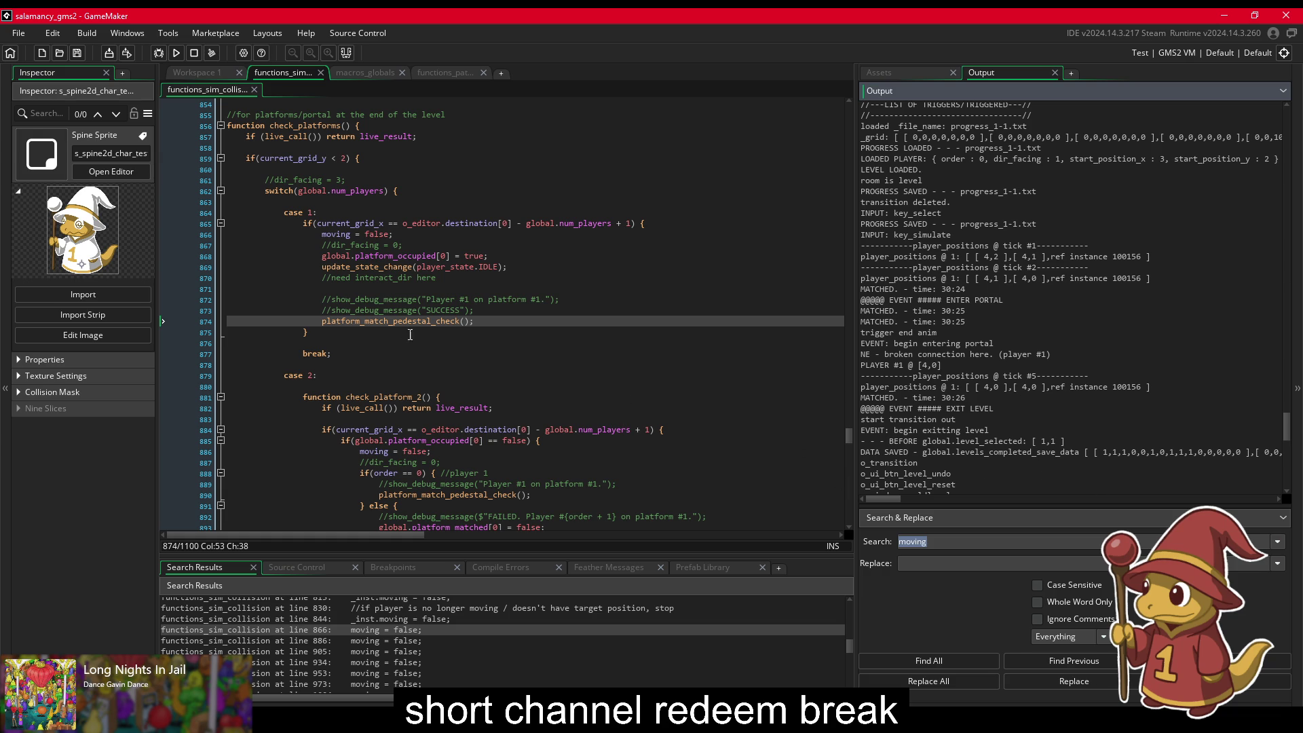
Step: Below line 874, add a show_debug_message line printing "current:" with current_grid_x
{"action": "left_click", "coordinate": [428, 321]}
{"action": "left_click", "coordinate": [522, 325]}
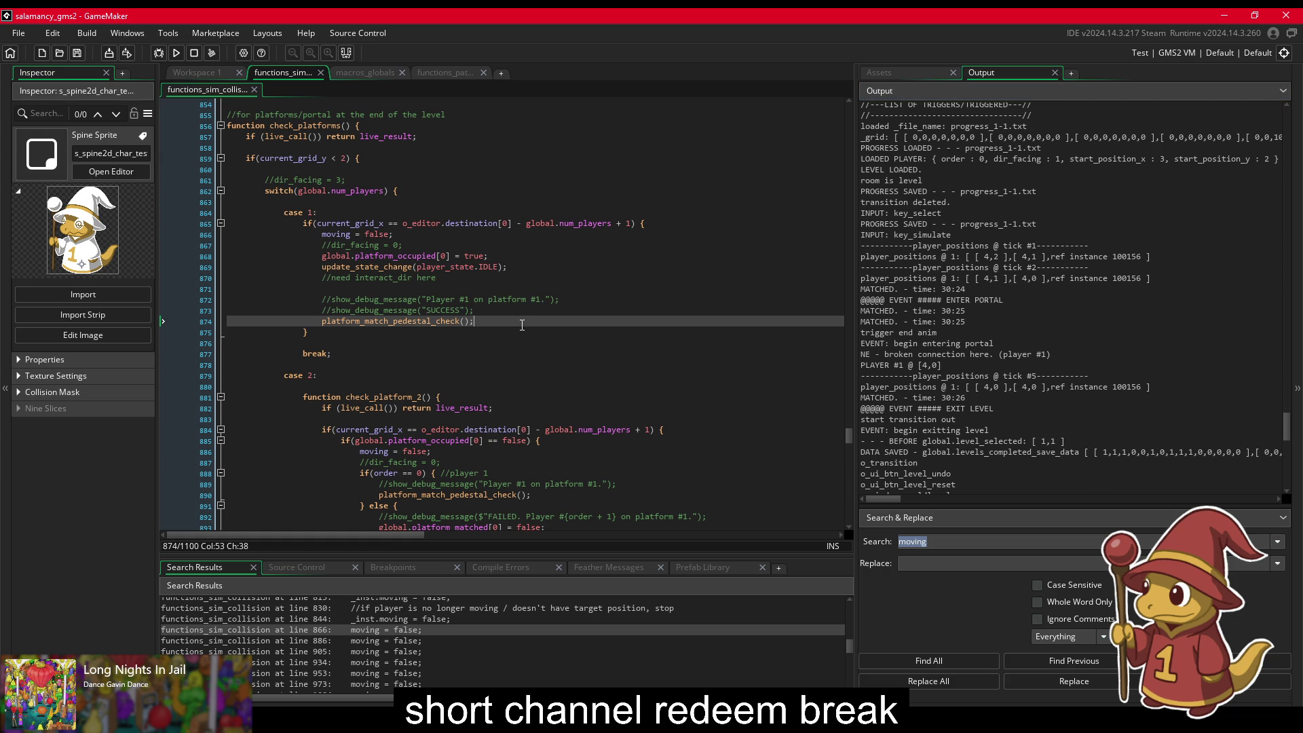
{"action": "key", "text": "Return"}
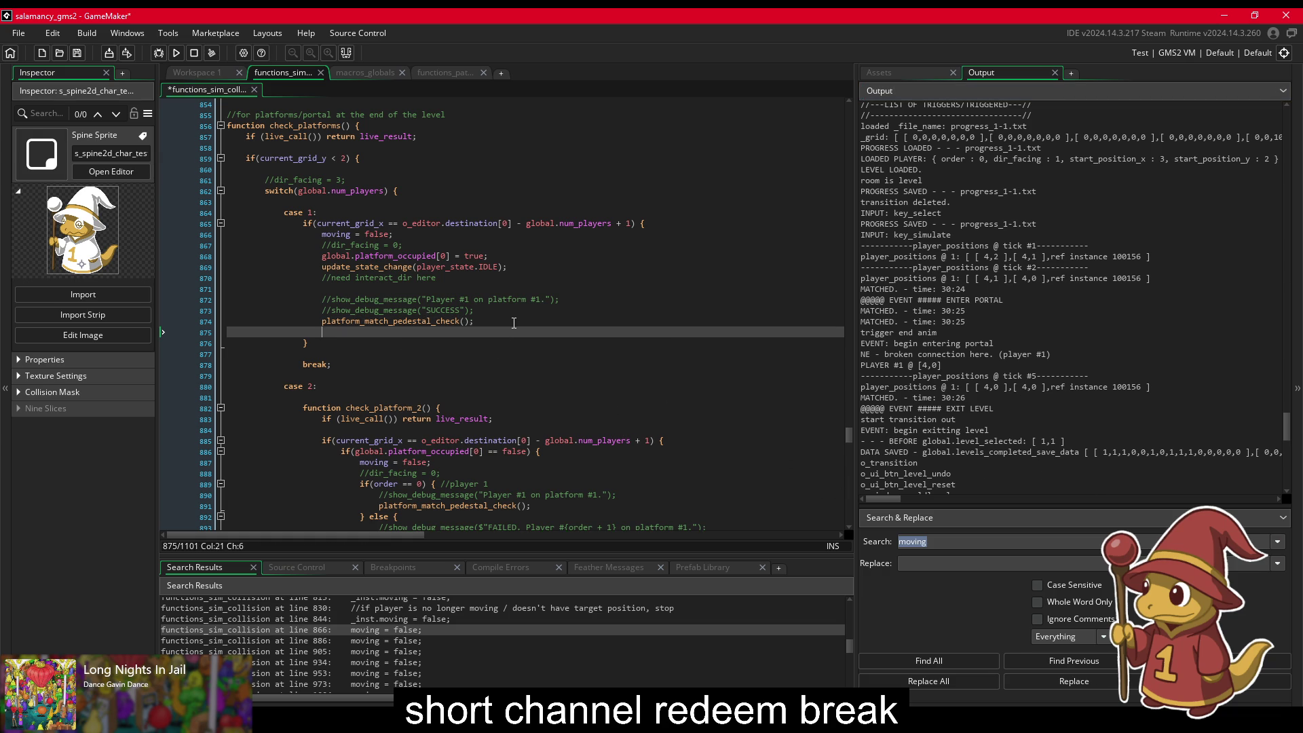
{"action": "type", "text": "show_"}
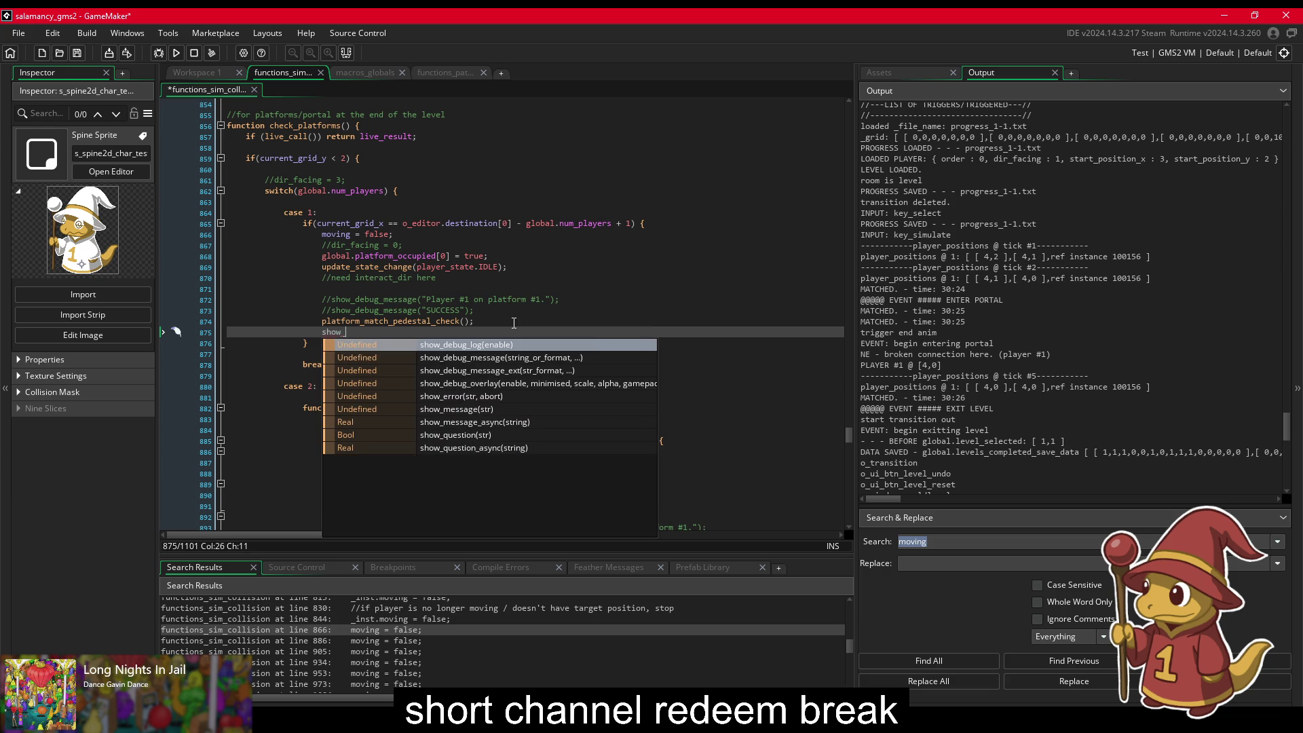
{"action": "type", "text": "debug_message($\""}
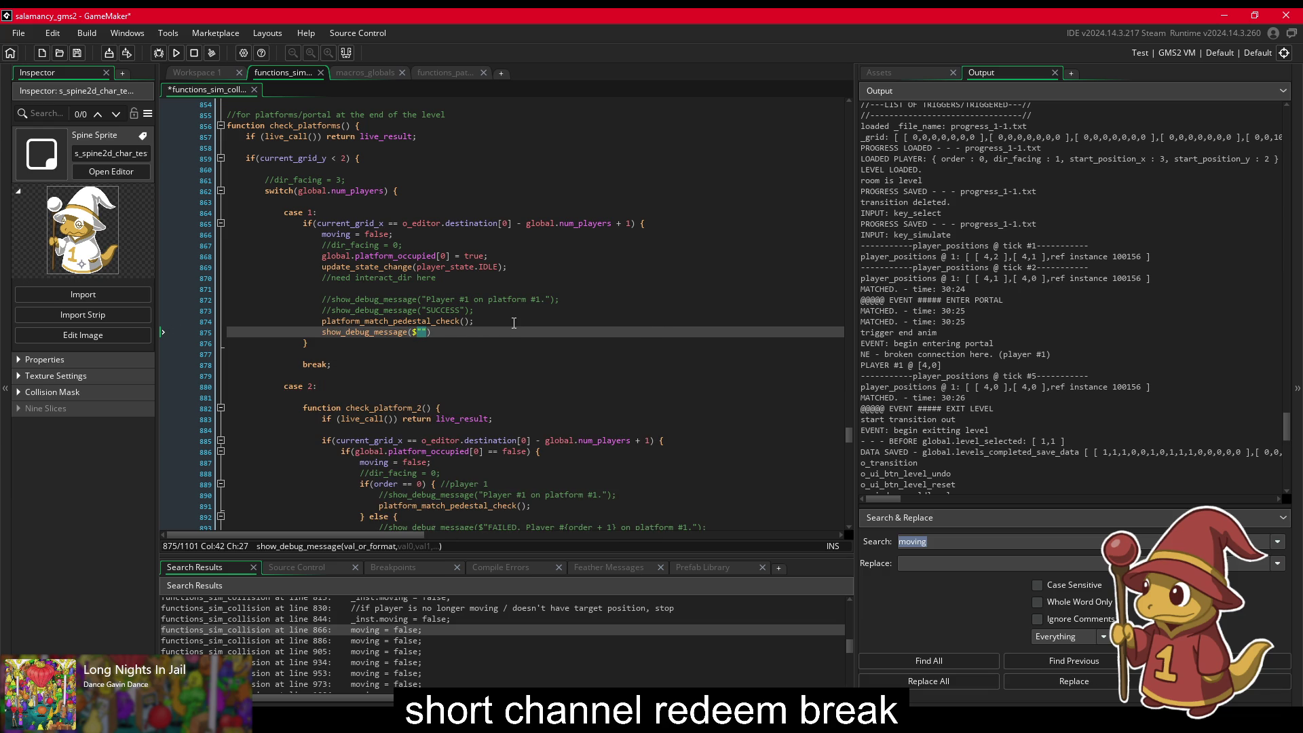
{"action": "type", "text": "current"}
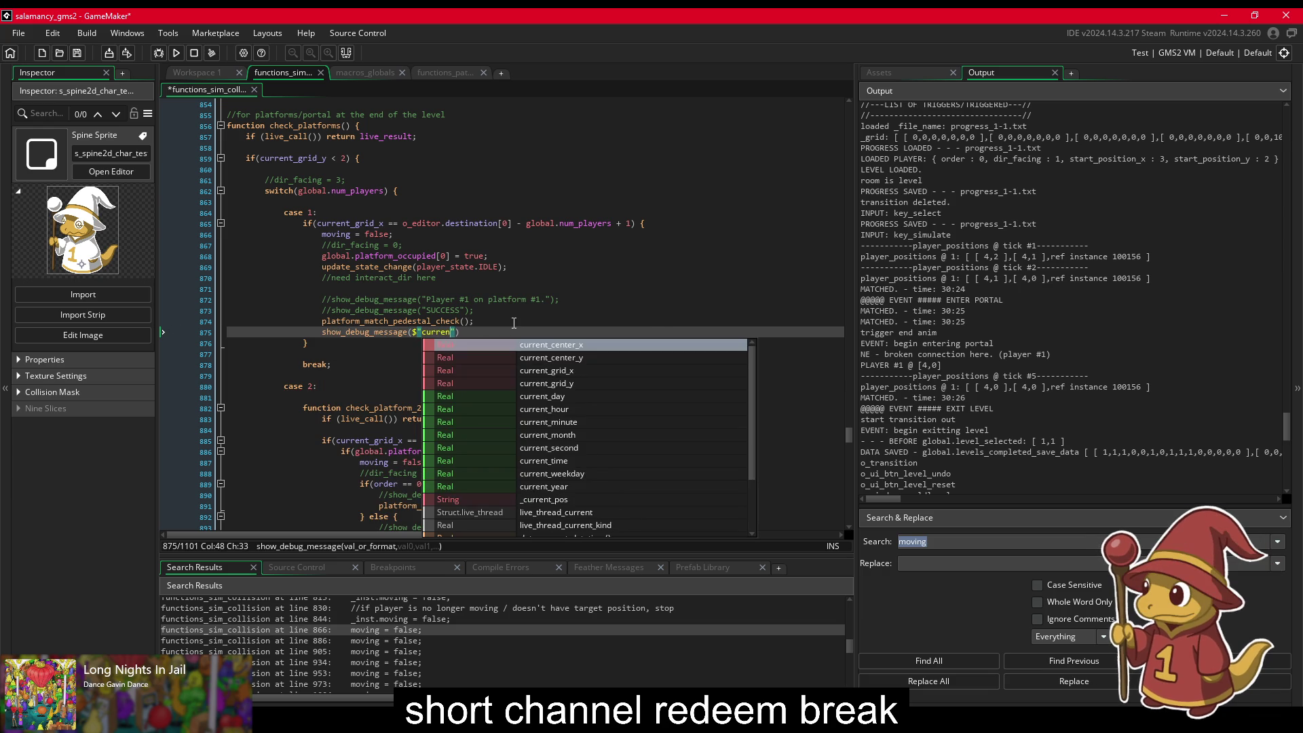
{"action": "type", "text": ": {"}
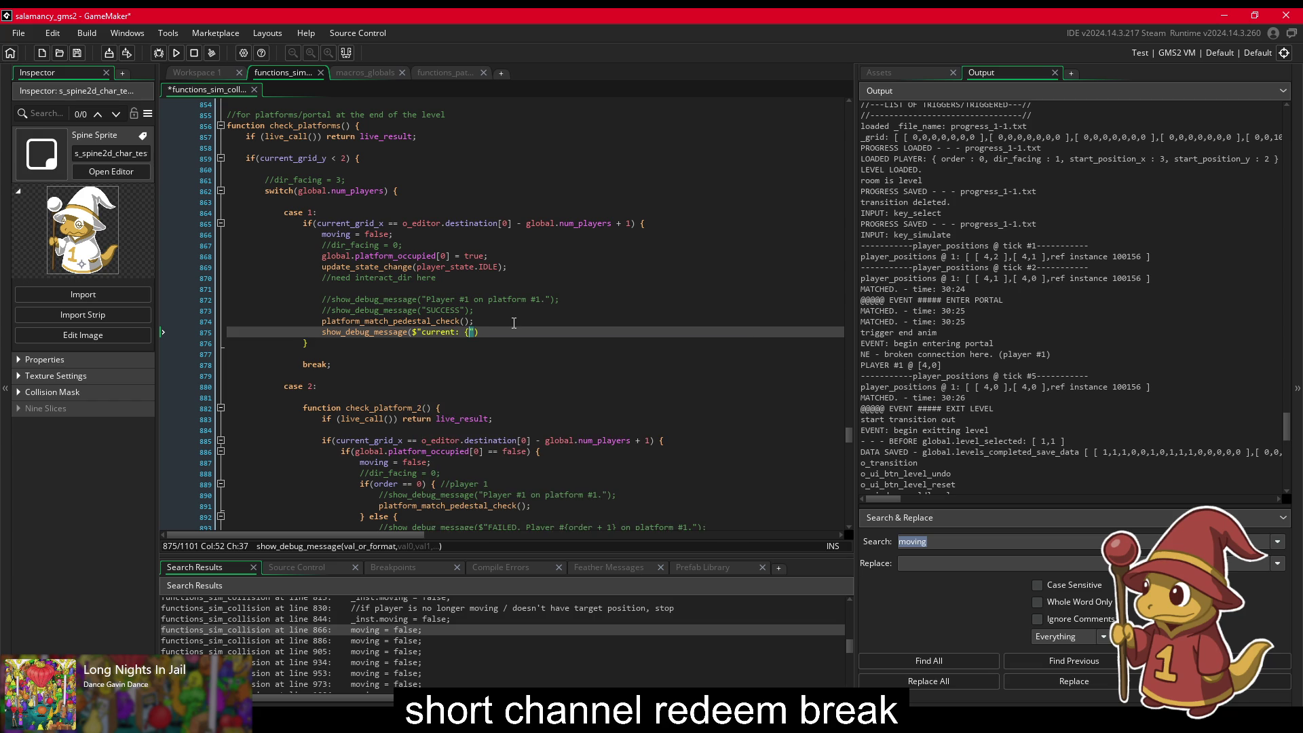
{"action": "type", "text": "current_g"}
{"action": "type", "text": "rid_x}"}
Step: Format the message as [current_grid_x,current_grid_y] and save the script
{"action": "left_click", "coordinate": [465, 331]}
{"action": "type", "text": "["}
{"action": "left_click_drag", "start_coordinate": [470, 332], "coordinate": [543, 333]}
{"action": "key", "text": "Right"}
{"action": "type", "text": ",{current_grid_x"}
{"action": "key", "text": "BackSpace"}
{"action": "type", "text": "y"}
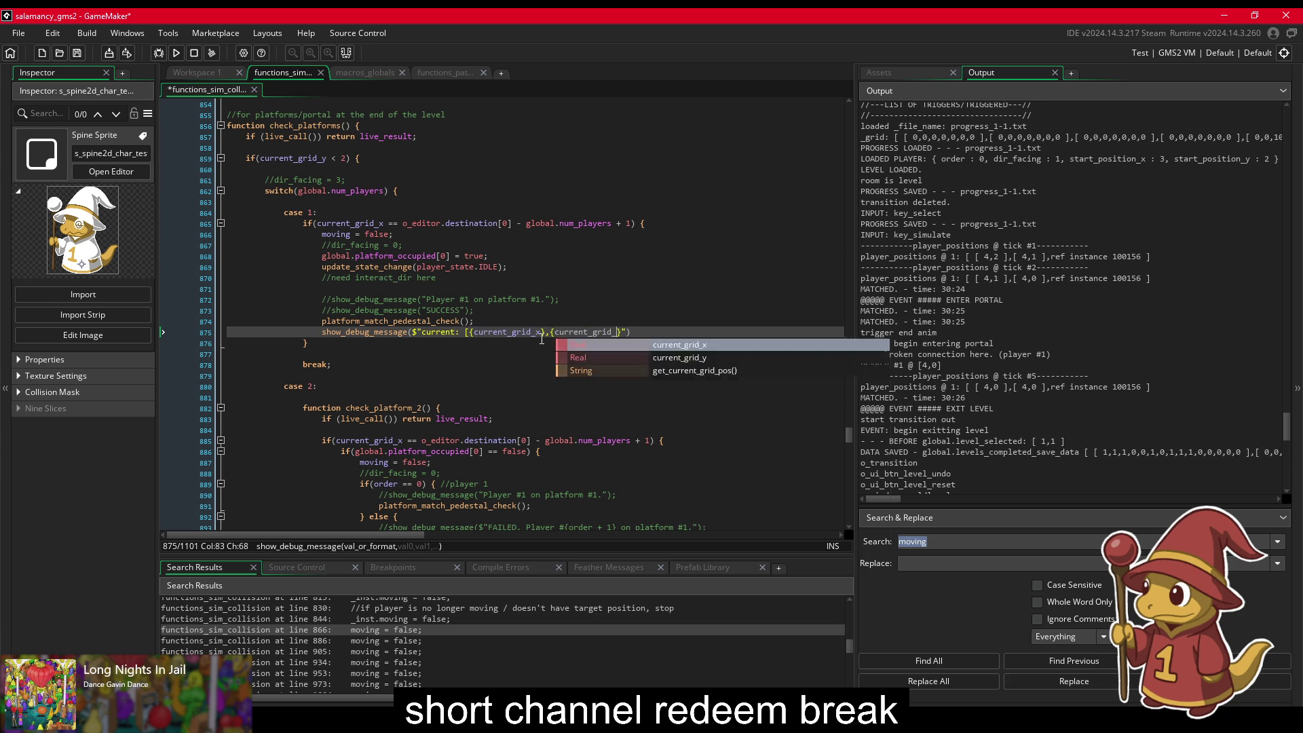
{"action": "key", "text": "Right"}
{"action": "type", "text": "]"}
{"action": "key", "text": "ctrl+s"}
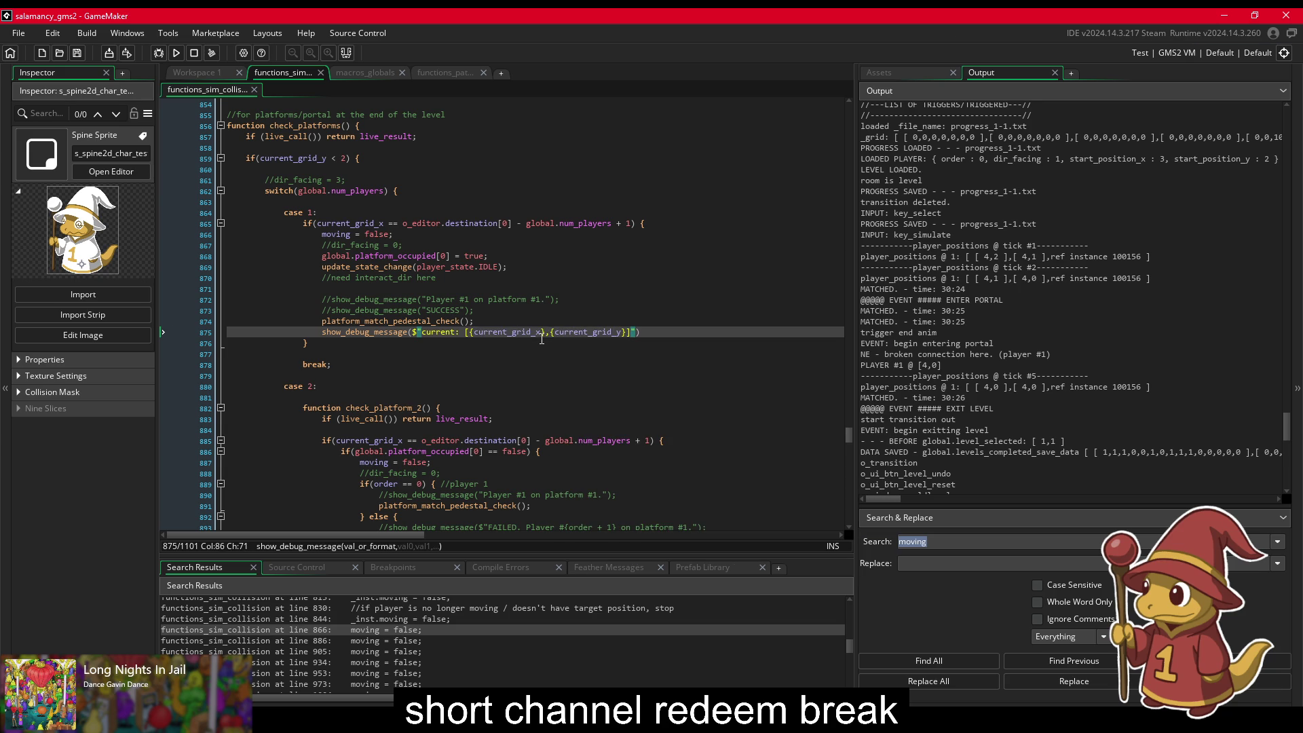
Step: End the debug line with a semicolon and copy it onto line 876
{"action": "left_click", "coordinate": [680, 337]}
{"action": "type", "text": ";"}
{"action": "key", "text": "shift+Home"}
{"action": "key", "text": "ctrl+c"}
{"action": "key", "text": "End"}
{"action": "key", "text": "Return"}
{"action": "key", "text": "ctrl+v"}
Step: Make line 876 print "target" with [target_grid_x,target_grid_y], and save
{"action": "double_click", "coordinate": [435, 343]}
{"action": "type", "text": "target"}
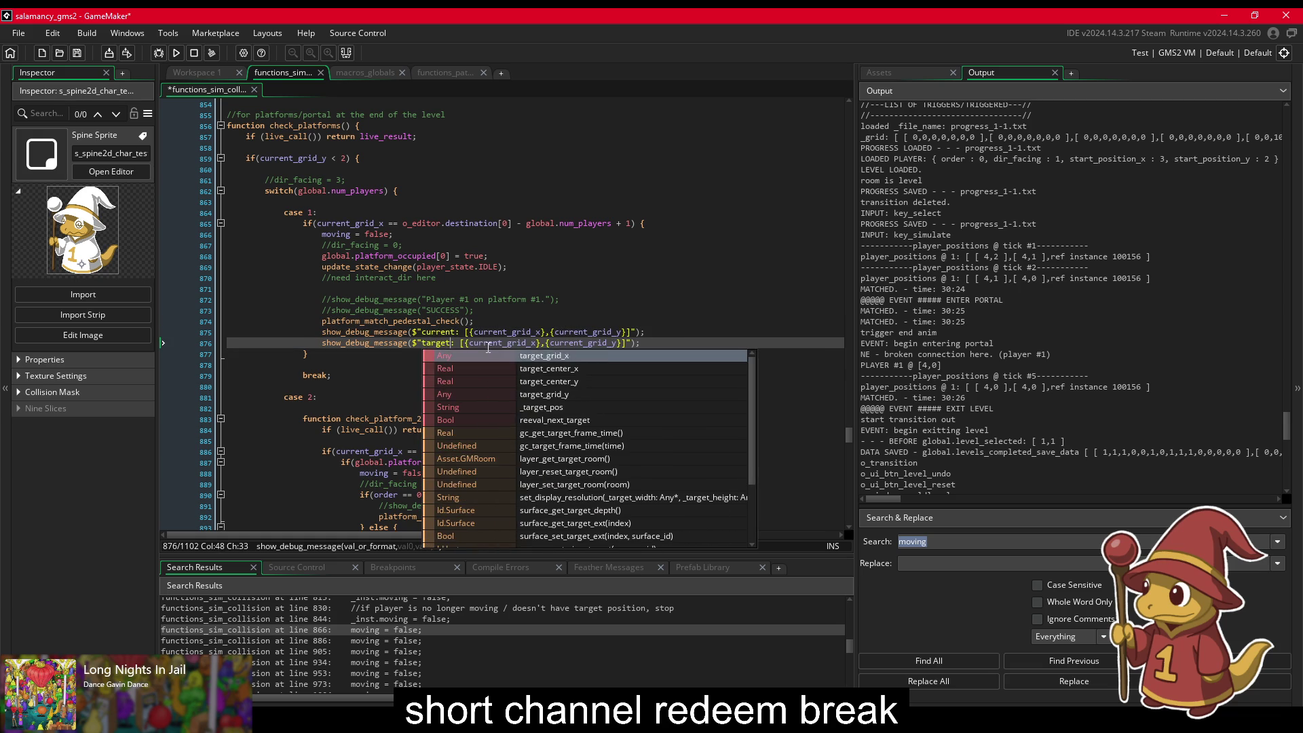
{"action": "double_click", "coordinate": [475, 343]}
{"action": "type", "text": "target"}
{"action": "double_click", "coordinate": [552, 344]}
{"action": "type", "text": "target"}
{"action": "key", "text": "ctrl+s"}
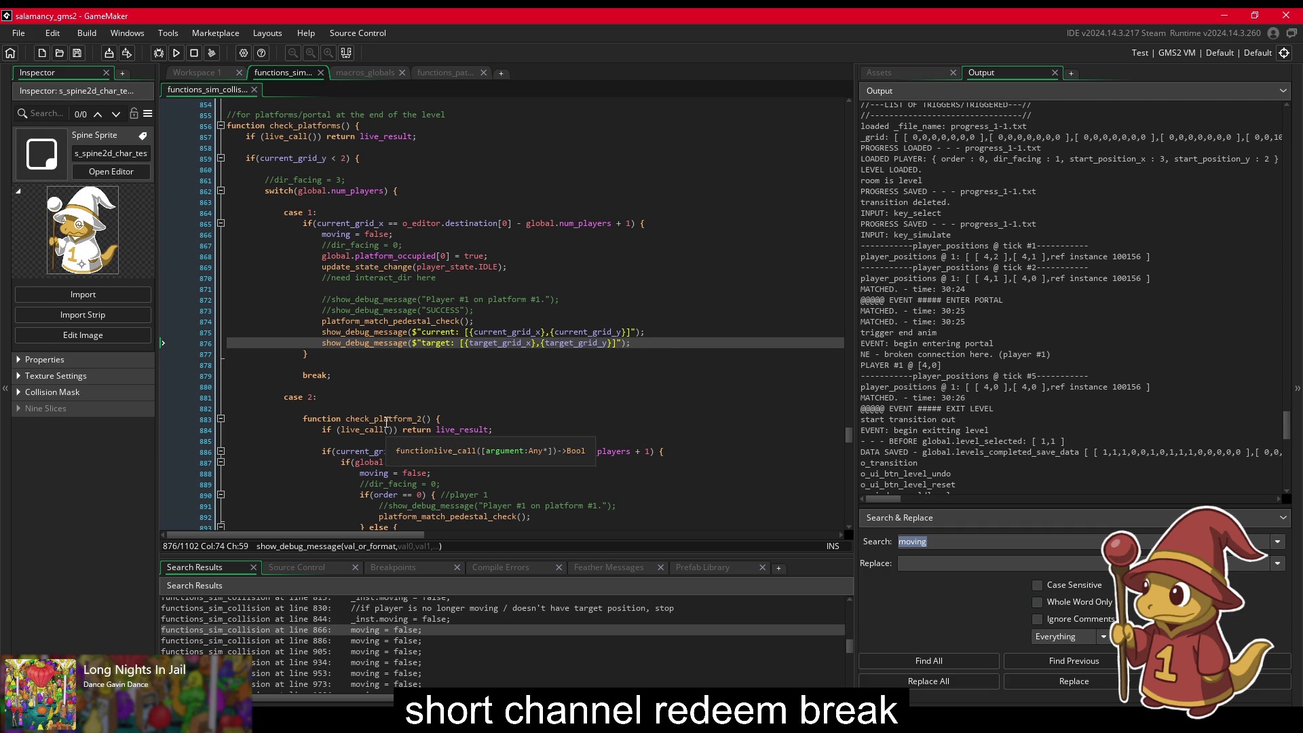
{"action": "key", "text": "Up"}
{"action": "key", "text": "Up"}
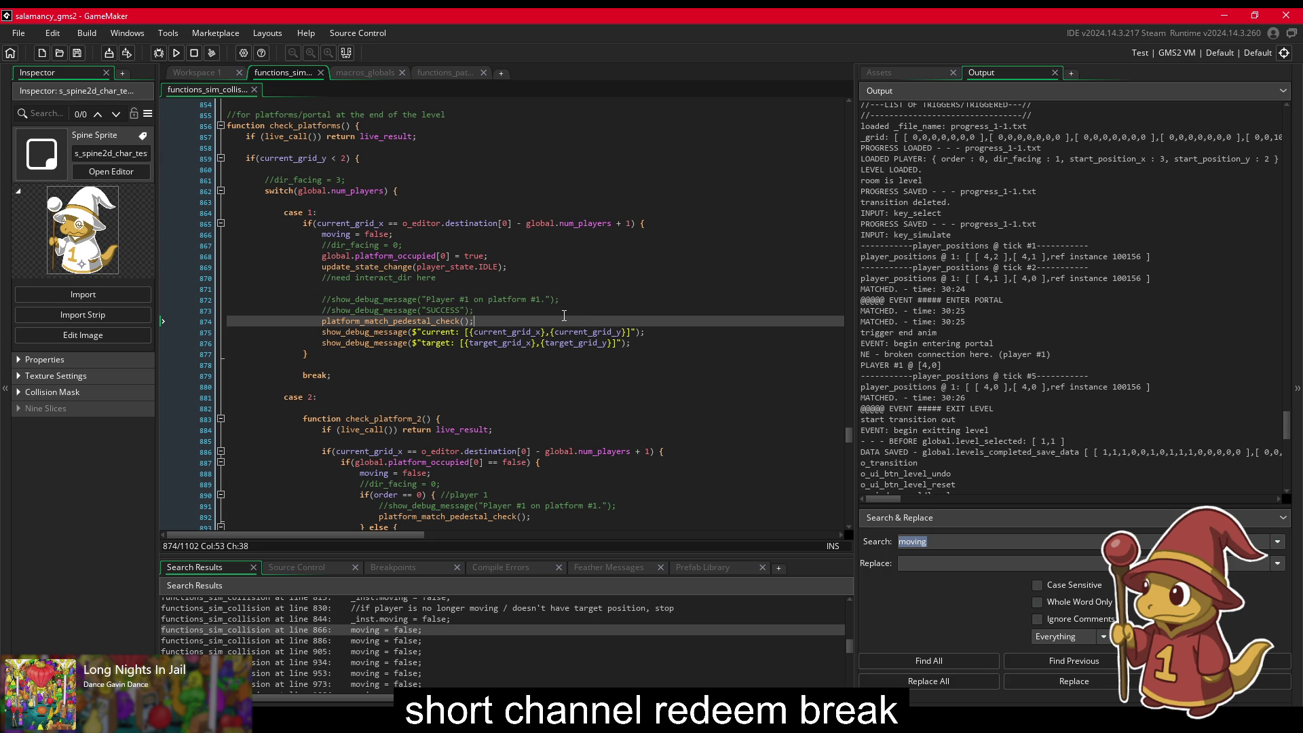
Step: Rerun level 1-1 and check the Output log for current [4,1] and target [4,0]
{"action": "left_click", "coordinate": [179, 54]}
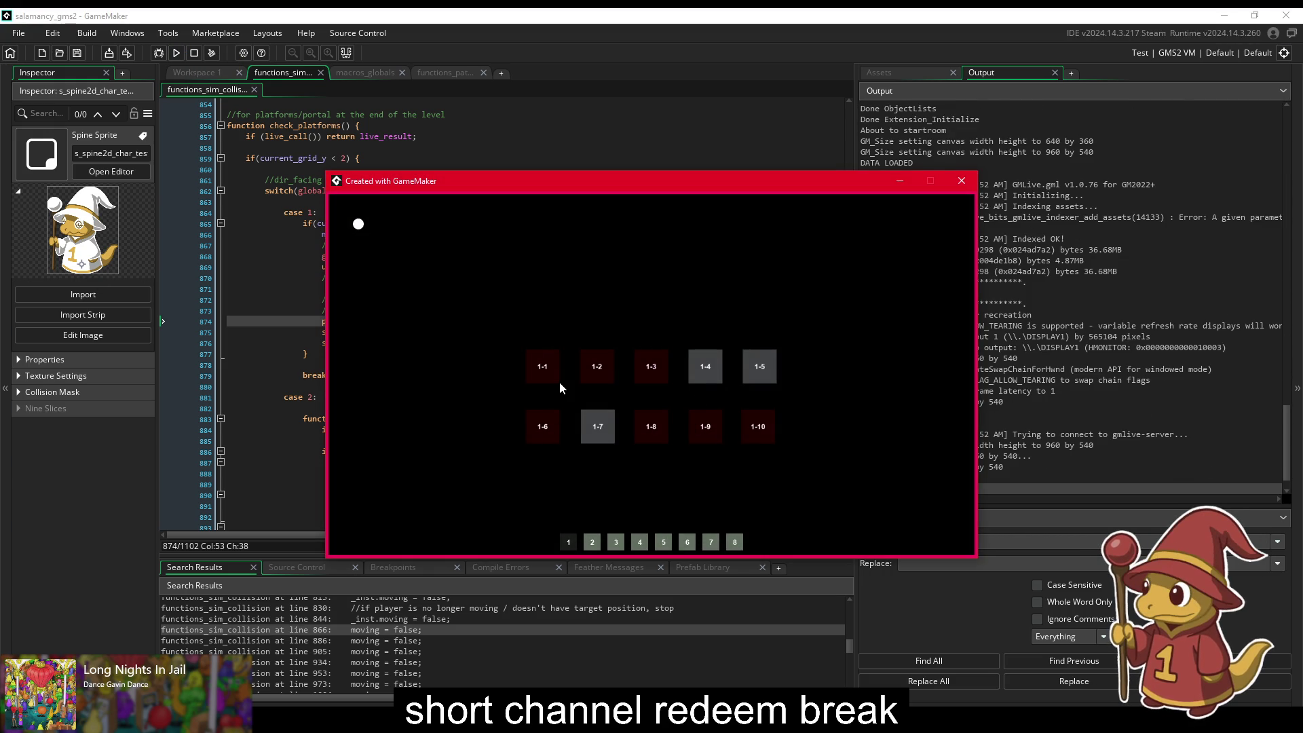
{"action": "left_click", "coordinate": [558, 379]}
{"action": "left_click_drag", "start_coordinate": [819, 189], "coordinate": [638, 167]}
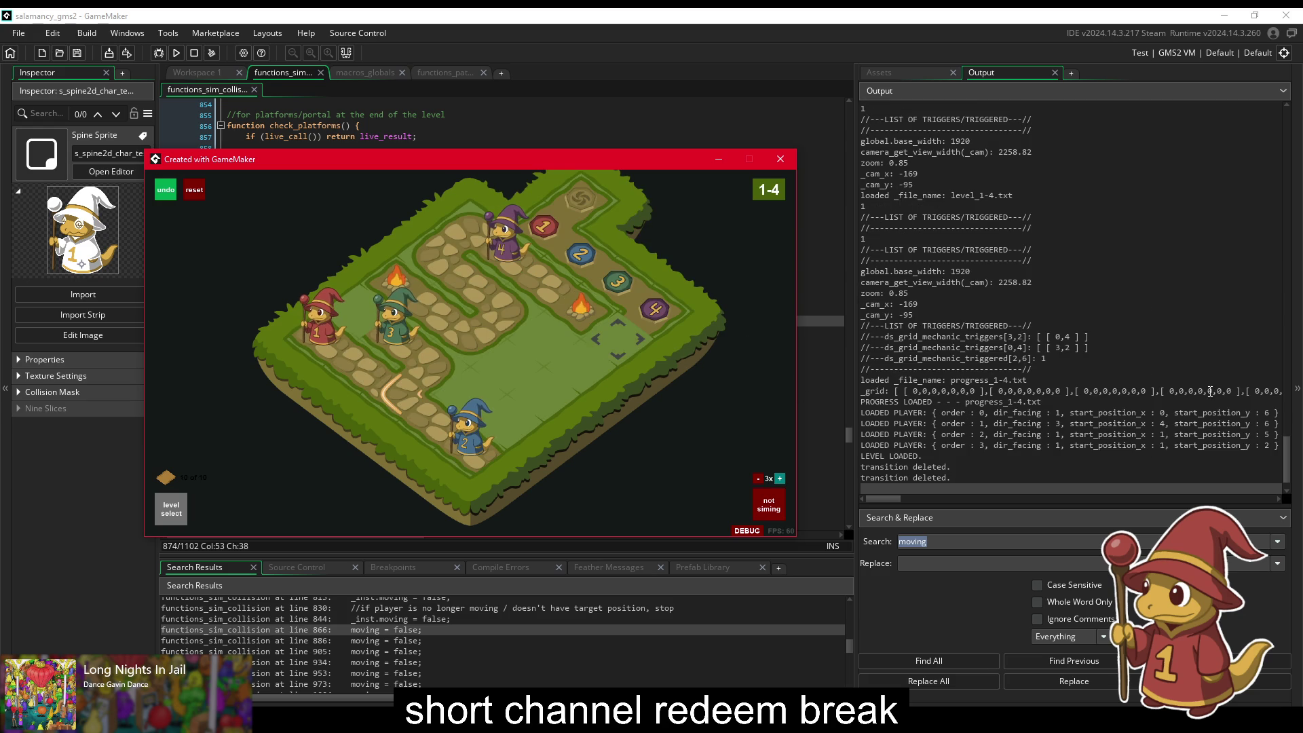
{"action": "scroll", "coordinate": [1120, 387], "scroll_direction": "up", "scroll_amount": 8}
{"action": "scroll", "coordinate": [1112, 383], "scroll_direction": "up", "scroll_amount": 7}
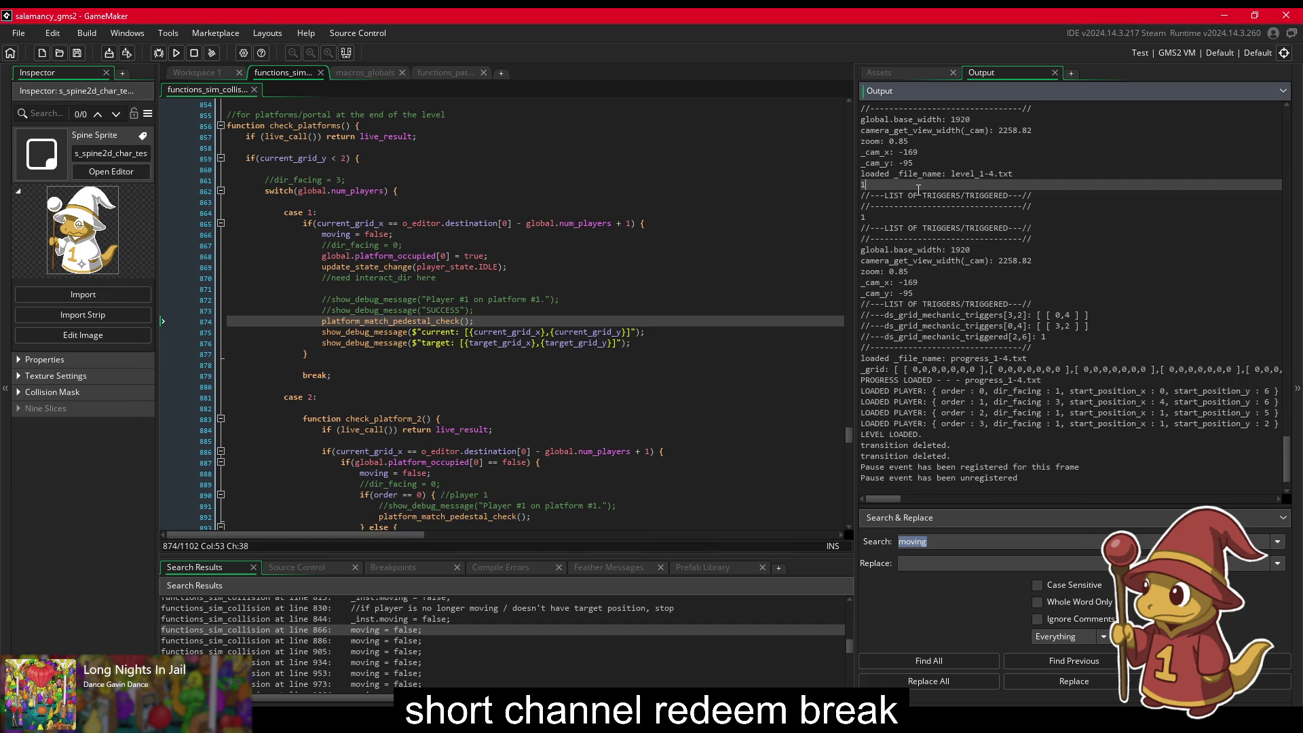
{"action": "left_click", "coordinate": [921, 186]}
{"action": "left_click", "coordinate": [897, 71]}
{"action": "left_click", "coordinate": [1003, 73]}
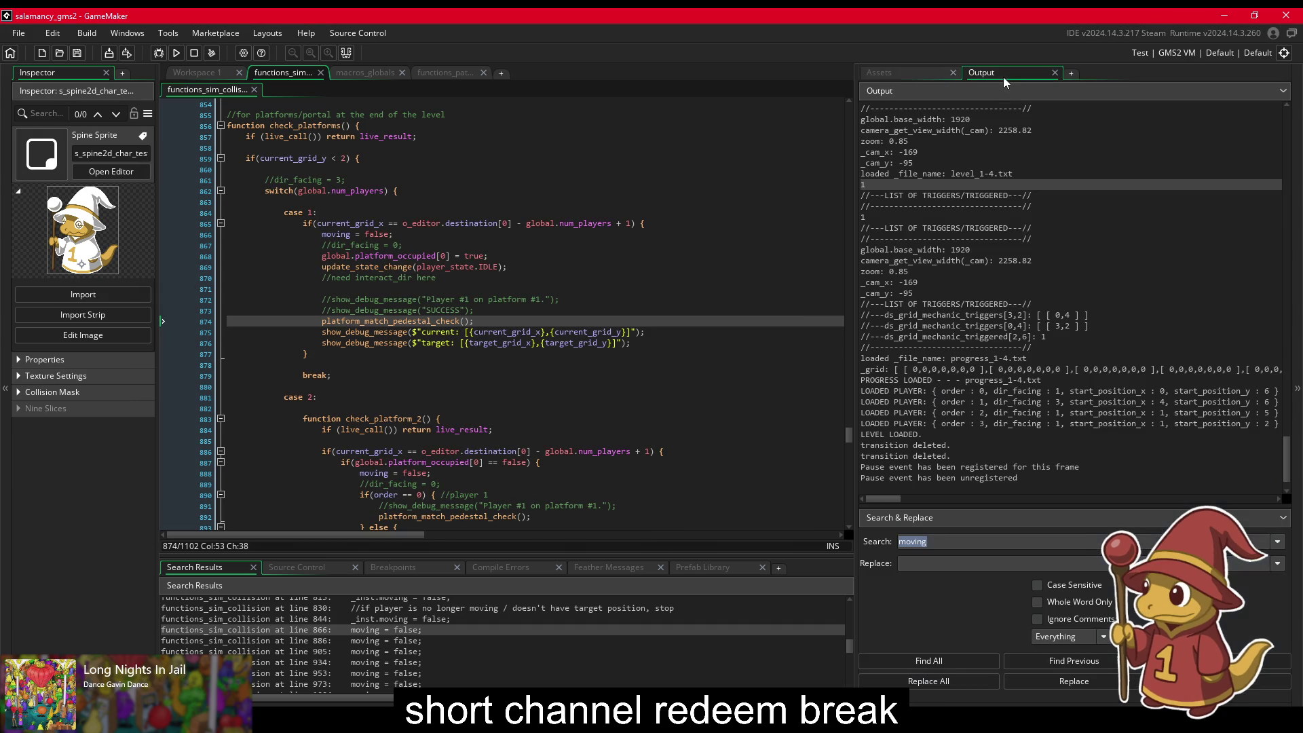
{"action": "scroll", "coordinate": [1029, 278], "scroll_direction": "down", "scroll_amount": 1}
{"action": "scroll", "coordinate": [1029, 279], "scroll_direction": "up", "scroll_amount": 4}
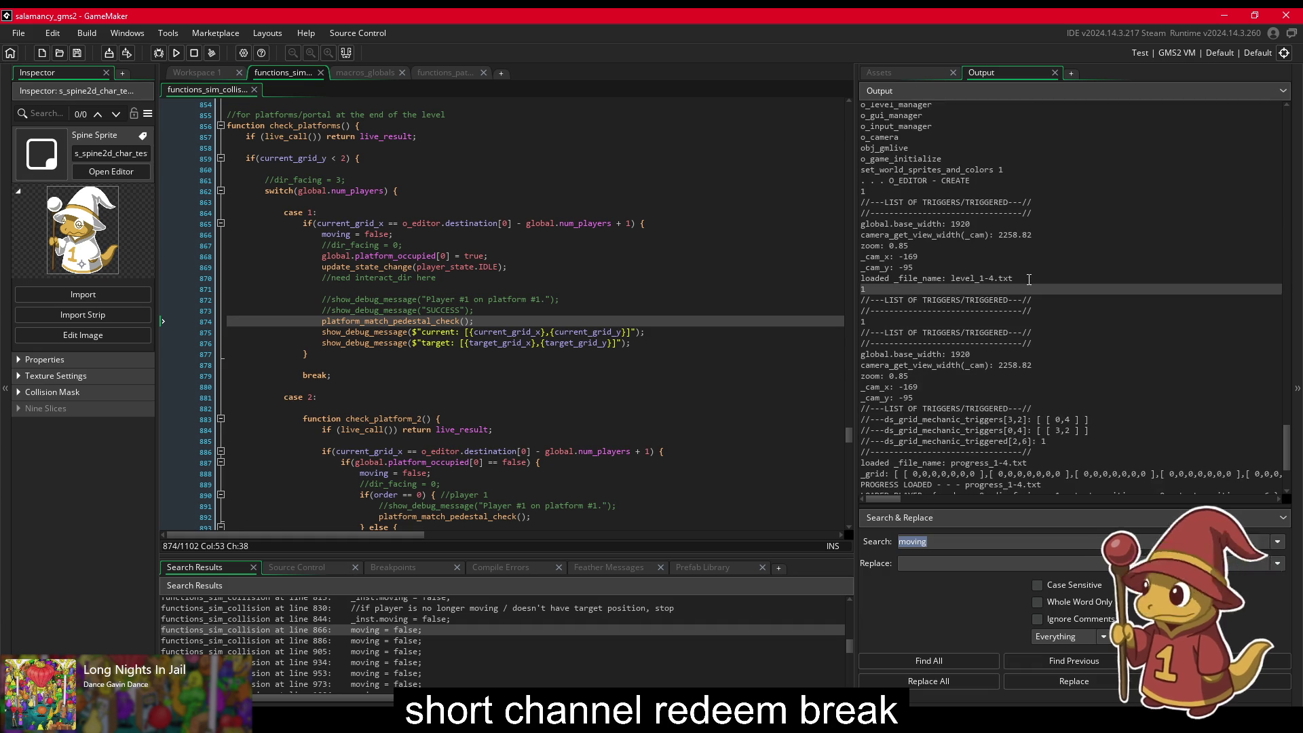
{"action": "scroll", "coordinate": [1017, 284], "scroll_direction": "up", "scroll_amount": 10}
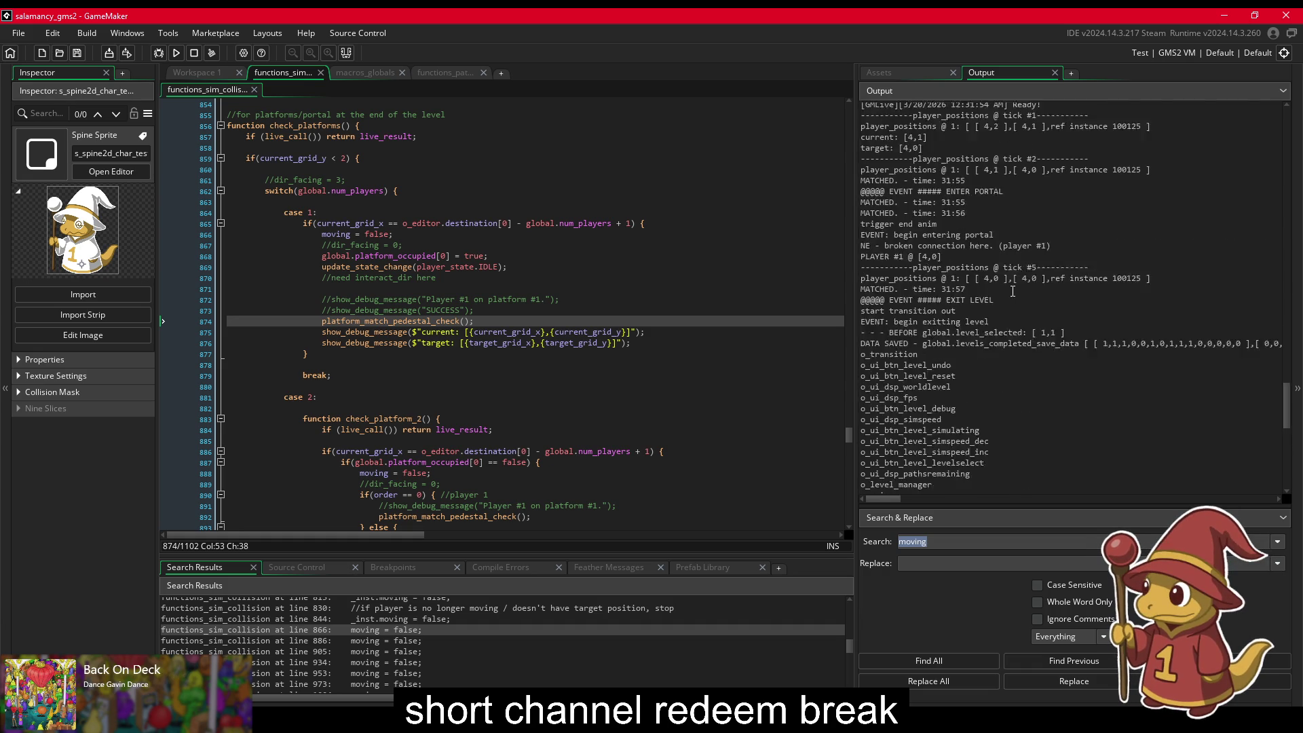
{"action": "scroll", "coordinate": [1014, 291], "scroll_direction": "up", "scroll_amount": 1}
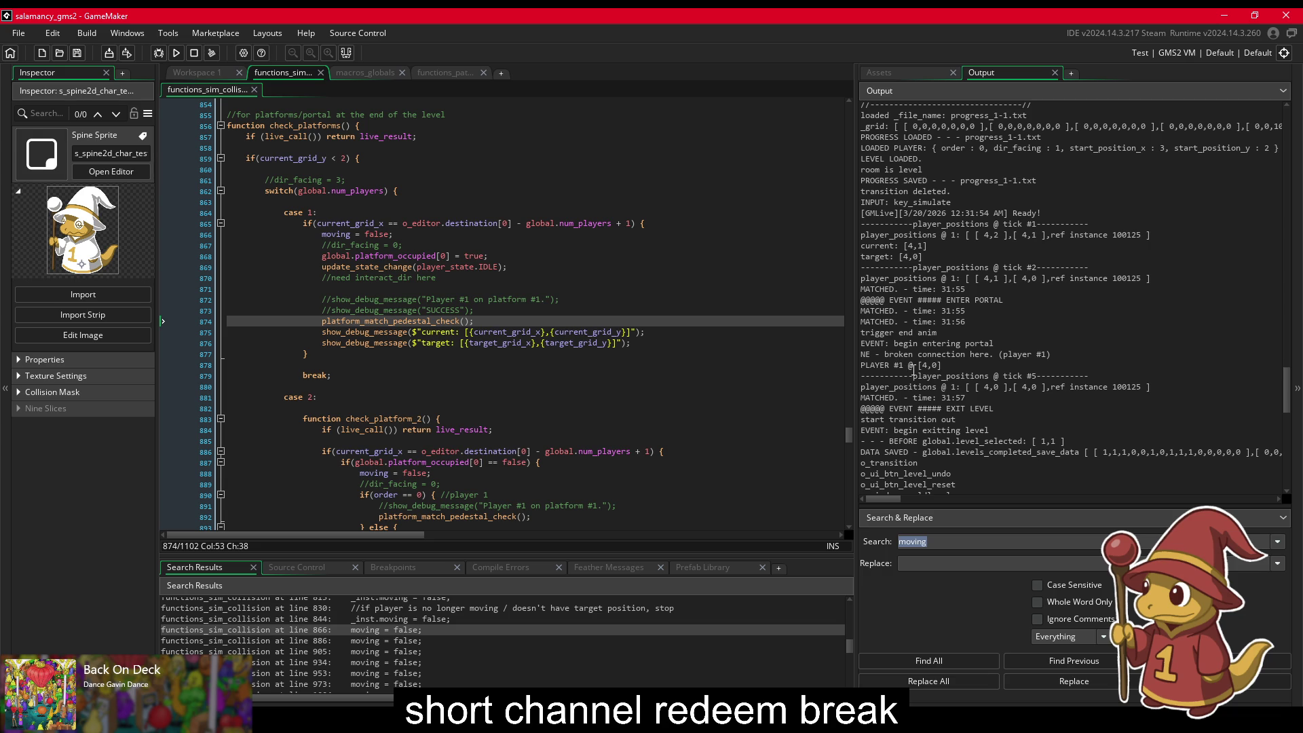
{"action": "left_click_drag", "start_coordinate": [914, 371], "coordinate": [861, 371]}
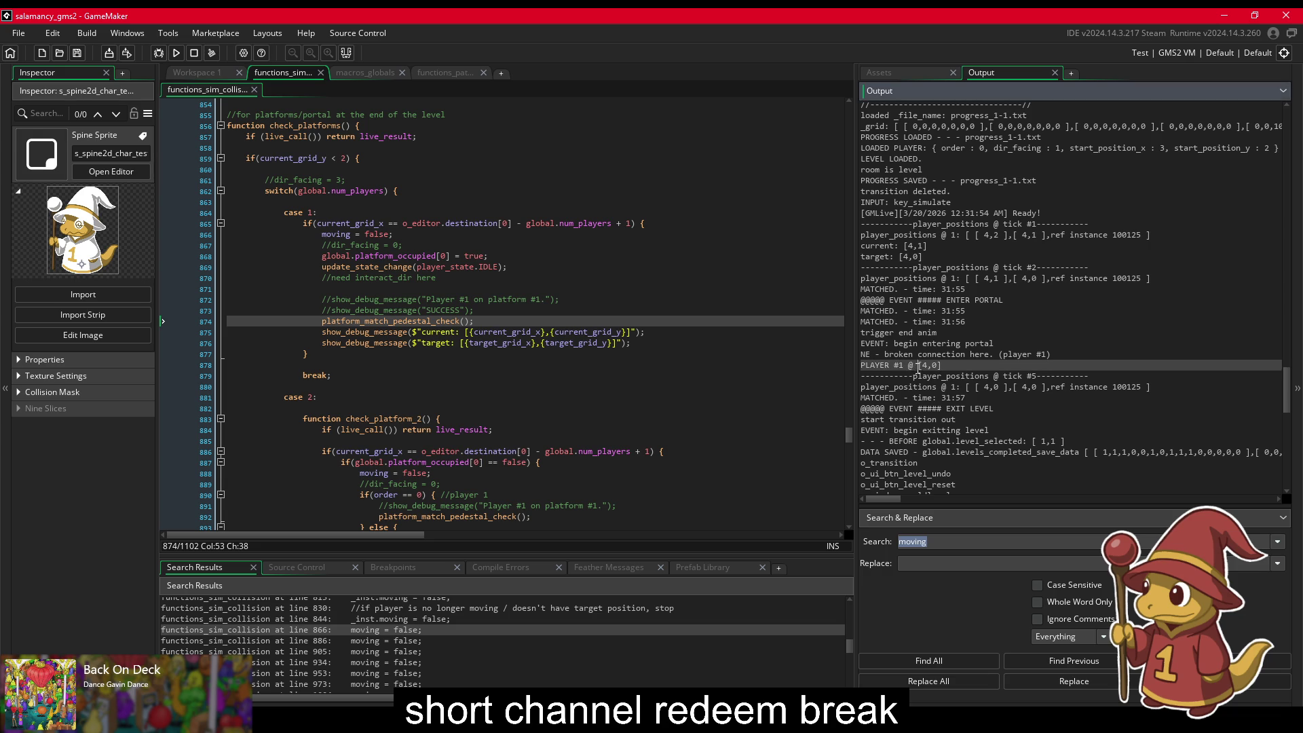
{"action": "left_click", "coordinate": [689, 346]}
{"action": "key", "text": "ctrl+shift+f"}
Step: Search the project for "PLAYER #{order + 1} @" and open its match at line 522
{"action": "key", "text": "ctrl+v"}
{"action": "key", "text": "Return"}
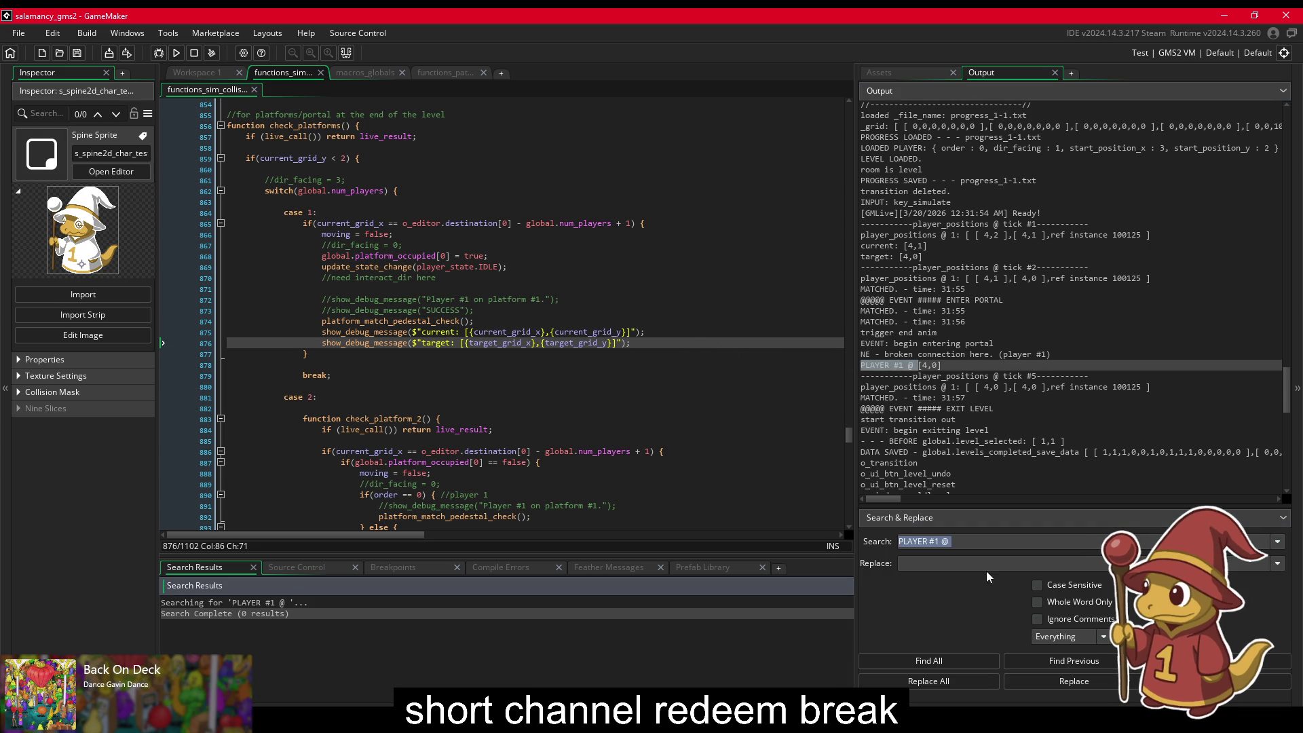
{"action": "left_click", "coordinate": [935, 542]}
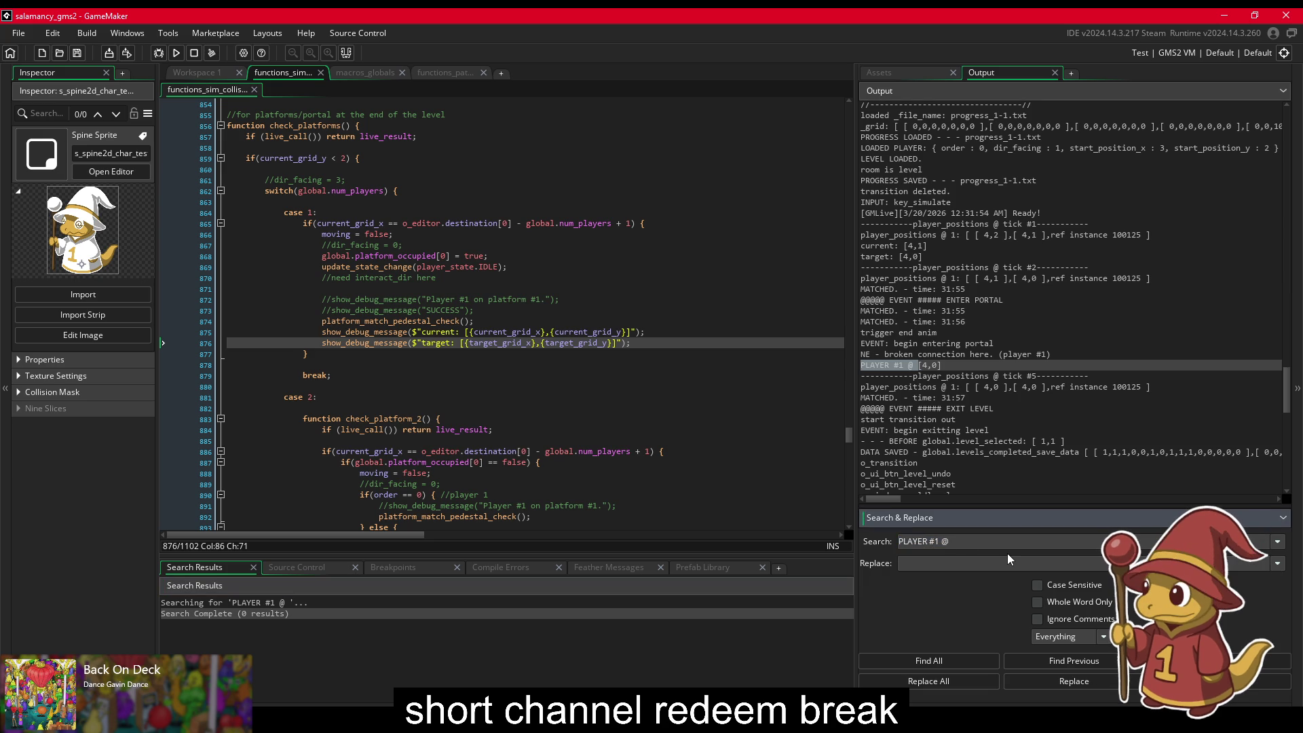
{"action": "type", "text": "order + "}
{"action": "type", "text": "1}"}
{"action": "key", "text": "Return"}
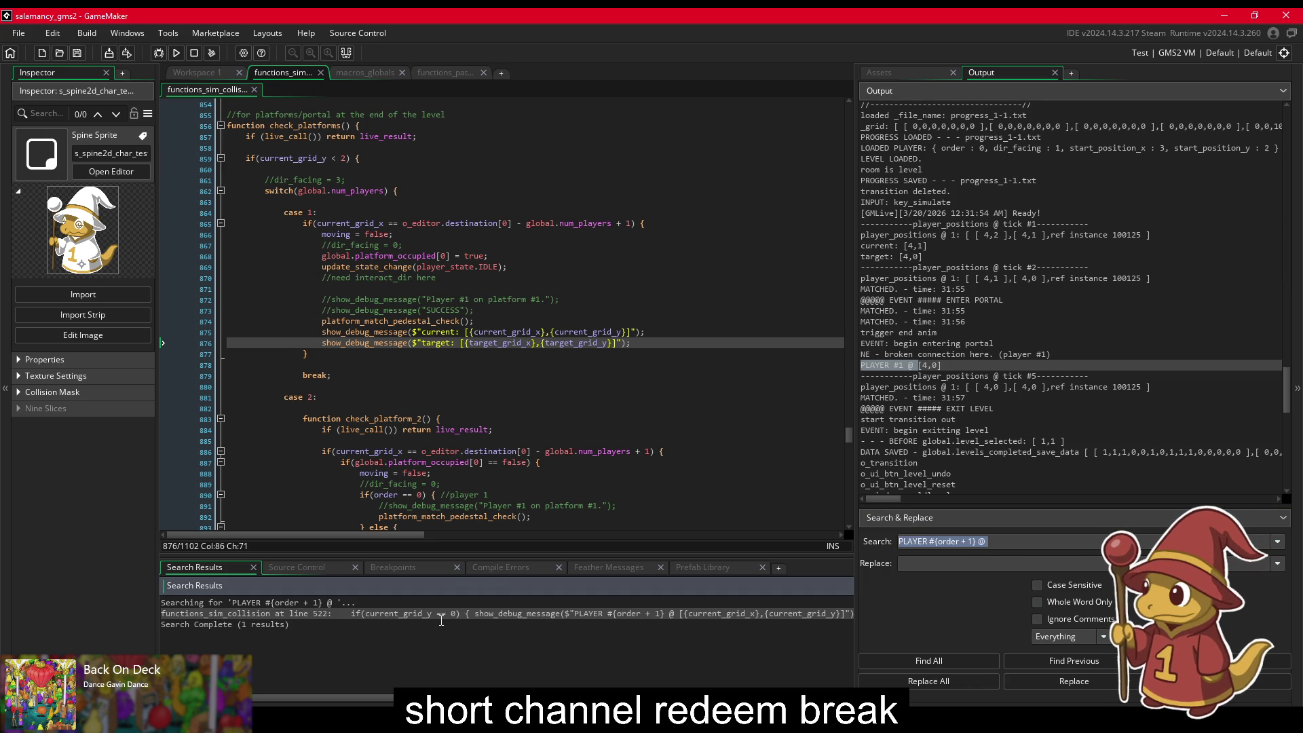
{"action": "double_click", "coordinate": [445, 615]}
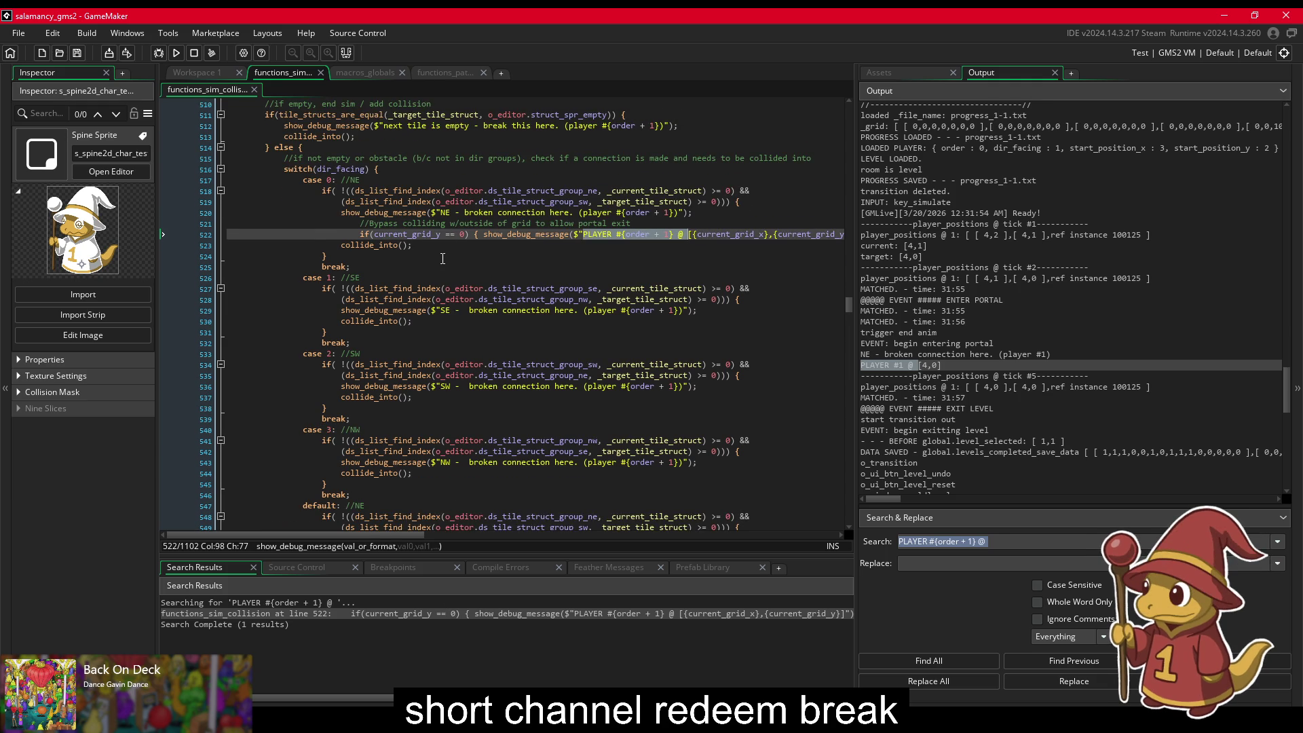
Step: Widen the code editor and put the cursor before collide_into() on line 523
{"action": "scroll", "coordinate": [442, 259], "scroll_direction": "up", "scroll_amount": 1}
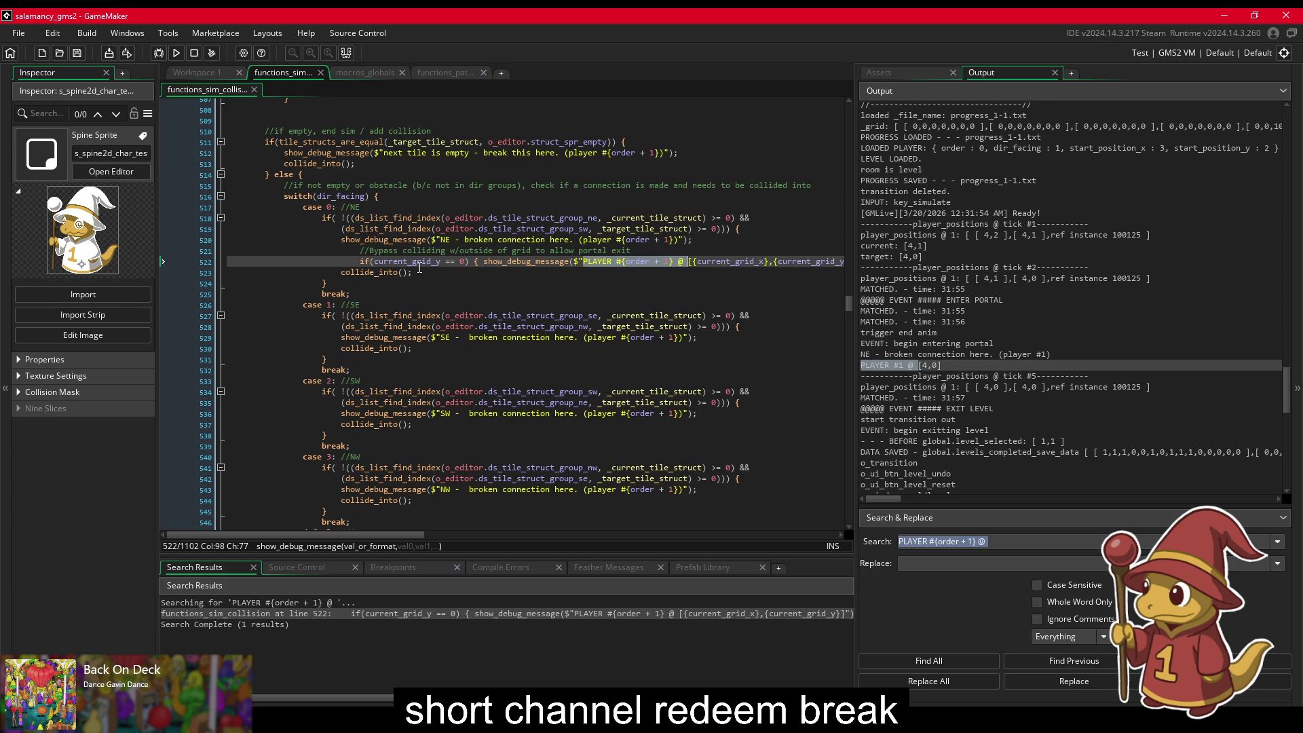
{"action": "left_click_drag", "start_coordinate": [857, 367], "coordinate": [1076, 375]}
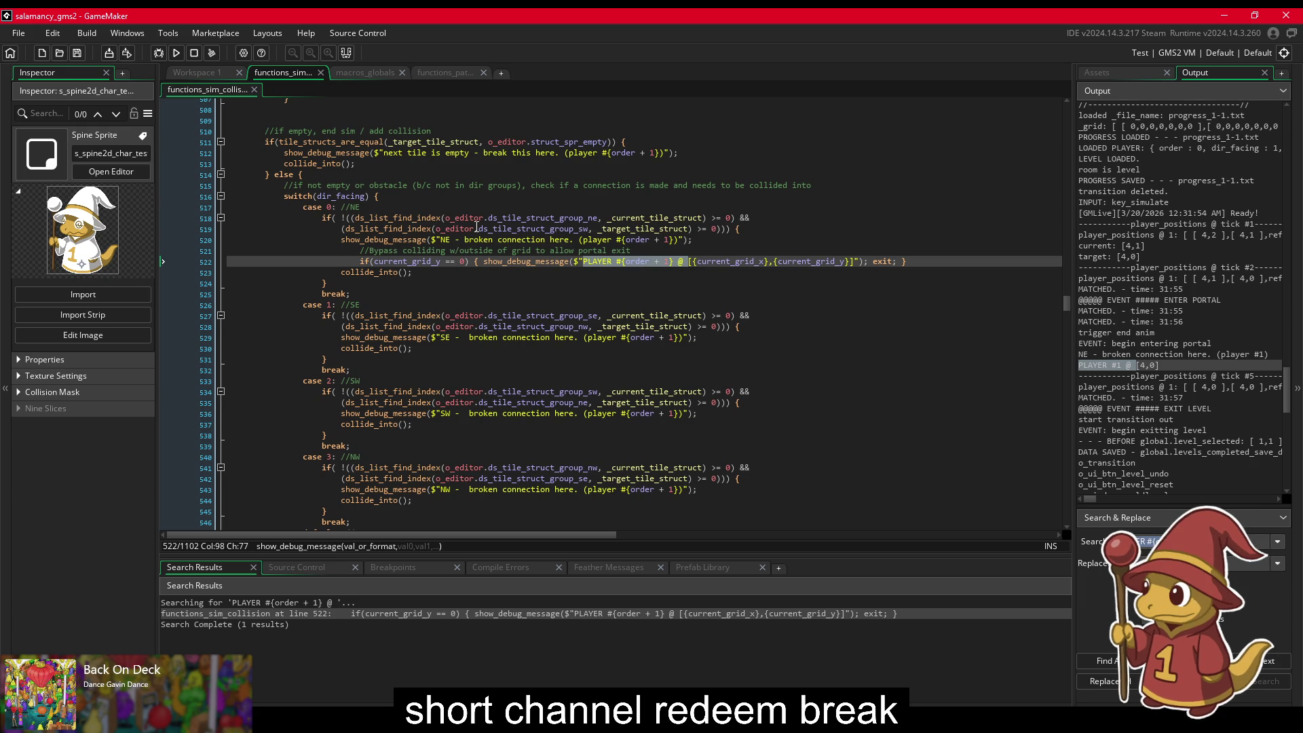
{"action": "mouse_move", "coordinate": [411, 234]}
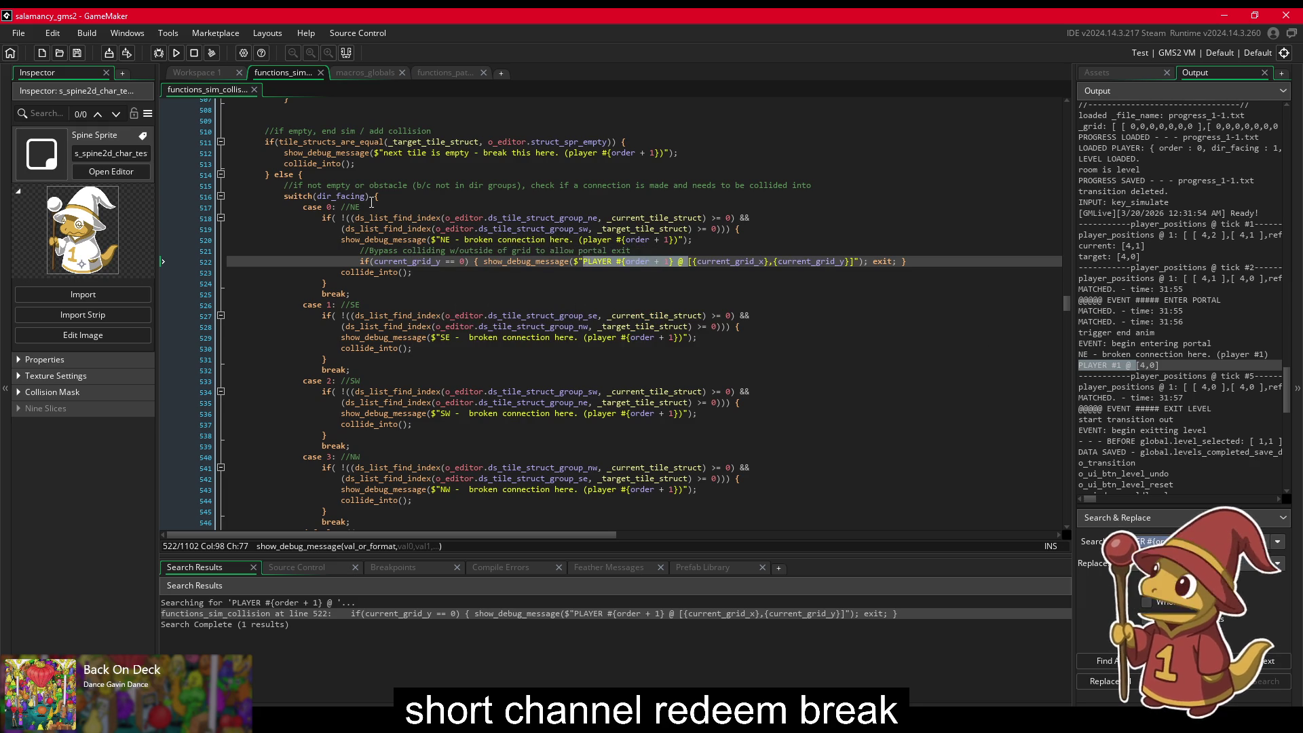
{"action": "mouse_move", "coordinate": [368, 199]}
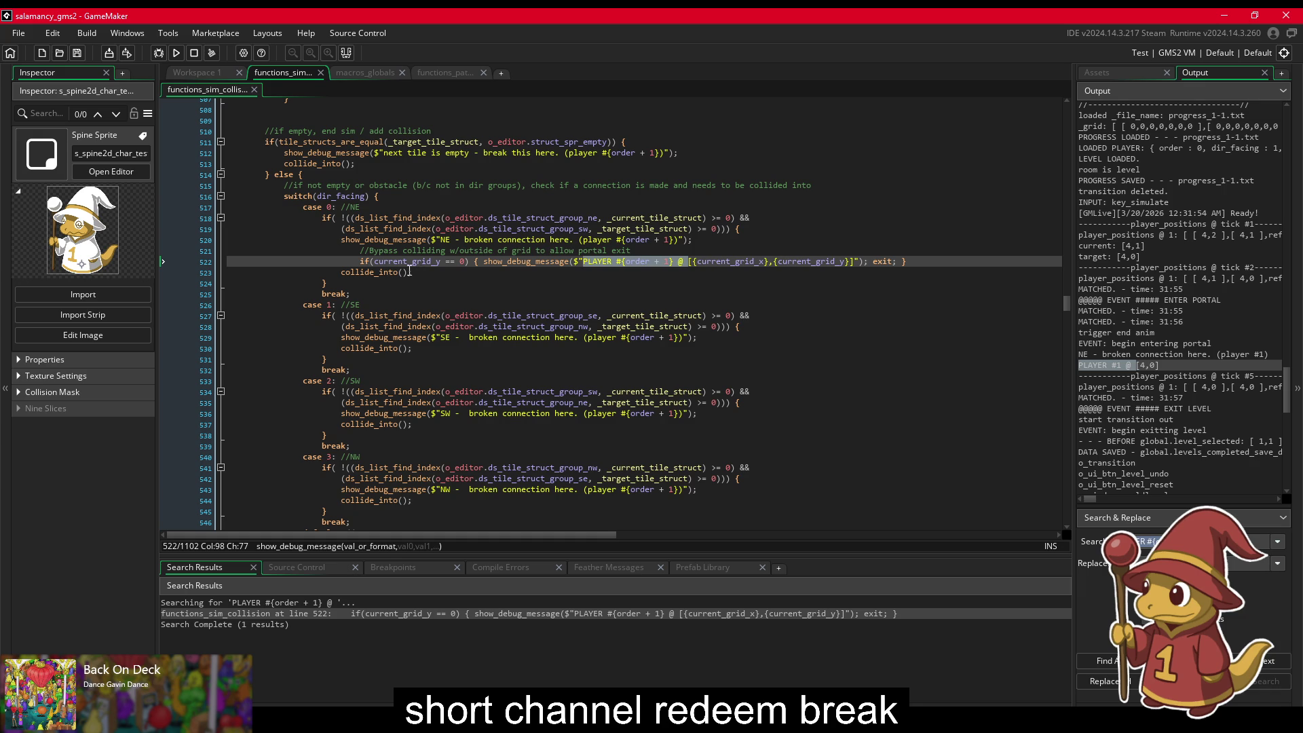
{"action": "left_click", "coordinate": [344, 266]}
{"action": "left_click", "coordinate": [343, 274]}
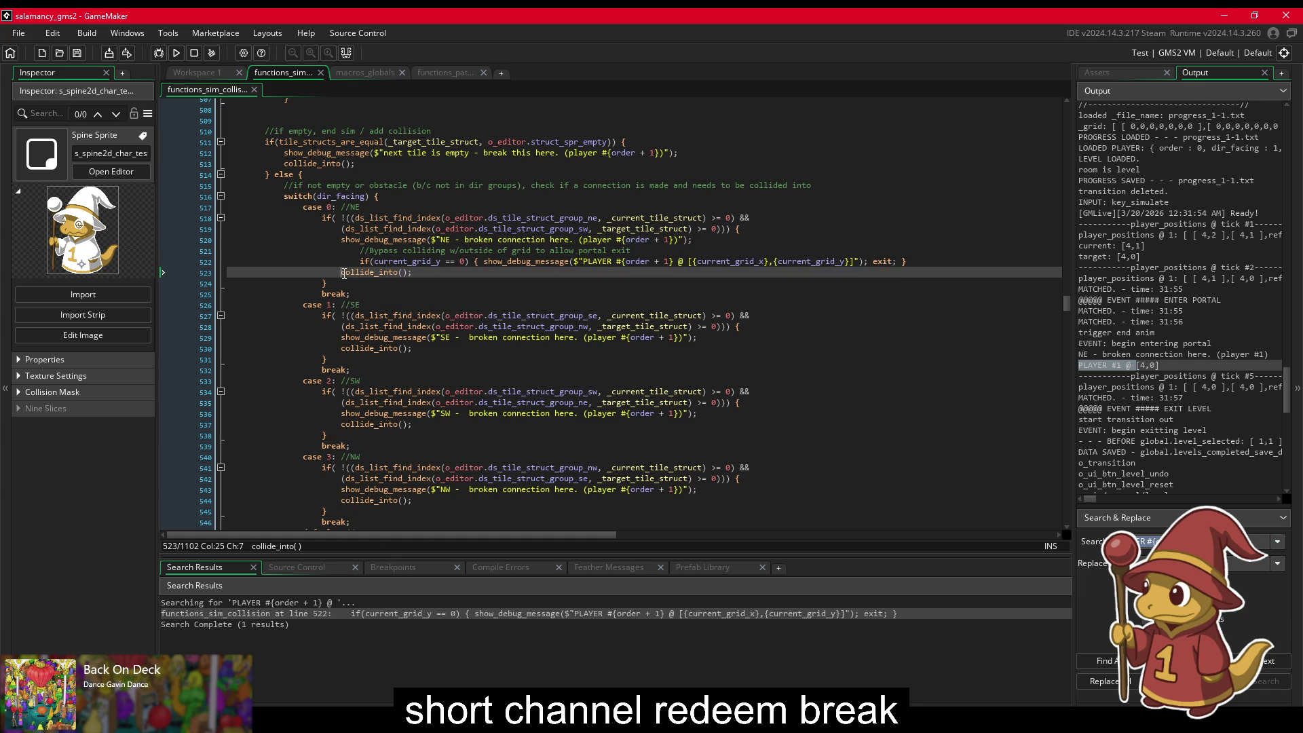
Step: Wrap collide_into() in if(current_grid_y < 2), save, and run the game
{"action": "type", "text": "if("}
{"action": "type", "text": "current_g"}
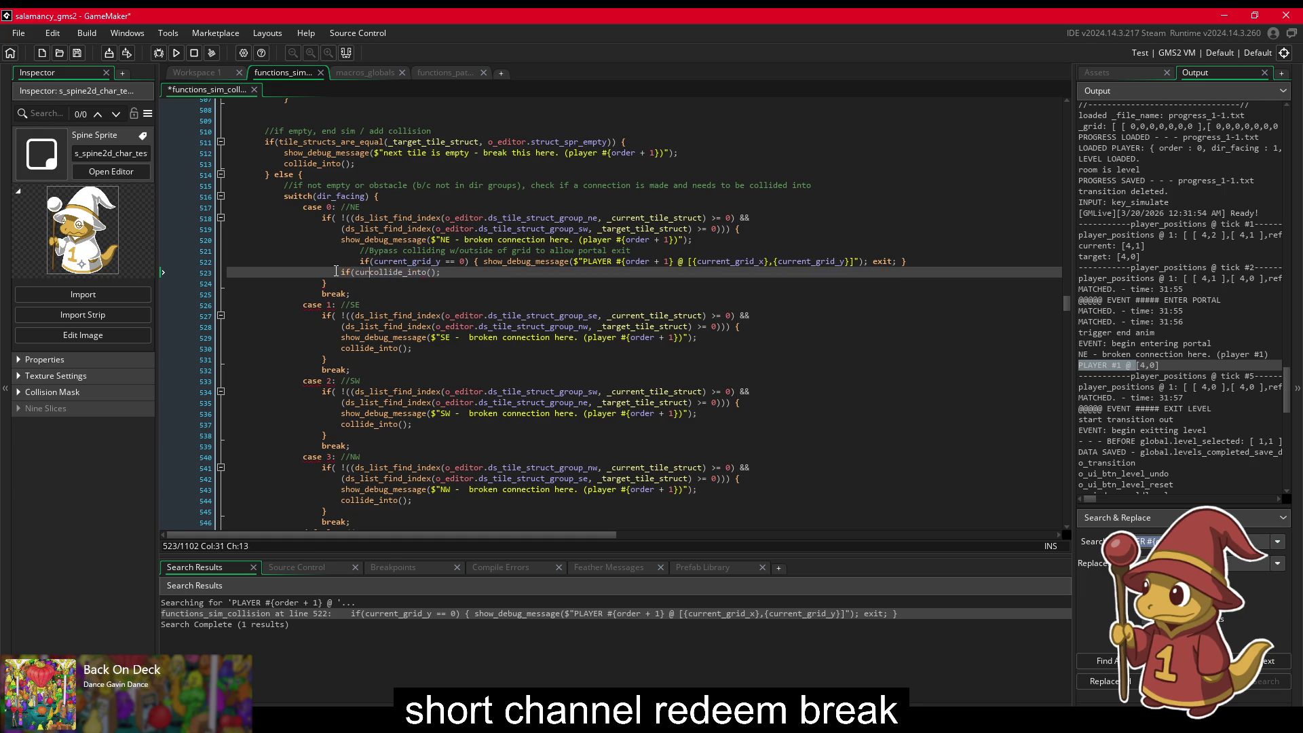
{"action": "type", "text": "rid_"}
{"action": "type", "text": "y <"}
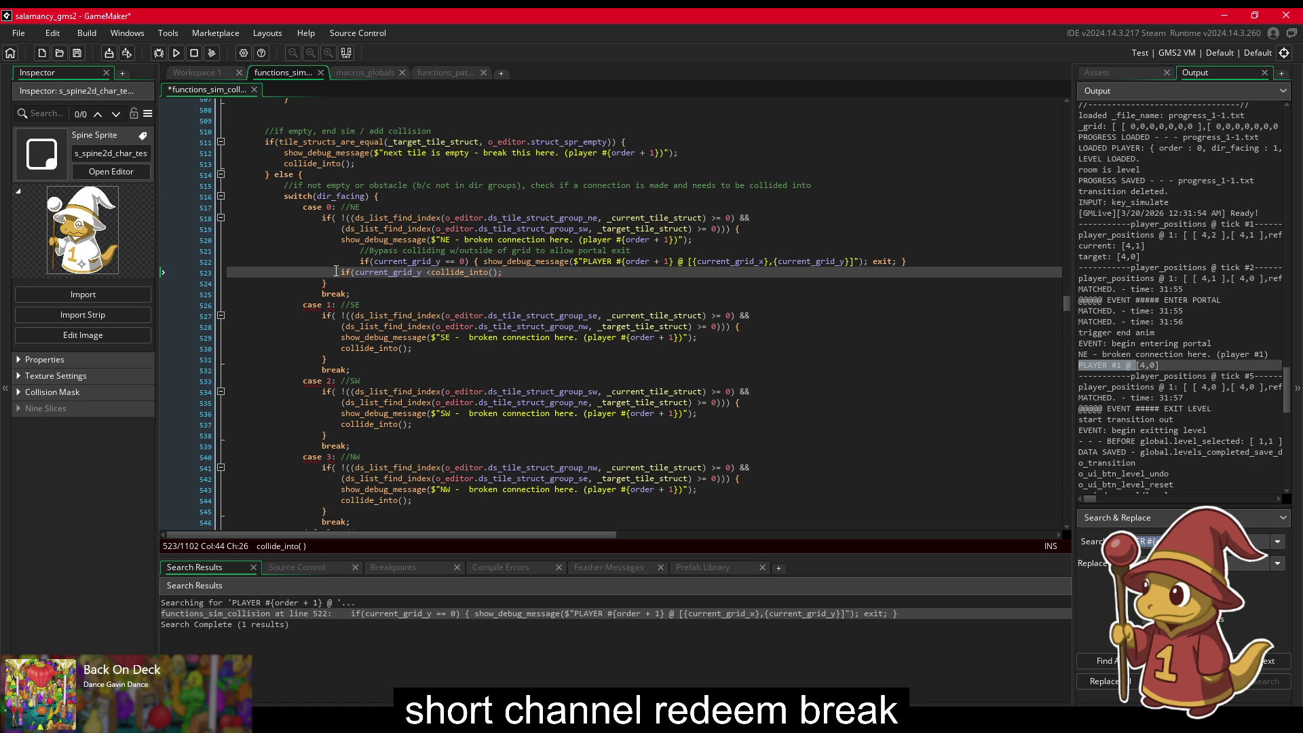
{"action": "type", "text": "2)"}
{"action": "key", "text": "ctrl+s"}
{"action": "left_click", "coordinate": [175, 54]}
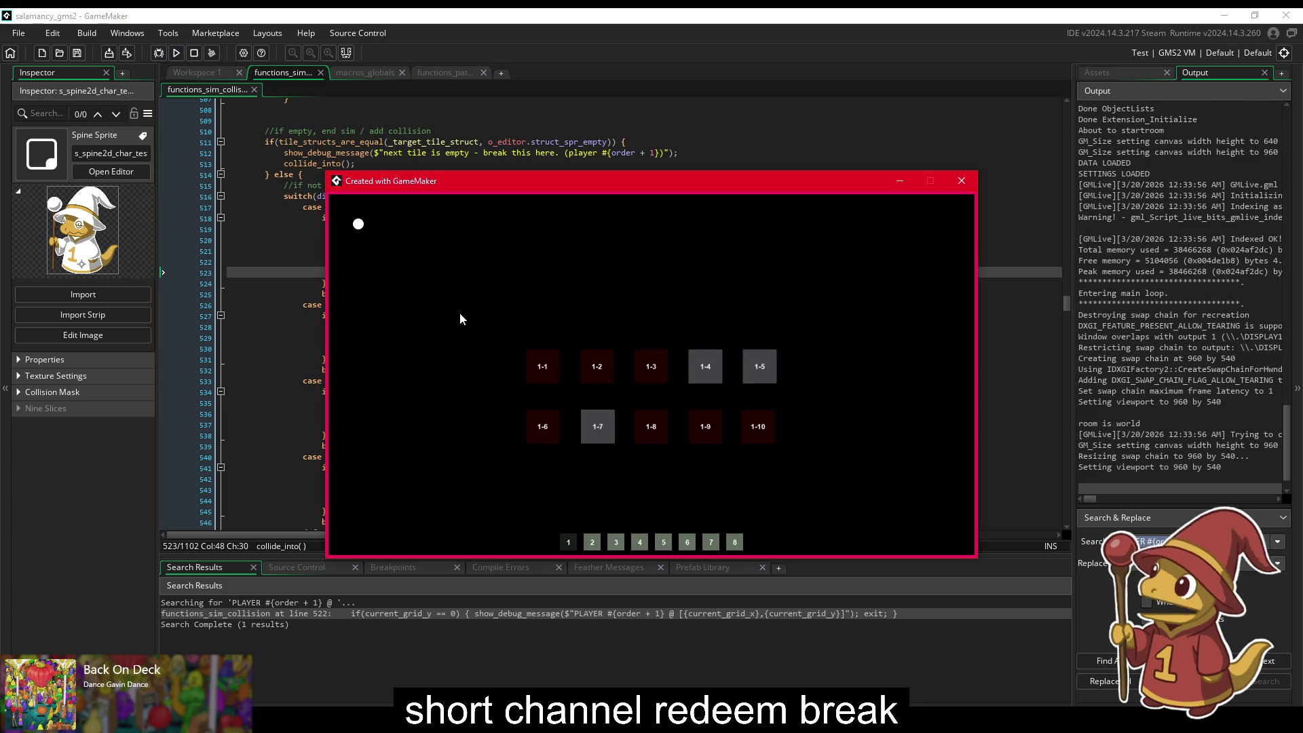
Step: Simulate level 1-1 through the portal, close the game, and return to the new condition
{"action": "left_click", "coordinate": [541, 368]}
{"action": "key", "text": "space"}
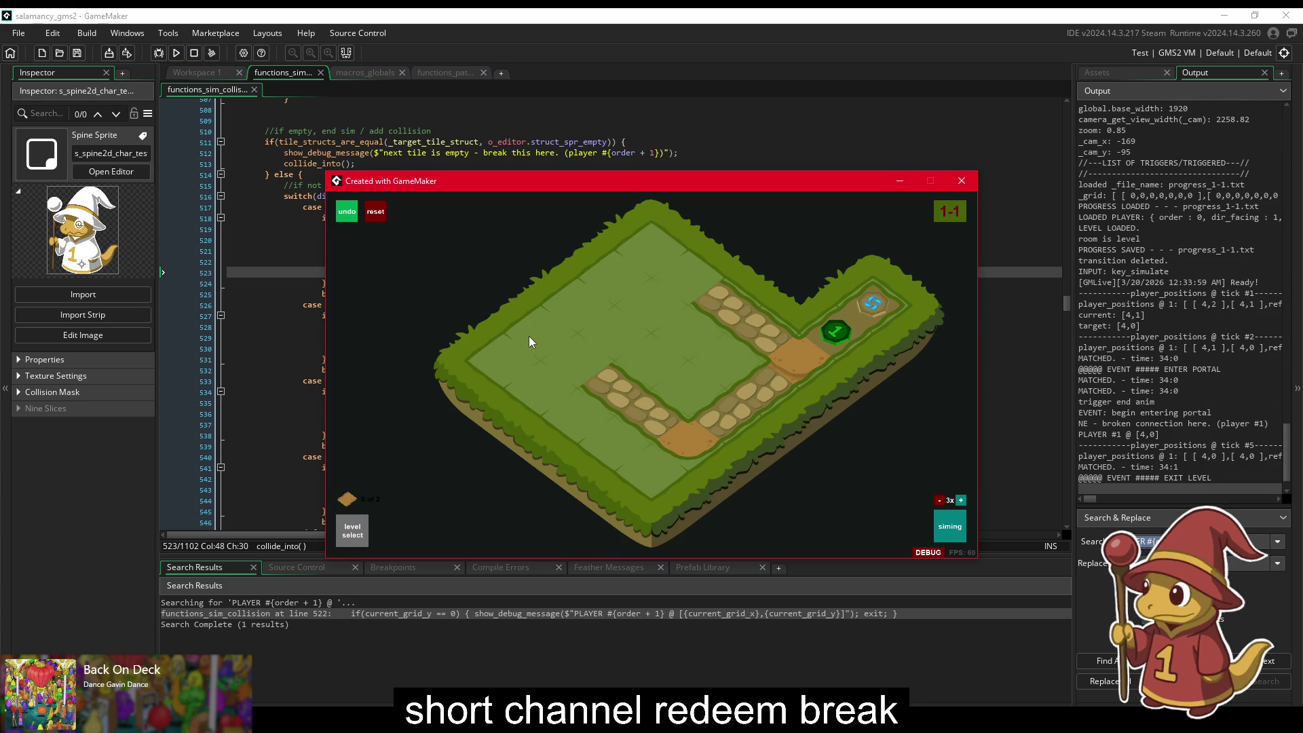
{"action": "key", "text": "Escape"}
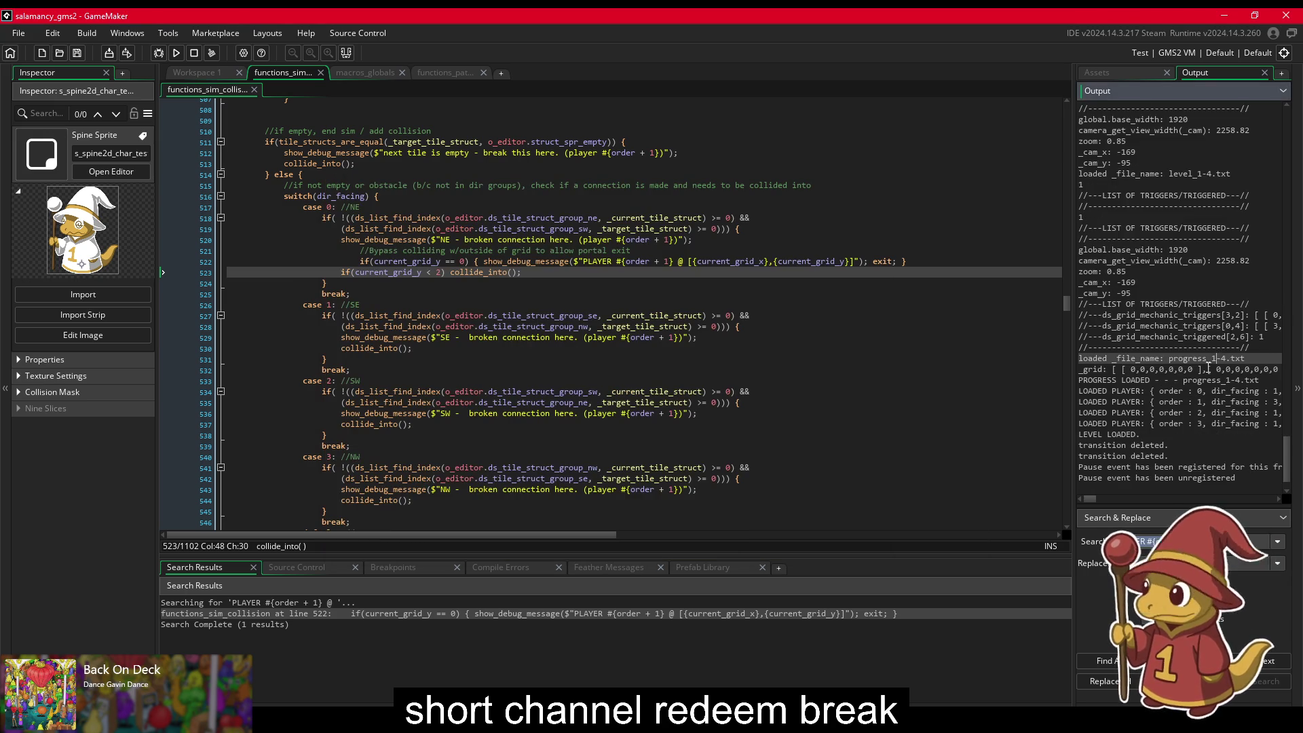
{"action": "scroll", "coordinate": [1190, 389], "scroll_direction": "up", "scroll_amount": 4}
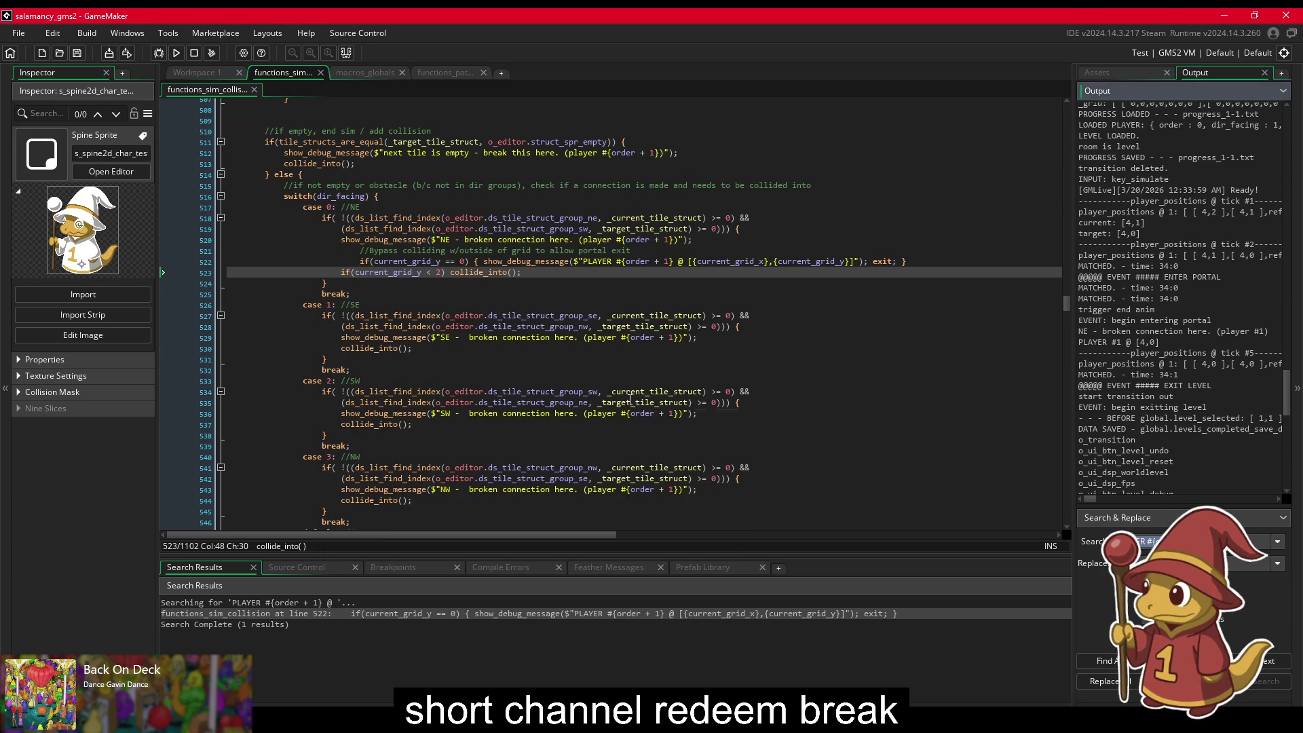
{"action": "left_click", "coordinate": [440, 273]}
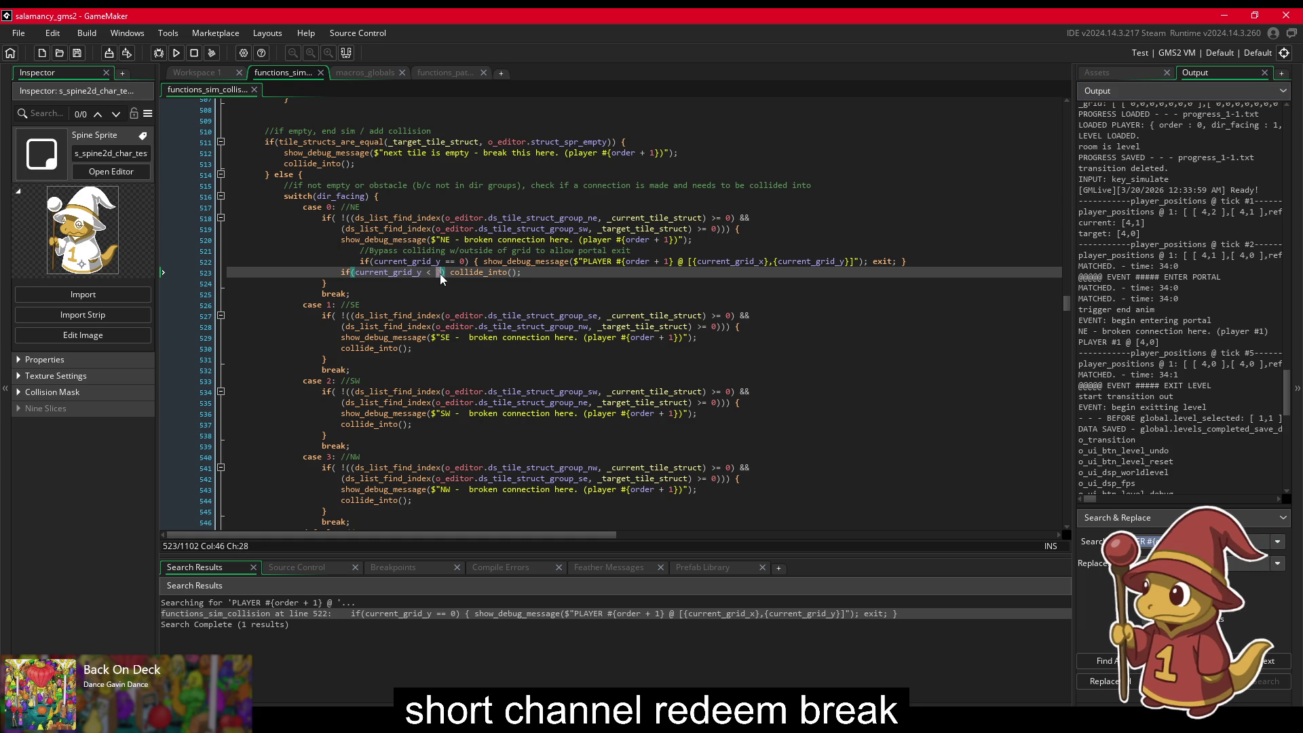
Step: Change line 523's guard to if(current_grid_y > 1) and rerun the game
{"action": "double_click", "coordinate": [432, 272]}
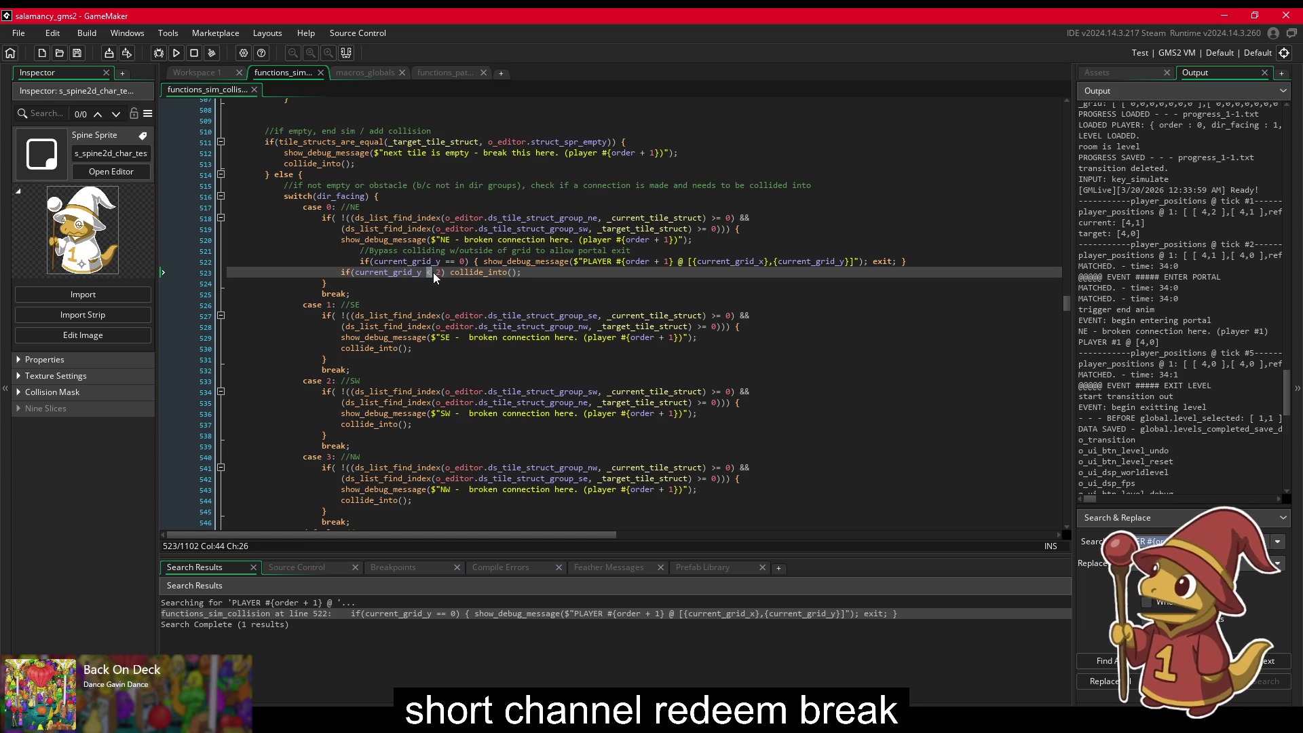
{"action": "type", "text": "> "}
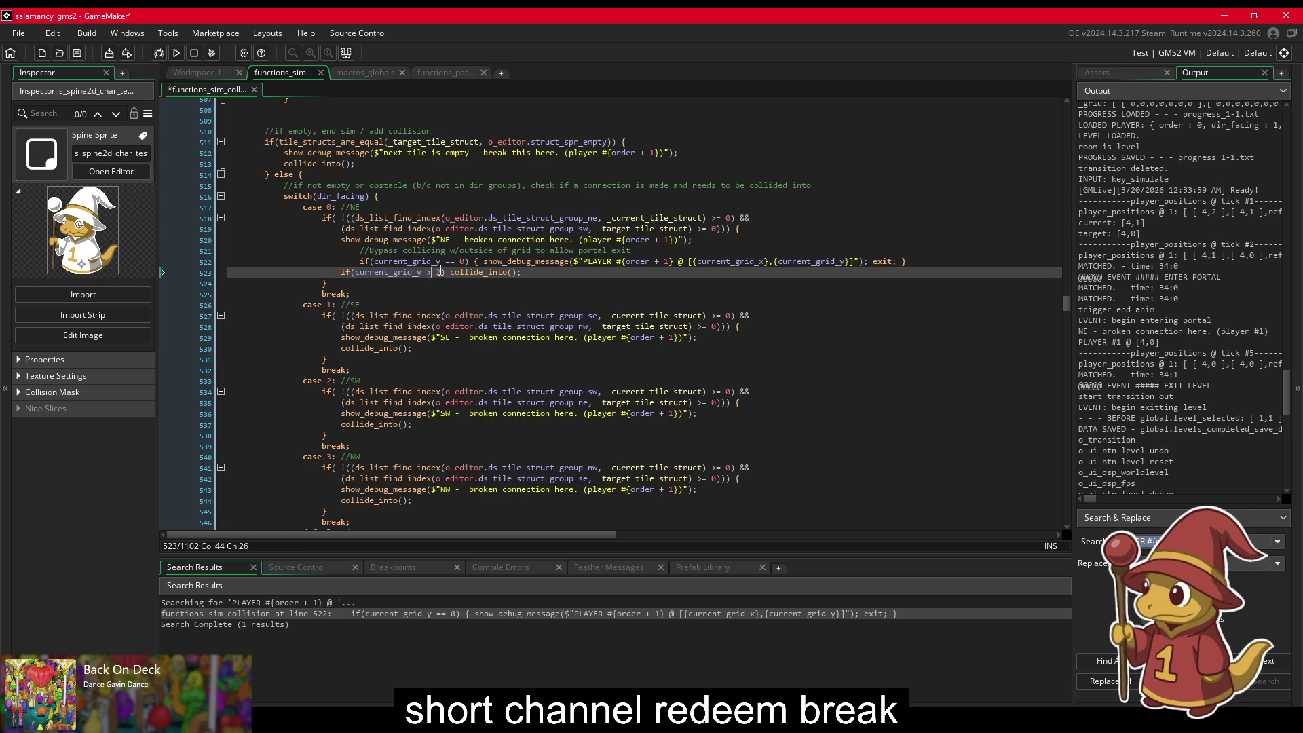
{"action": "type", "text": "1"}
{"action": "left_click", "coordinate": [178, 53]}
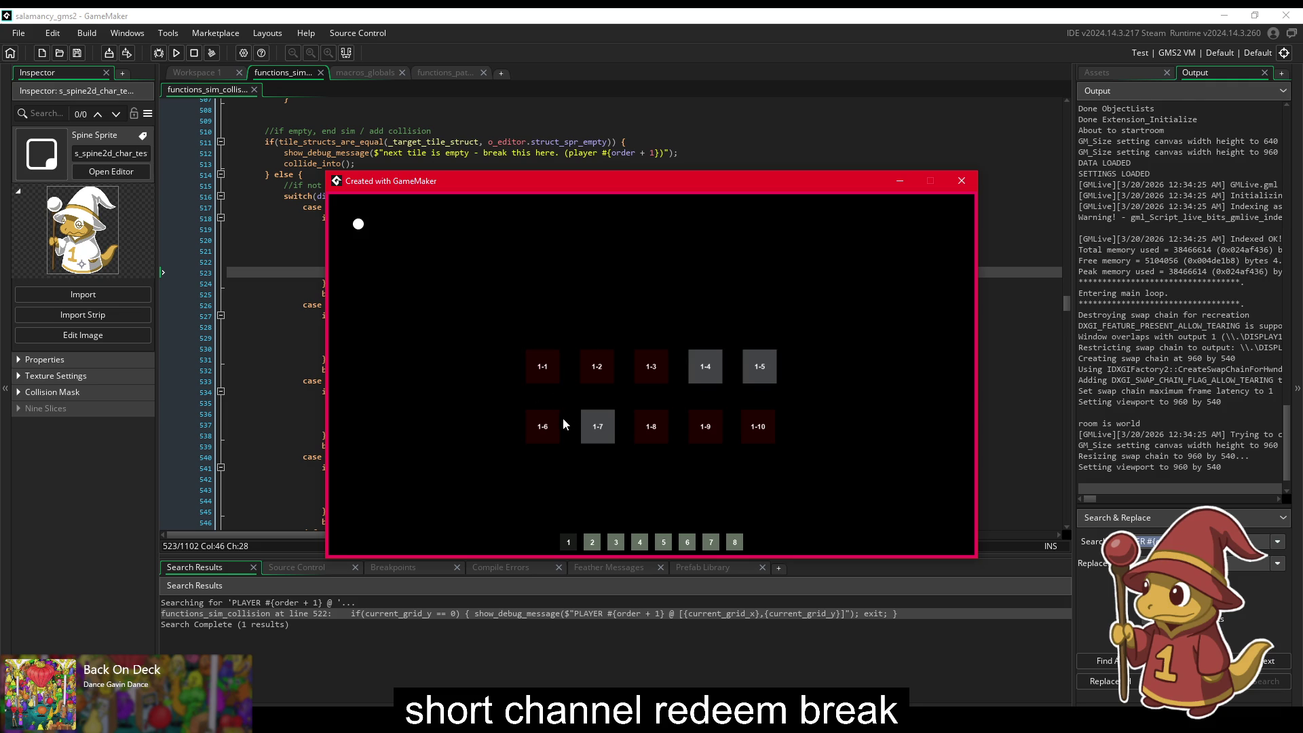
Step: Load a level, lay a path tile on the grass, then open level 1-1
{"action": "left_click", "coordinate": [541, 360]}
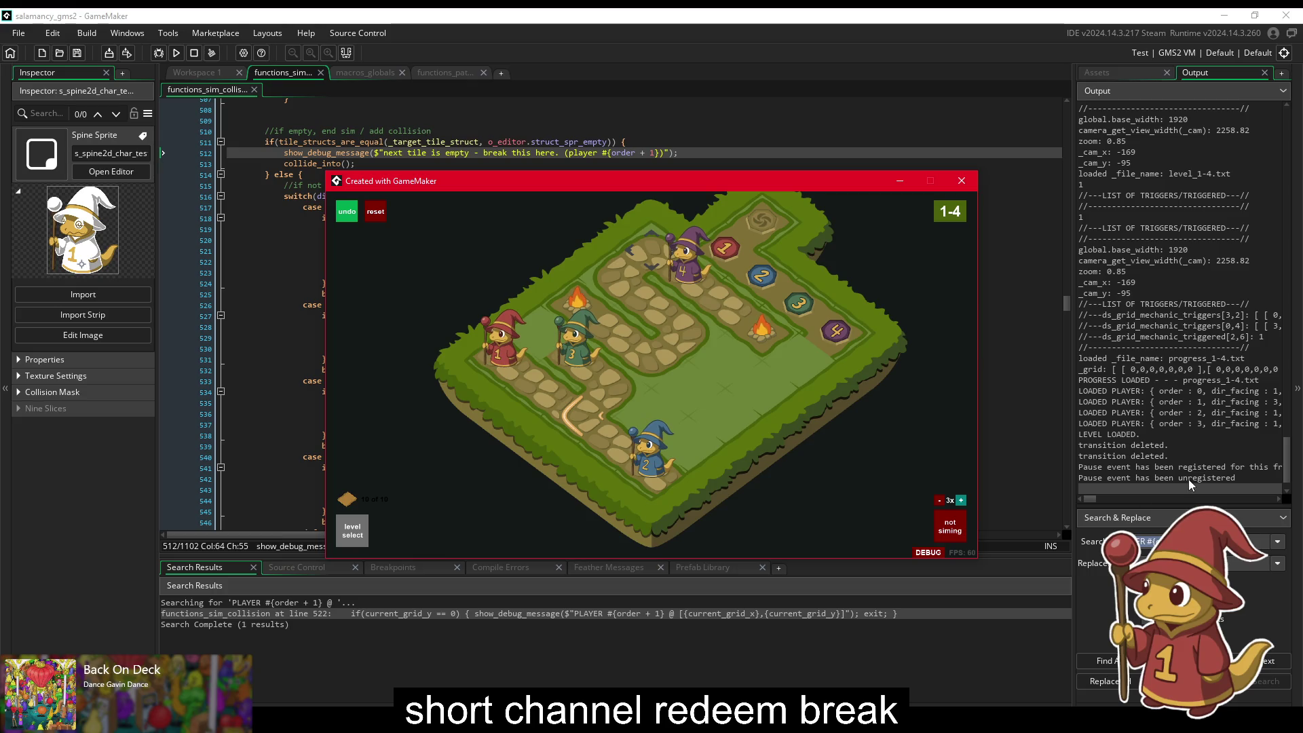
{"action": "scroll", "coordinate": [1185, 448], "scroll_direction": "up", "scroll_amount": 10}
{"action": "scroll", "coordinate": [1183, 432], "scroll_direction": "up", "scroll_amount": 5}
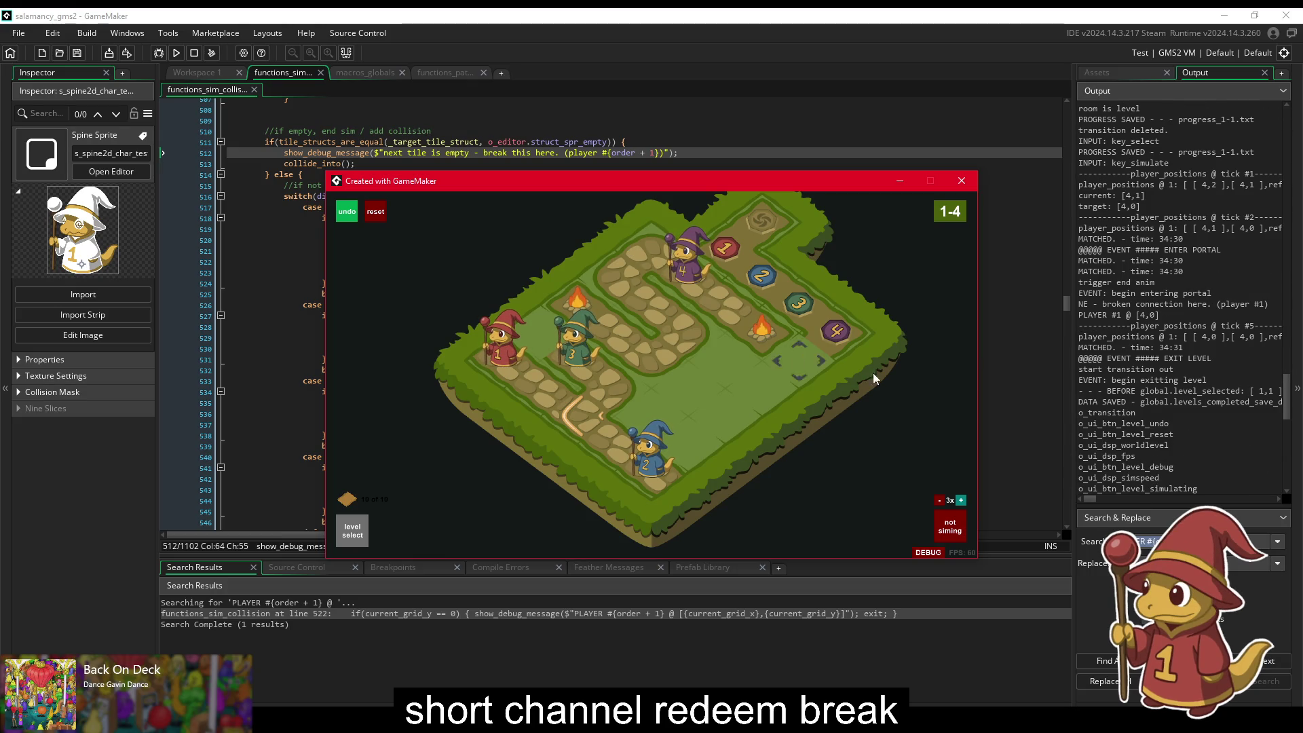
{"action": "left_click", "coordinate": [756, 362]}
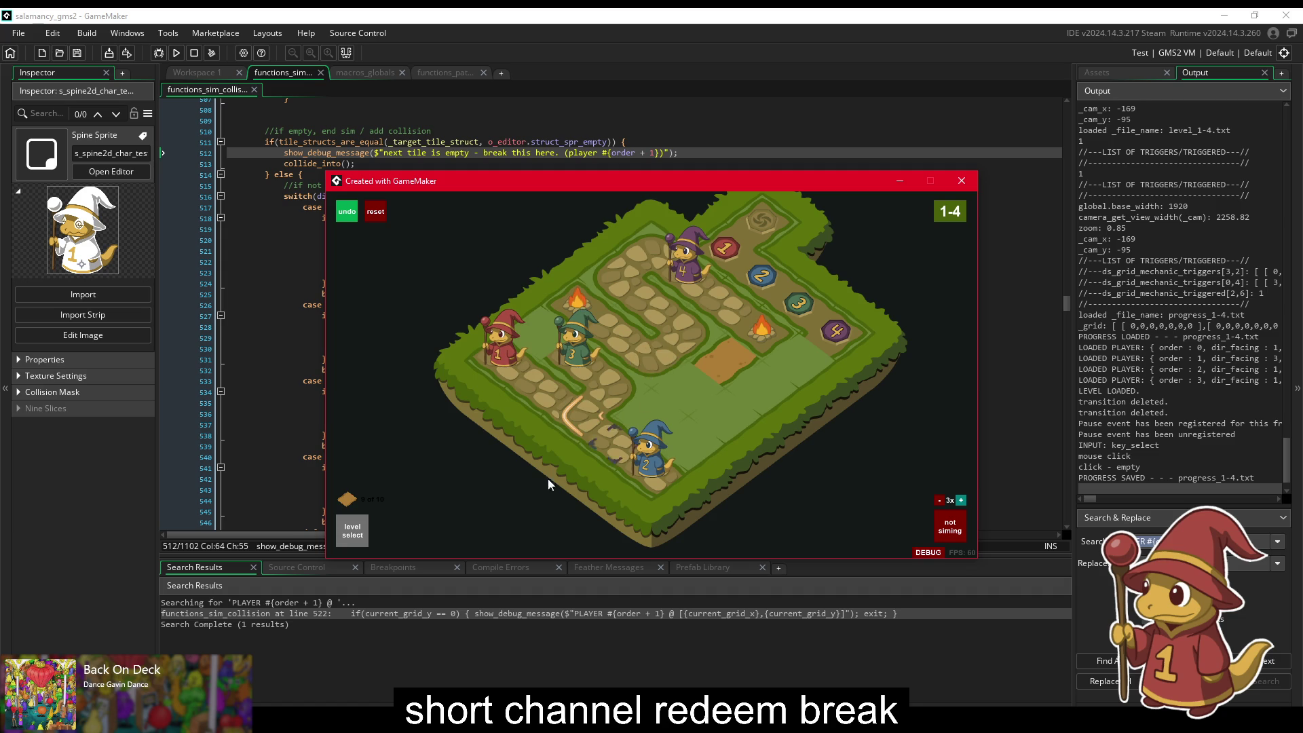
{"action": "left_click", "coordinate": [350, 531]}
{"action": "left_click", "coordinate": [550, 365]}
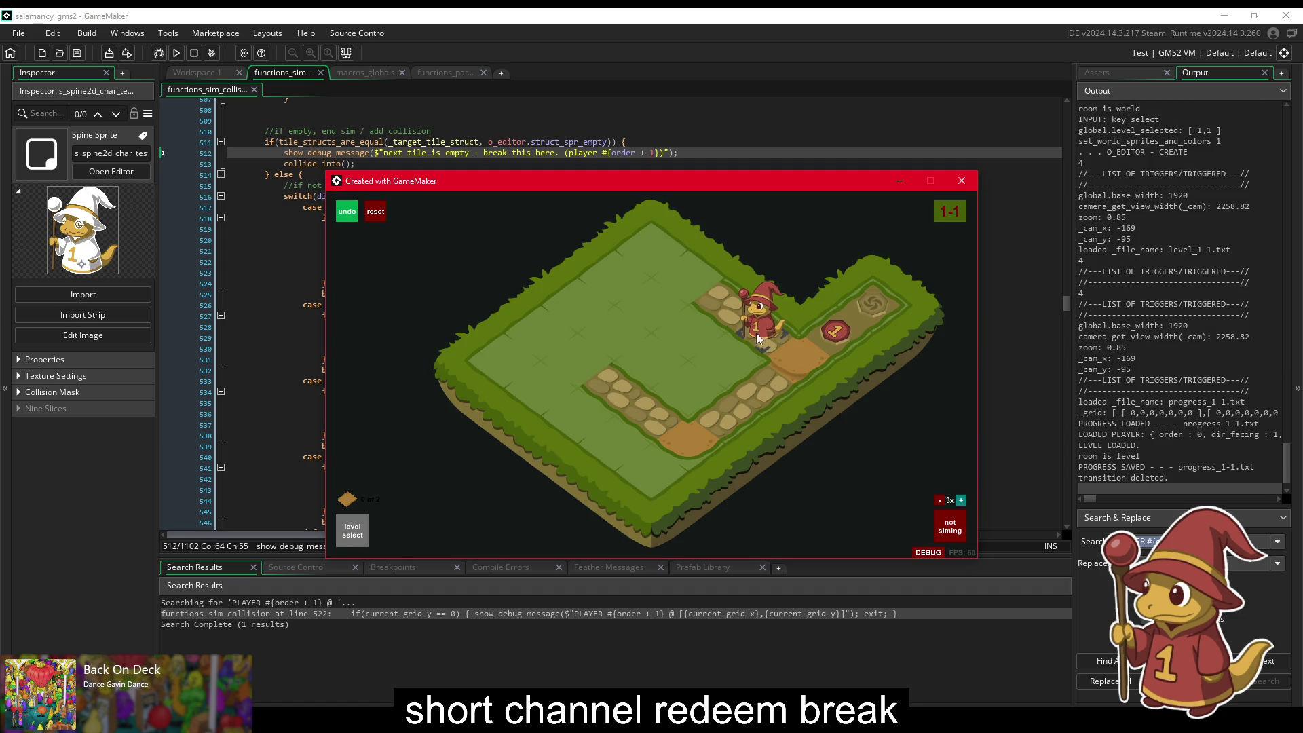
Step: Remove and re-lay path tiles beside the wizard, then reload level 1-1
{"action": "left_click", "coordinate": [747, 334]}
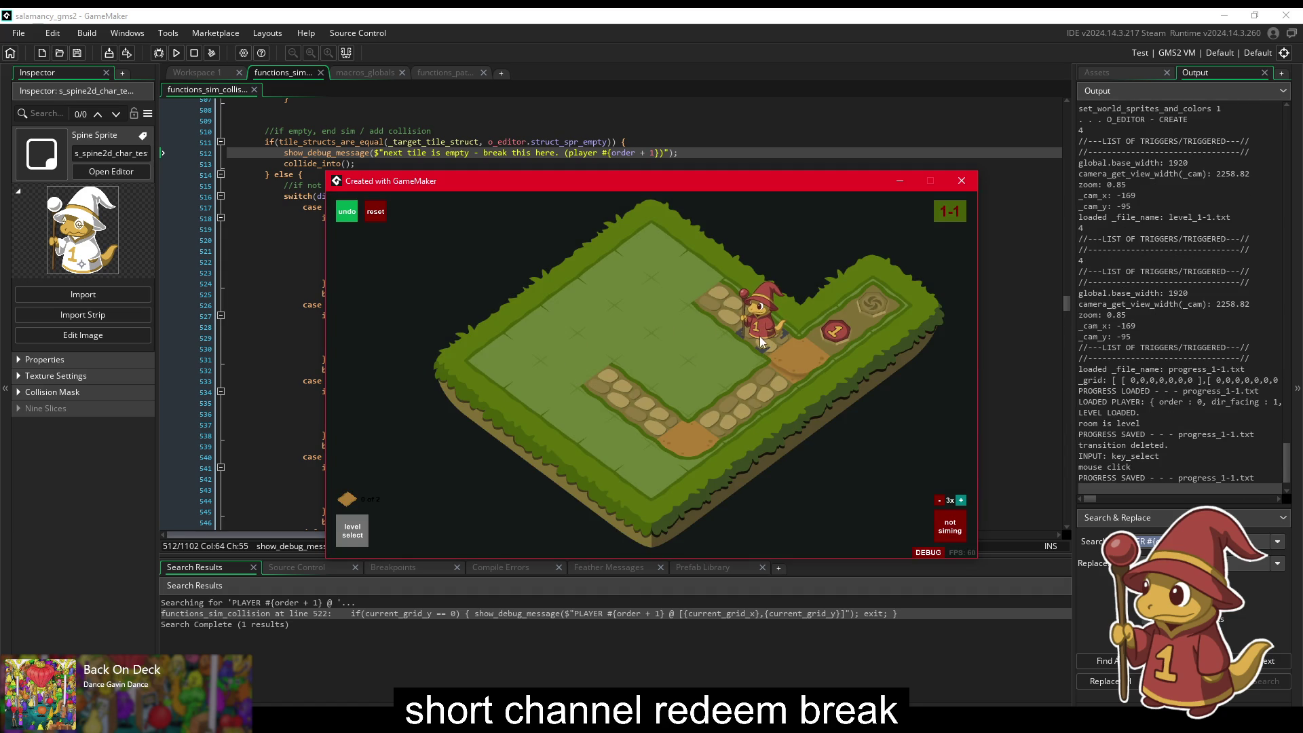
{"action": "right_click", "coordinate": [773, 353]}
{"action": "left_click", "coordinate": [750, 351]}
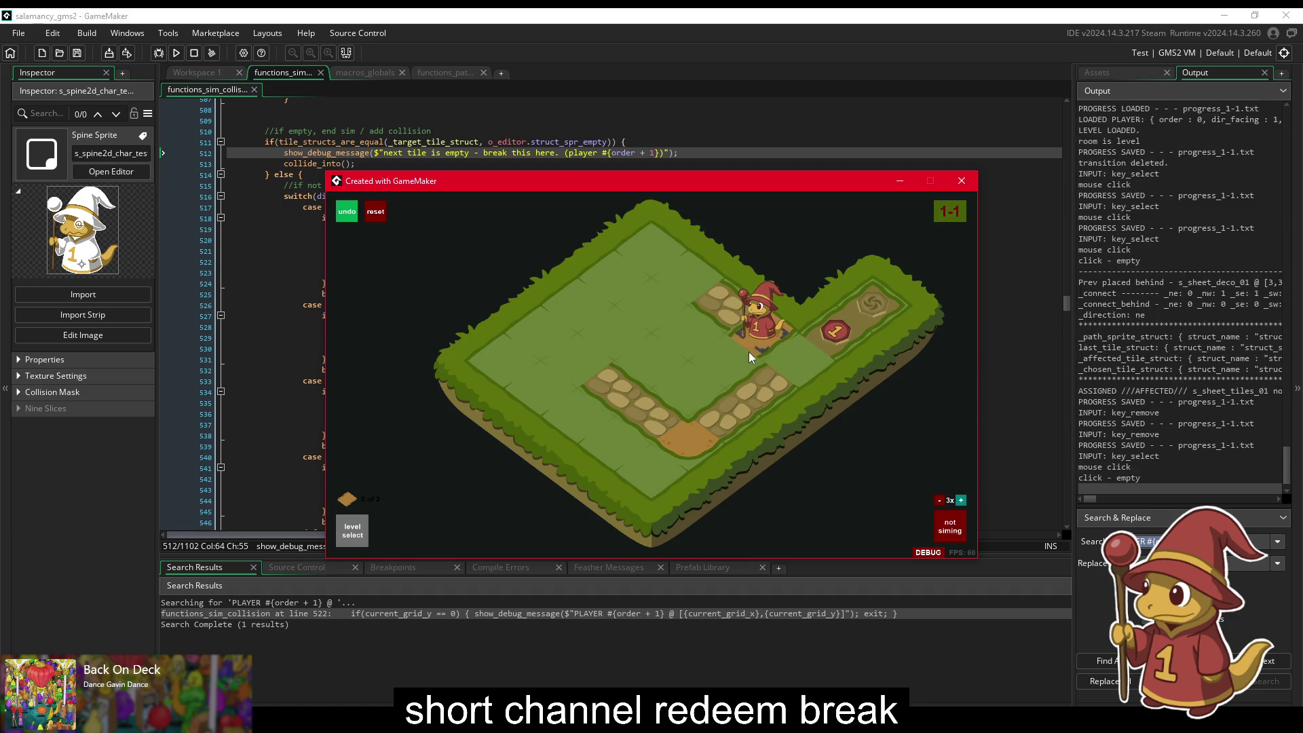
{"action": "key", "text": "Escape"}
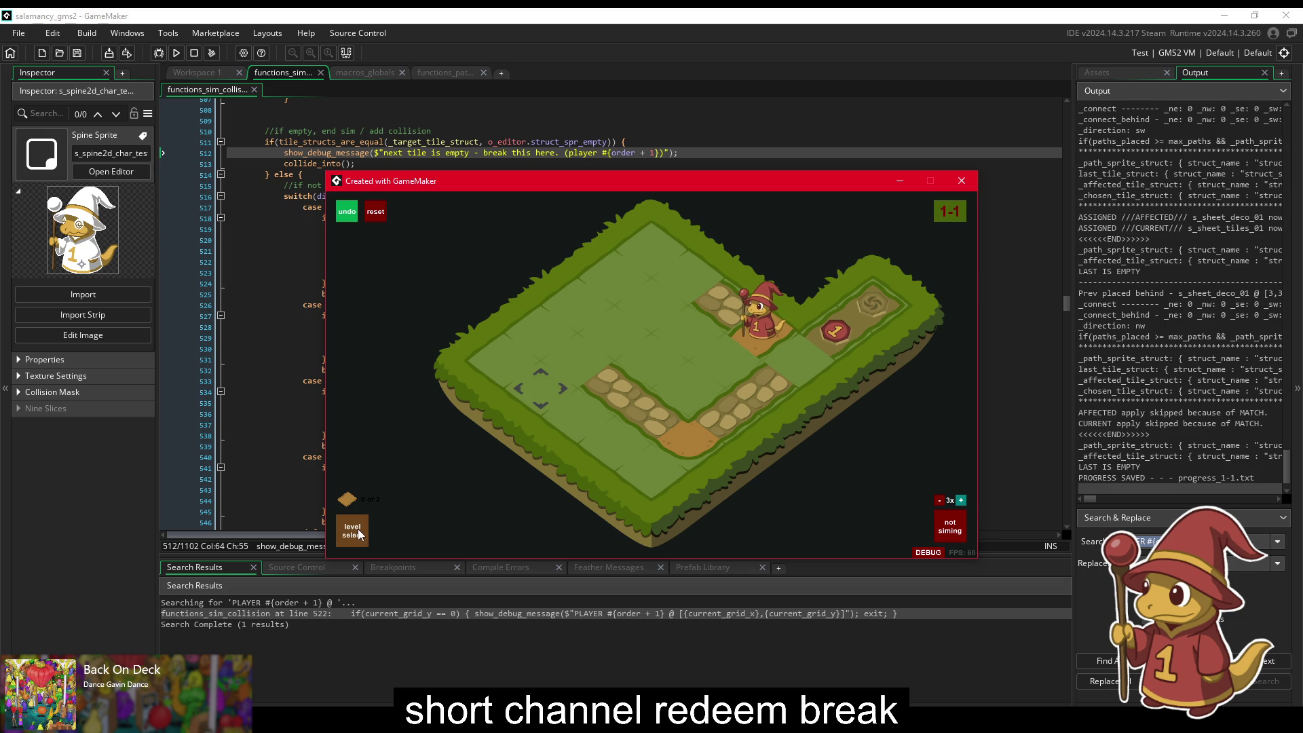
{"action": "left_click", "coordinate": [559, 369]}
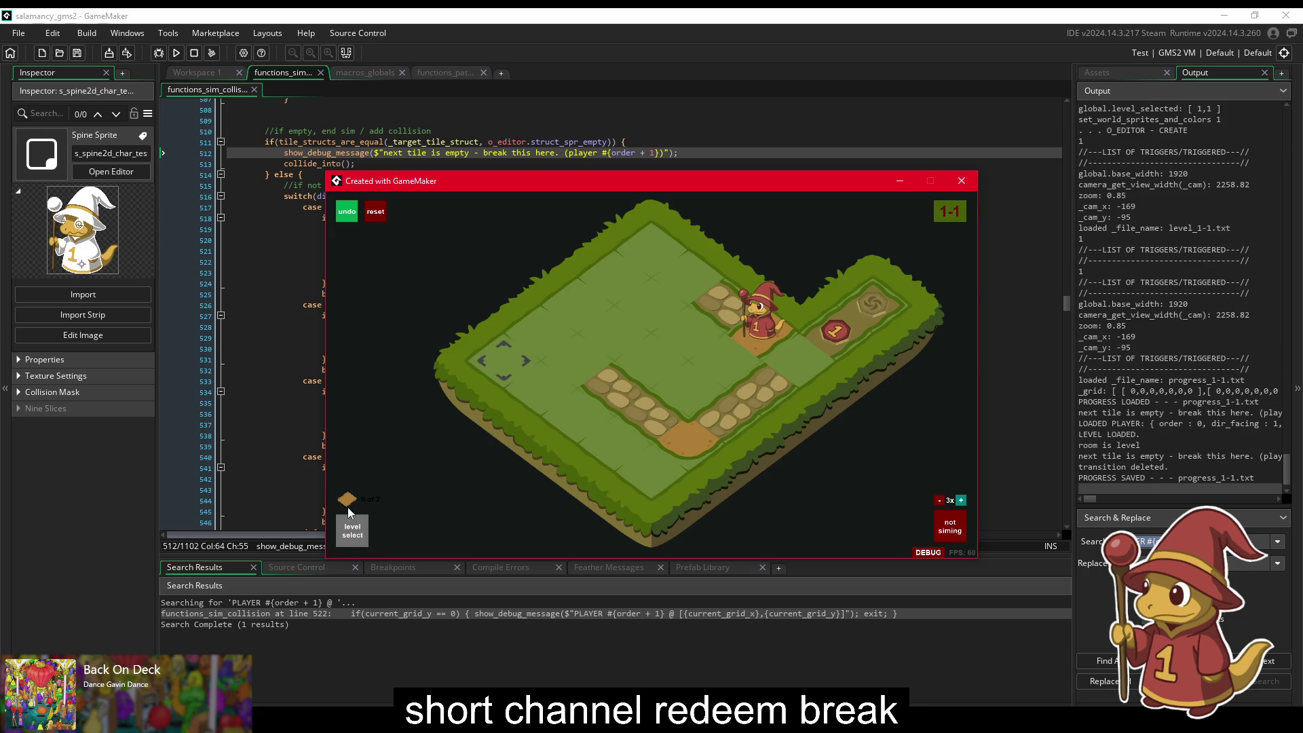
{"action": "key", "text": "Escape"}
{"action": "left_click", "coordinate": [552, 370]}
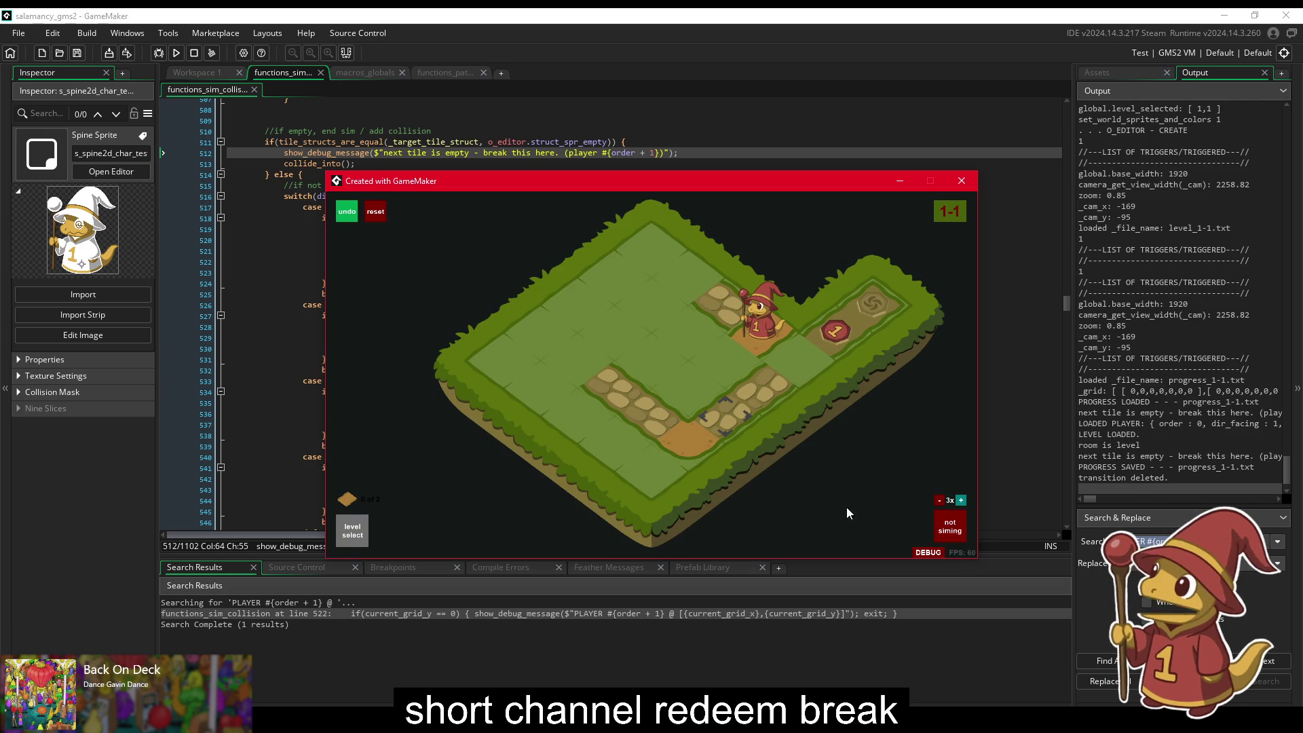
Step: Show the static debug tile palette, lay path tiles by the wizard, and set max paths to 6
{"action": "left_click", "coordinate": [748, 340]}
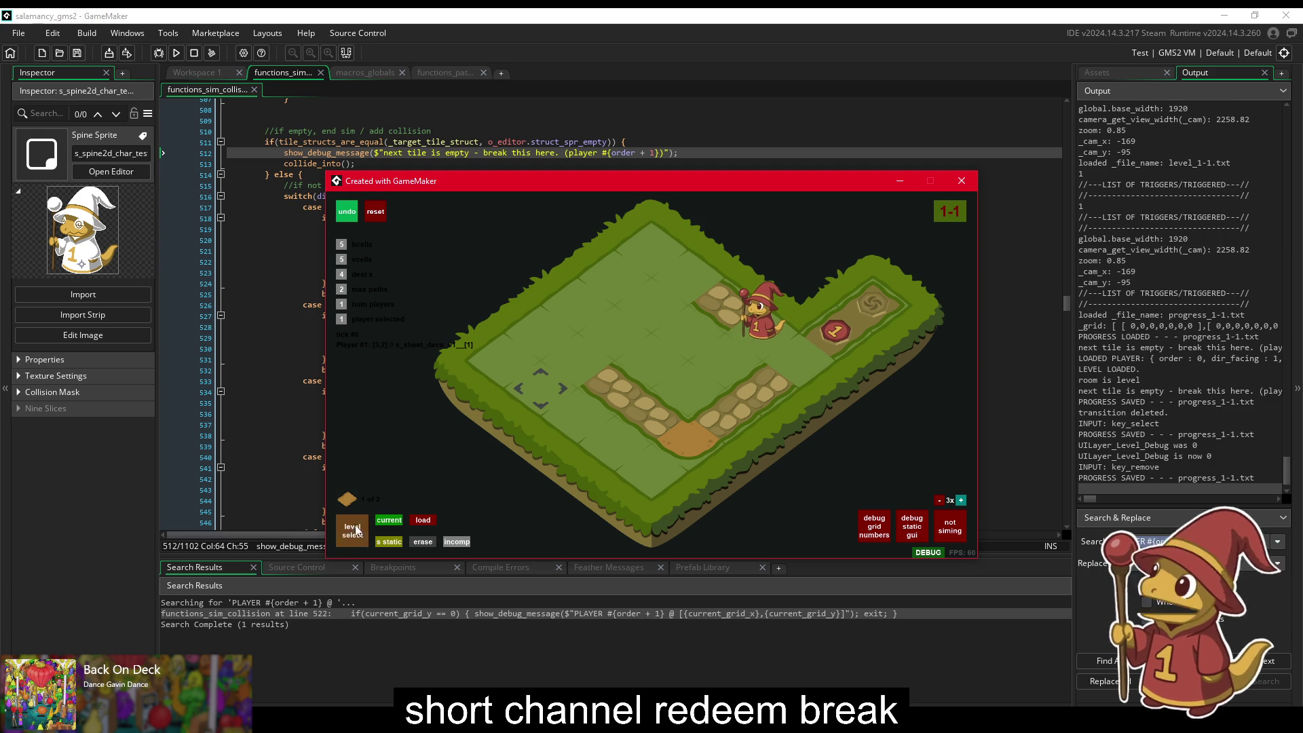
{"action": "left_click", "coordinate": [912, 527]}
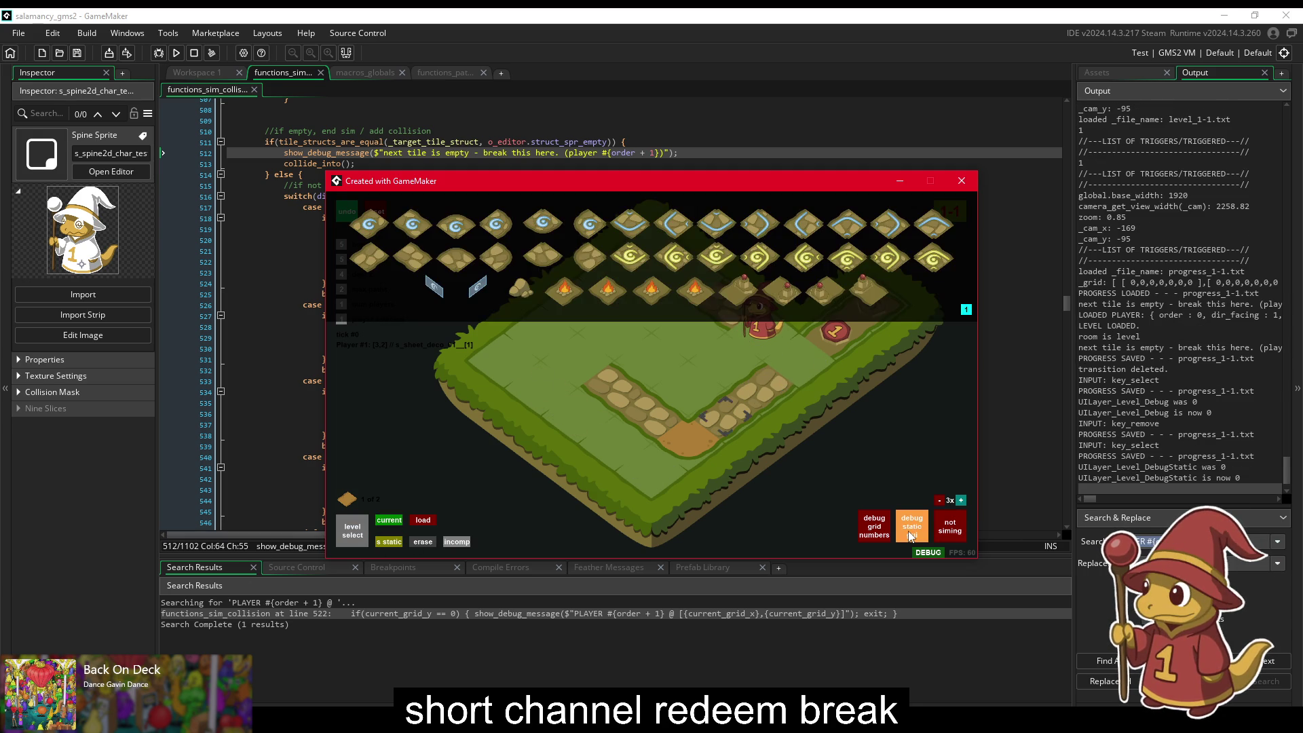
{"action": "left_click", "coordinate": [757, 336]}
{"action": "left_click", "coordinate": [790, 376]}
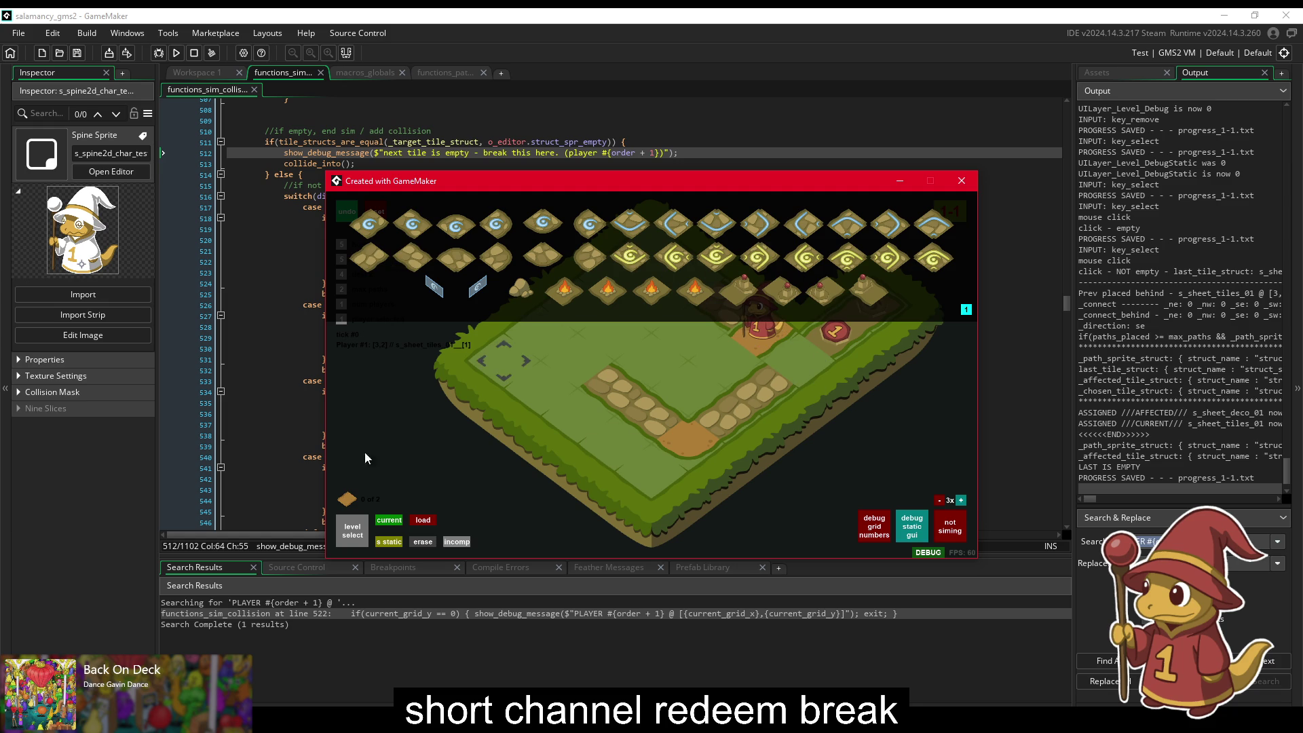
{"action": "left_click", "coordinate": [910, 539]}
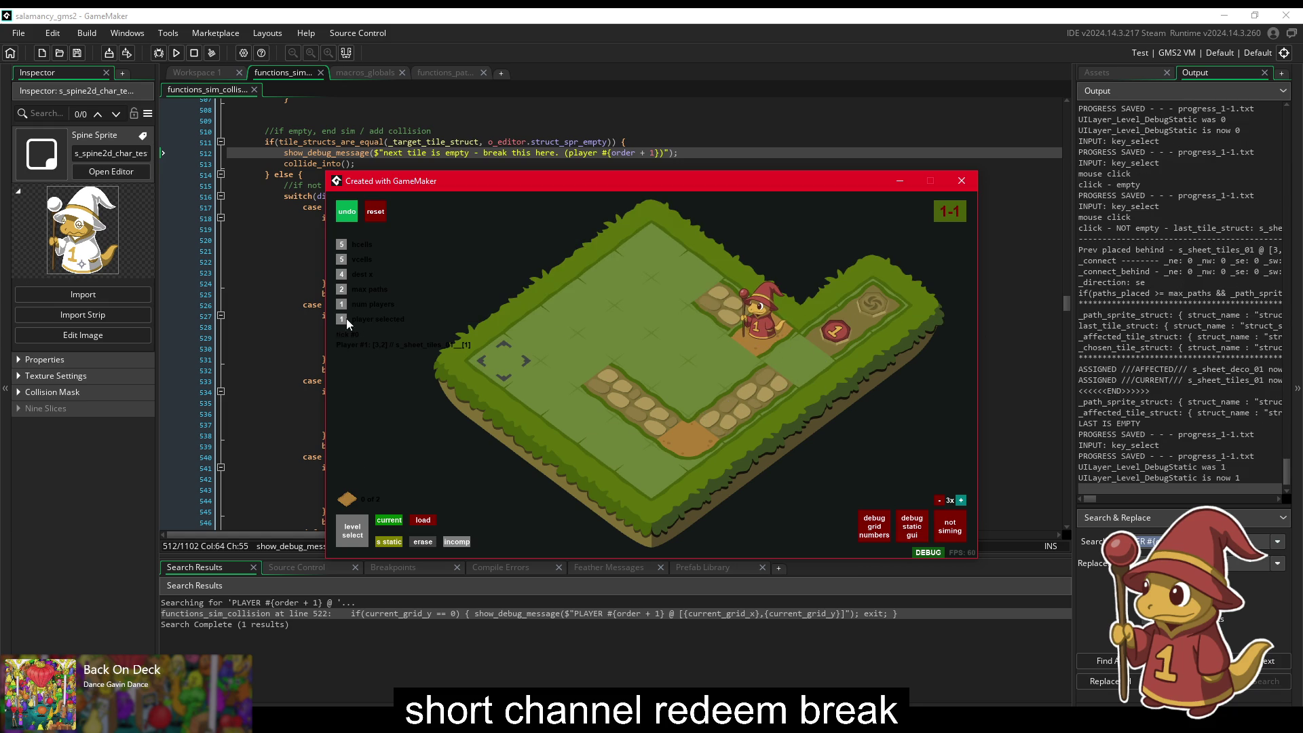
{"action": "left_click", "coordinate": [343, 290]}
{"action": "type", "text": "6"}
Step: Draw a dirt path from the wizard, trim it, then start, restart and stop the simulation
{"action": "mouse_move", "coordinate": [751, 331]}
{"action": "left_mouse_down"}
{"action": "mouse_move", "coordinate": [648, 295]}
{"action": "mouse_move", "coordinate": [697, 282]}
{"action": "left_mouse_up"}
{"action": "key", "text": "BackSpace"}
{"action": "key", "text": "BackSpace"}
{"action": "key", "text": "space"}
{"action": "left_click", "coordinate": [707, 312]}
{"action": "key", "text": "space"}
{"action": "left_click", "coordinate": [690, 320]}
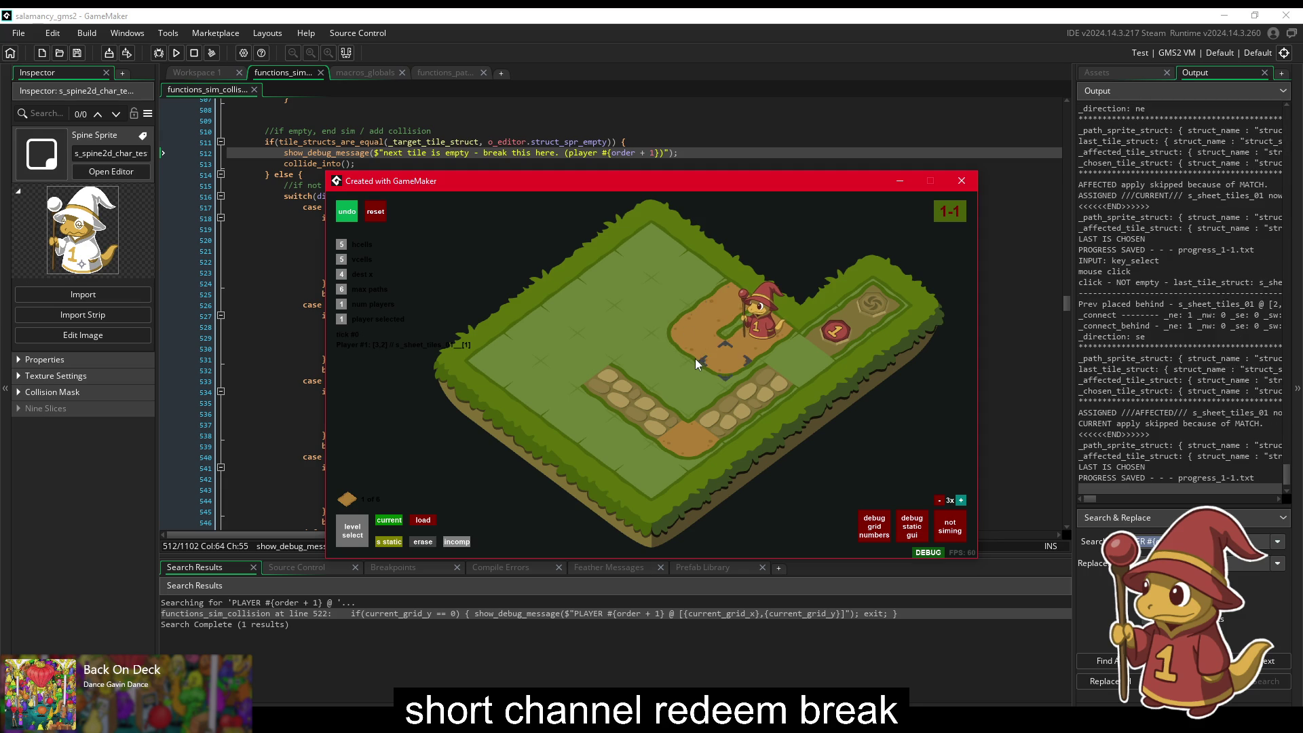
{"action": "key", "text": "Return"}
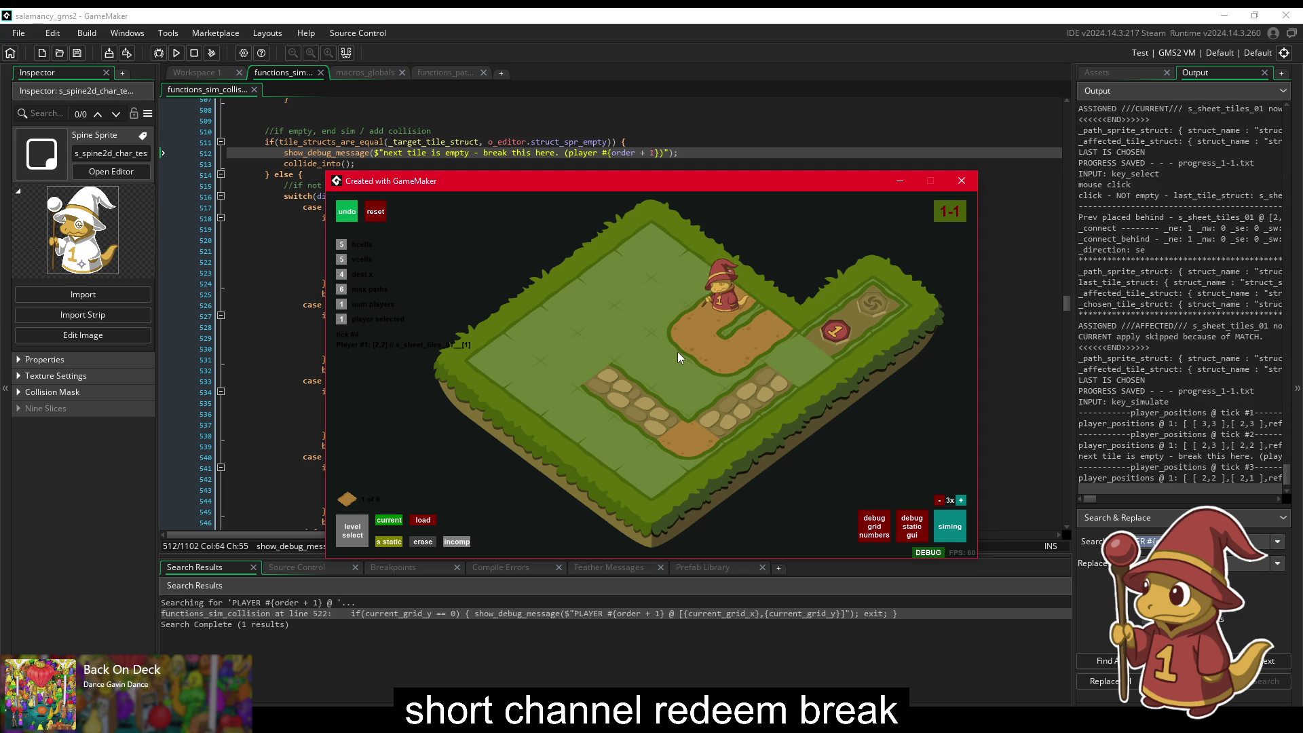
{"action": "key", "text": "Return"}
{"action": "key", "text": "Return"}
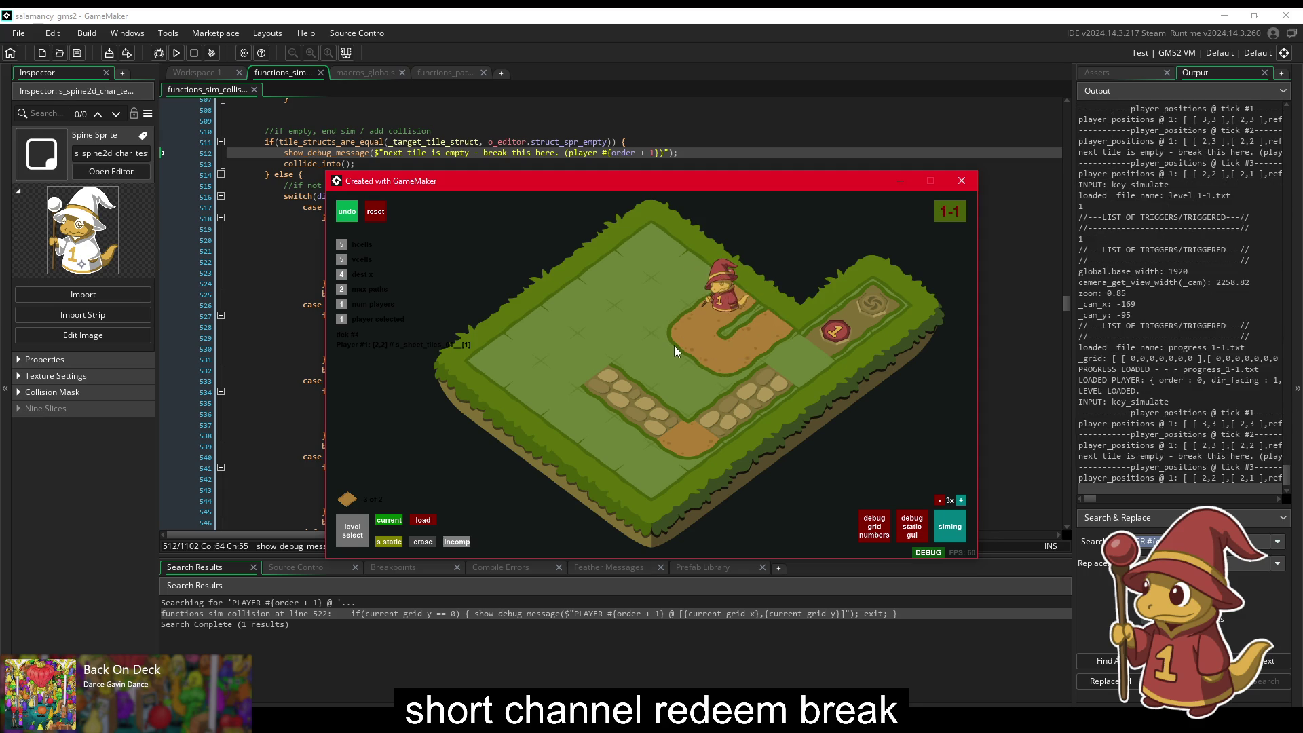
{"action": "key", "text": "space"}
Step: Test removing path tiles, then reload level 1-1 and clear its remaining path
{"action": "left_click", "coordinate": [824, 340]}
{"action": "right_click", "coordinate": [730, 341]}
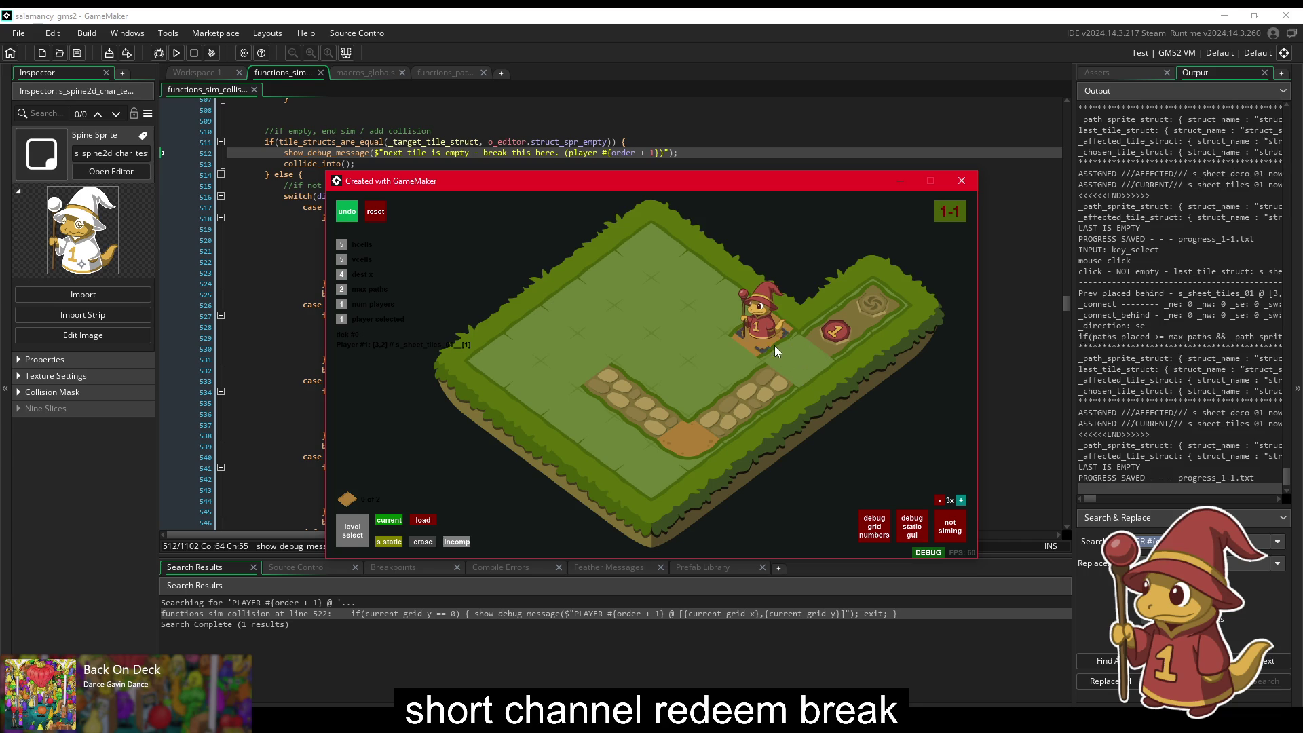
{"action": "left_click", "coordinate": [791, 349]}
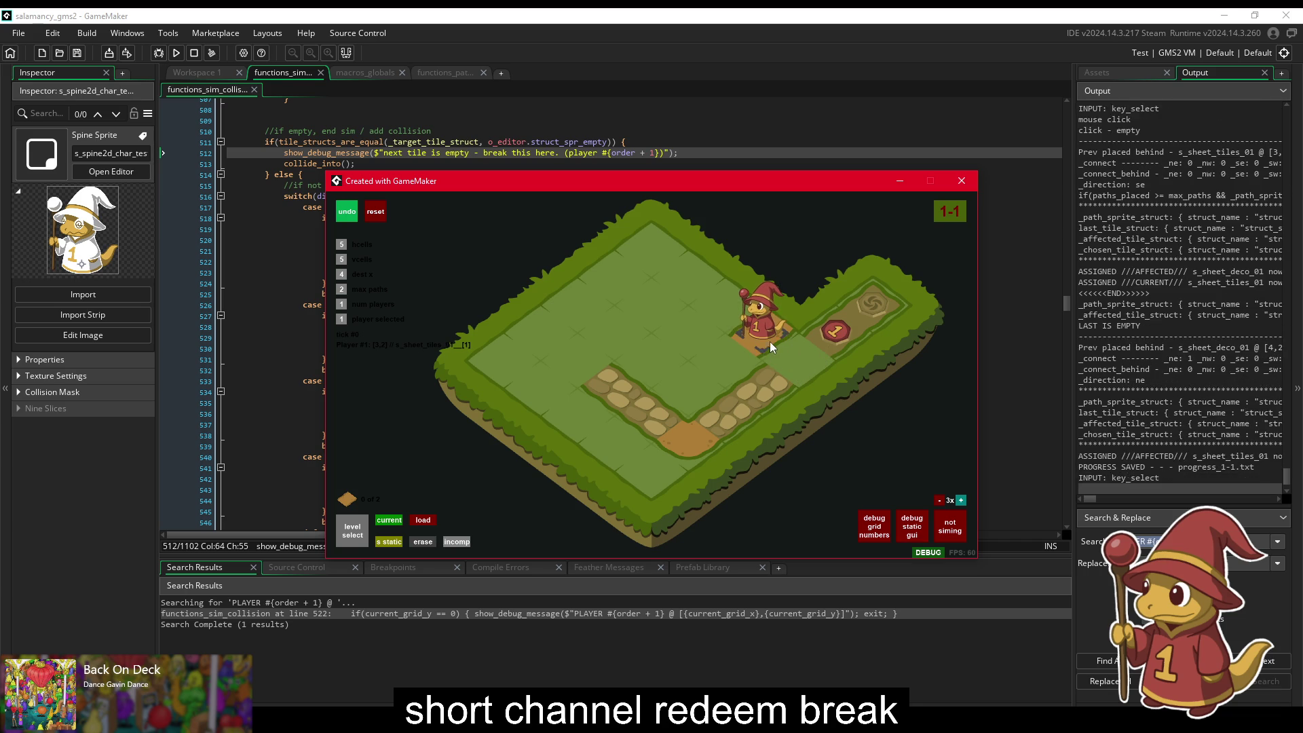
{"action": "left_click", "coordinate": [785, 352]}
{"action": "right_click", "coordinate": [724, 402]}
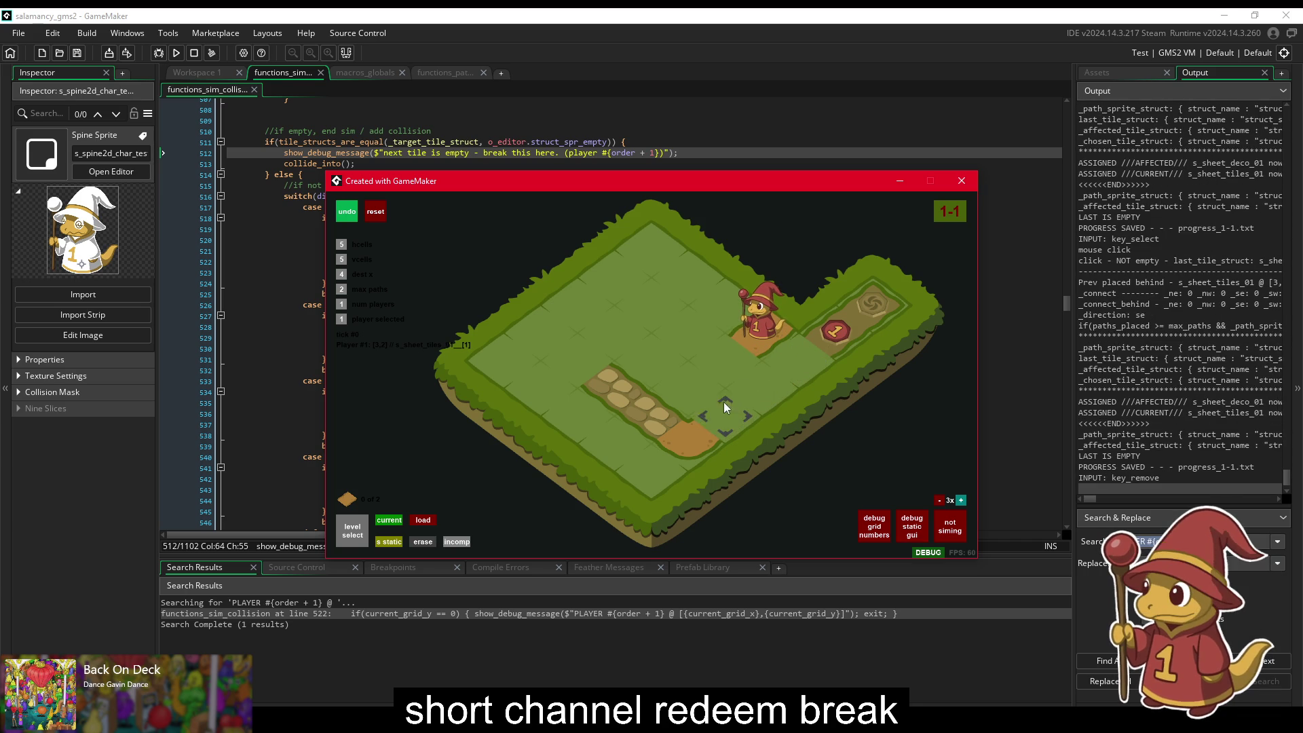
{"action": "left_click", "coordinate": [353, 524]}
{"action": "left_click", "coordinate": [540, 371]}
{"action": "right_click", "coordinate": [711, 312]}
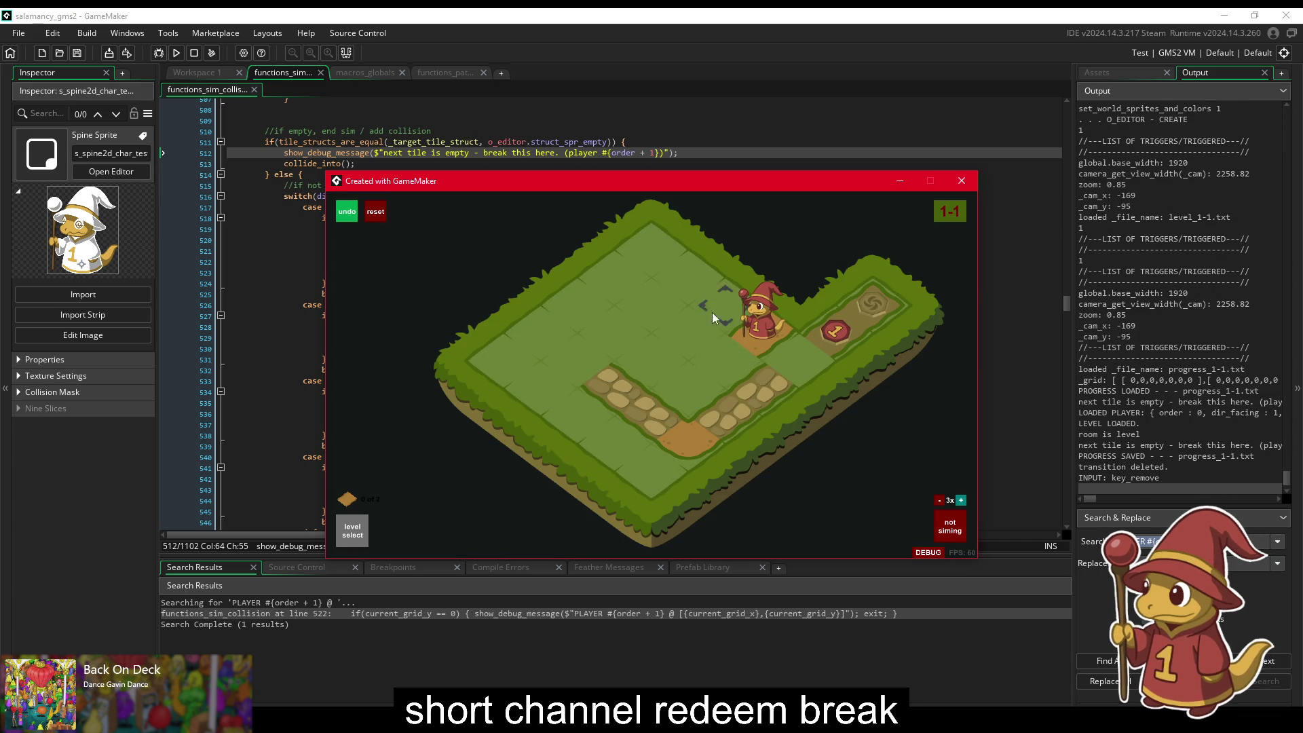
Step: With the debug overlay on, lay a three-tile dirt path, toggle the overlay, and close the game
{"action": "left_click", "coordinate": [929, 552]}
{"action": "left_click", "coordinate": [731, 342]}
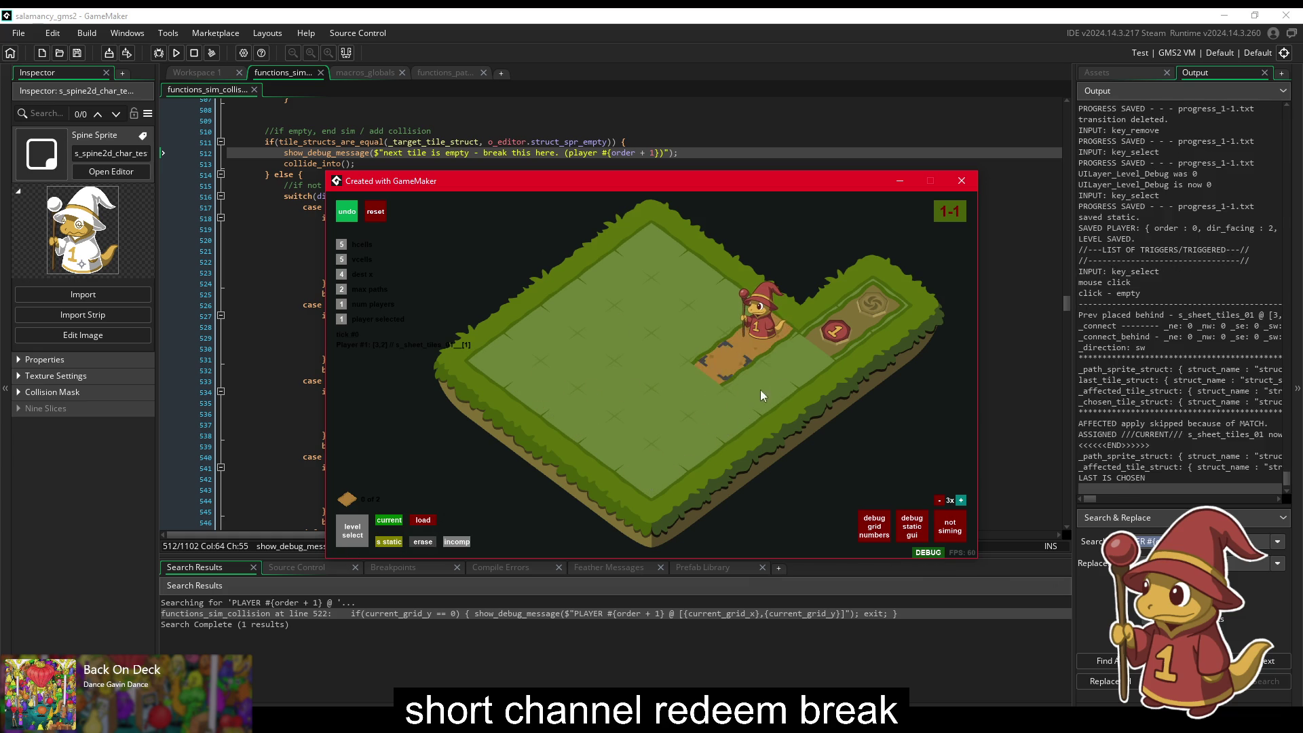
{"action": "left_click", "coordinate": [764, 369]}
{"action": "left_click", "coordinate": [718, 356]}
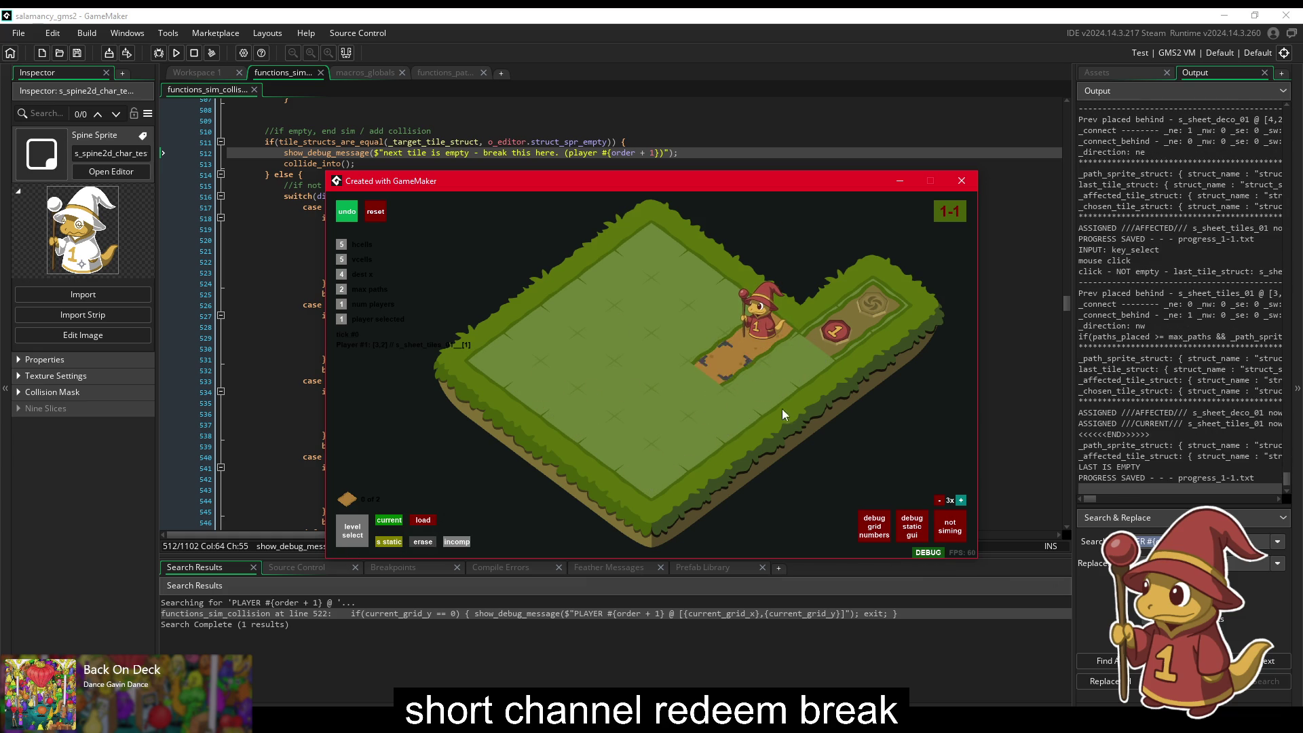
{"action": "left_click", "coordinate": [921, 552]}
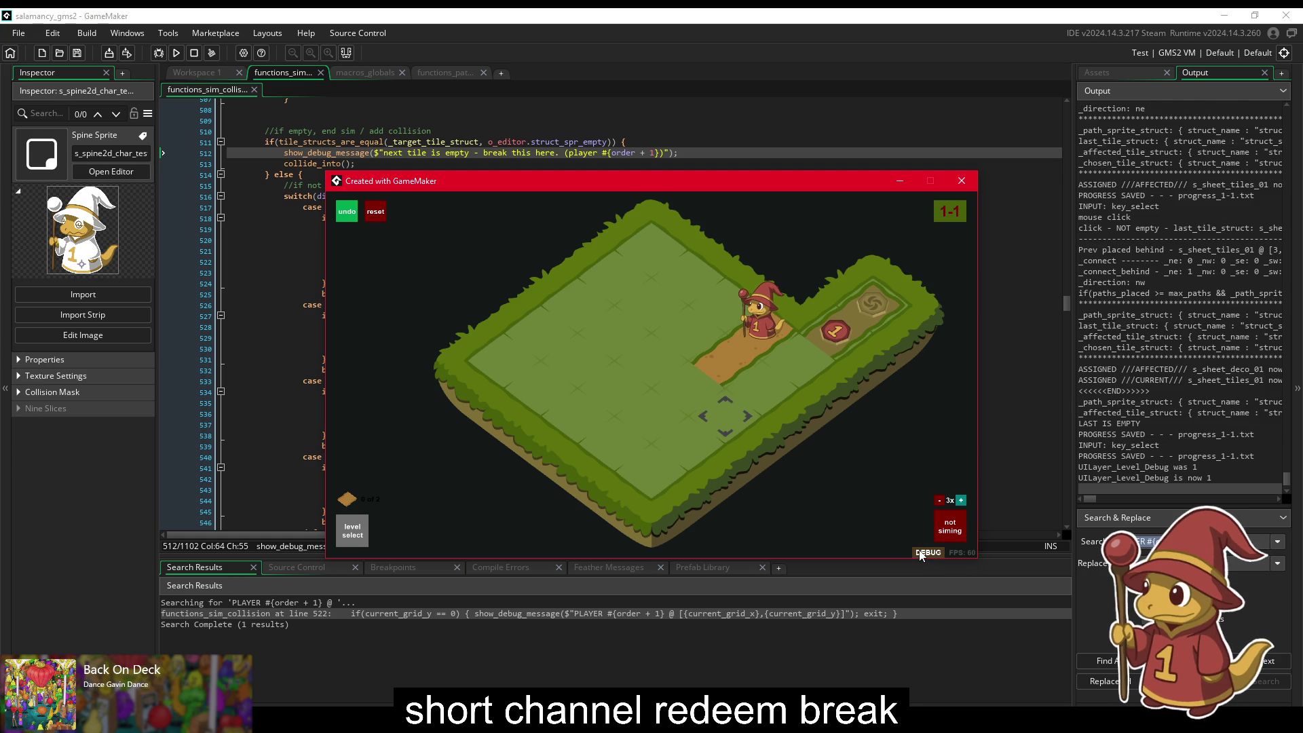
{"action": "left_click", "coordinate": [922, 553]}
{"action": "left_click", "coordinate": [962, 180]}
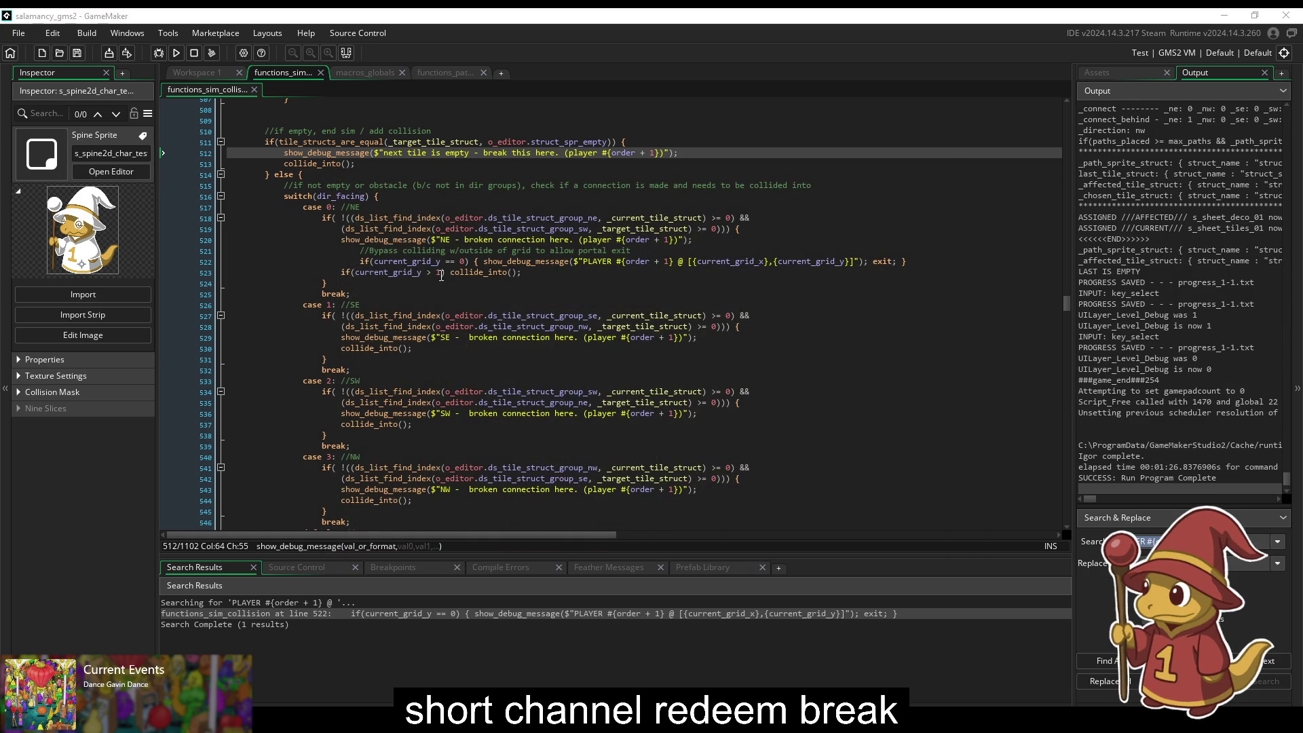
Step: Save the collision script at line 523 and rerun level 1-1
{"action": "left_click", "coordinate": [442, 273]}
{"action": "key", "text": "ctrl+s"}
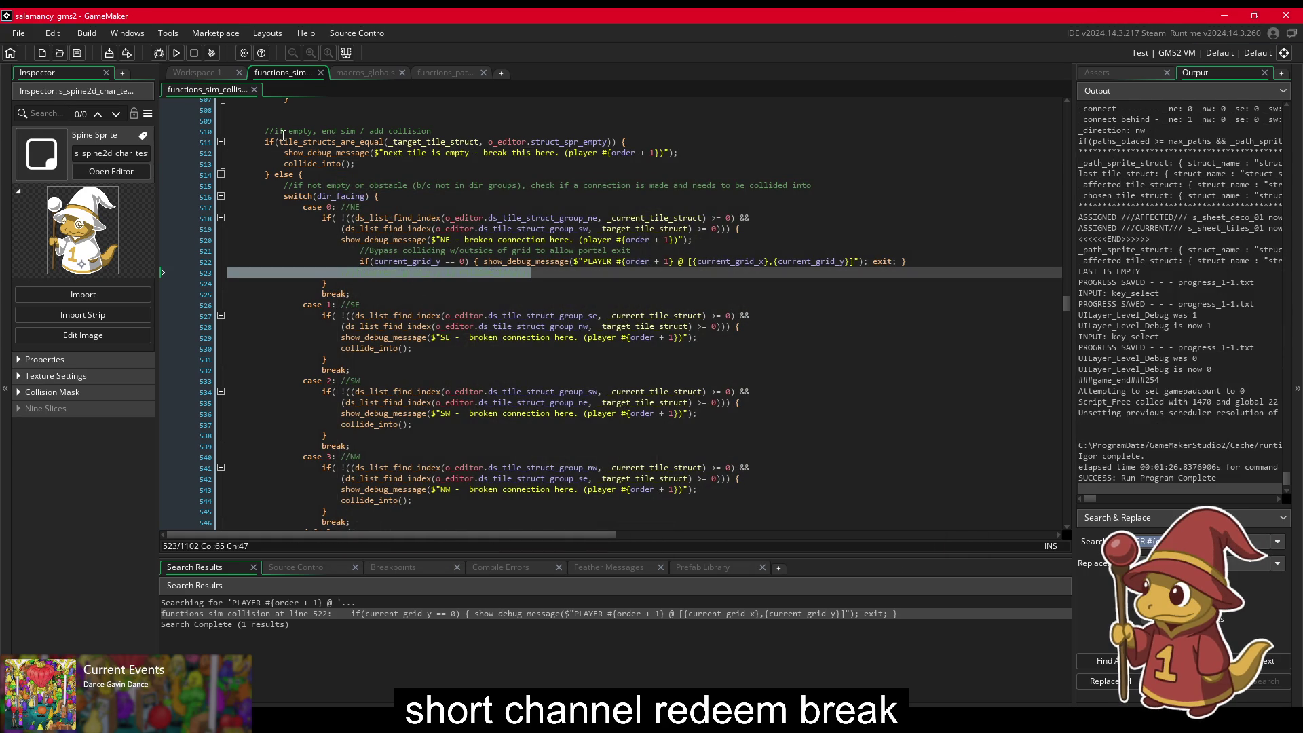
{"action": "left_click", "coordinate": [177, 53]}
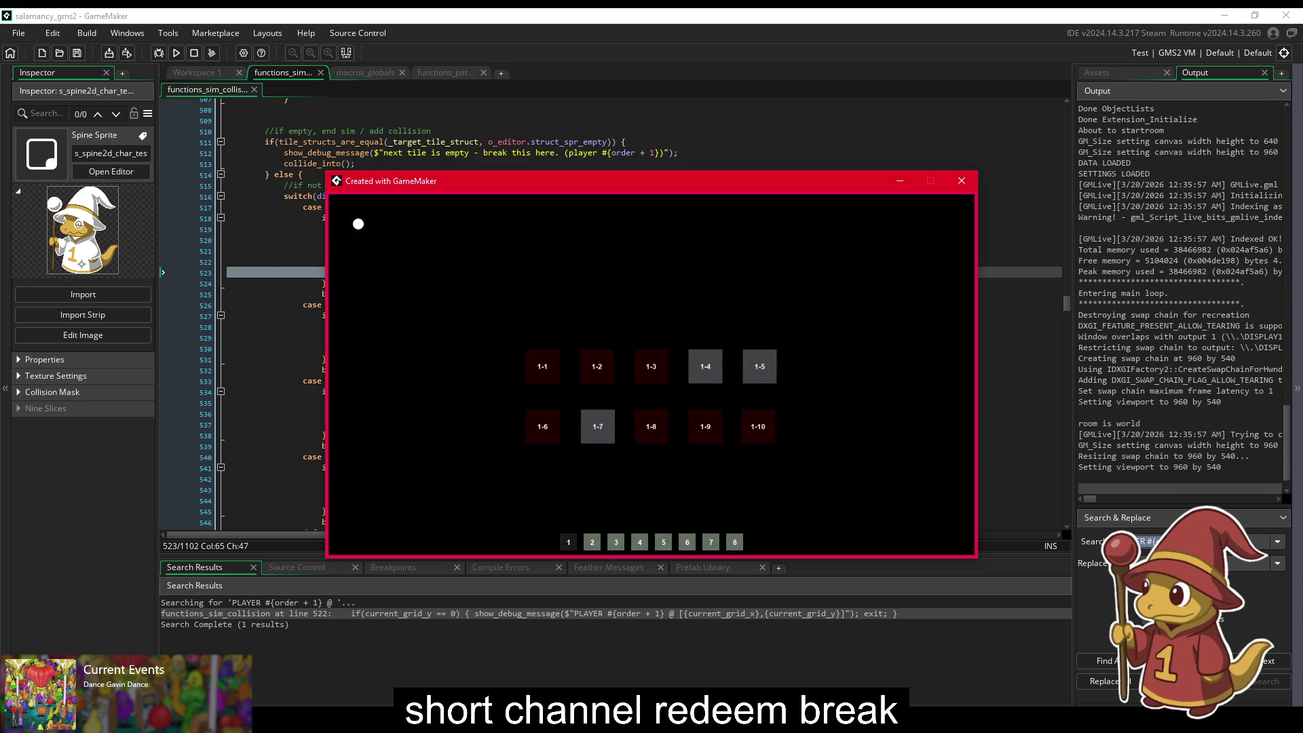
{"action": "left_click", "coordinate": [552, 359]}
Step: Test clicking the dirt path end and nearby grass tiles, then switch to Sourcetree
{"action": "left_click", "coordinate": [782, 396]}
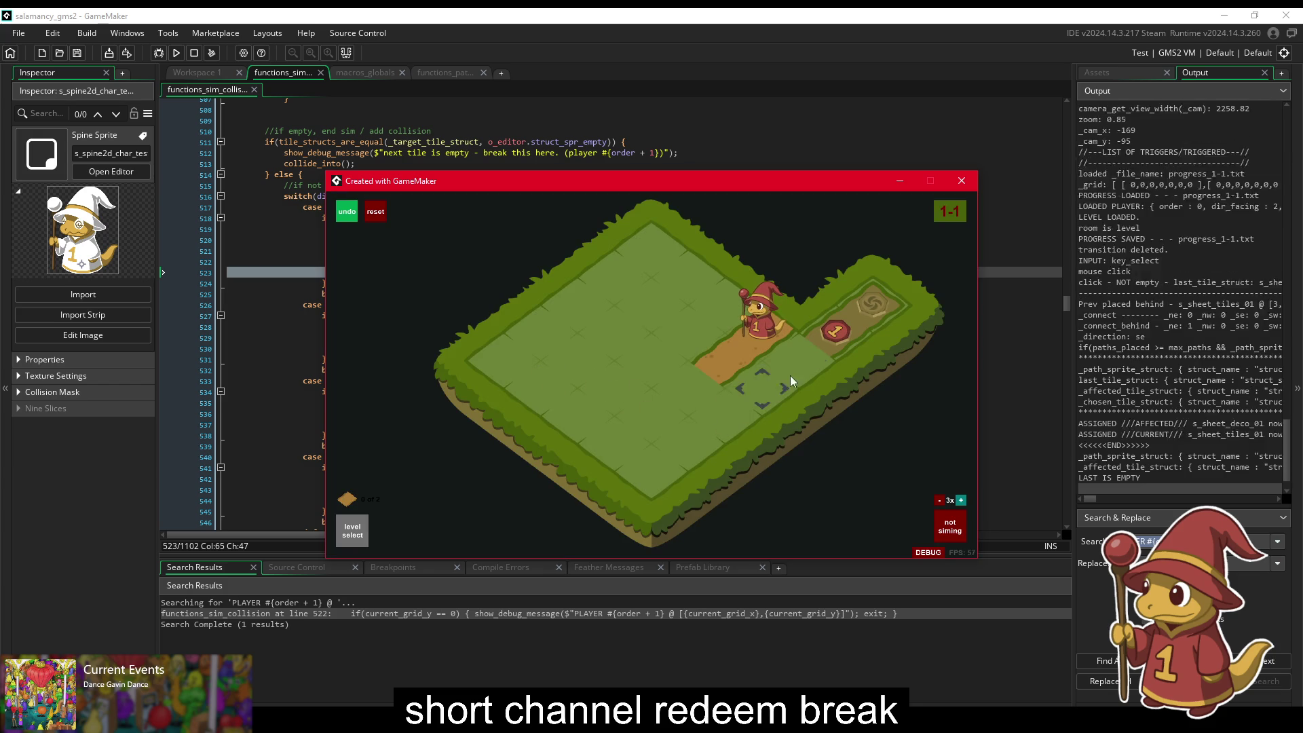
{"action": "left_click", "coordinate": [668, 379]}
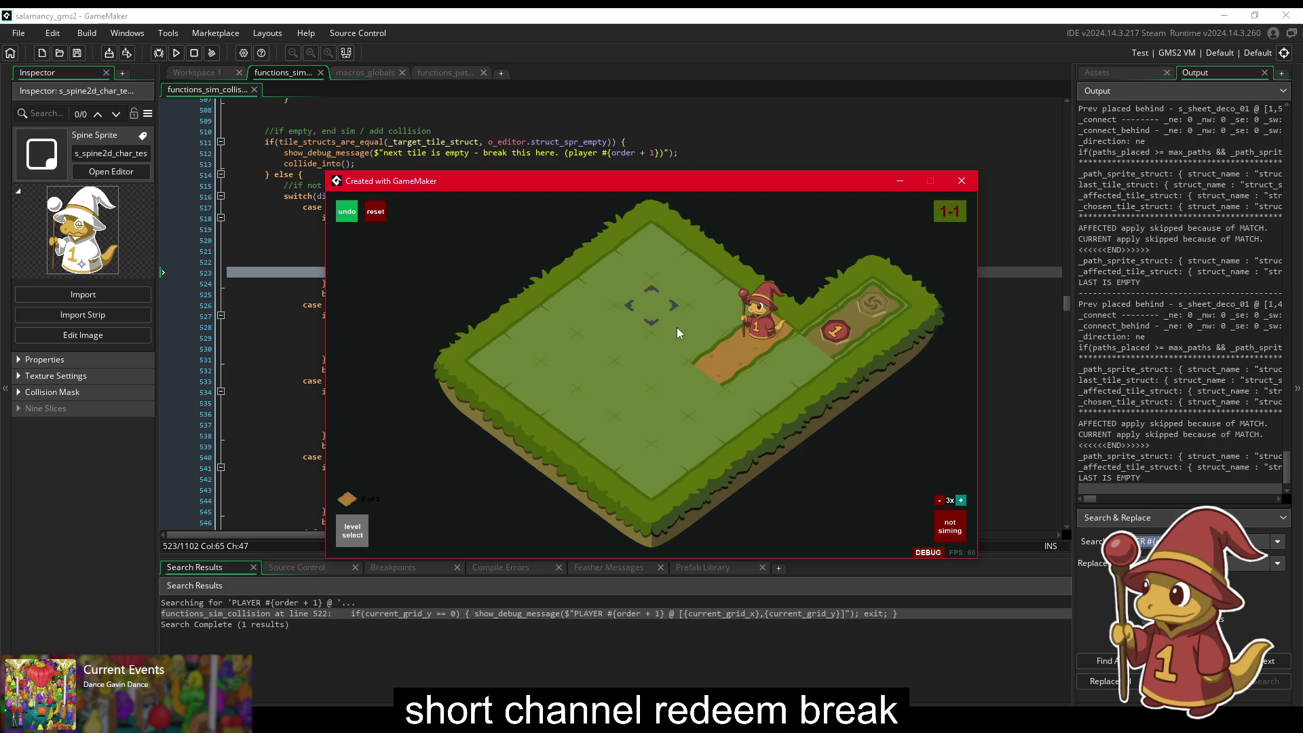
{"action": "left_click", "coordinate": [728, 376]}
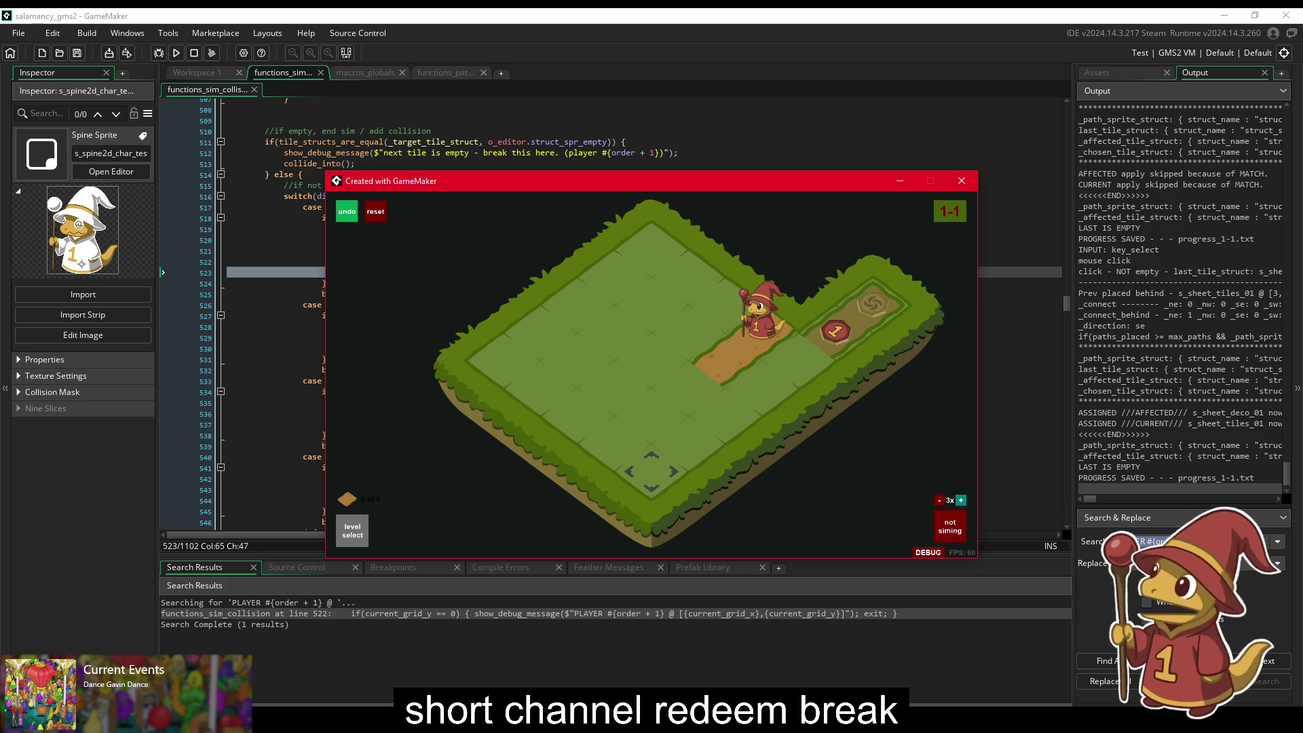
{"action": "key", "text": "alt+Tab"}
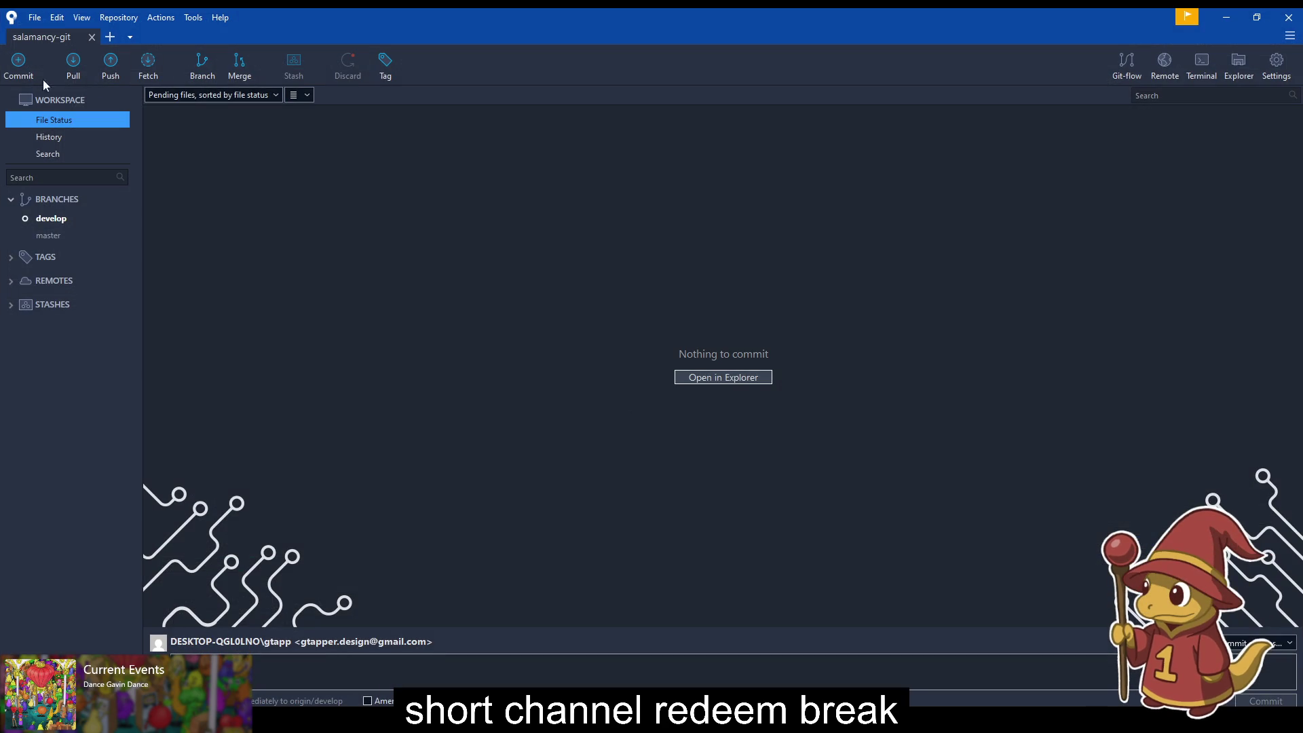
Step: List the pending changes and view the diffs for o_player Create_0, o_simulator Step_0, macros_globals and the sprite files
{"action": "left_click", "coordinate": [71, 124]}
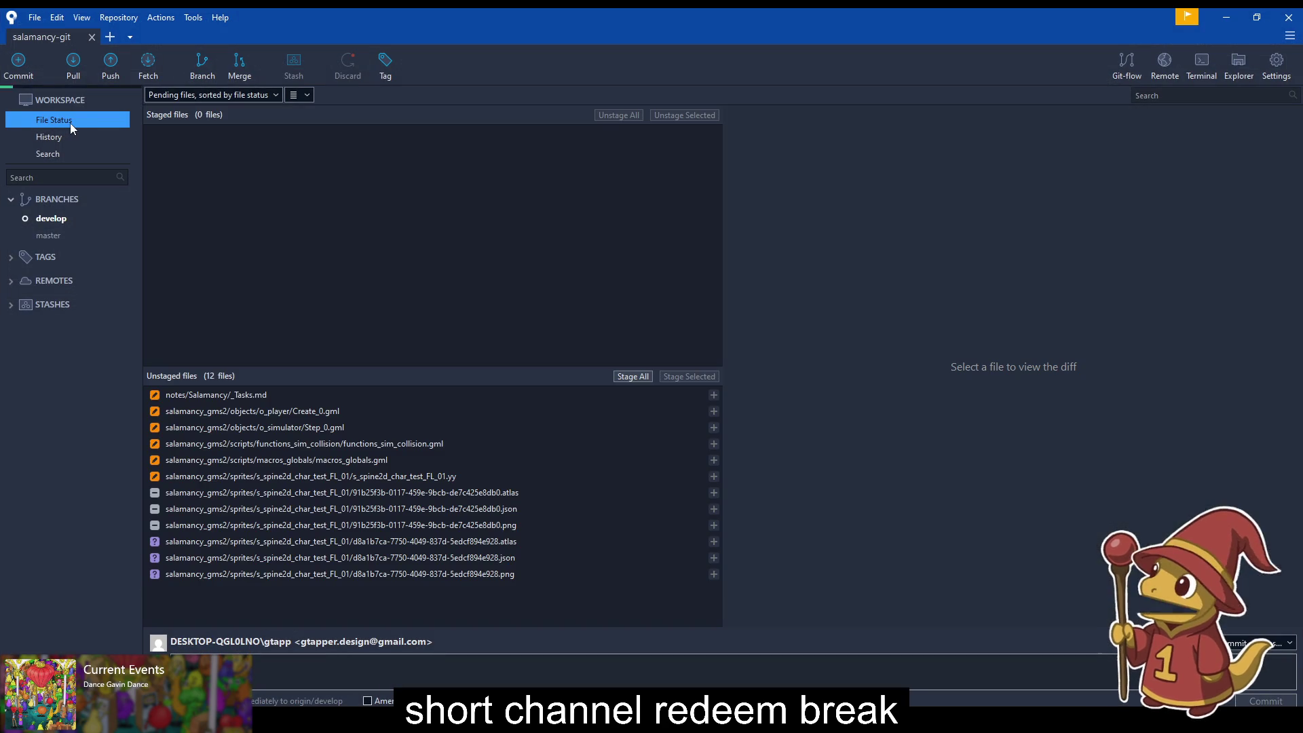
{"action": "left_click", "coordinate": [359, 409]}
{"action": "left_click", "coordinate": [340, 428]}
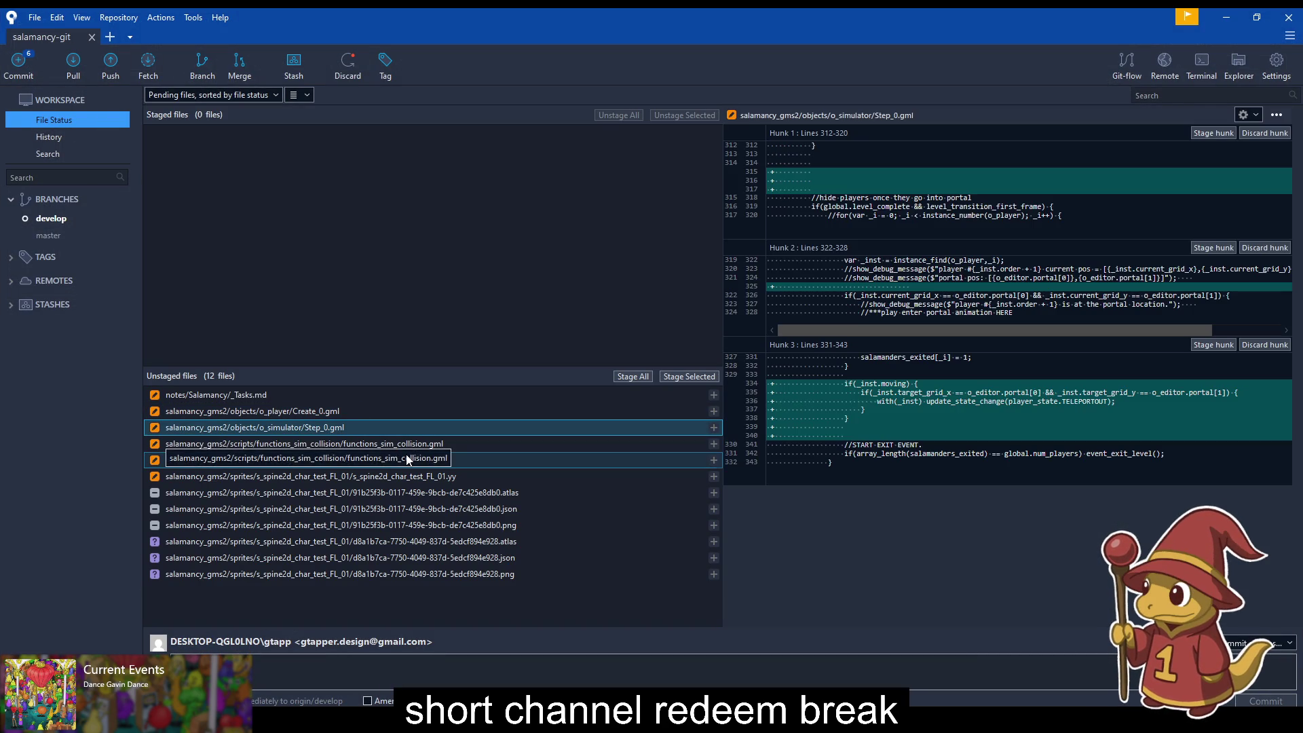
{"action": "left_click", "coordinate": [408, 460]}
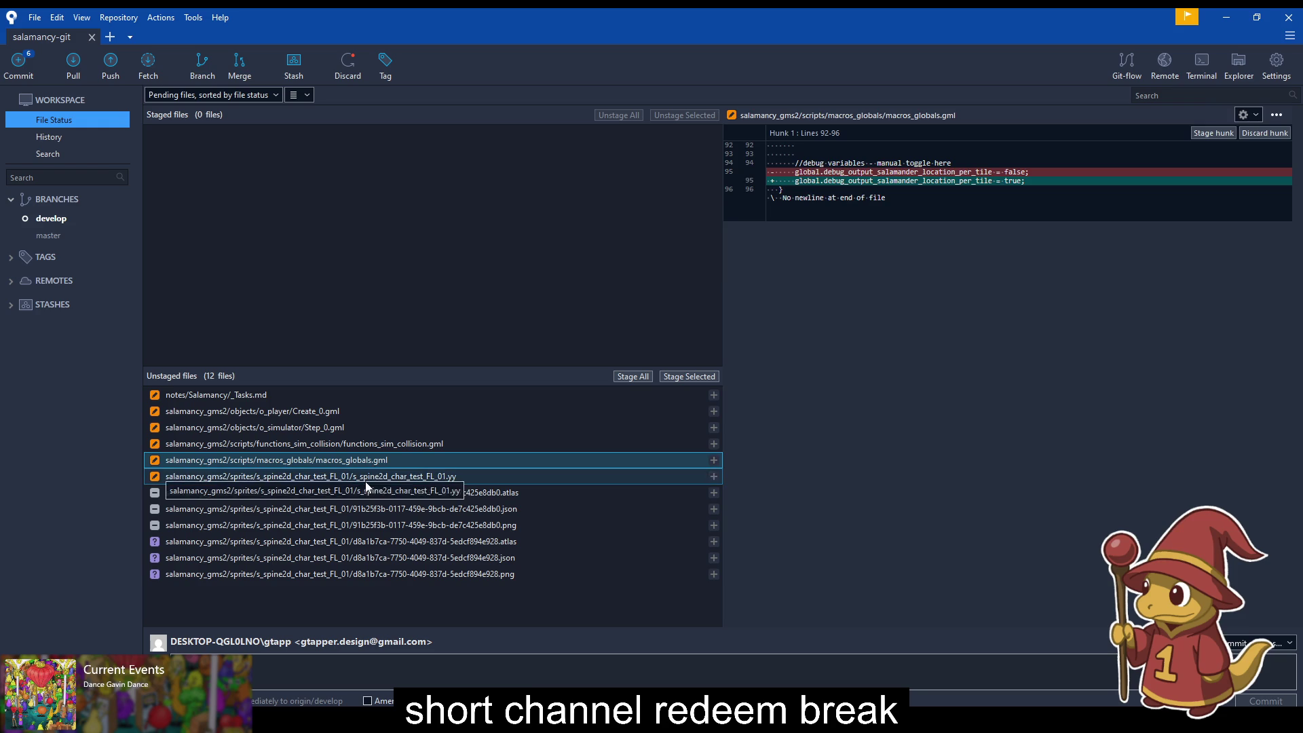
{"action": "left_click", "coordinate": [365, 480]}
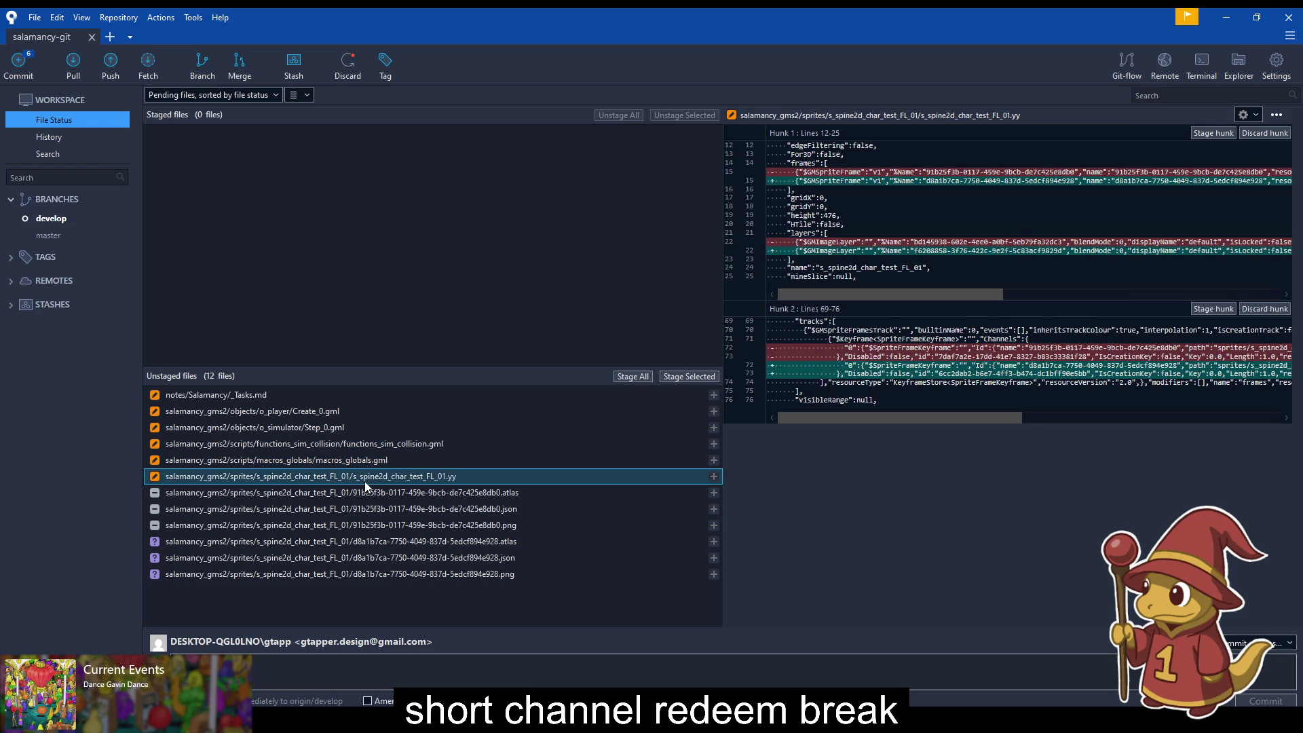
{"action": "left_click", "coordinate": [360, 492]}
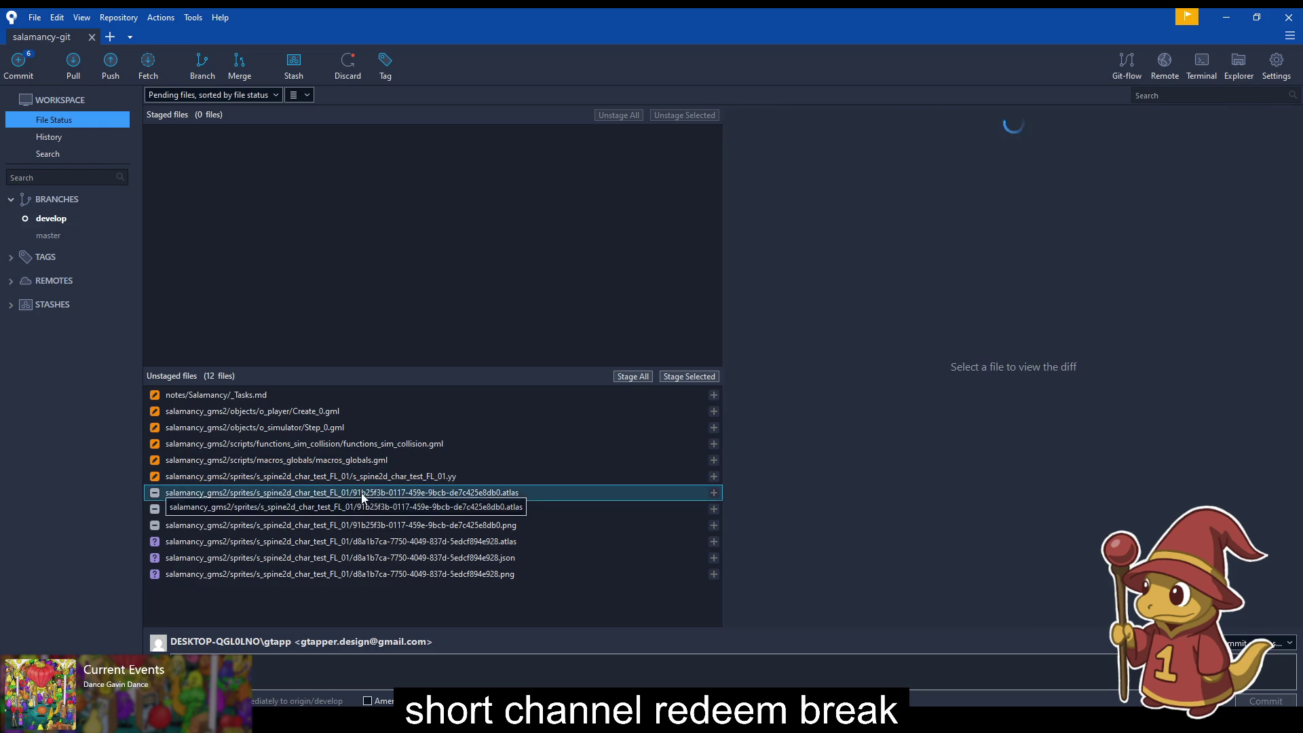
{"action": "left_click", "coordinate": [353, 503]}
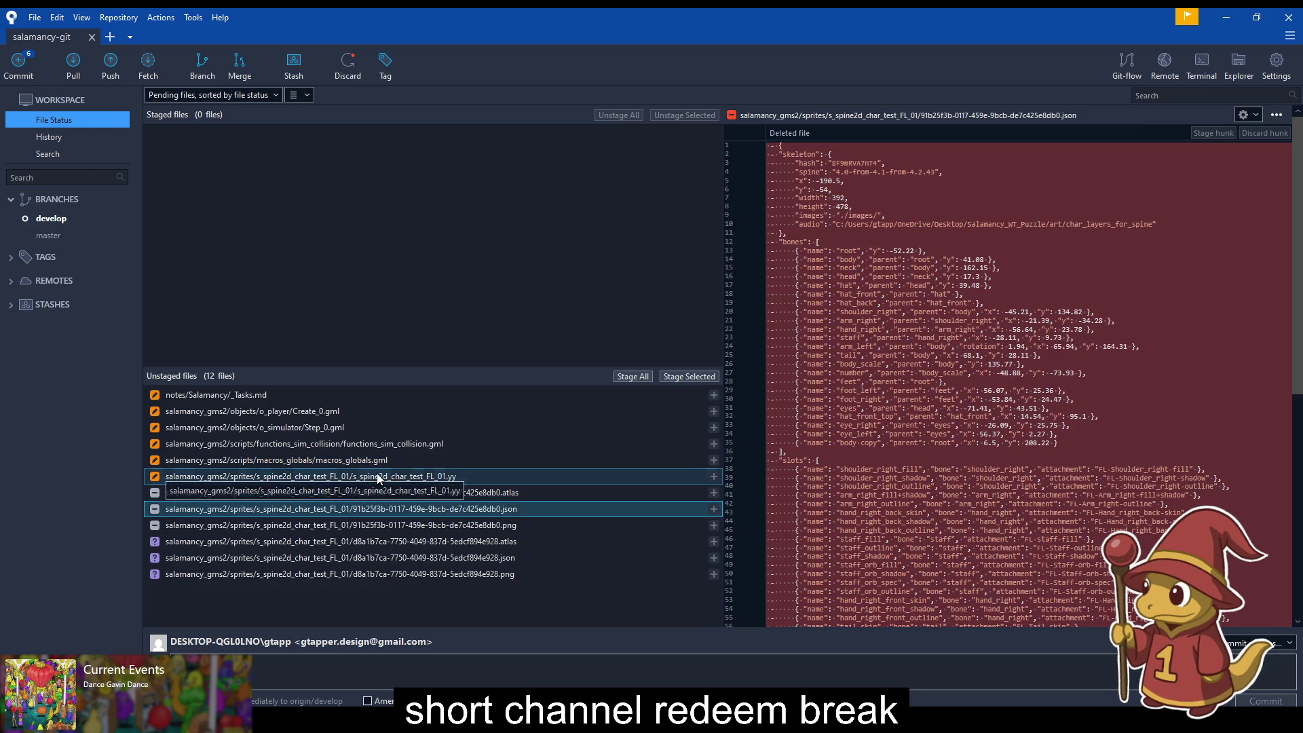
{"action": "left_click", "coordinate": [377, 477]}
Step: Review the _Tasks.md, event and functions_sim_collision.gml diffs, then minimize Sourcetree
{"action": "left_click", "coordinate": [242, 401]}
{"action": "left_click", "coordinate": [242, 413]}
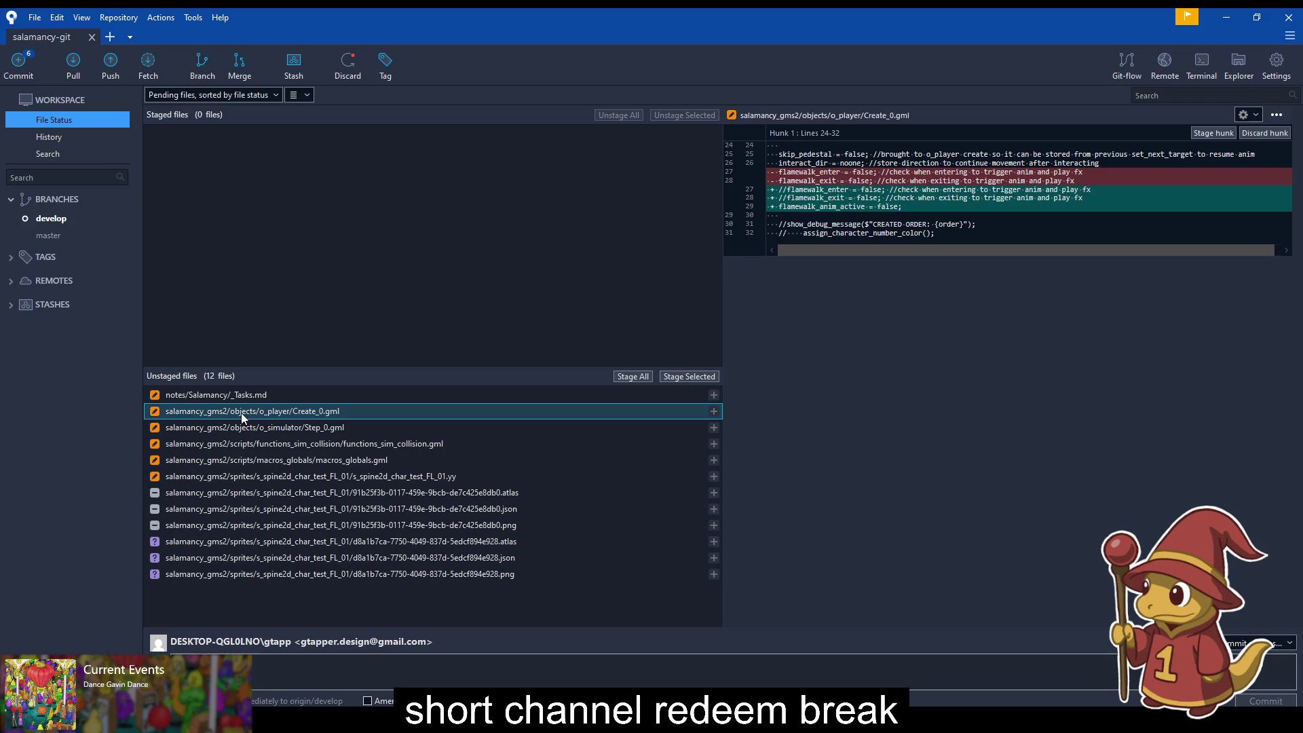
{"action": "left_click", "coordinate": [255, 429]}
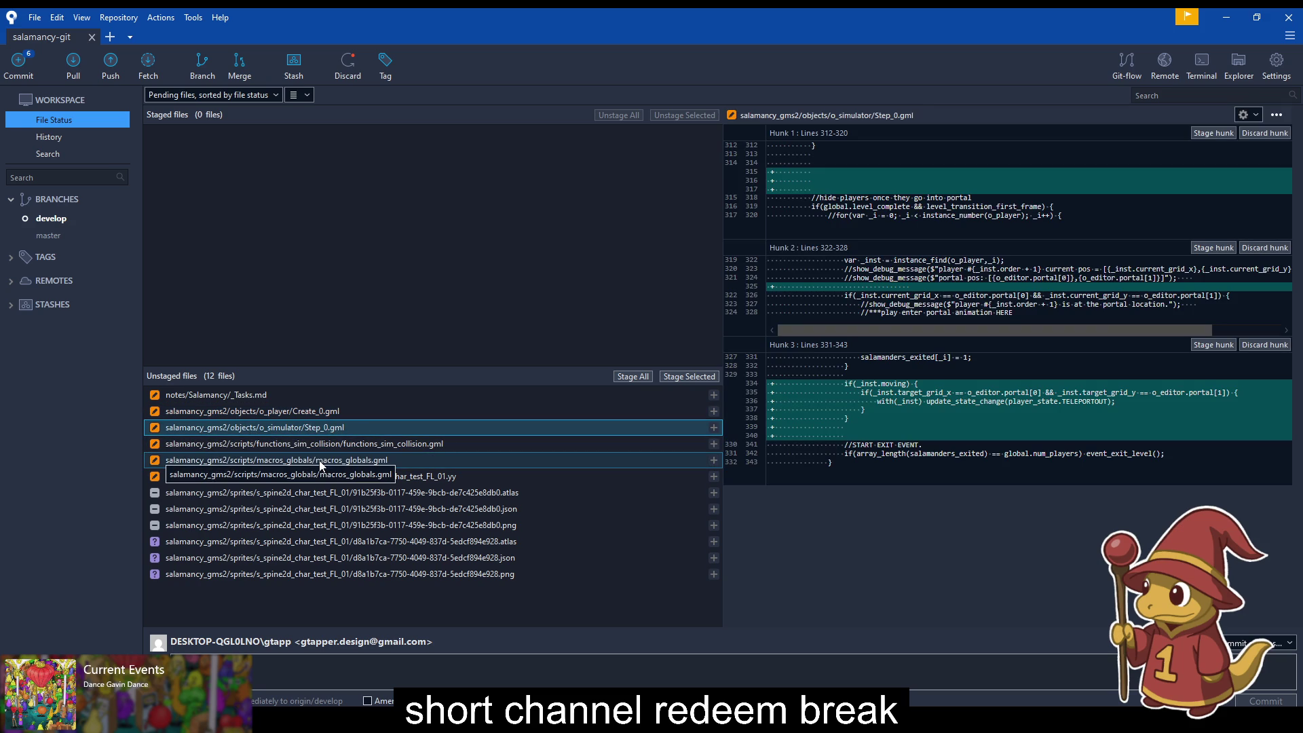
{"action": "left_click", "coordinate": [321, 463]}
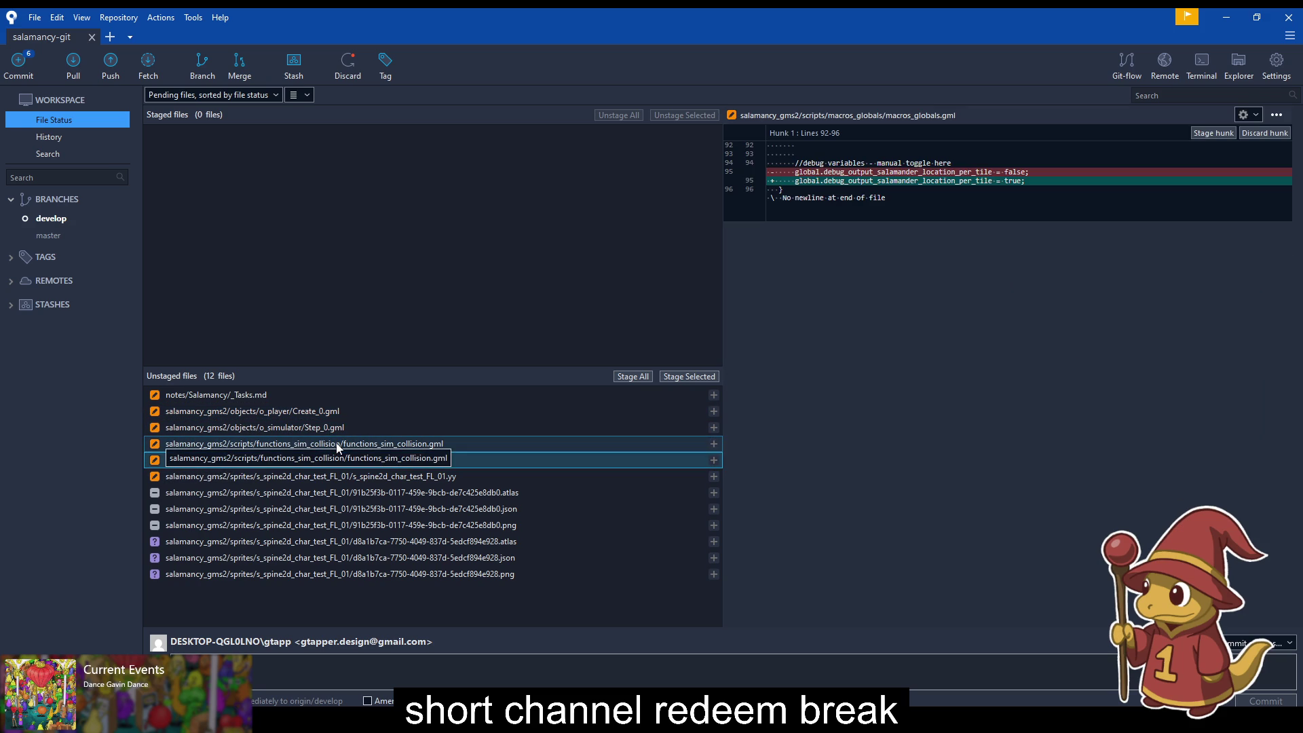
{"action": "left_click", "coordinate": [338, 447]}
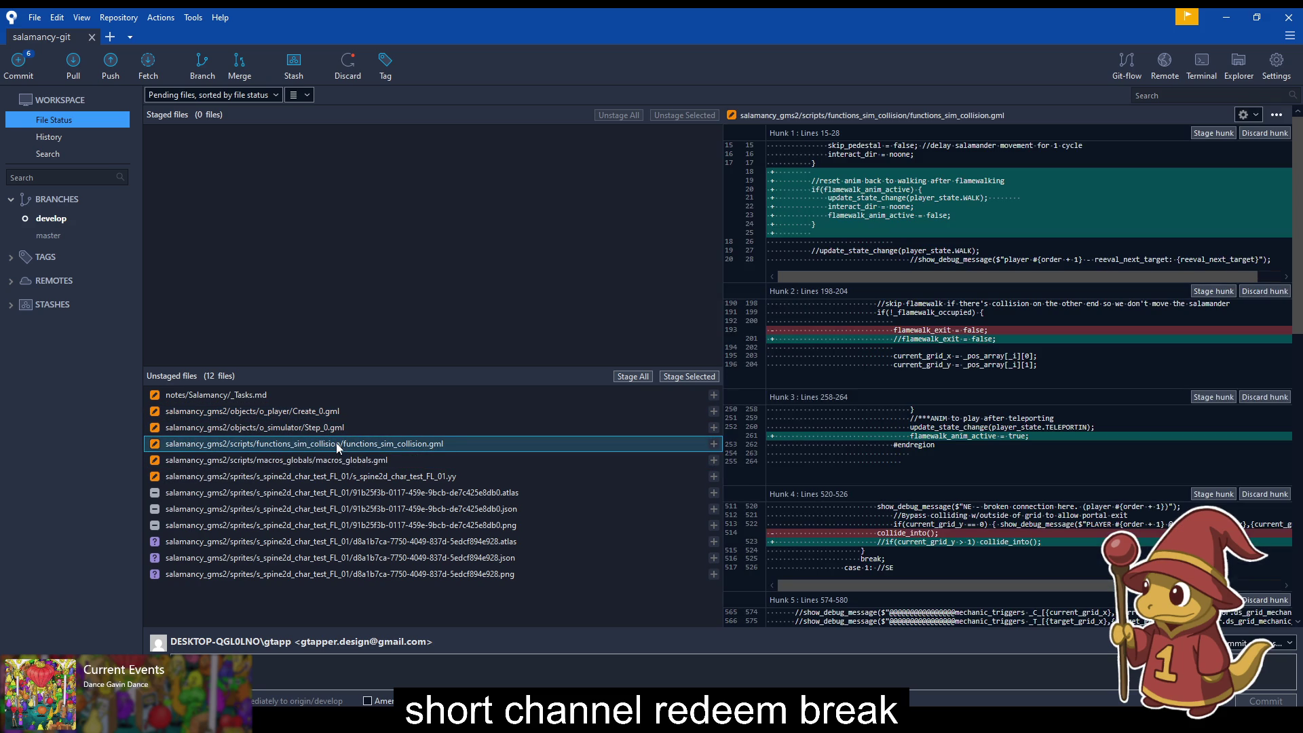
{"action": "scroll", "coordinate": [983, 463], "scroll_direction": "down", "scroll_amount": 8}
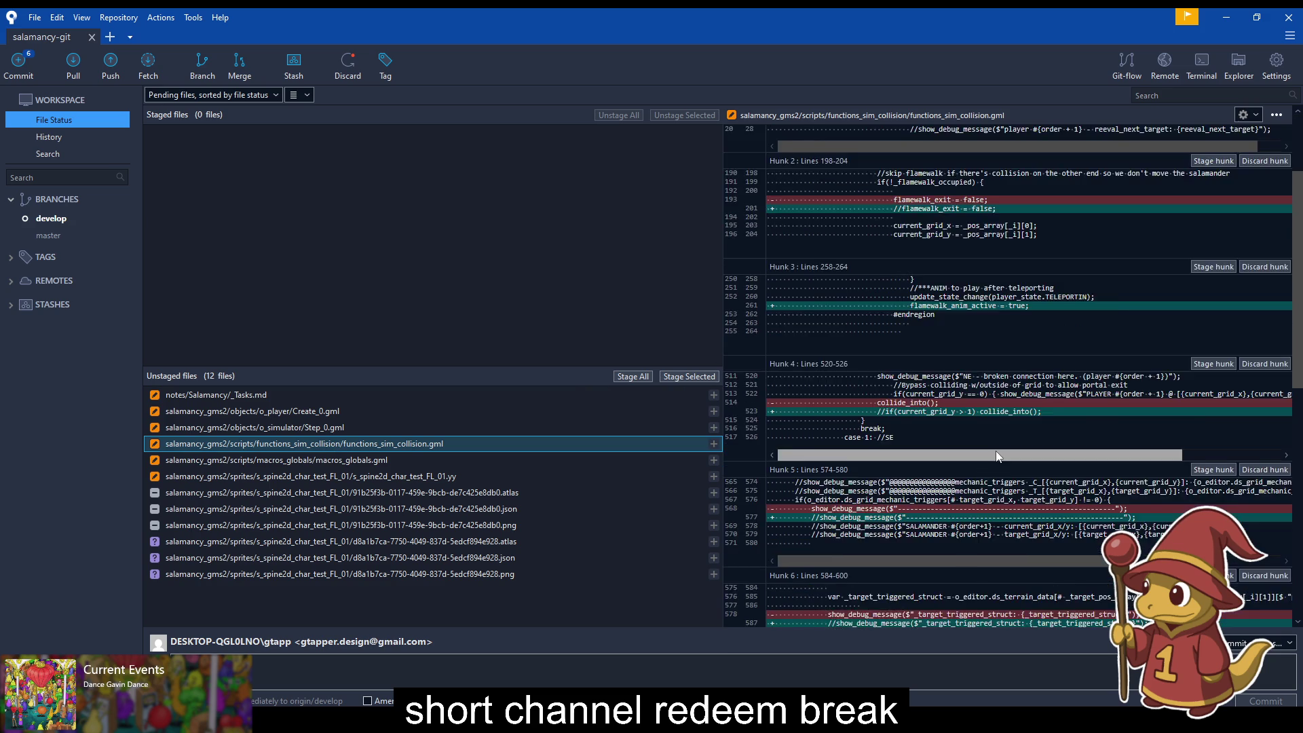
{"action": "scroll", "coordinate": [1000, 449], "scroll_direction": "down", "scroll_amount": 3}
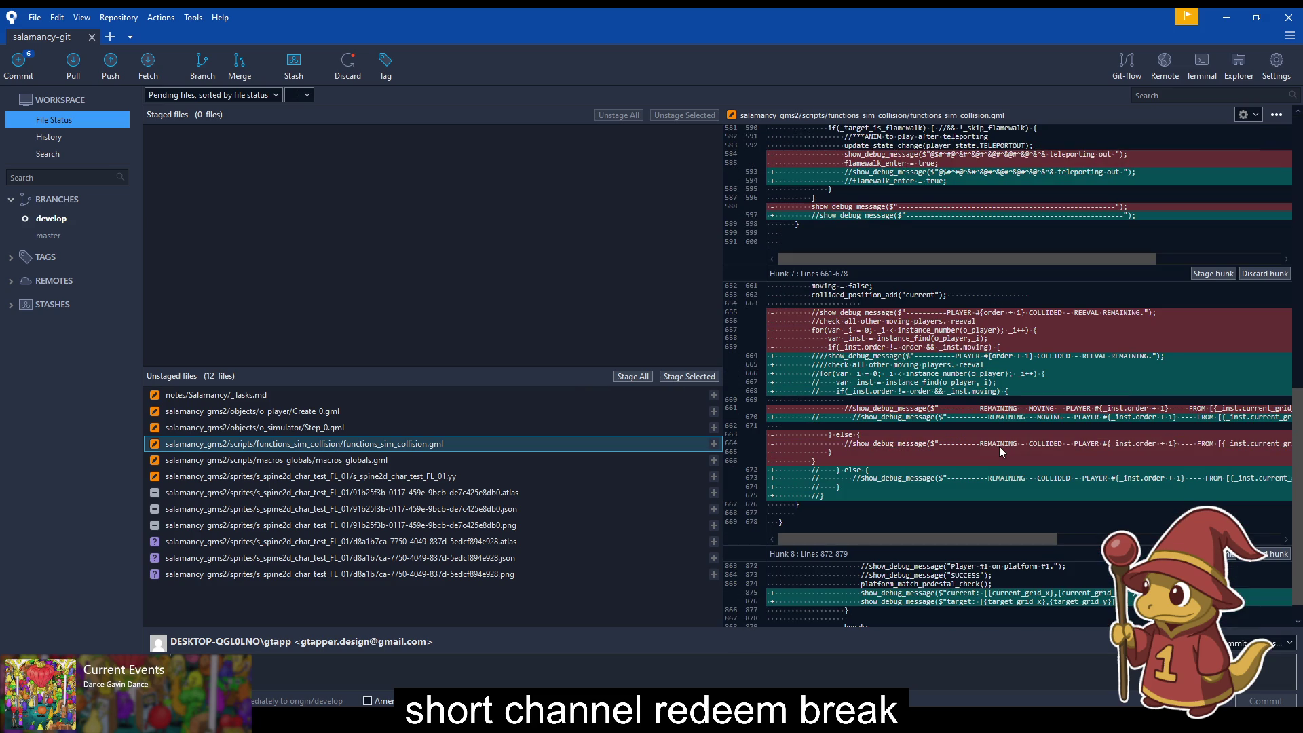
{"action": "scroll", "coordinate": [999, 446], "scroll_direction": "down", "scroll_amount": 1}
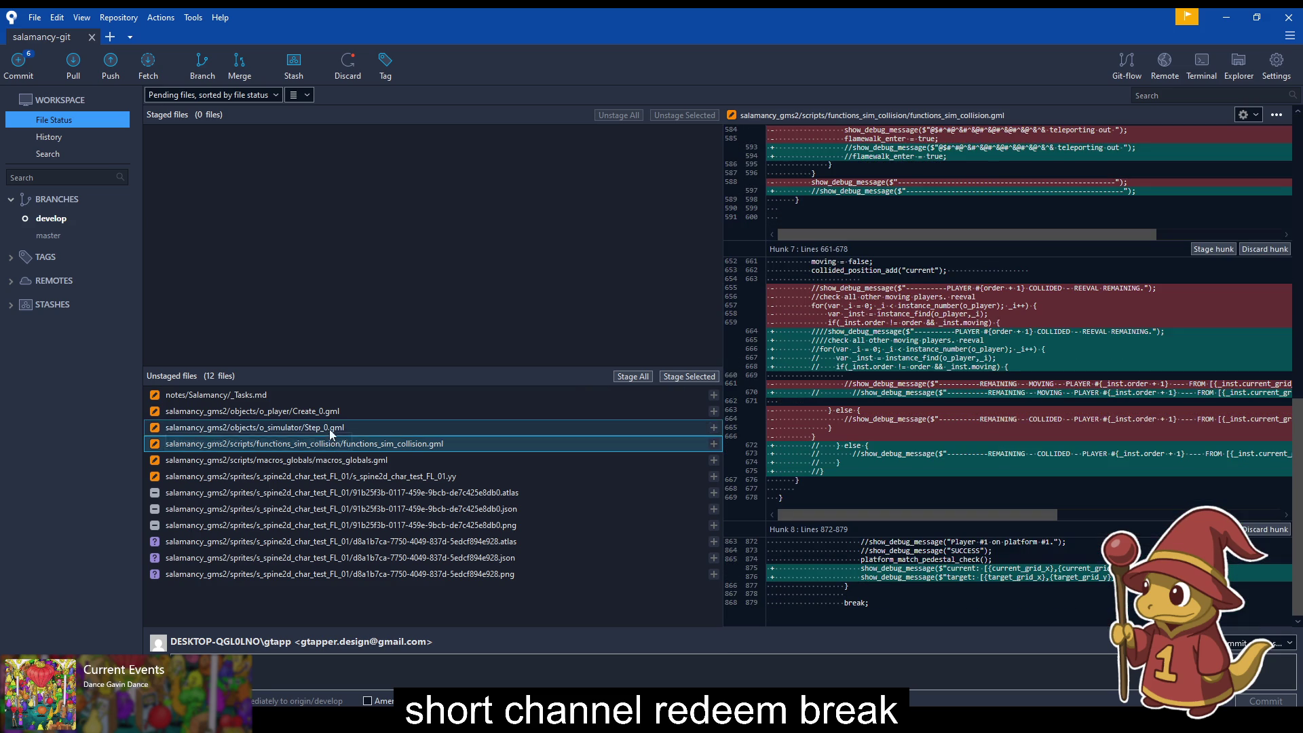
{"action": "left_click", "coordinate": [352, 415]}
{"action": "left_click", "coordinate": [351, 427]}
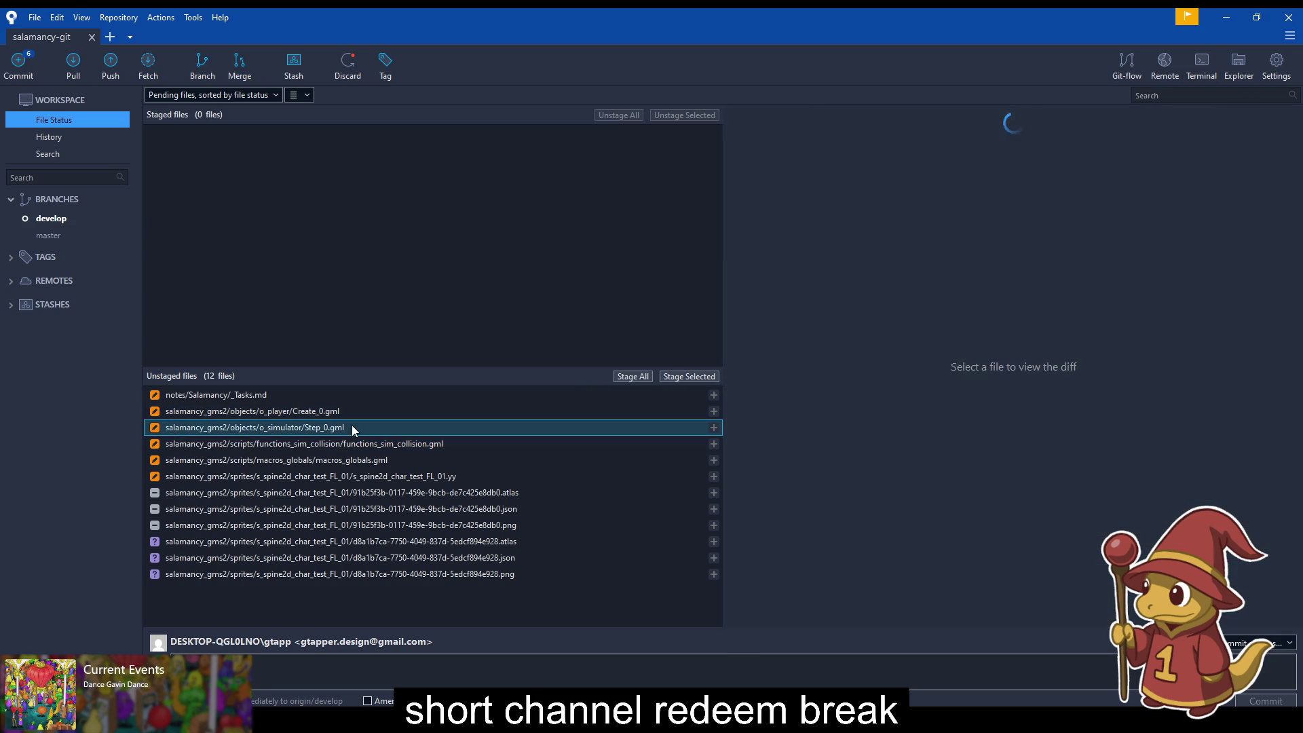
{"action": "left_click", "coordinate": [1232, 21]}
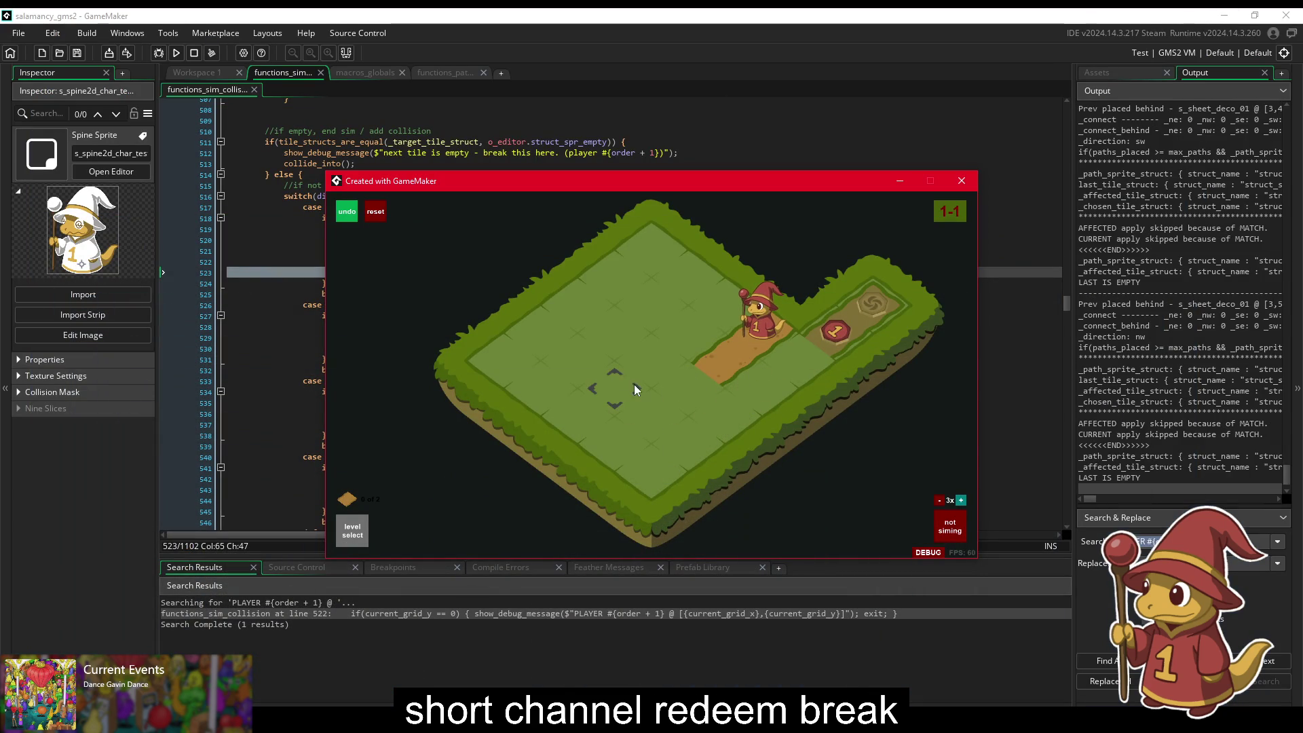
Step: Lay dirt path tiles in level 1-1 and simulate until the wizard reaches the portal
{"action": "left_click", "coordinate": [928, 552]}
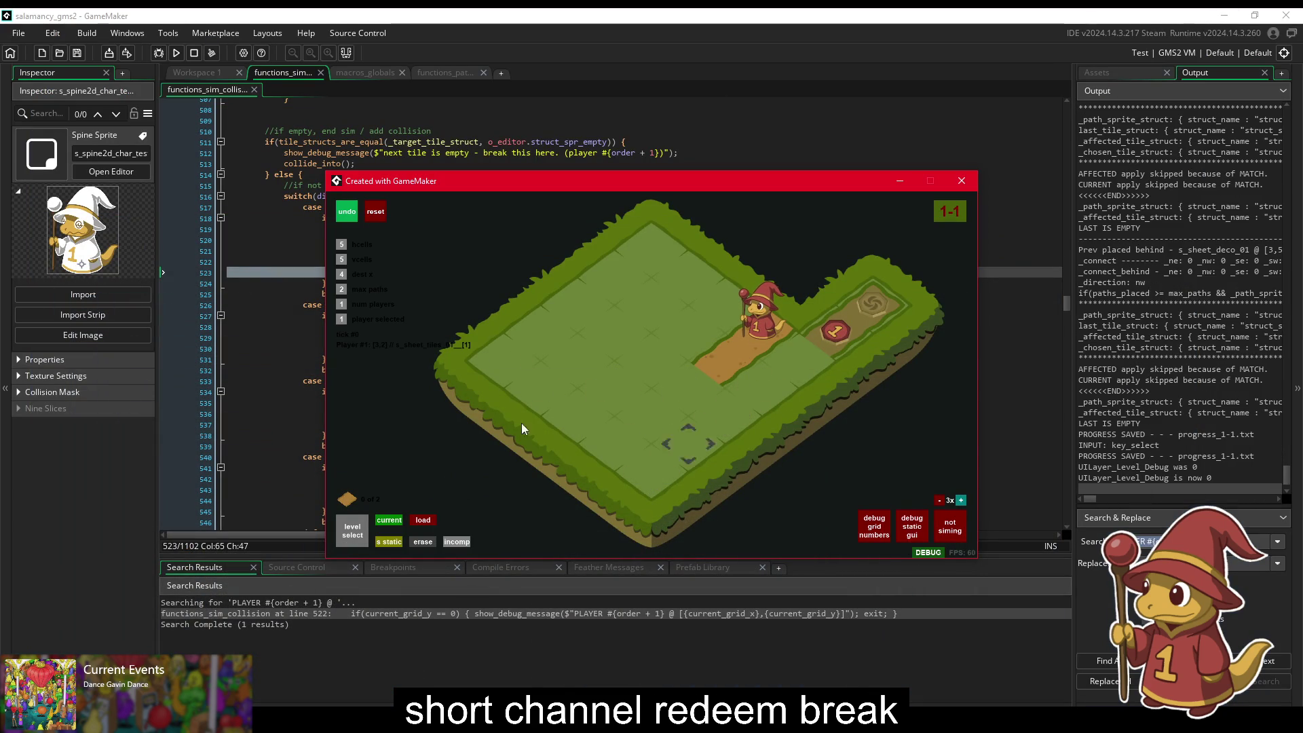
{"action": "left_click", "coordinate": [495, 354]}
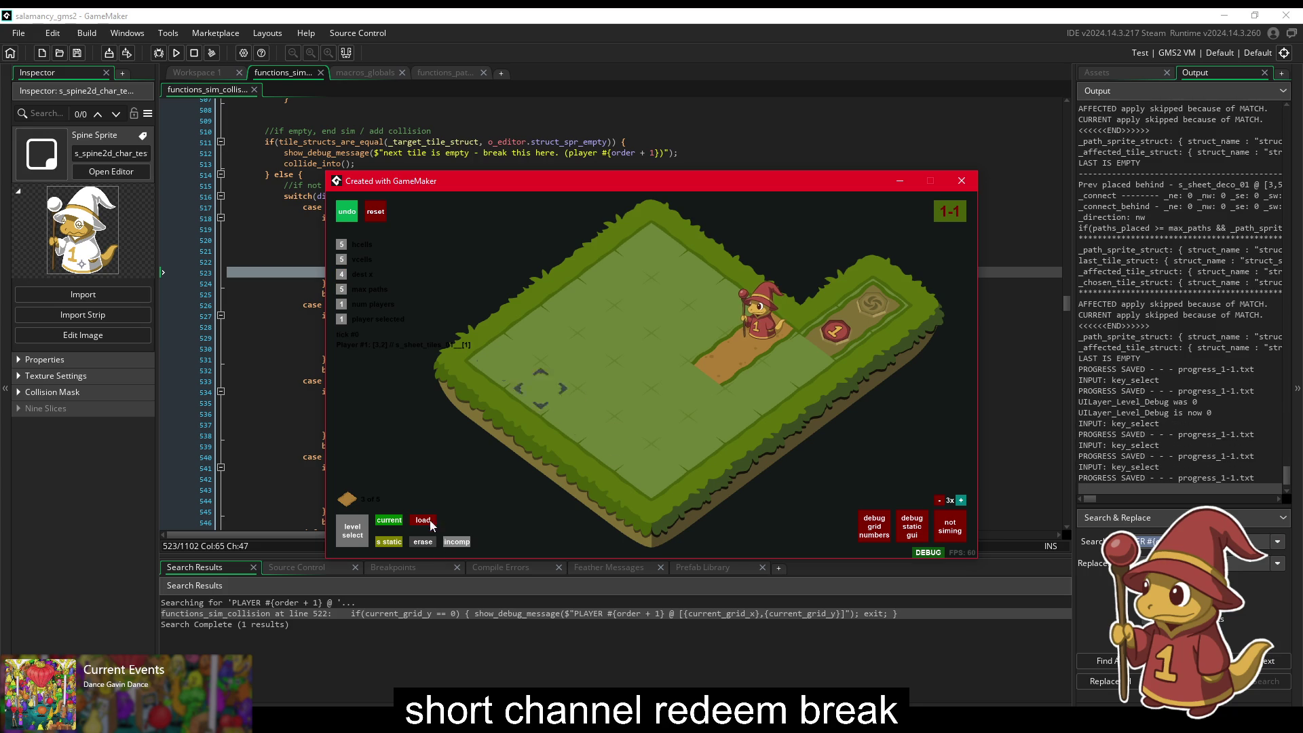
{"action": "left_click", "coordinate": [787, 367]}
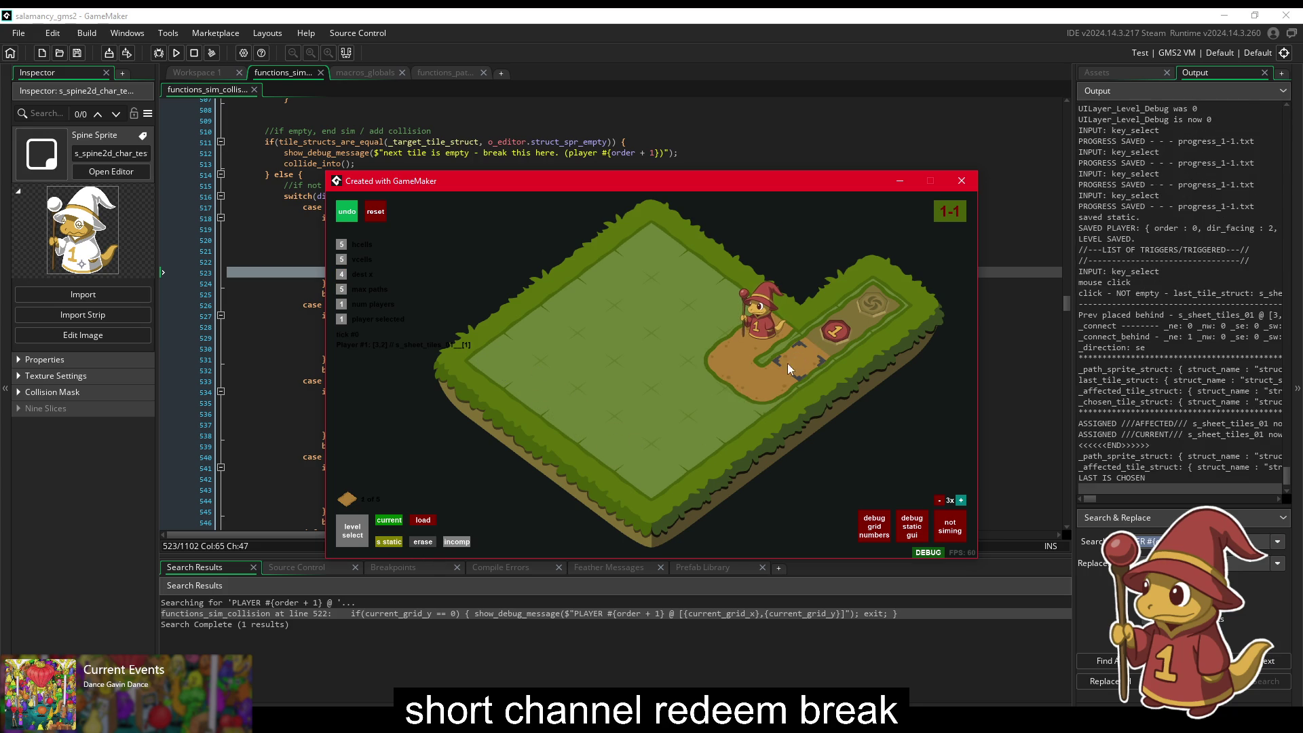
{"action": "left_click", "coordinate": [811, 348]}
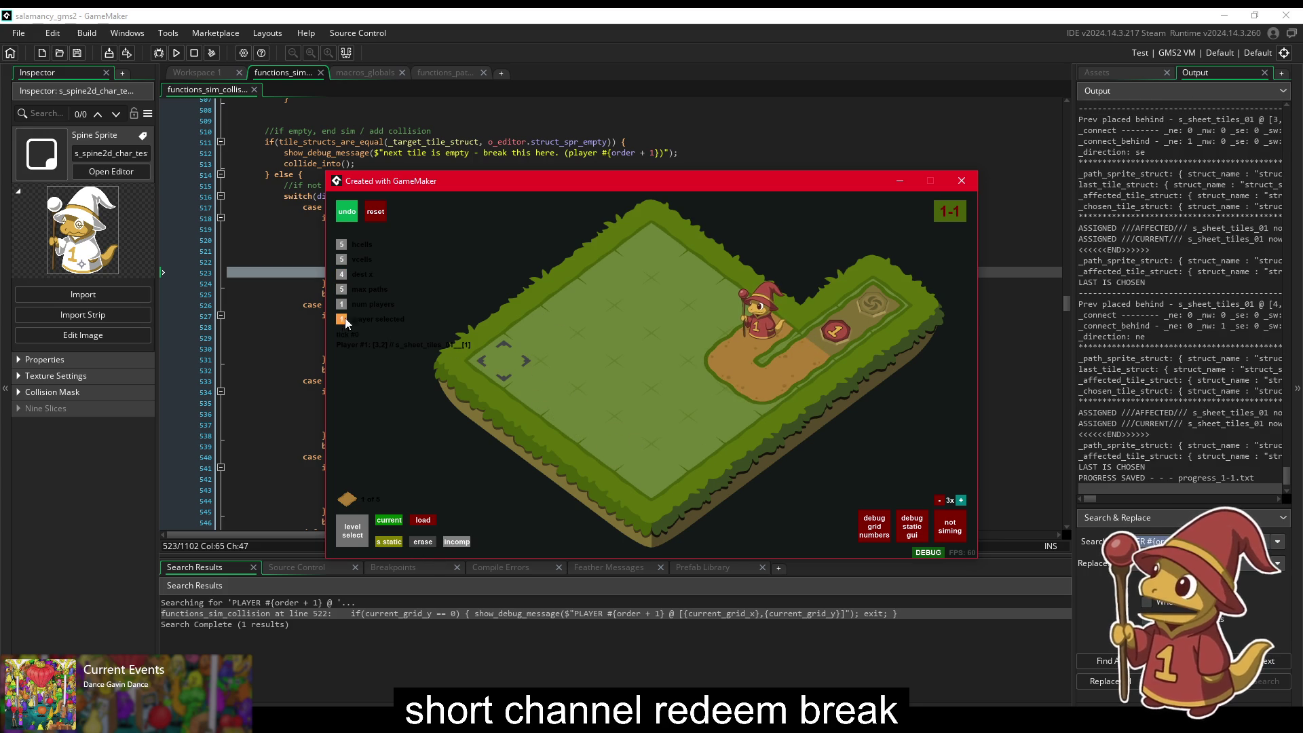
{"action": "key", "text": "space"}
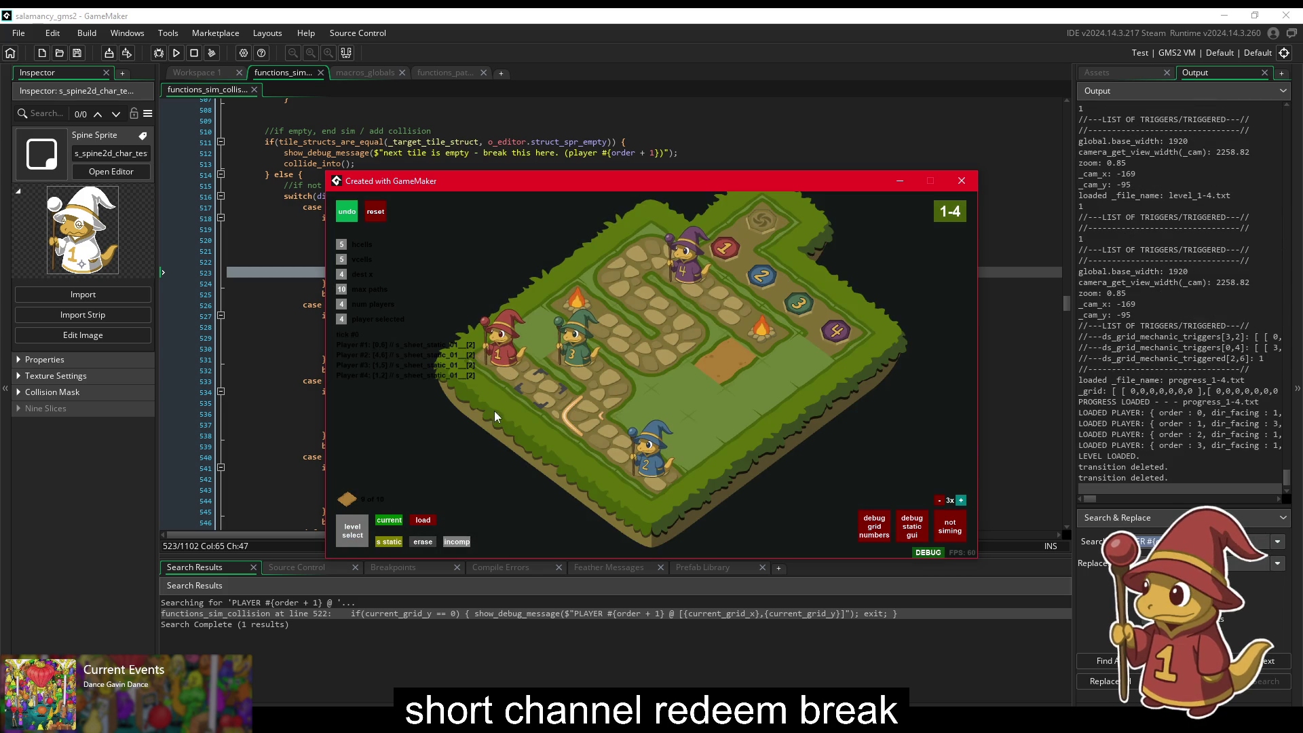
{"action": "left_click", "coordinate": [353, 530]}
{"action": "left_click", "coordinate": [547, 361]}
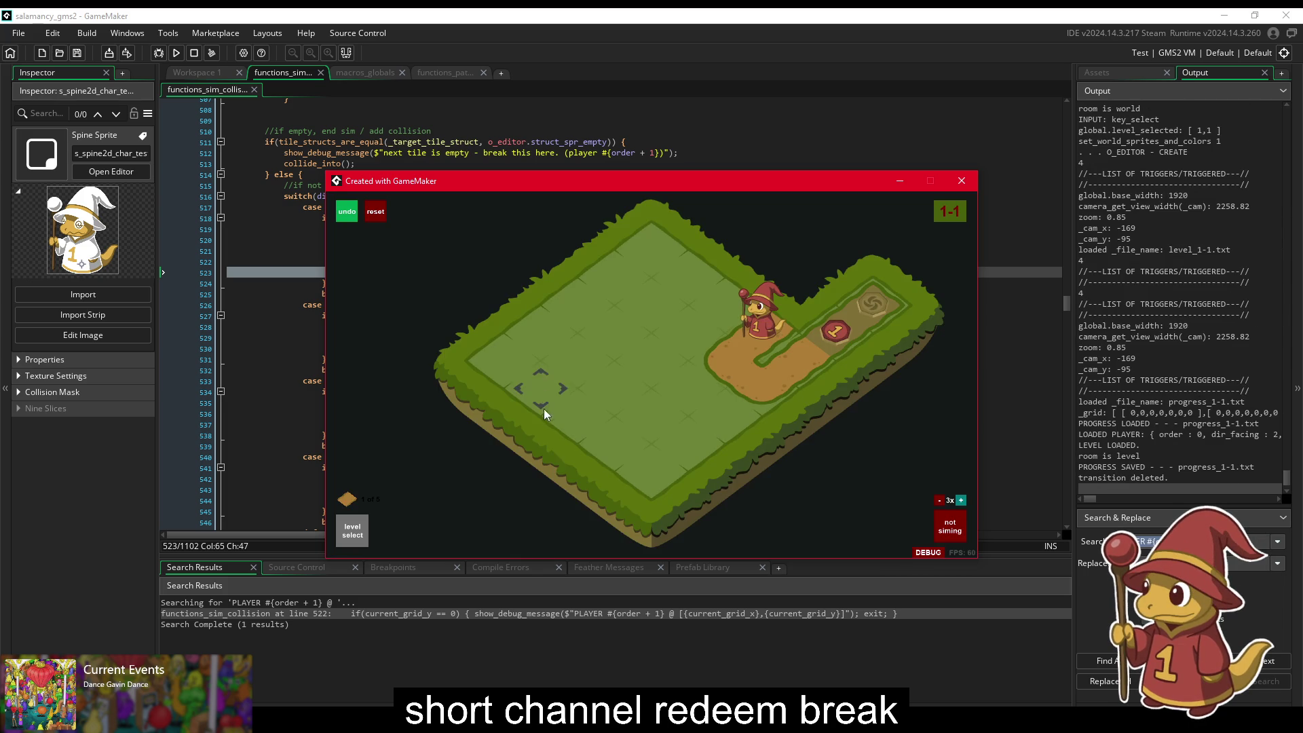
{"action": "key", "text": "space"}
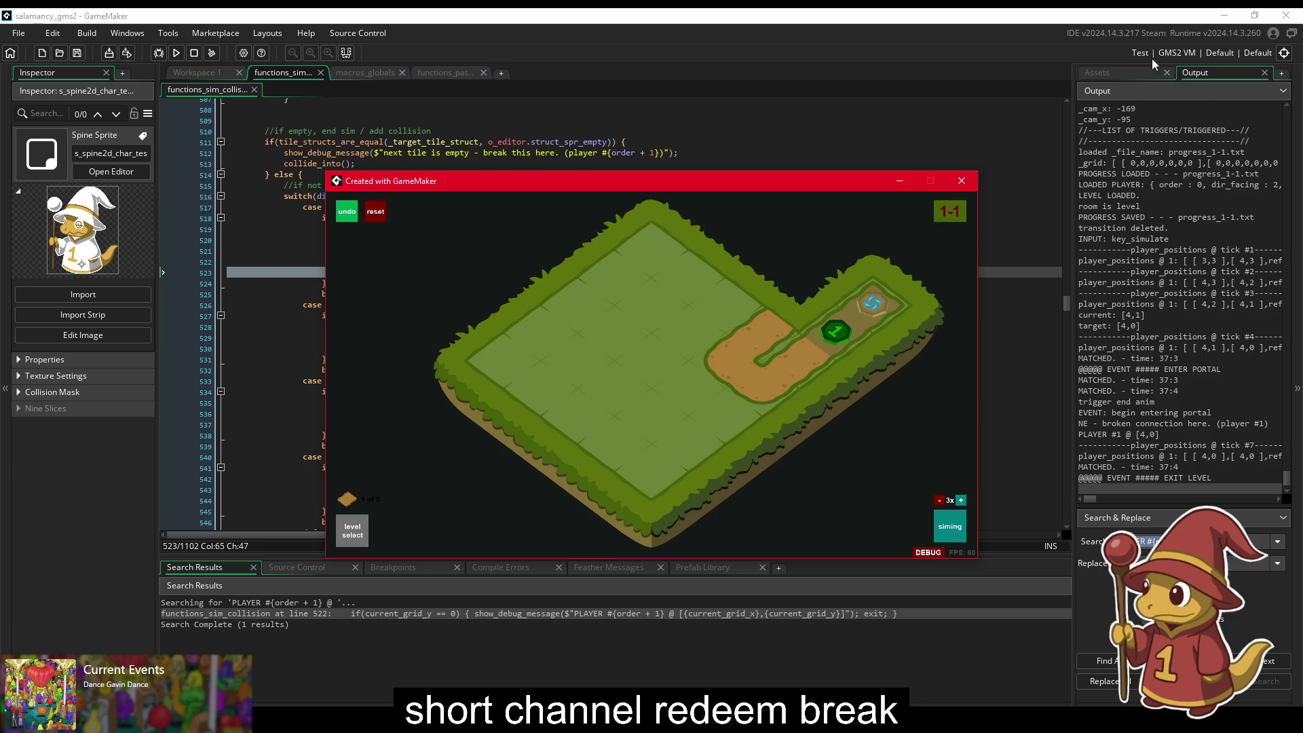
Step: Try levels 1-3, 1-2 and 1-7 from level select, then simulate level 1-6
{"action": "left_click", "coordinate": [352, 543]}
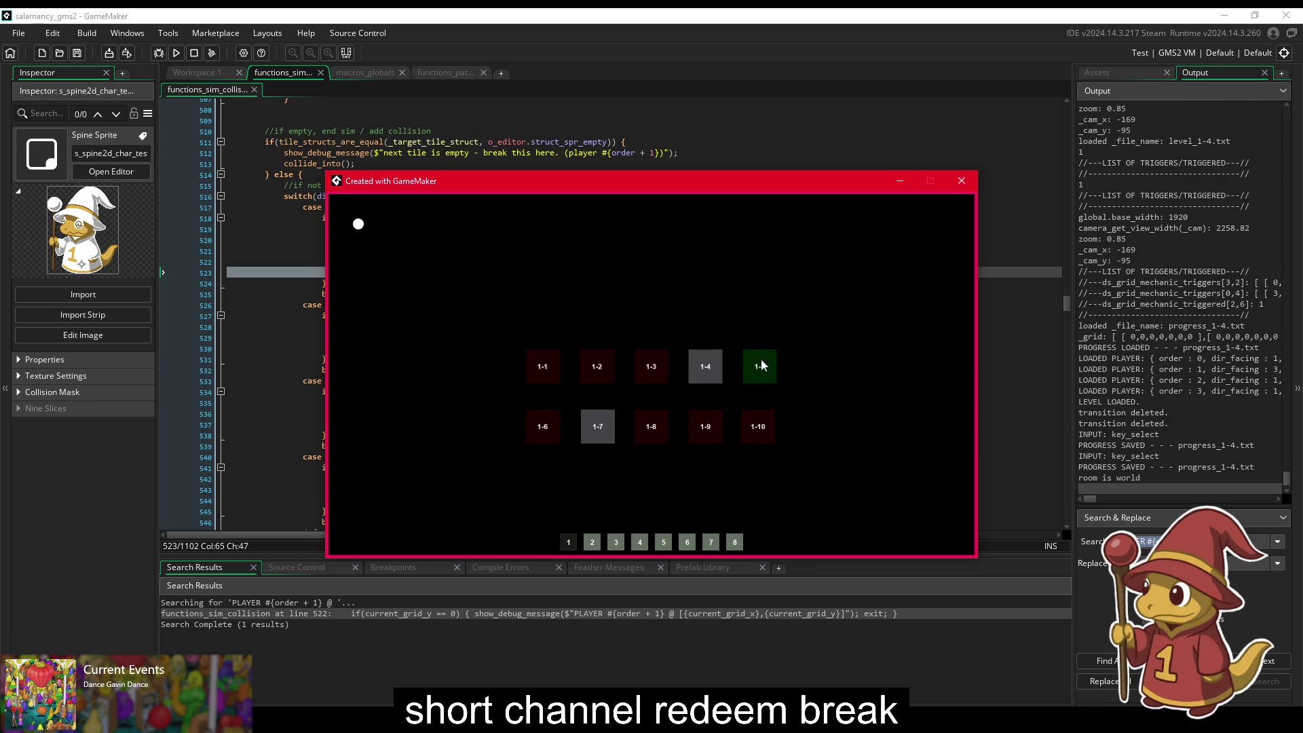
{"action": "left_click", "coordinate": [642, 365]}
{"action": "left_click", "coordinate": [355, 534]}
{"action": "left_click", "coordinate": [595, 359]}
{"action": "left_click", "coordinate": [353, 534]}
{"action": "left_click", "coordinate": [583, 421]}
{"action": "left_click", "coordinate": [345, 540]}
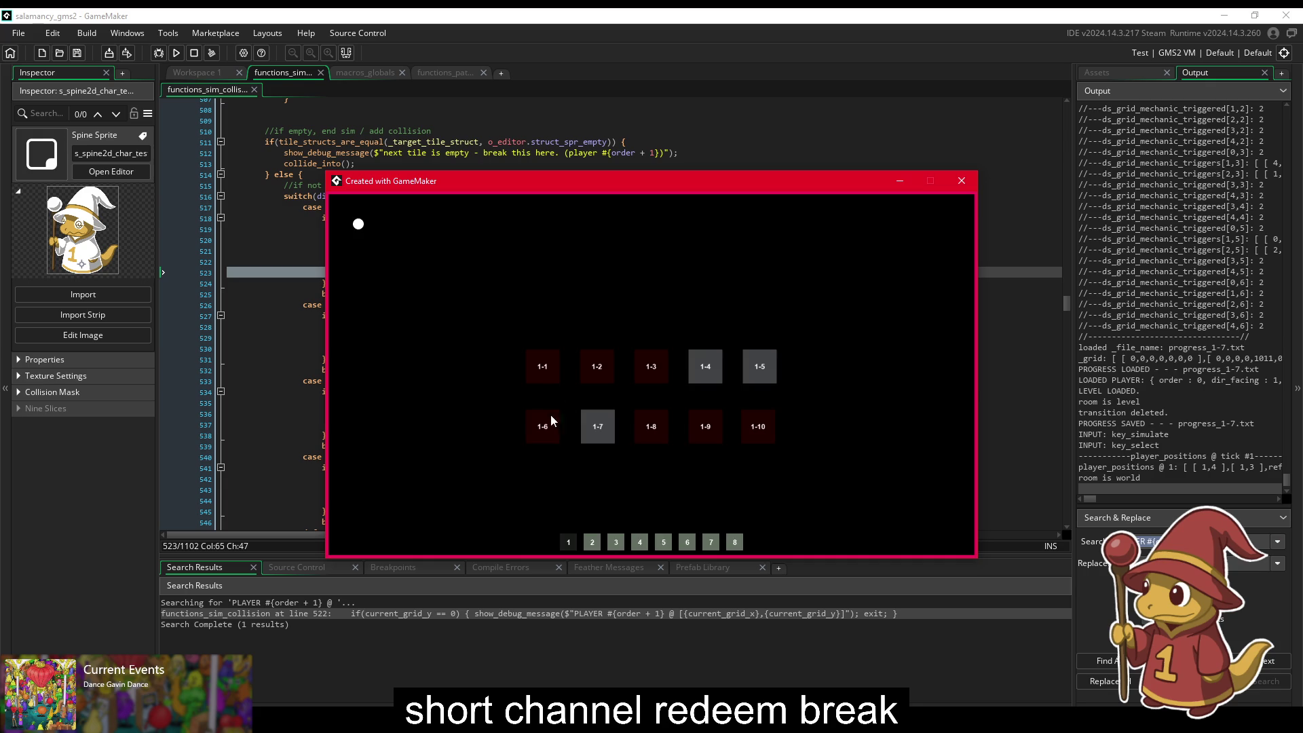
{"action": "left_click", "coordinate": [548, 419]}
{"action": "key", "text": "space"}
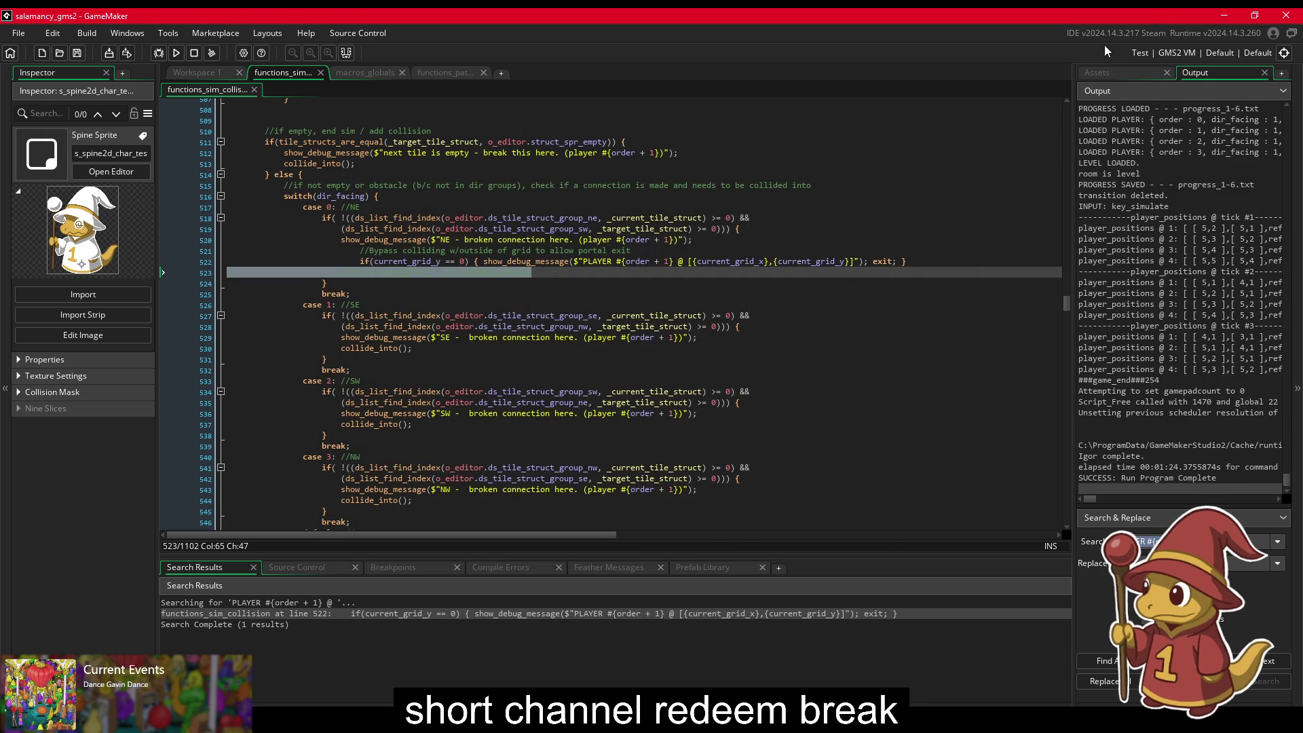
Step: Open the o_player object from the Asset Browser and briefly check Sourcetree
{"action": "left_click", "coordinate": [1127, 75]}
{"action": "double_click", "coordinate": [1147, 275]}
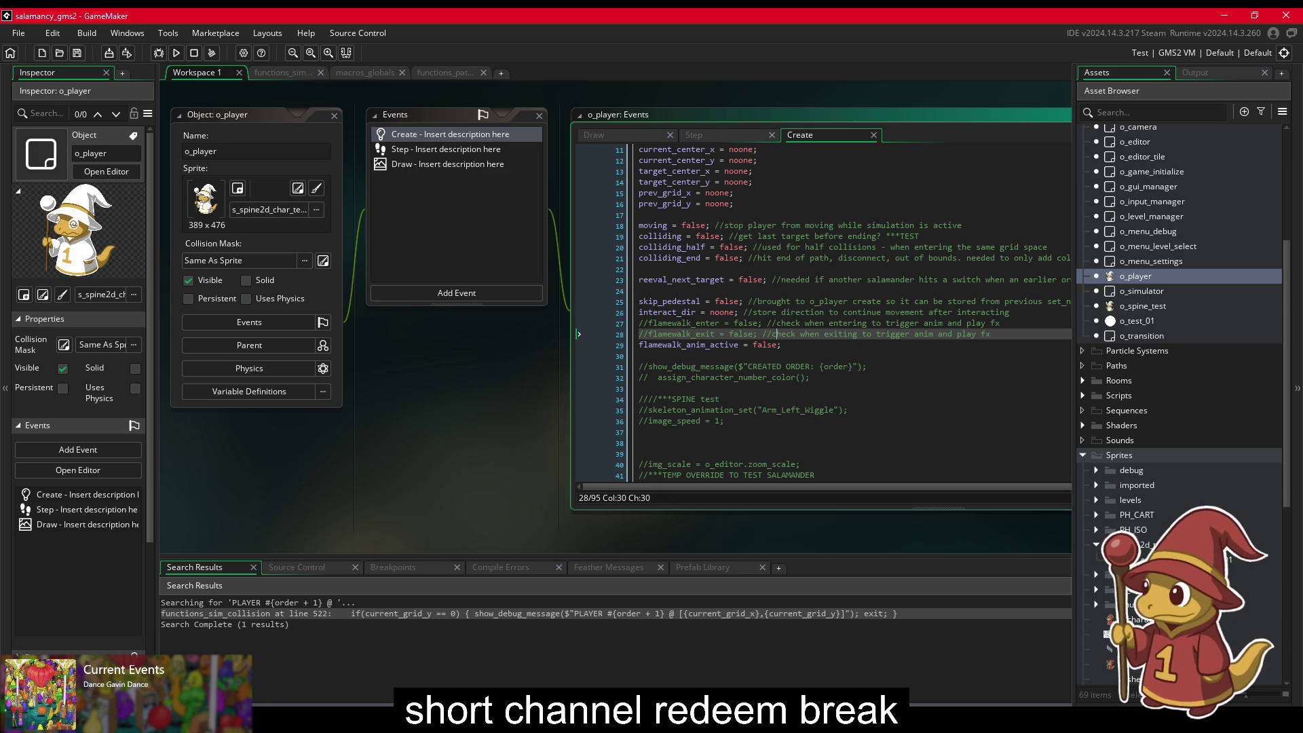
{"action": "mouse_move", "coordinate": [250, 726]}
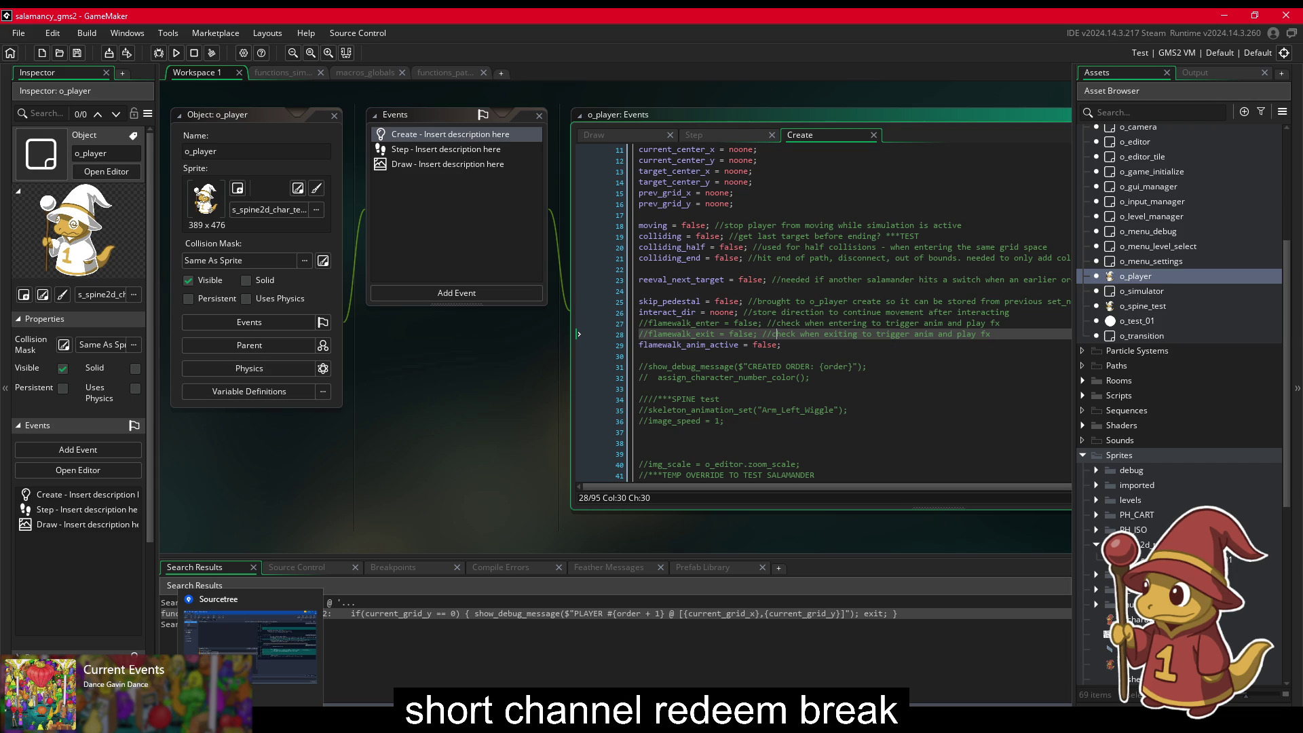
{"action": "left_click", "coordinate": [251, 645]}
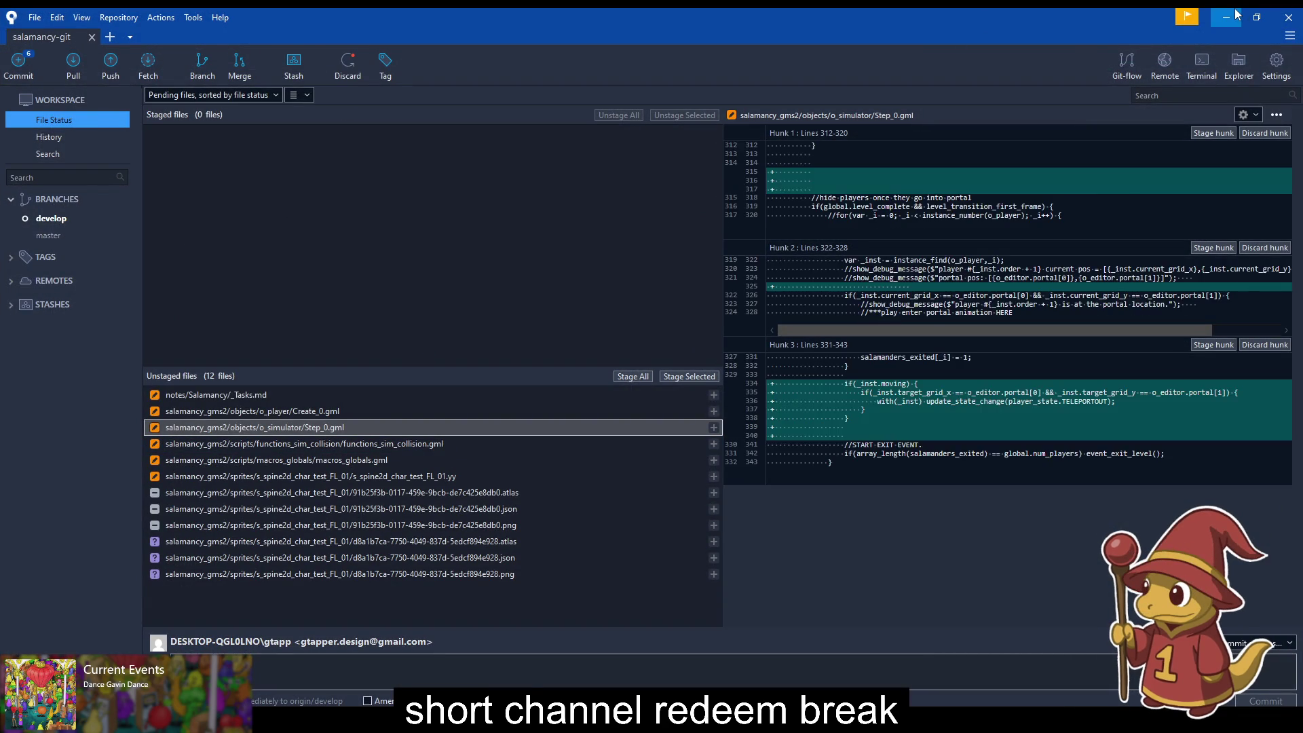
{"action": "key", "text": "alt+Tab"}
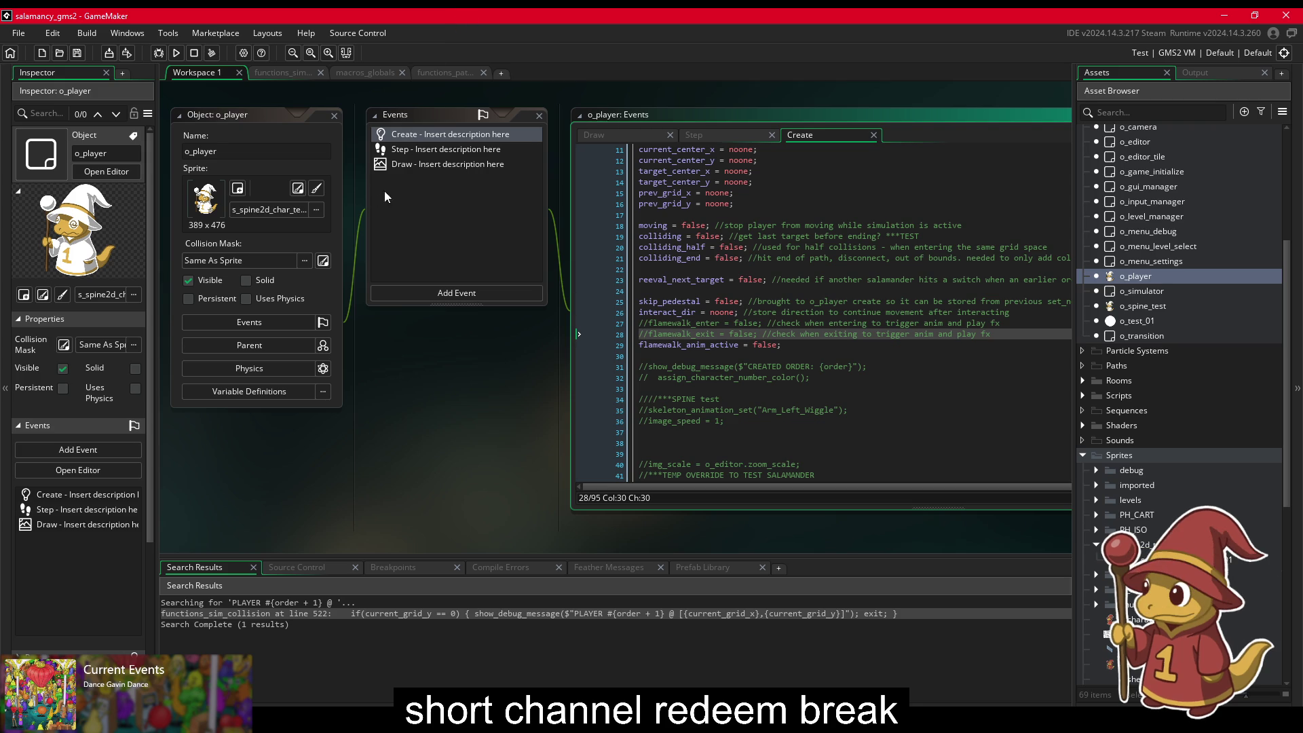
Step: Look through o_player's Step, Draw and Create event code alongside Sourcetree
{"action": "left_click", "coordinate": [713, 138]}
{"action": "left_click", "coordinate": [629, 138]}
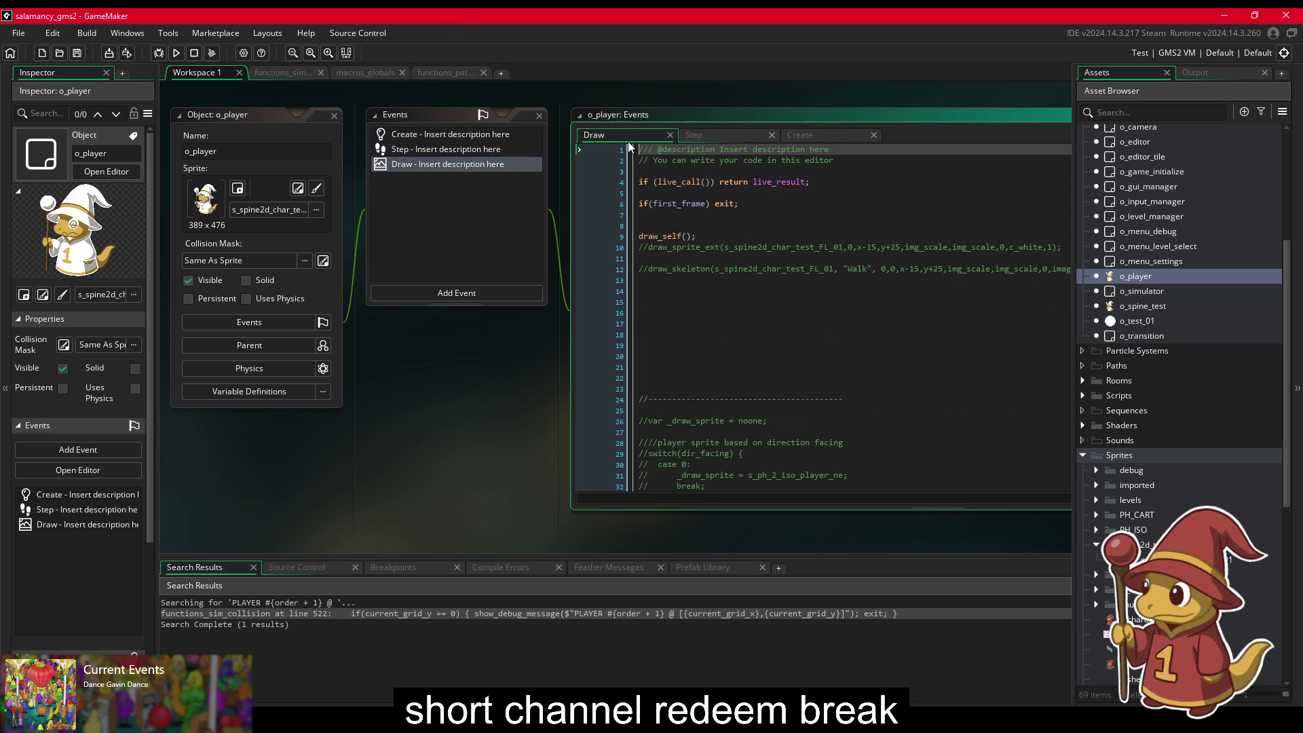
{"action": "left_click", "coordinate": [713, 139]}
{"action": "left_click", "coordinate": [835, 135]}
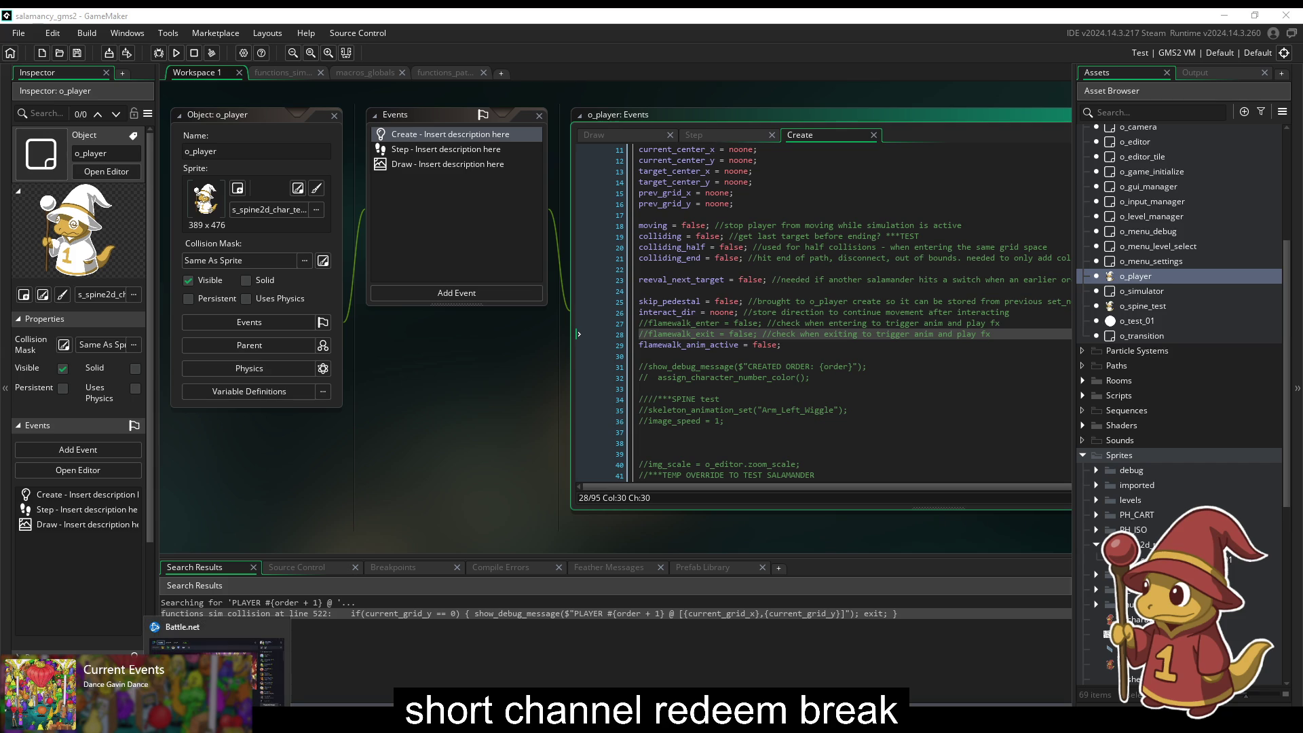
{"action": "left_click", "coordinate": [248, 719]}
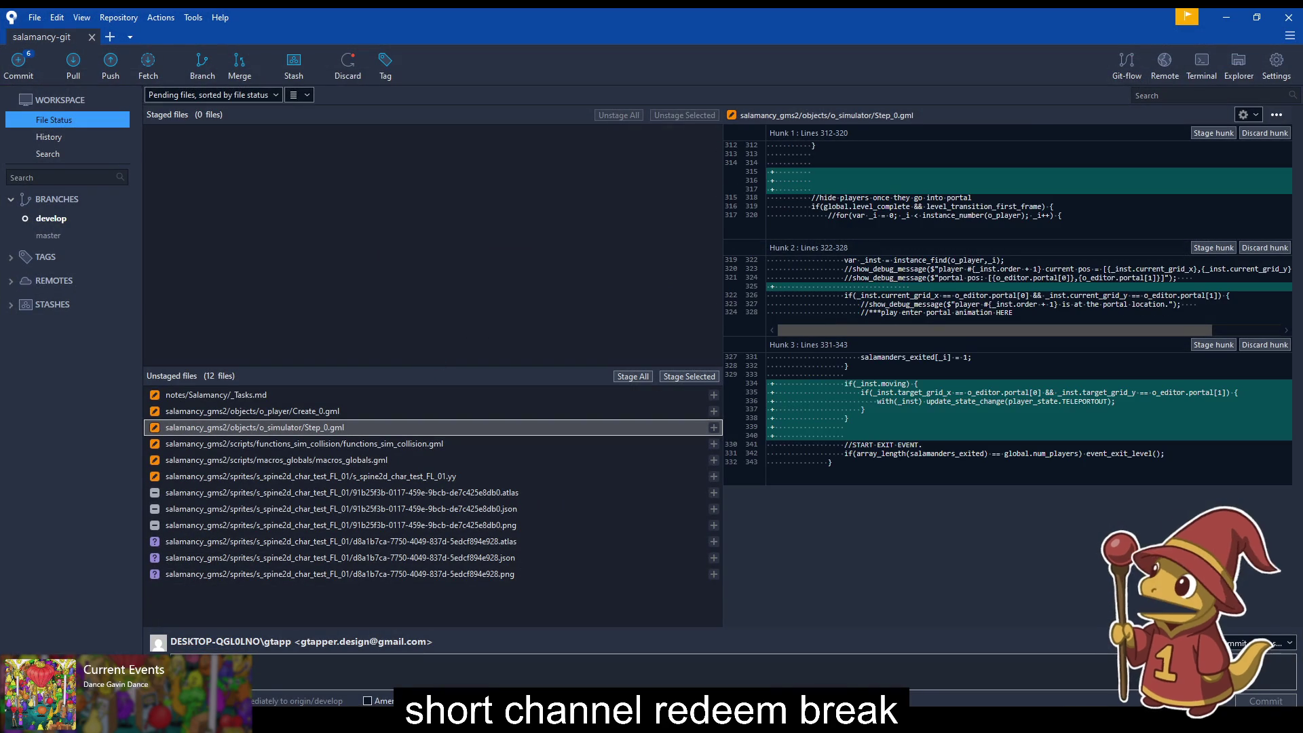
{"action": "mouse_move", "coordinate": [251, 721]}
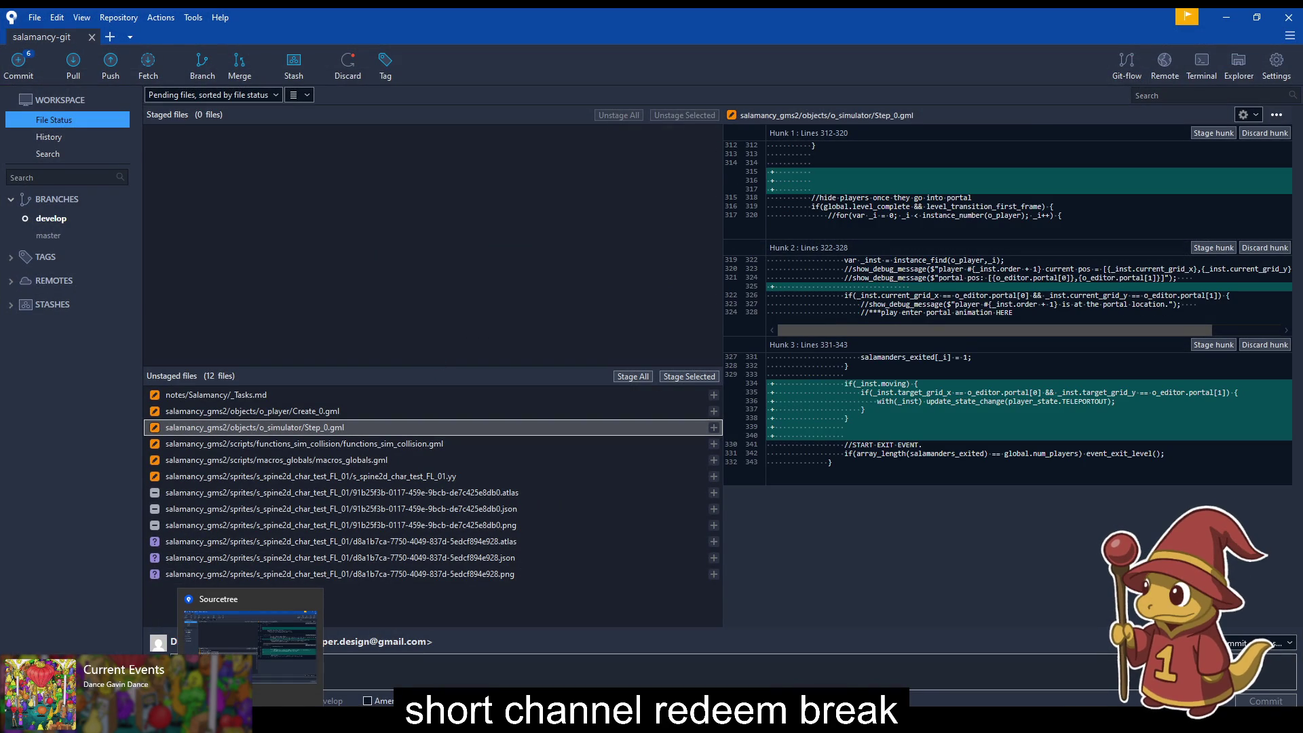
{"action": "left_click", "coordinate": [264, 720]}
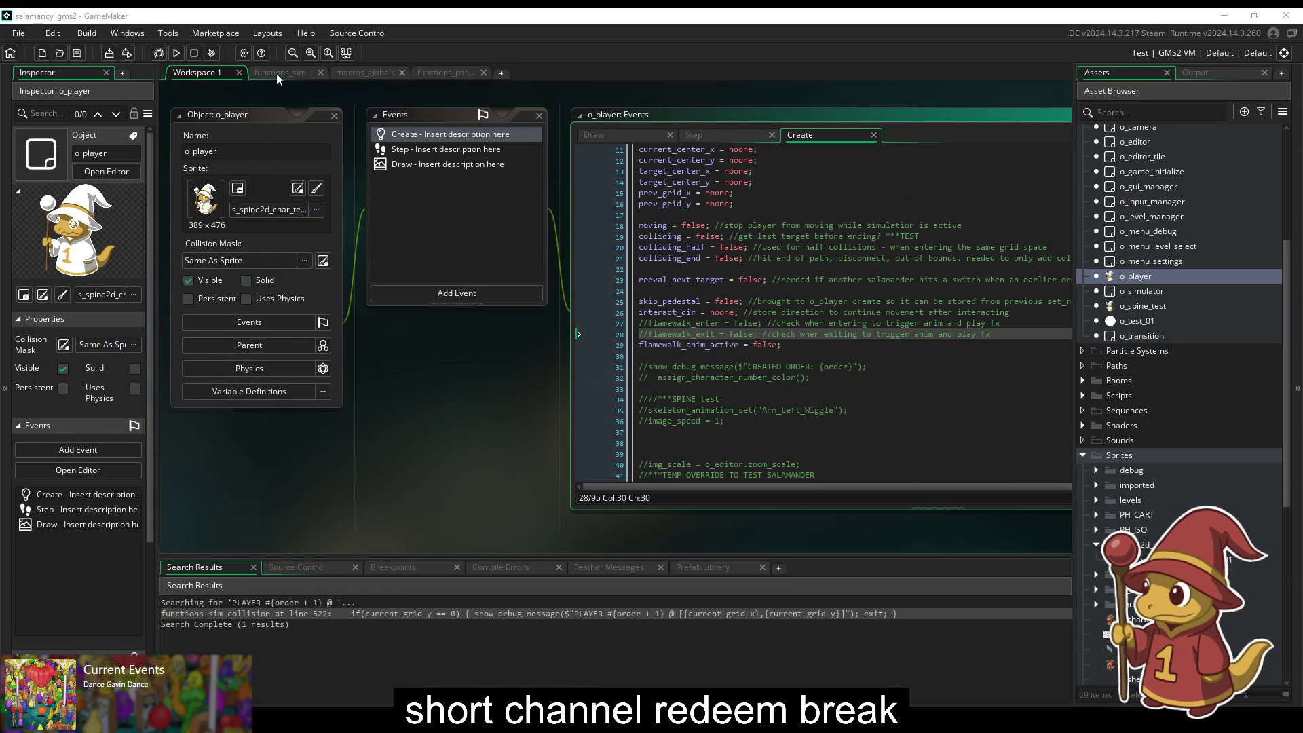
Step: Save the GameMaker project and open functions_sim_collision at the line 522 search result
{"action": "left_click", "coordinate": [295, 15]}
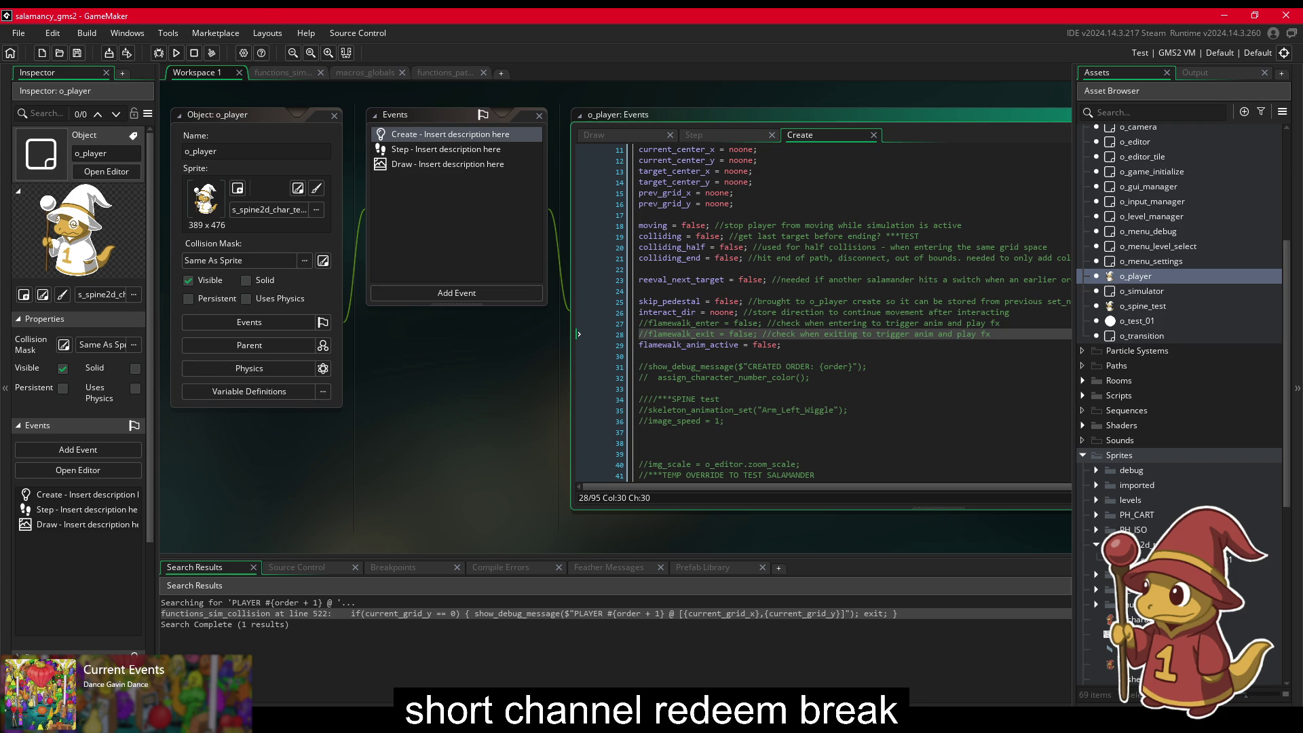
{"action": "mouse_move", "coordinate": [139, 730]}
{"action": "left_click", "coordinate": [18, 32]}
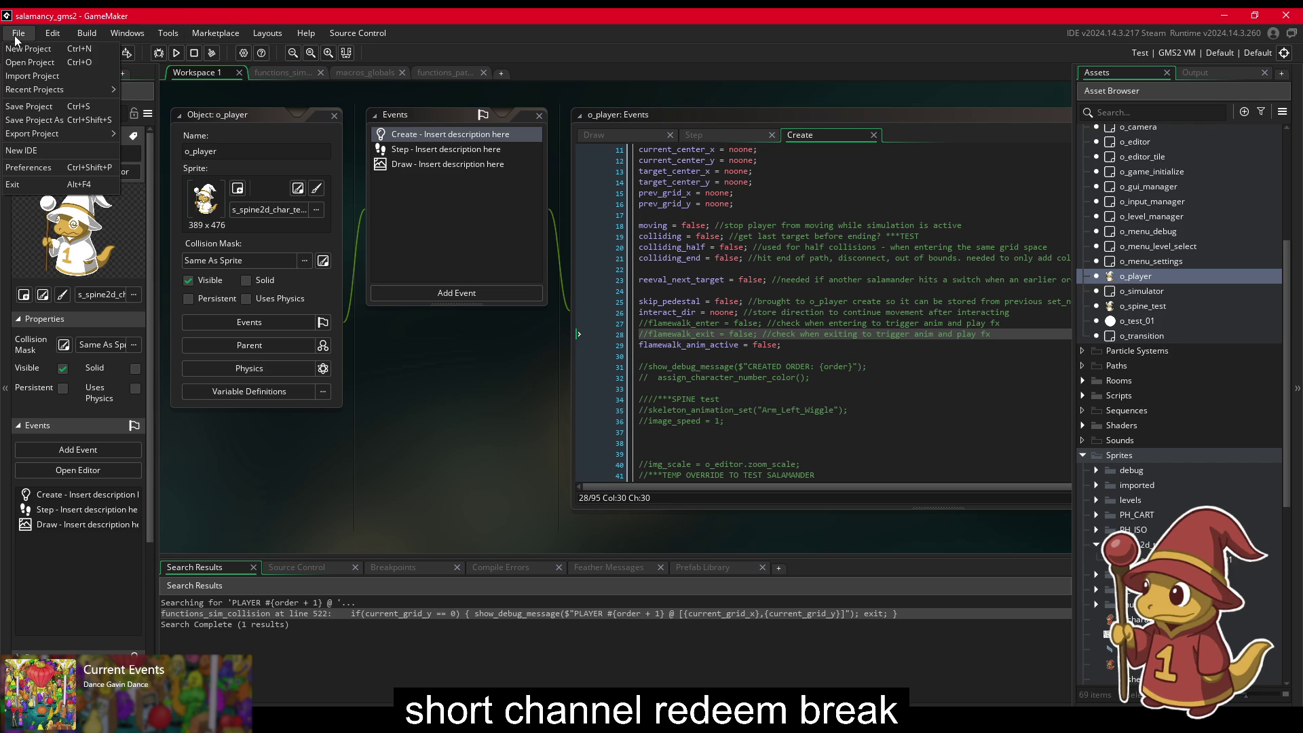
{"action": "left_click", "coordinate": [53, 105]}
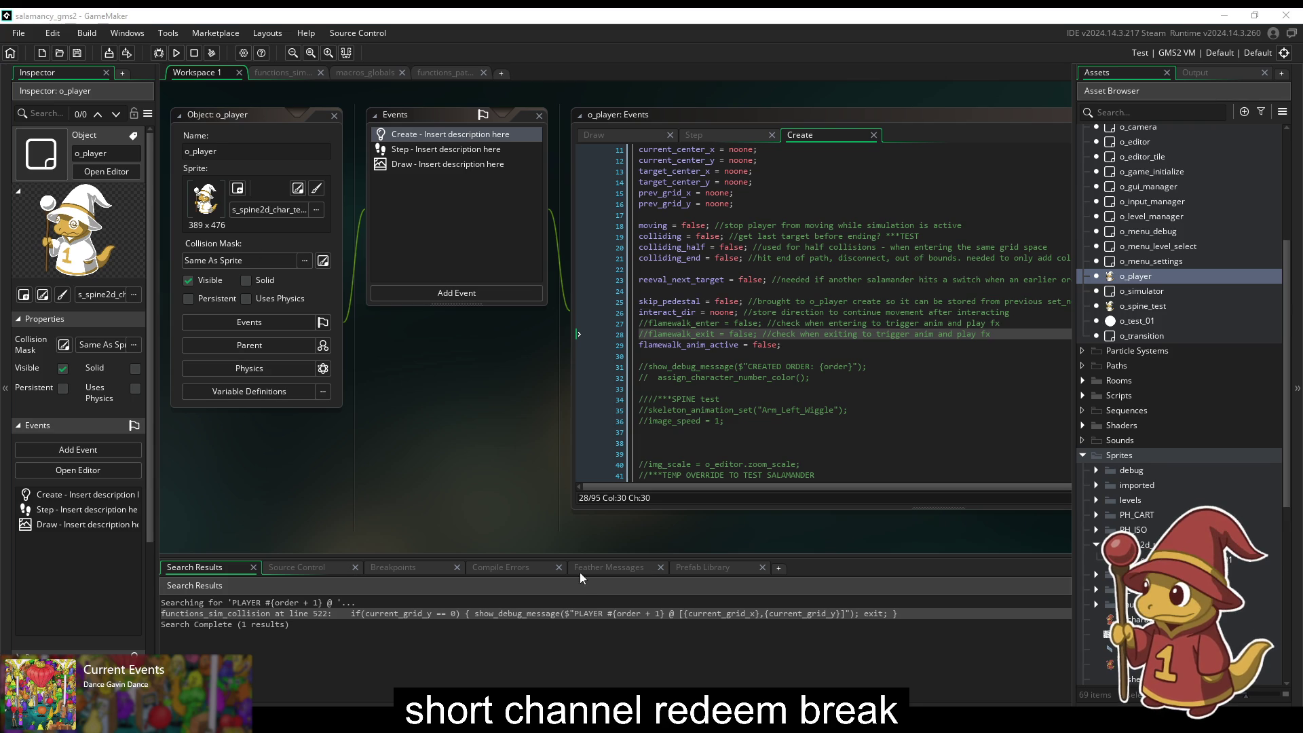
{"action": "double_click", "coordinate": [588, 613]}
Step: Change line 522's exit check from 'current_grid_y == 0' to '< 2'
{"action": "left_click", "coordinate": [588, 286]}
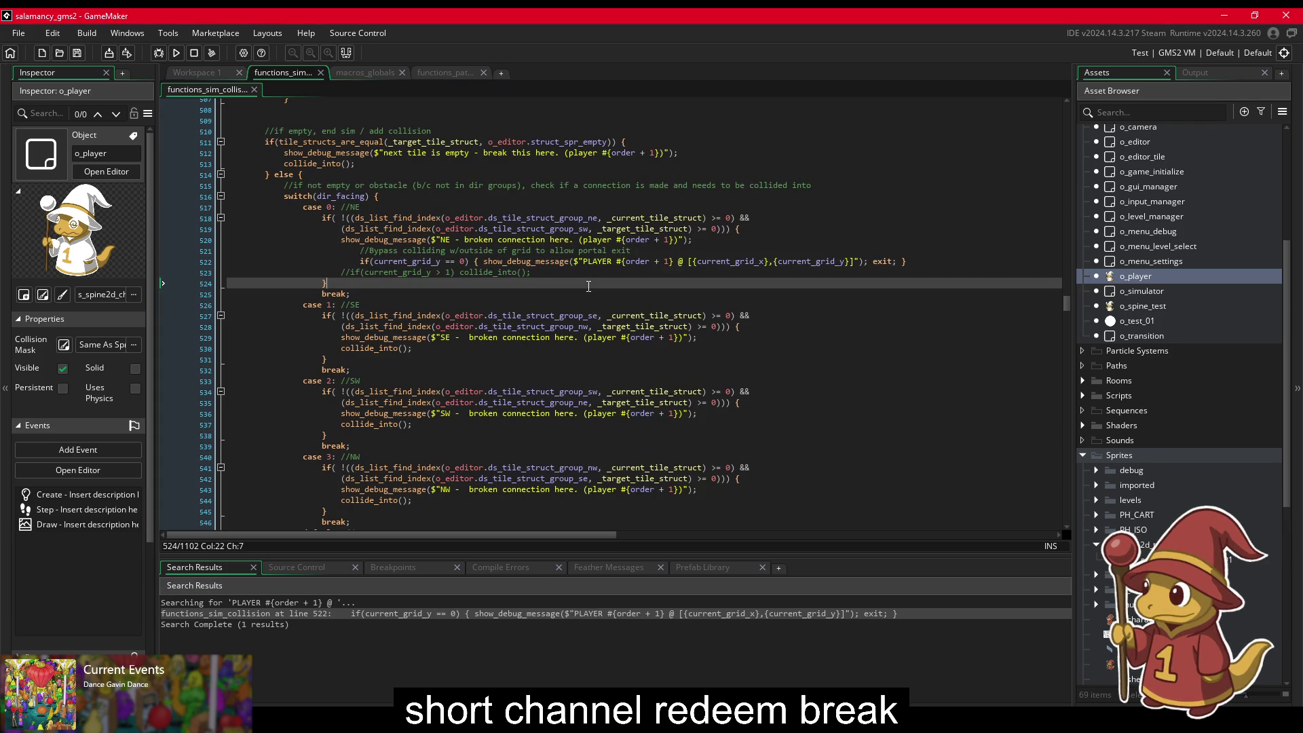
{"action": "left_click", "coordinate": [592, 262]}
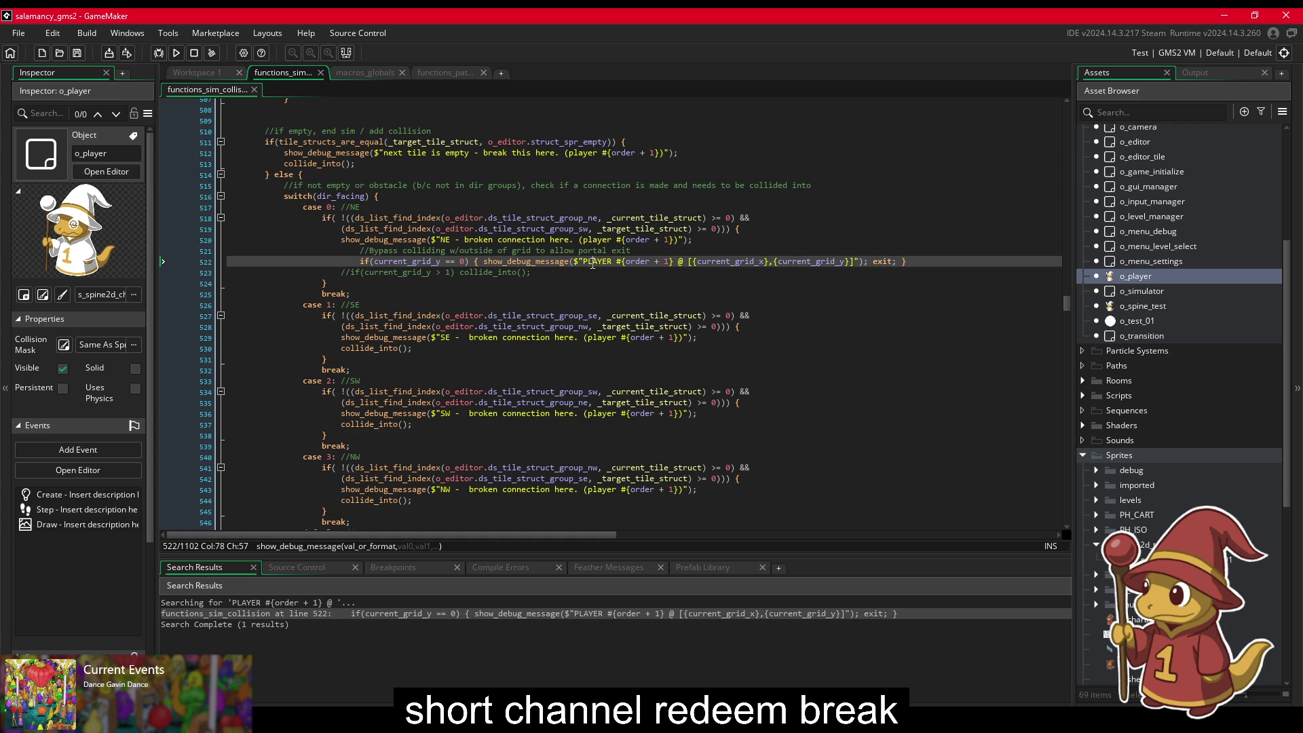
{"action": "key", "text": "Left"}
{"action": "key", "text": "Left"}
{"action": "key", "text": "Left"}
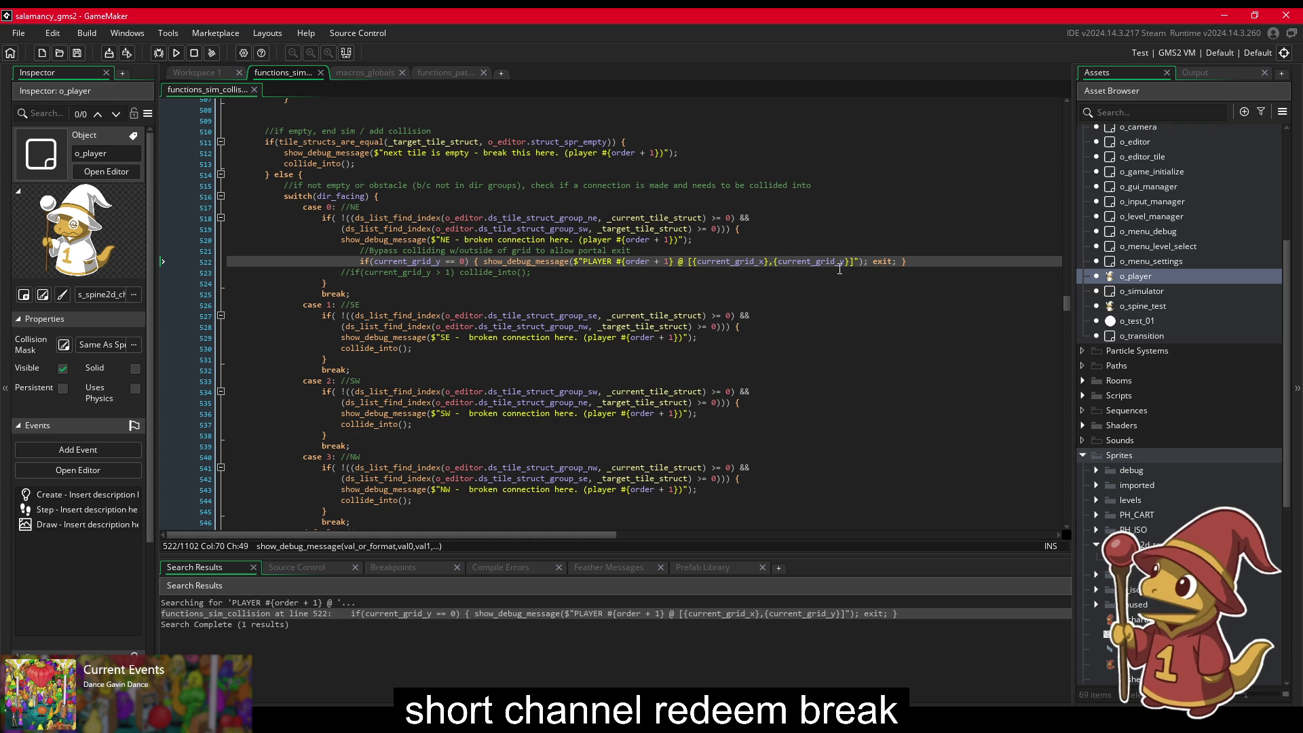
{"action": "left_click", "coordinate": [921, 260]}
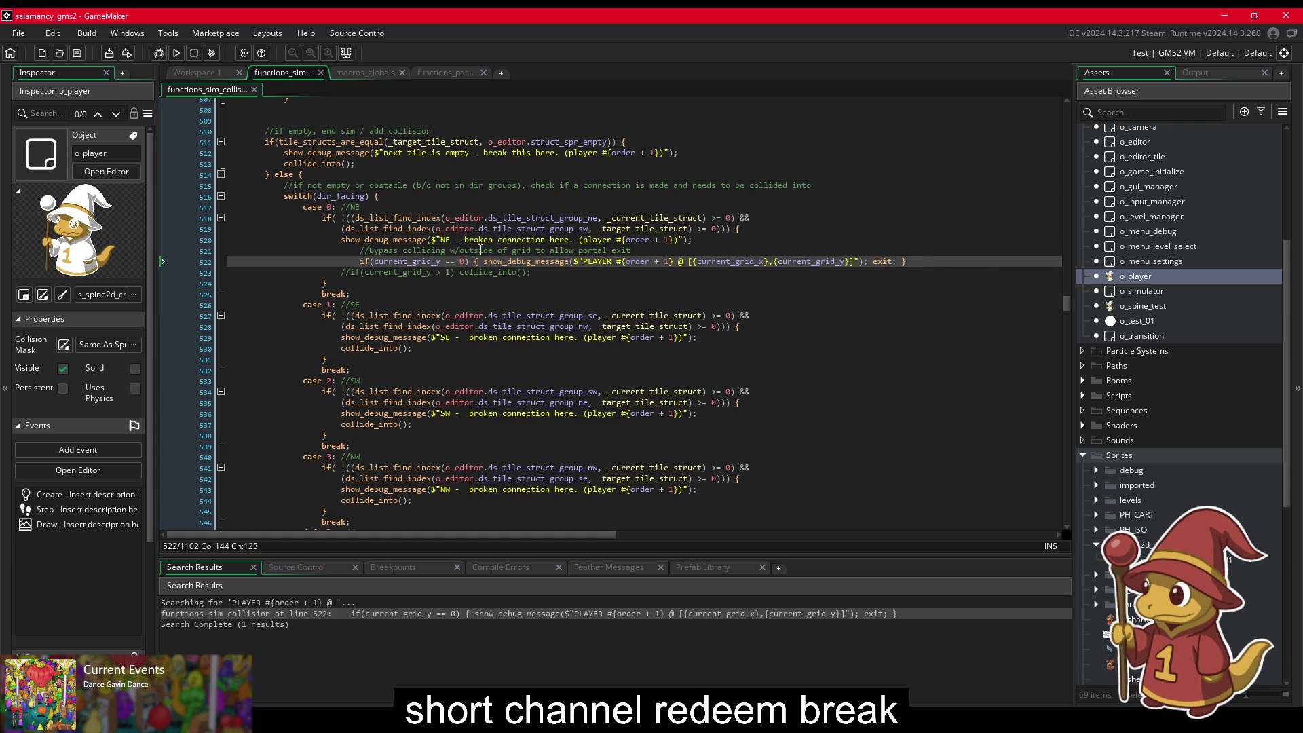
{"action": "left_click", "coordinate": [461, 272]}
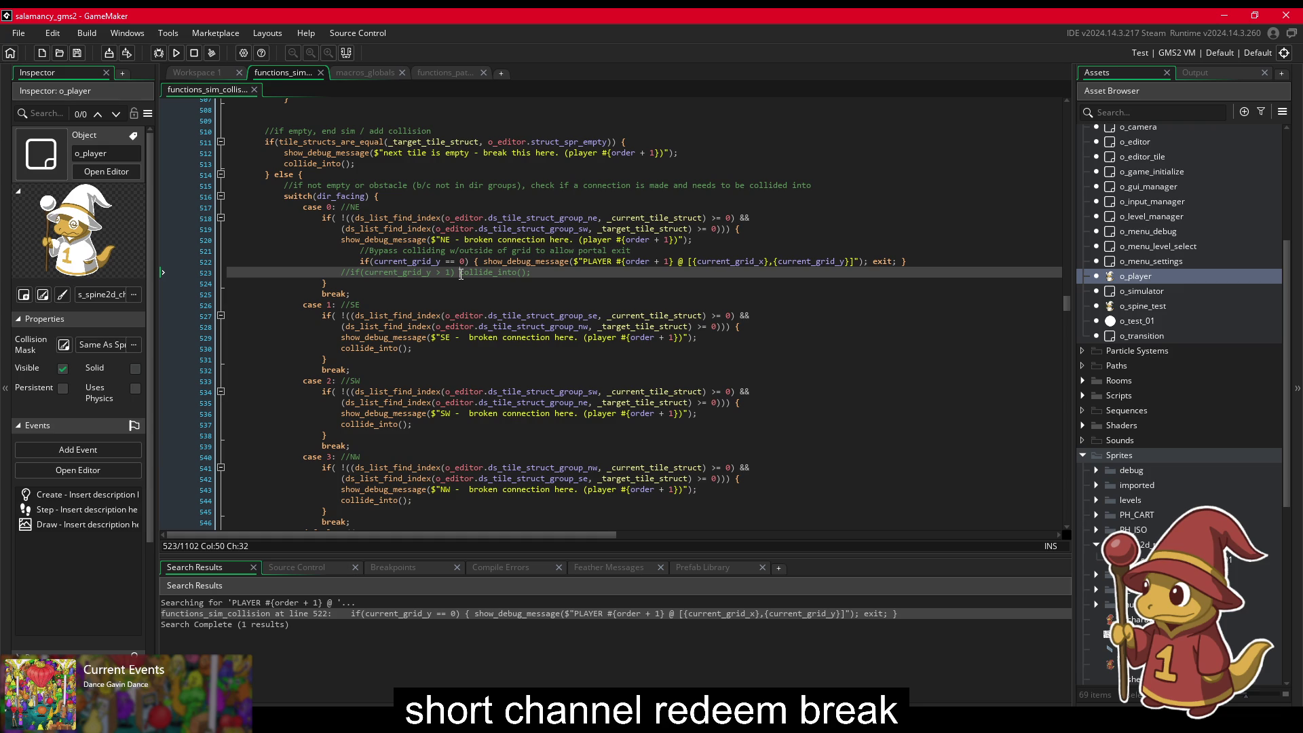
{"action": "left_click", "coordinate": [467, 262]}
{"action": "left_click_drag", "start_coordinate": [467, 262], "coordinate": [447, 270]}
{"action": "type", "text": ">"}
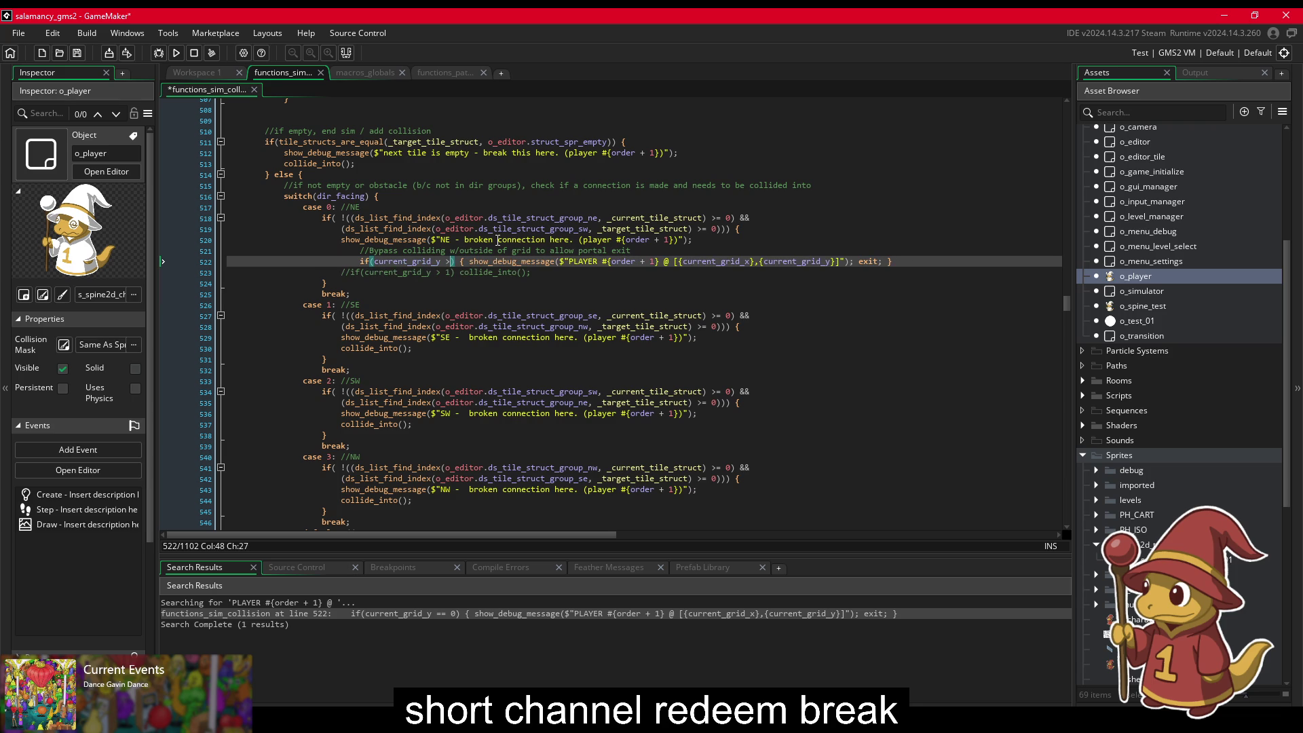
{"action": "key", "text": "BackSpace"}
{"action": "key", "text": "BackSpace"}
{"action": "type", "text": "< "}
{"action": "type", "text": "2"}
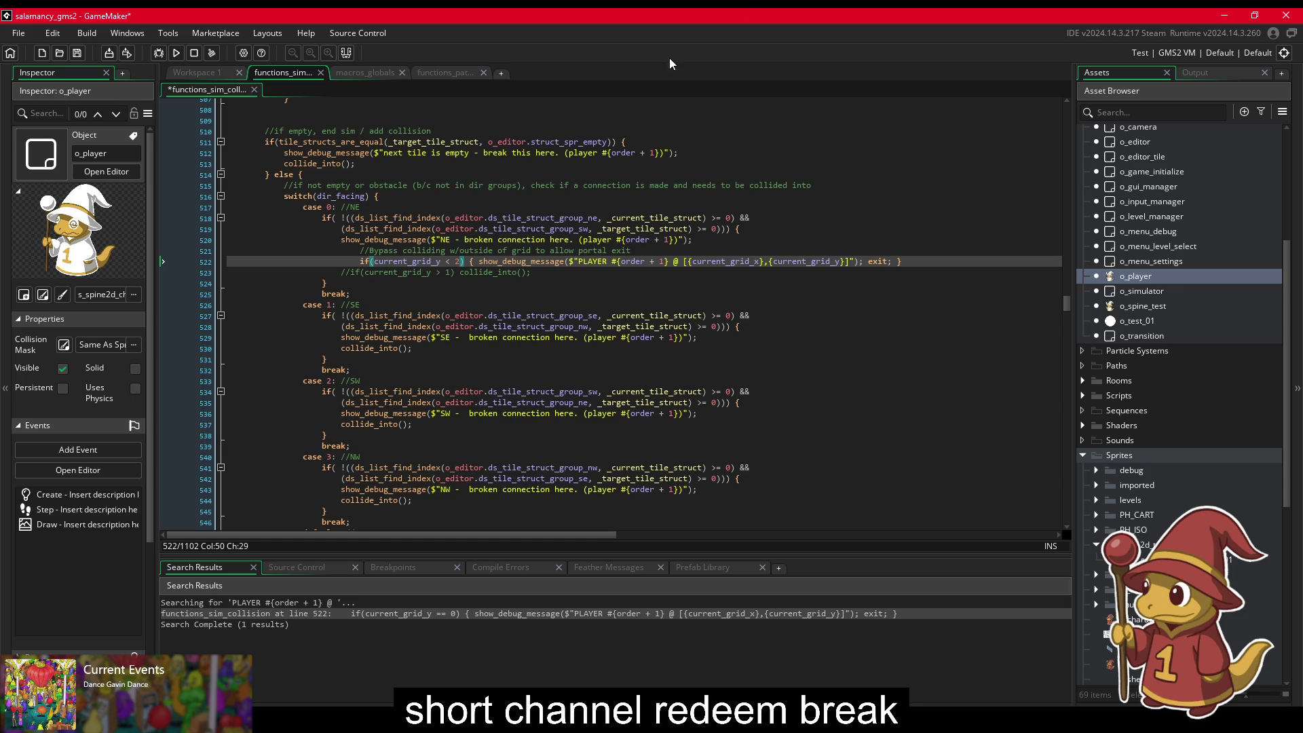
Step: Remove the '//if(current_grid_y > 1)' prefix before collide_into(), save, and start a test build
{"action": "left_click_drag", "start_coordinate": [460, 273], "coordinate": [343, 277]}
{"action": "key", "text": "BackSpace"}
{"action": "key", "text": "ctrl+s"}
{"action": "left_click", "coordinate": [176, 52]}
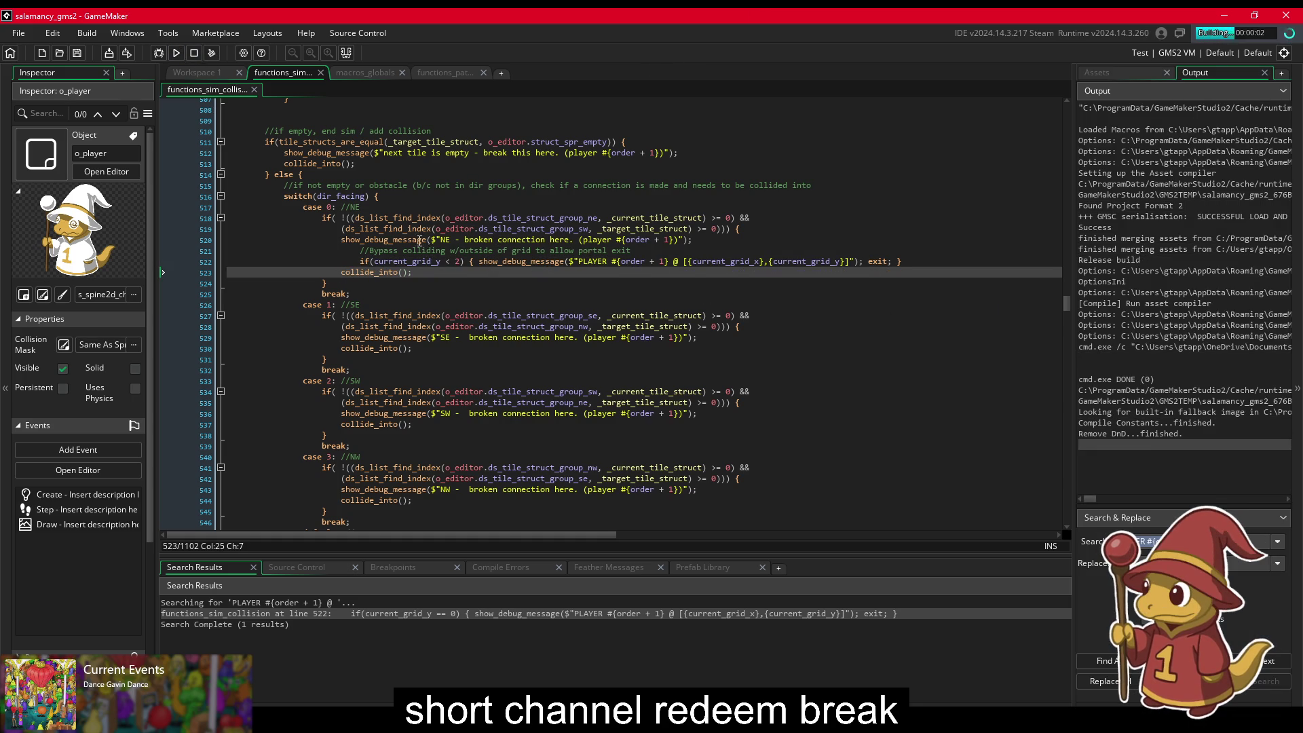
Step: Run the rebuilt game on level 1-6 and watch all four wizards enter the portal
{"action": "left_click", "coordinate": [475, 262]}
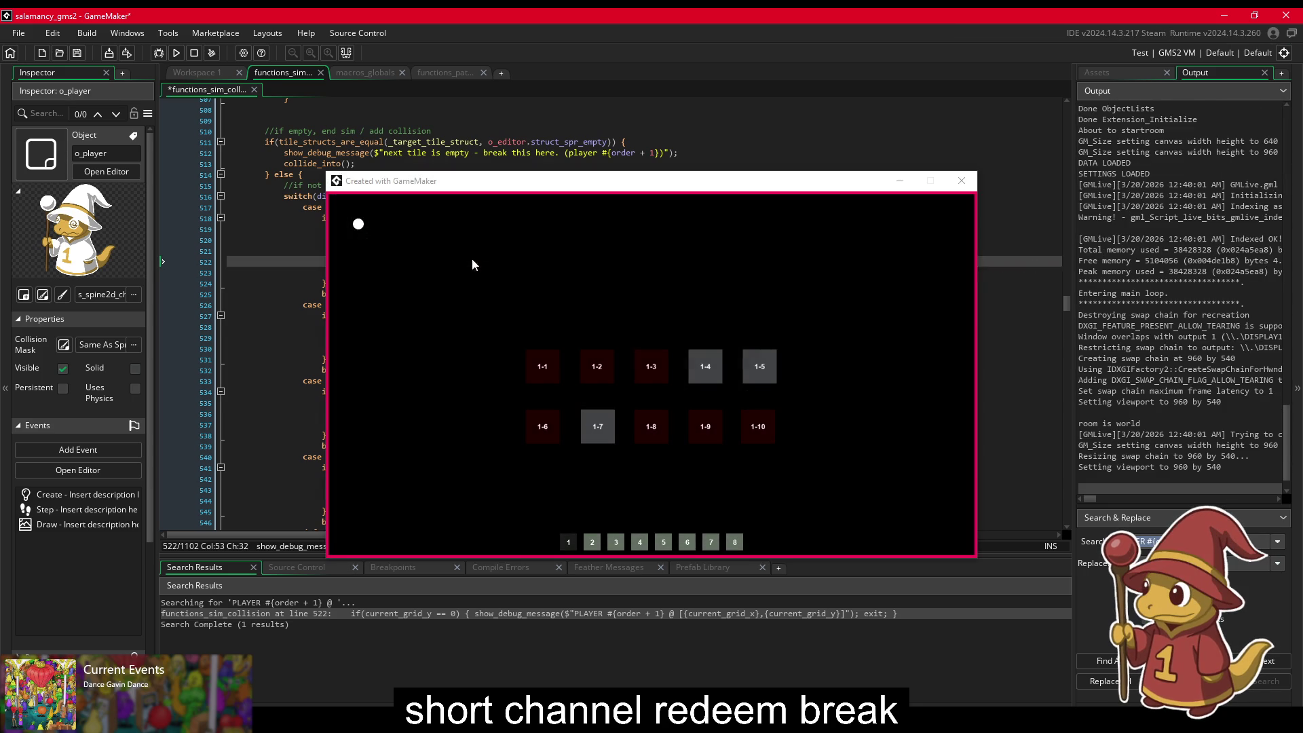
{"action": "left_click", "coordinate": [520, 142]}
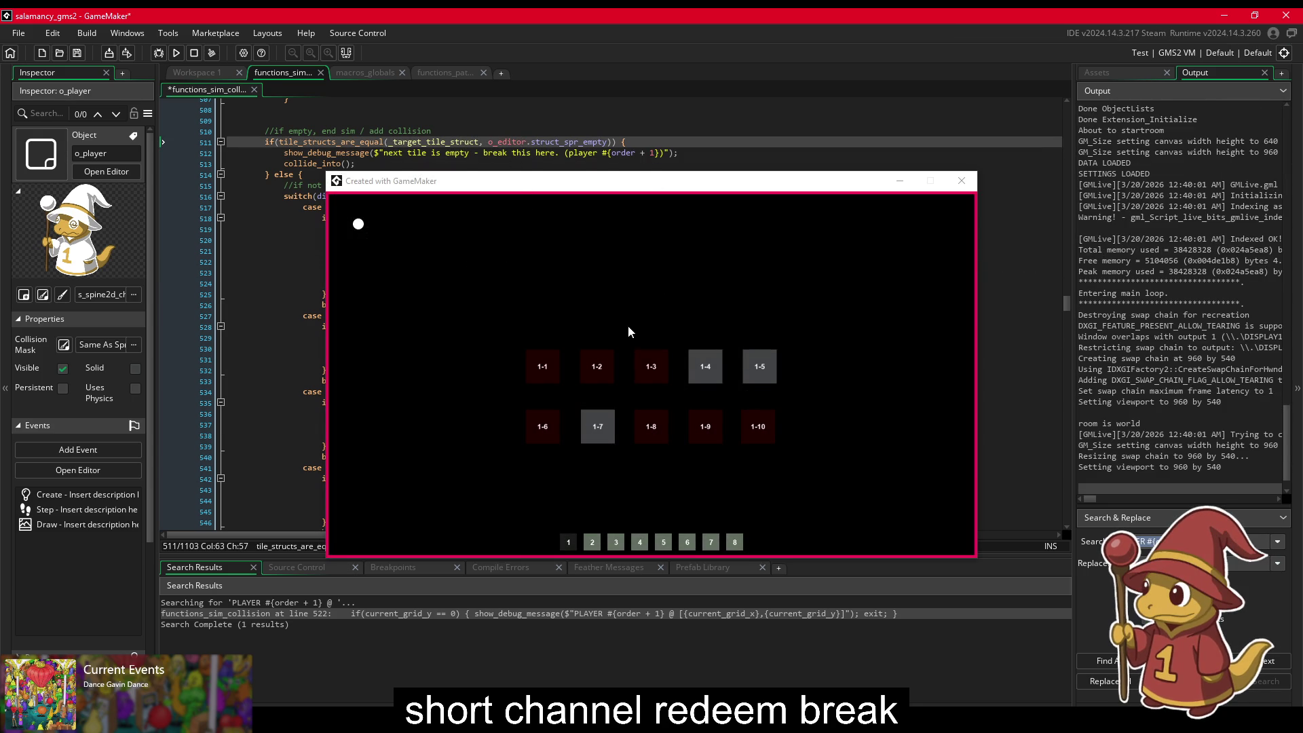
{"action": "left_click", "coordinate": [538, 435]}
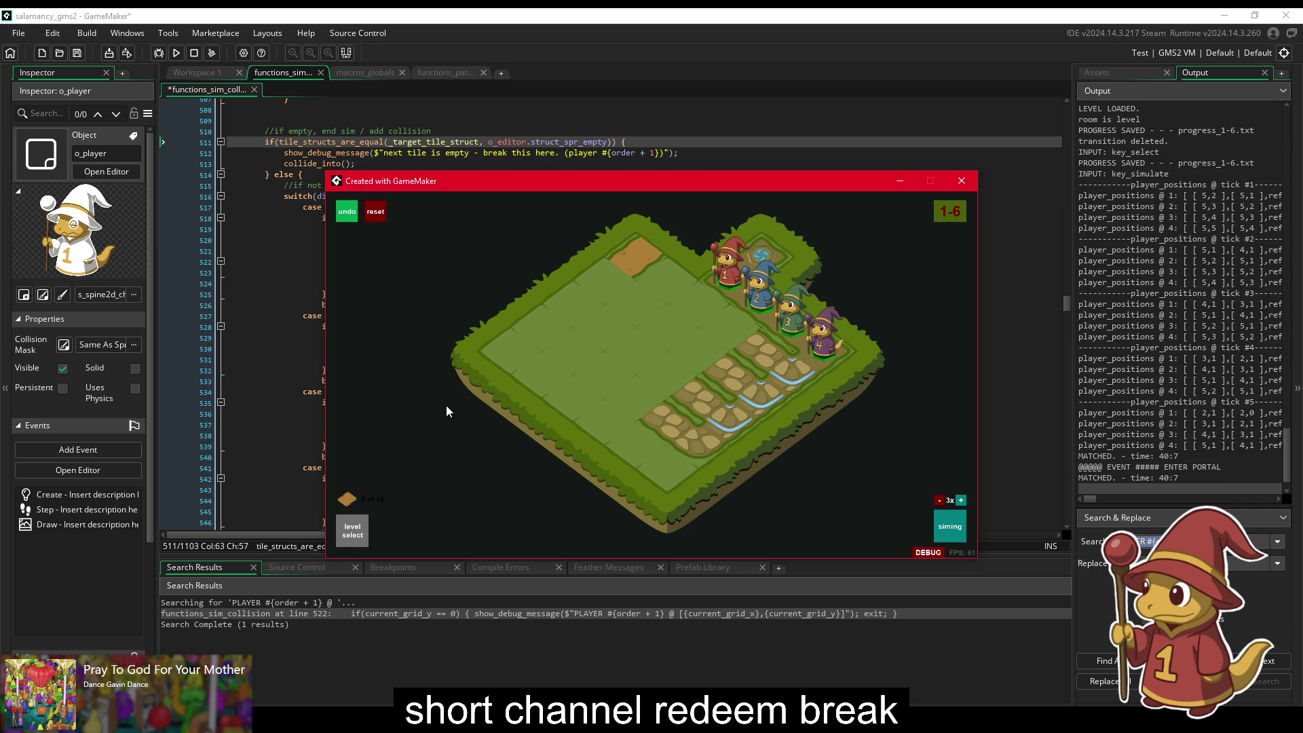
{"action": "left_click", "coordinate": [289, 283]}
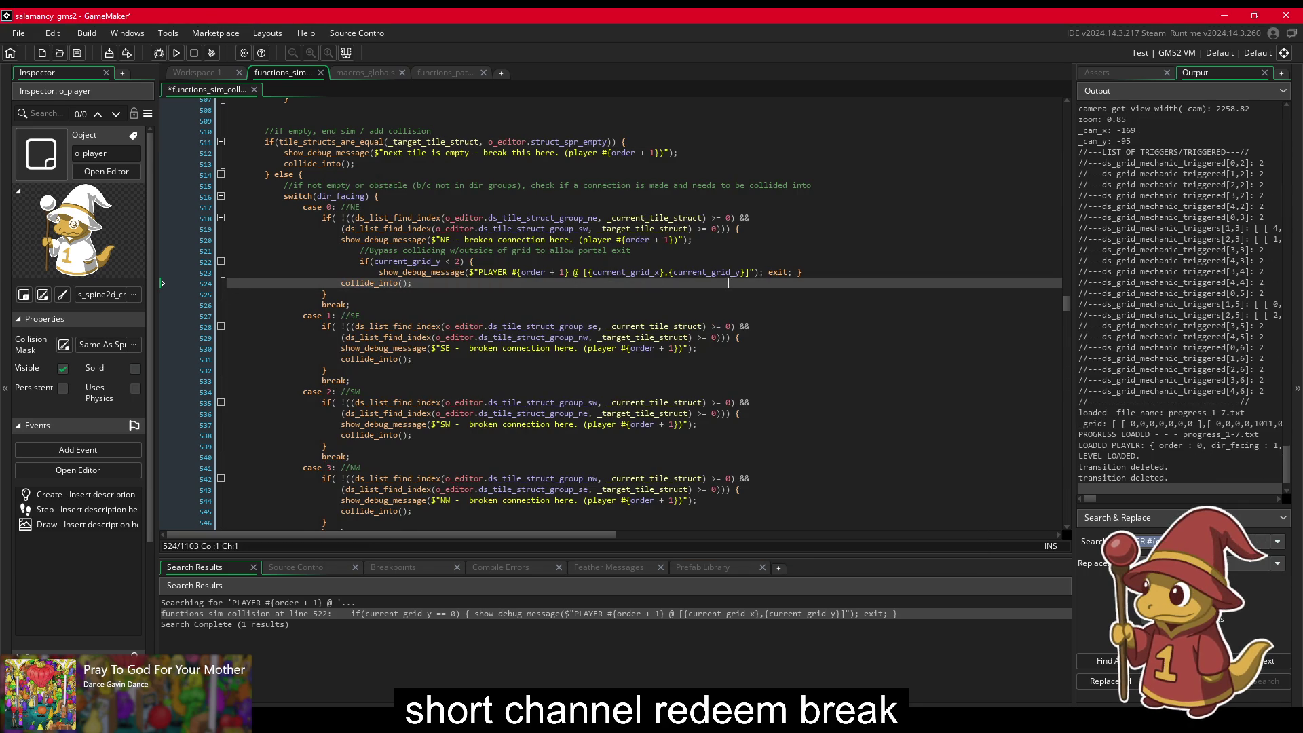
Step: Put exit and the closing brace on their own lines with correct indentation
{"action": "left_click", "coordinate": [767, 272]}
{"action": "key", "text": "Return"}
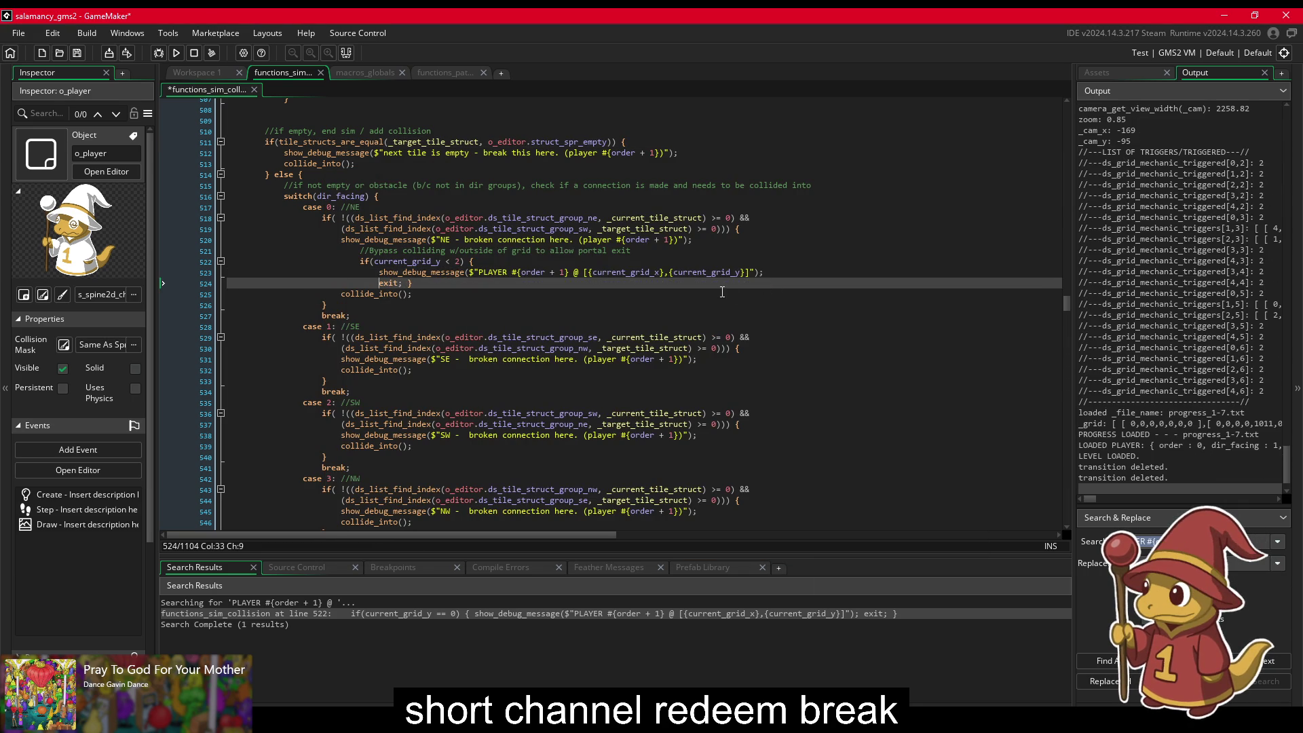
{"action": "left_click", "coordinate": [405, 284]}
{"action": "key", "text": "Return"}
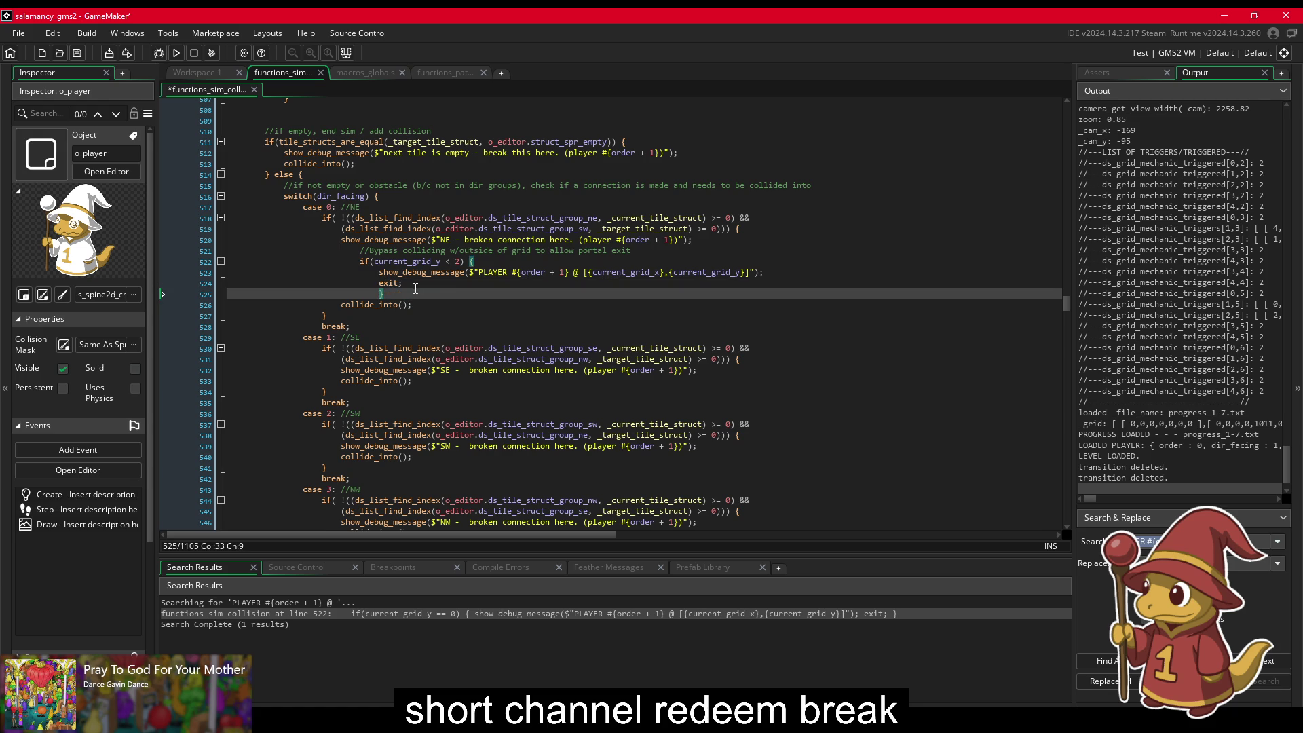
{"action": "key", "text": "BackSpace"}
{"action": "key", "text": "Down"}
{"action": "key", "text": "Home"}
{"action": "key", "text": "Tab"}
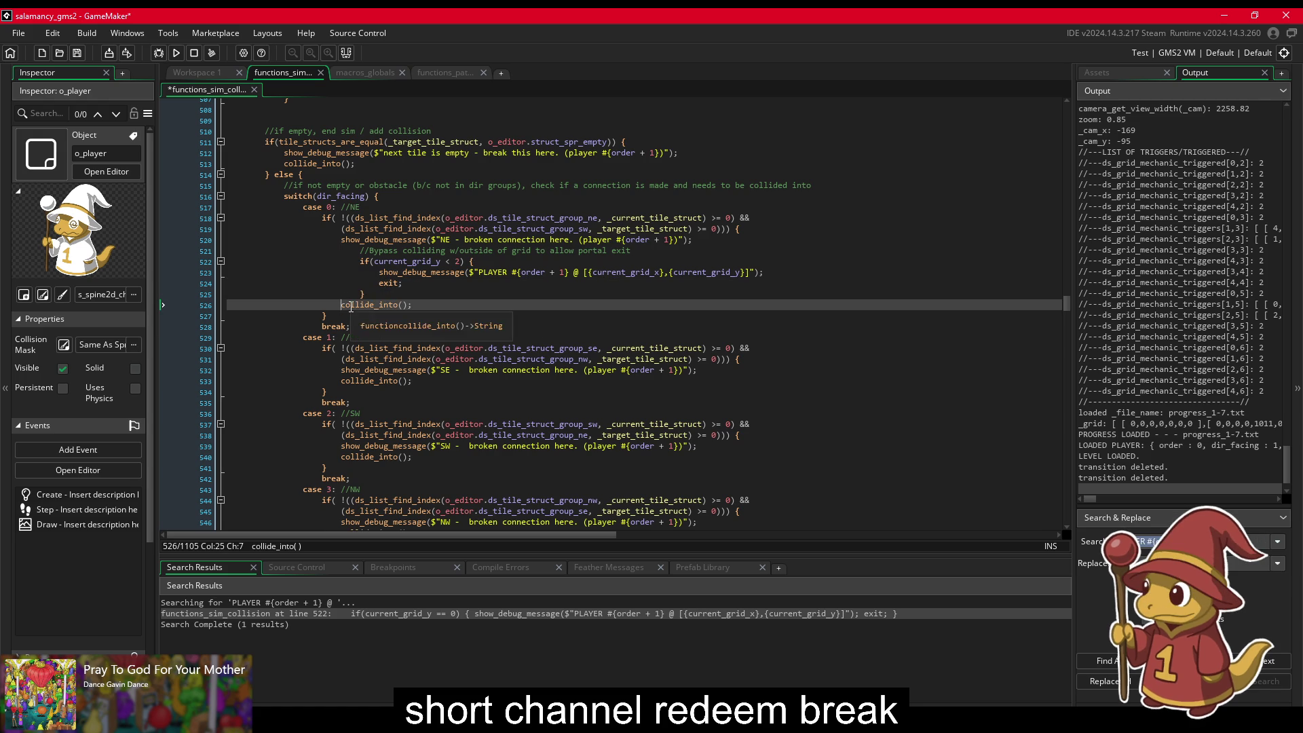
Step: Insert an empty line above collide_into() and outdent it one level
{"action": "left_click_drag", "start_coordinate": [435, 305], "coordinate": [358, 307]}
{"action": "left_click", "coordinate": [360, 307]}
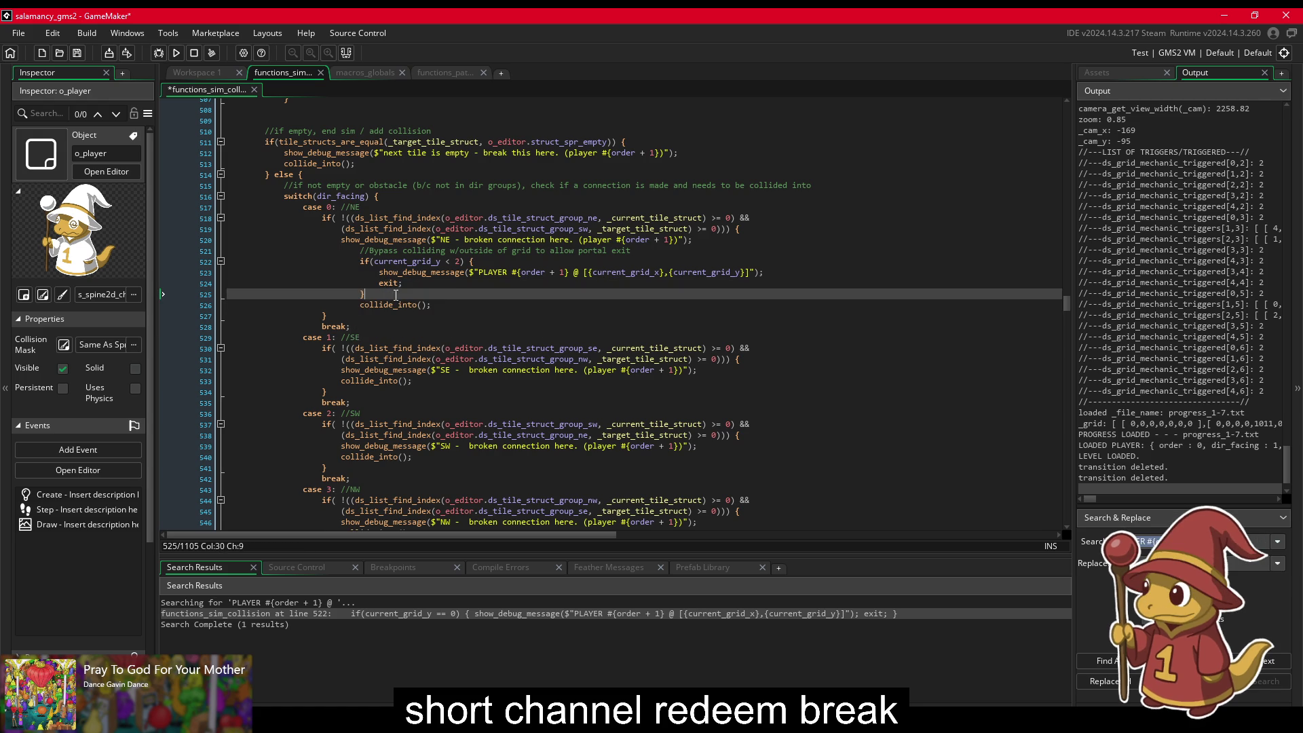
{"action": "key", "text": "Return"}
{"action": "key", "text": "Up"}
{"action": "key", "text": "Down"}
{"action": "key", "text": "shift+Tab"}
{"action": "key", "text": "Up"}
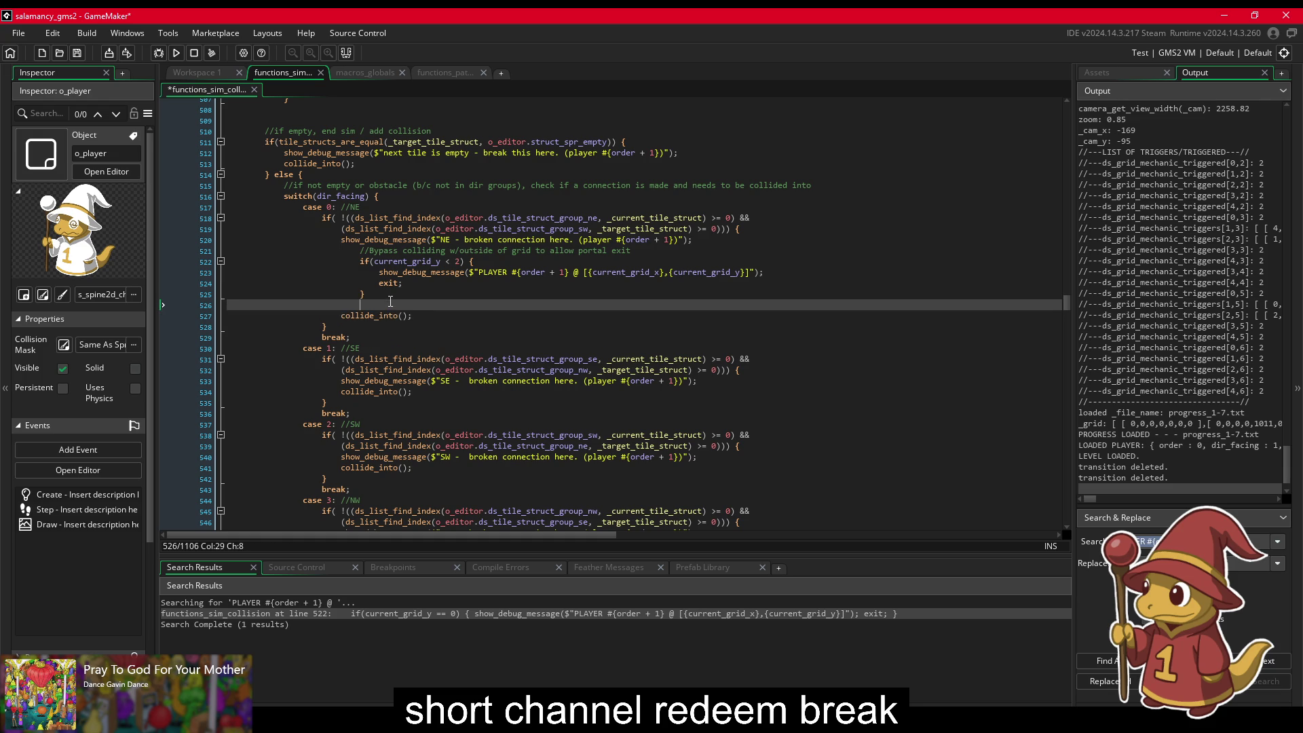
Step: Add a blank line above the bypass block's comment
{"action": "key", "text": "shift+Up"}
{"action": "key", "text": "shift+Up"}
{"action": "key", "text": "shift+Up"}
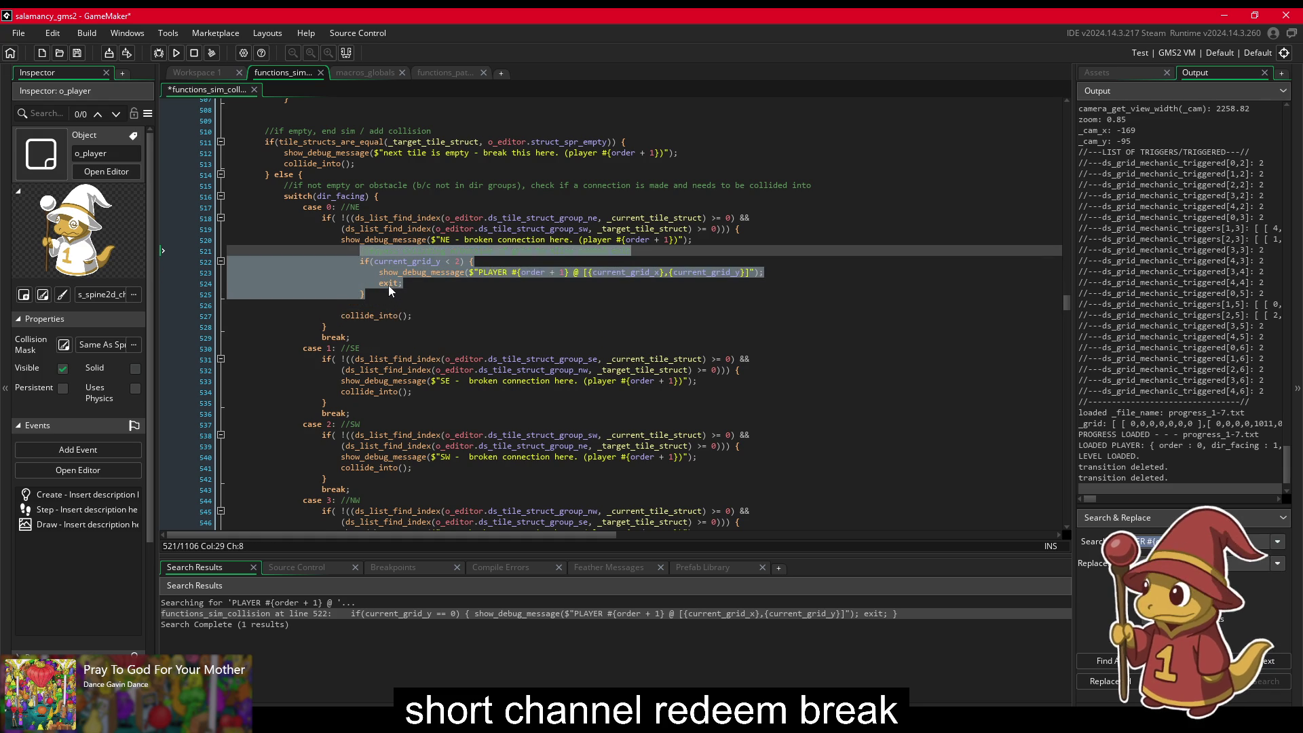
{"action": "key", "text": "ctrl+x"}
{"action": "key", "text": "ctrl+z"}
{"action": "key", "text": "ctrl+x"}
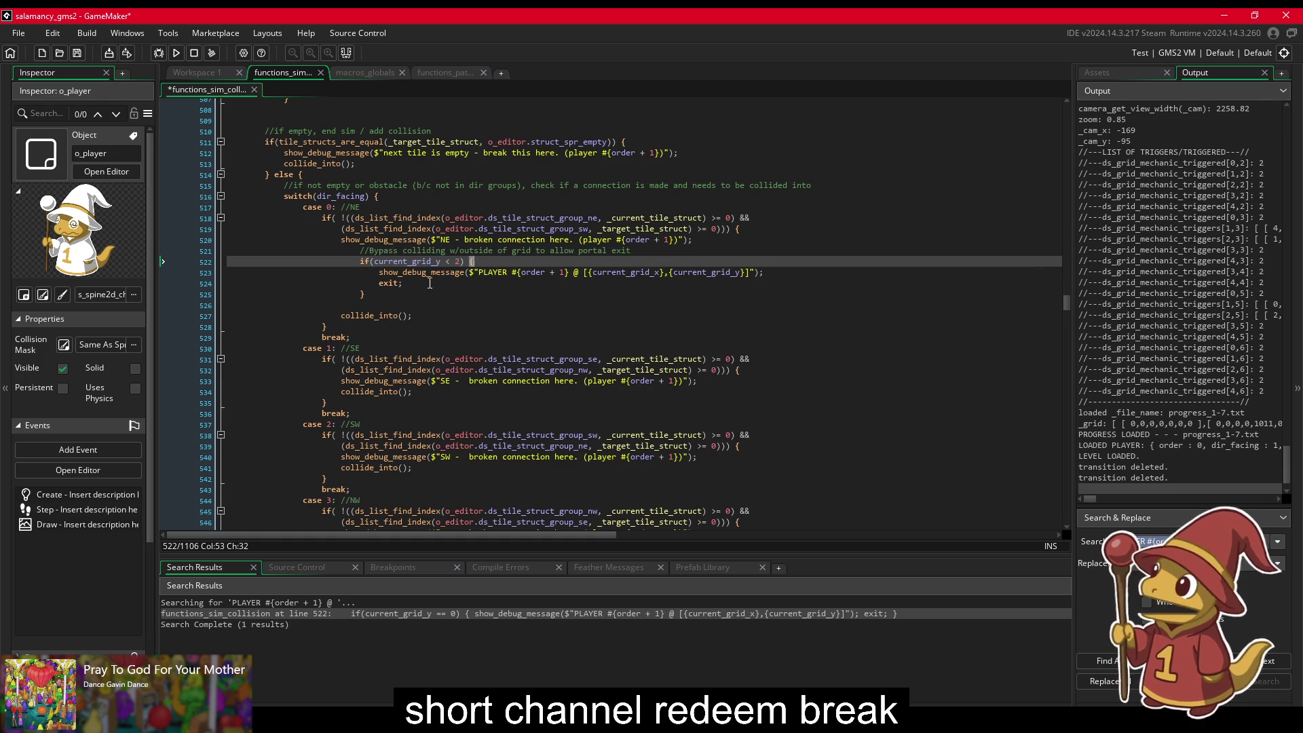
{"action": "key", "text": "ctrl+z"}
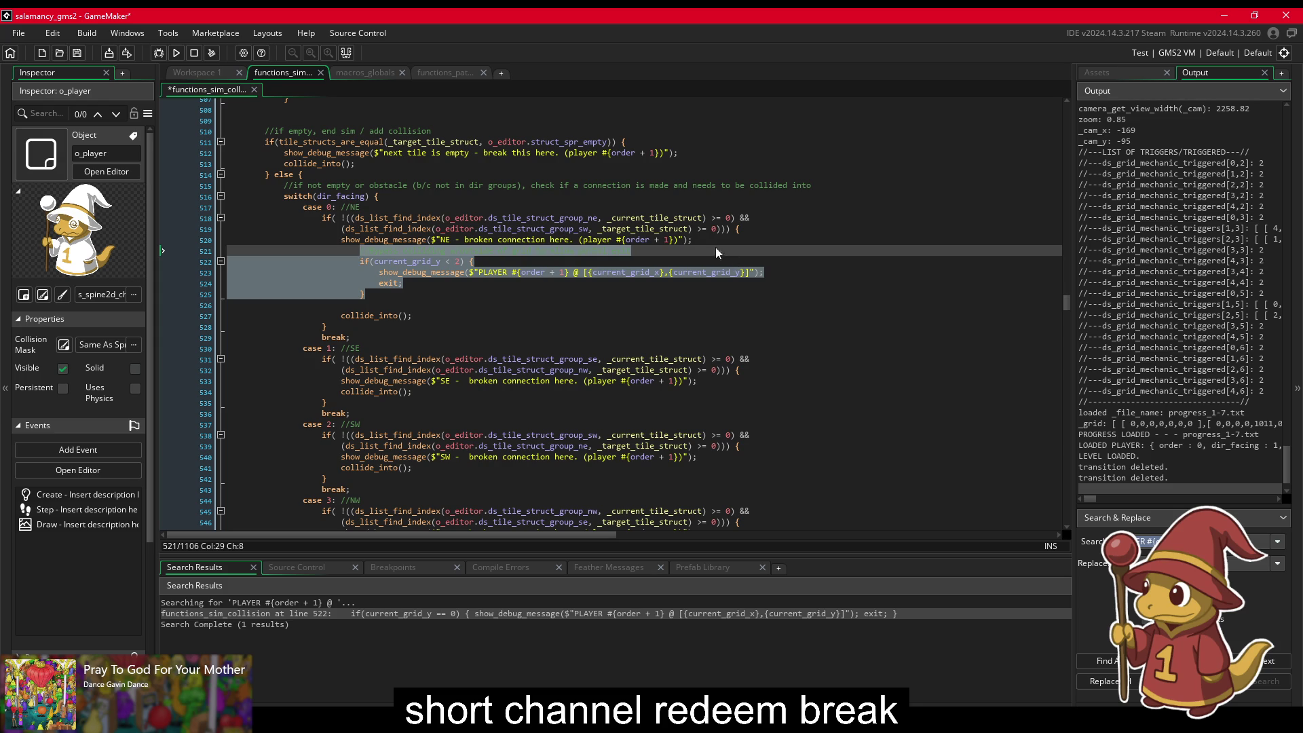
{"action": "key", "text": "Up"}
{"action": "key", "text": "End"}
{"action": "key", "text": "Return"}
Step: Outdent the bypass block on lines 522–526 one level and save the script
{"action": "left_click_drag", "start_coordinate": [373, 305], "coordinate": [367, 262]}
{"action": "key", "text": "shift+Tab"}
{"action": "left_click", "coordinate": [408, 248]}
{"action": "key", "text": "ctrl+s"}
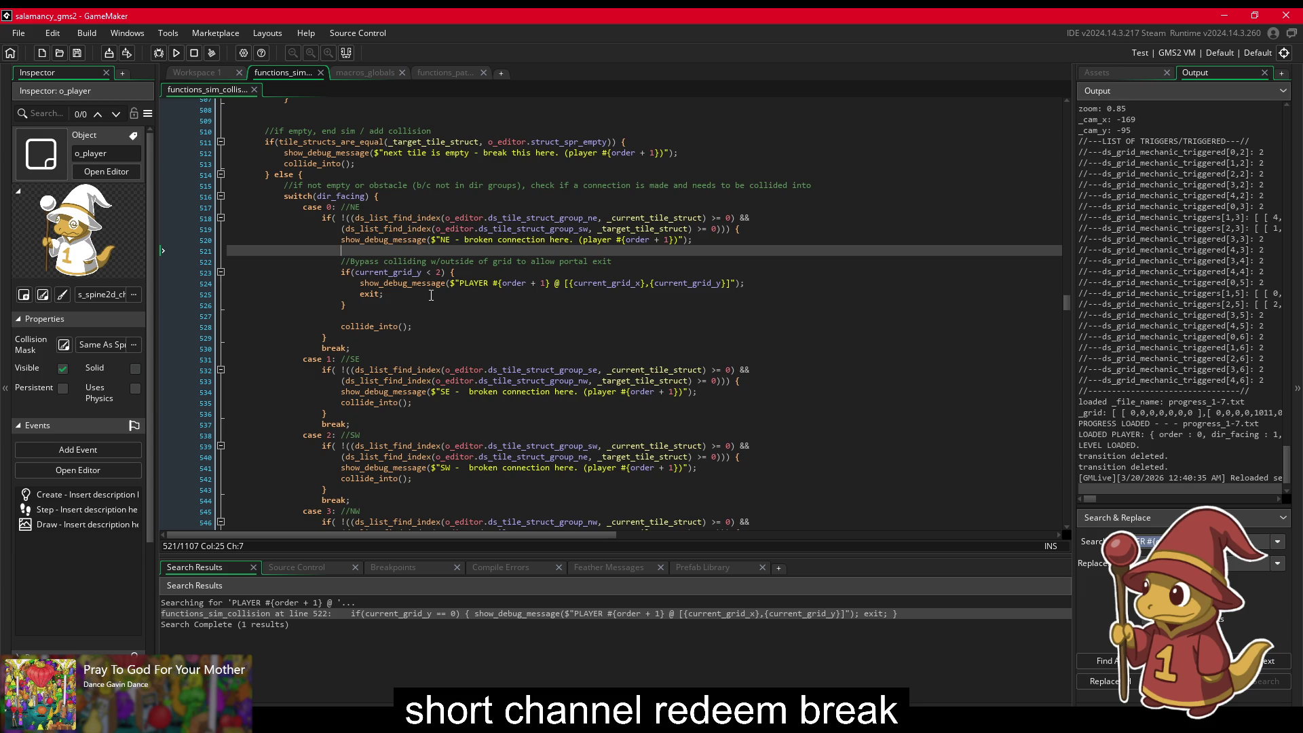
{"action": "scroll", "coordinate": [376, 300], "scroll_direction": "down", "scroll_amount": 13}
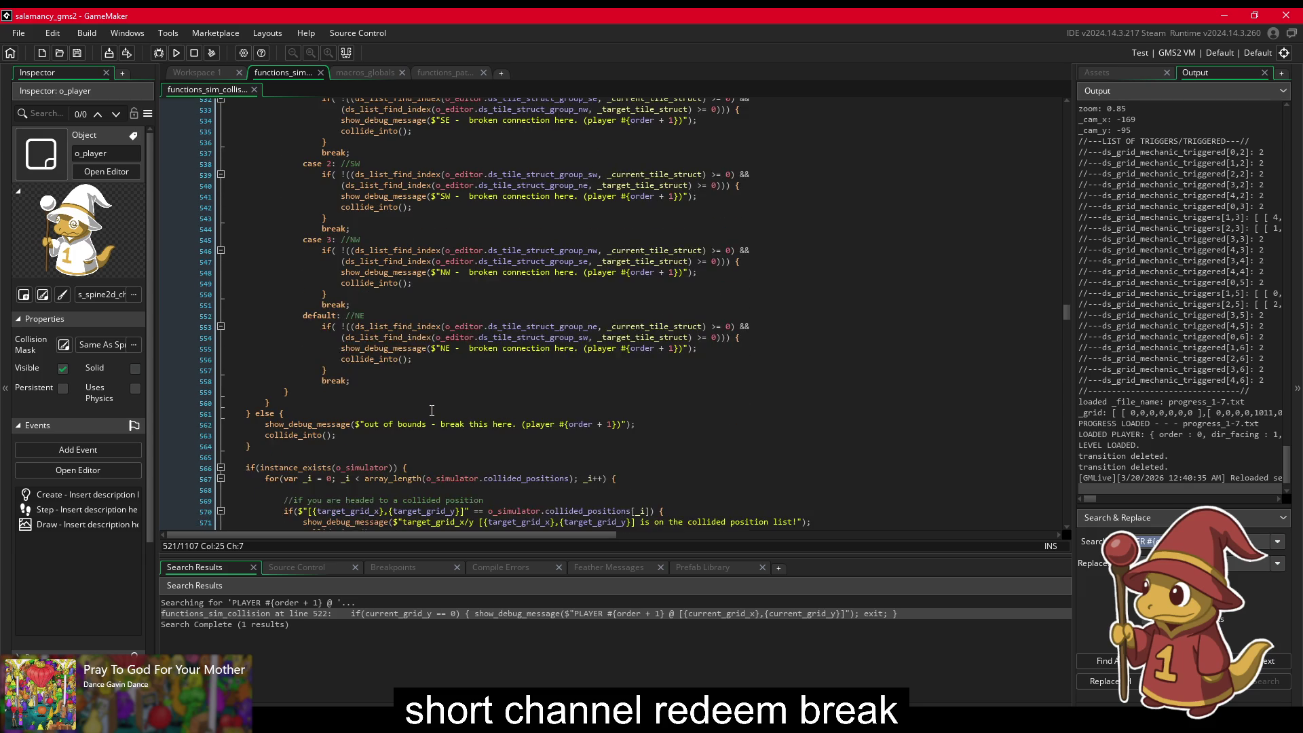
{"action": "scroll", "coordinate": [431, 411], "scroll_direction": "down", "scroll_amount": 4}
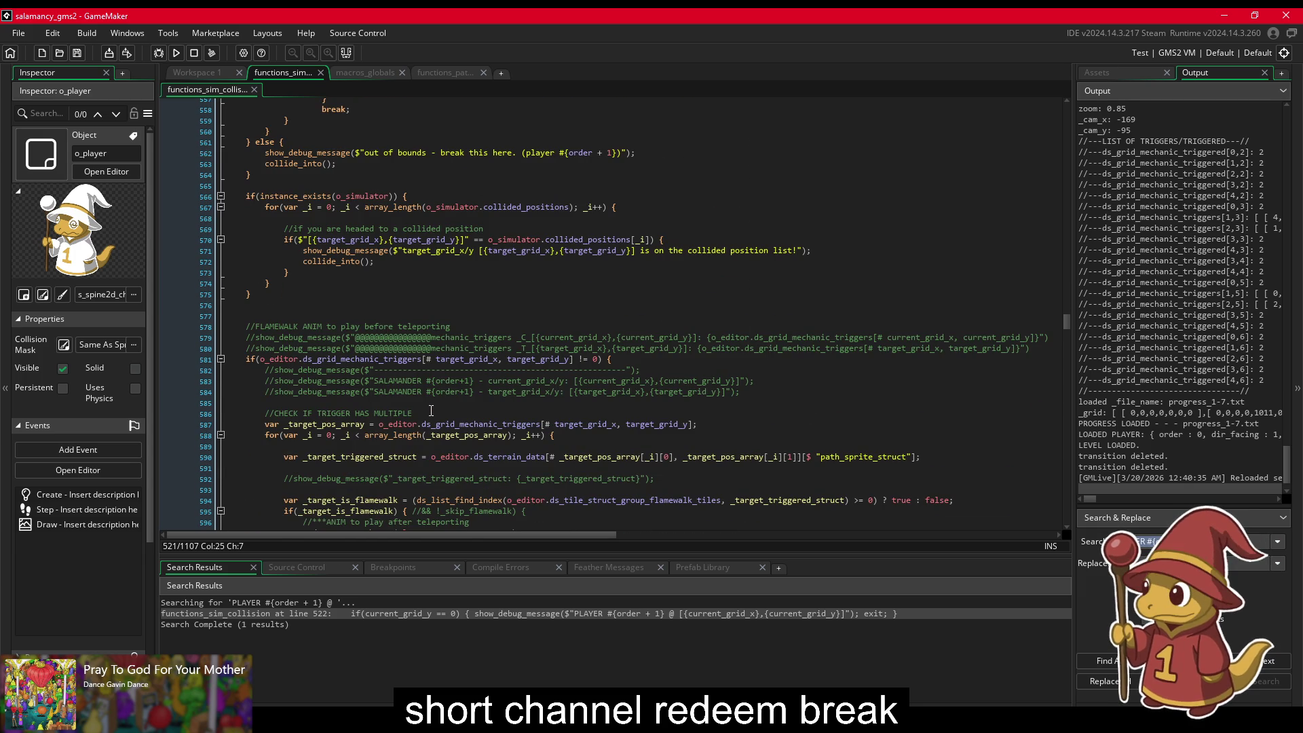
{"action": "scroll", "coordinate": [431, 409], "scroll_direction": "up", "scroll_amount": 19}
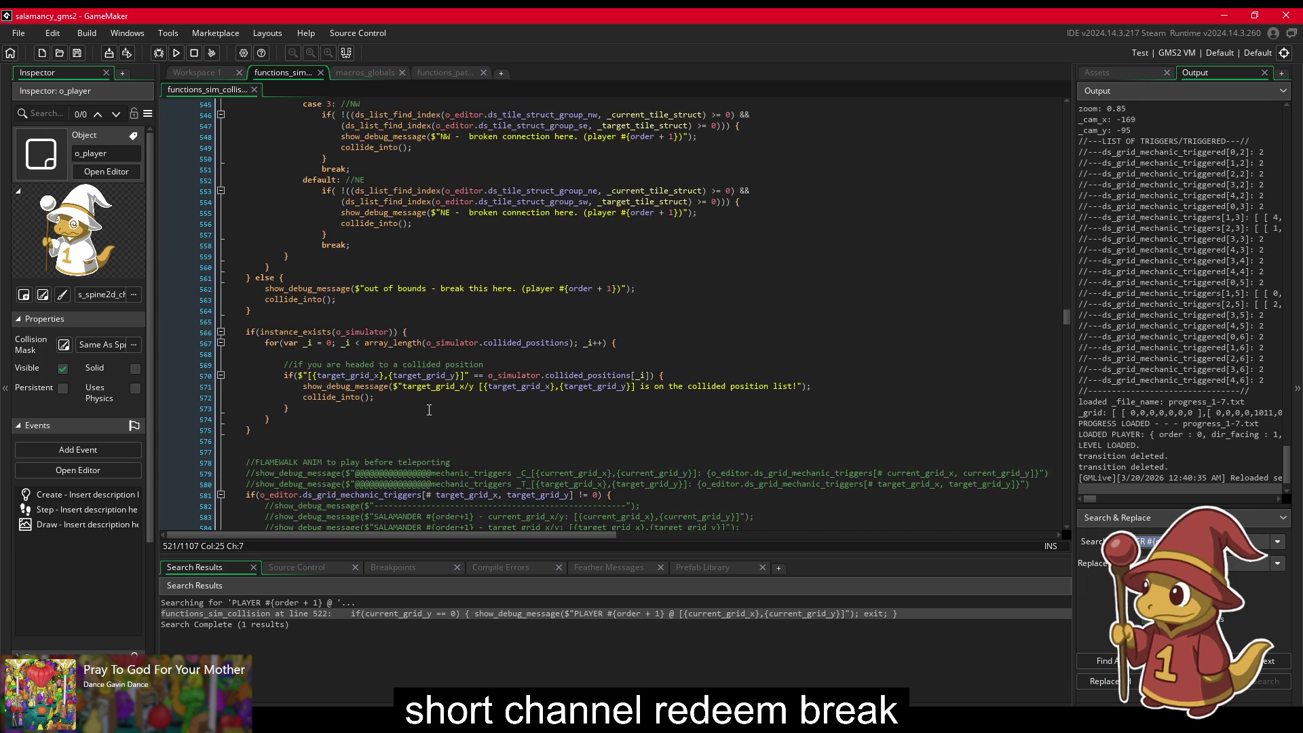
{"action": "left_click", "coordinate": [407, 376]}
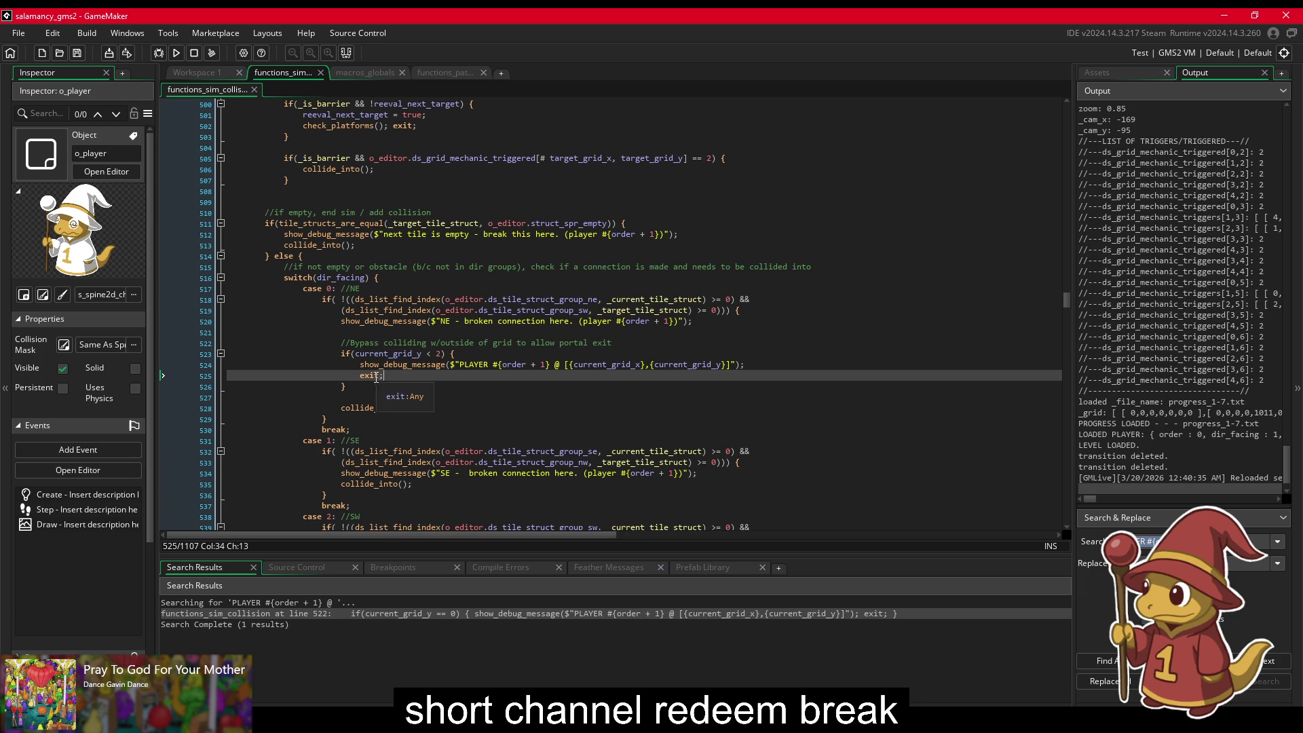
Step: Comment out bypass lines 522–526 with Ctrl+K and copy the if(current_grid_y < 2) condition
{"action": "mouse_move", "coordinate": [350, 388]}
{"action": "left_mouse_down"}
{"action": "mouse_move", "coordinate": [367, 365]}
{"action": "mouse_move", "coordinate": [361, 347]}
{"action": "left_mouse_up"}
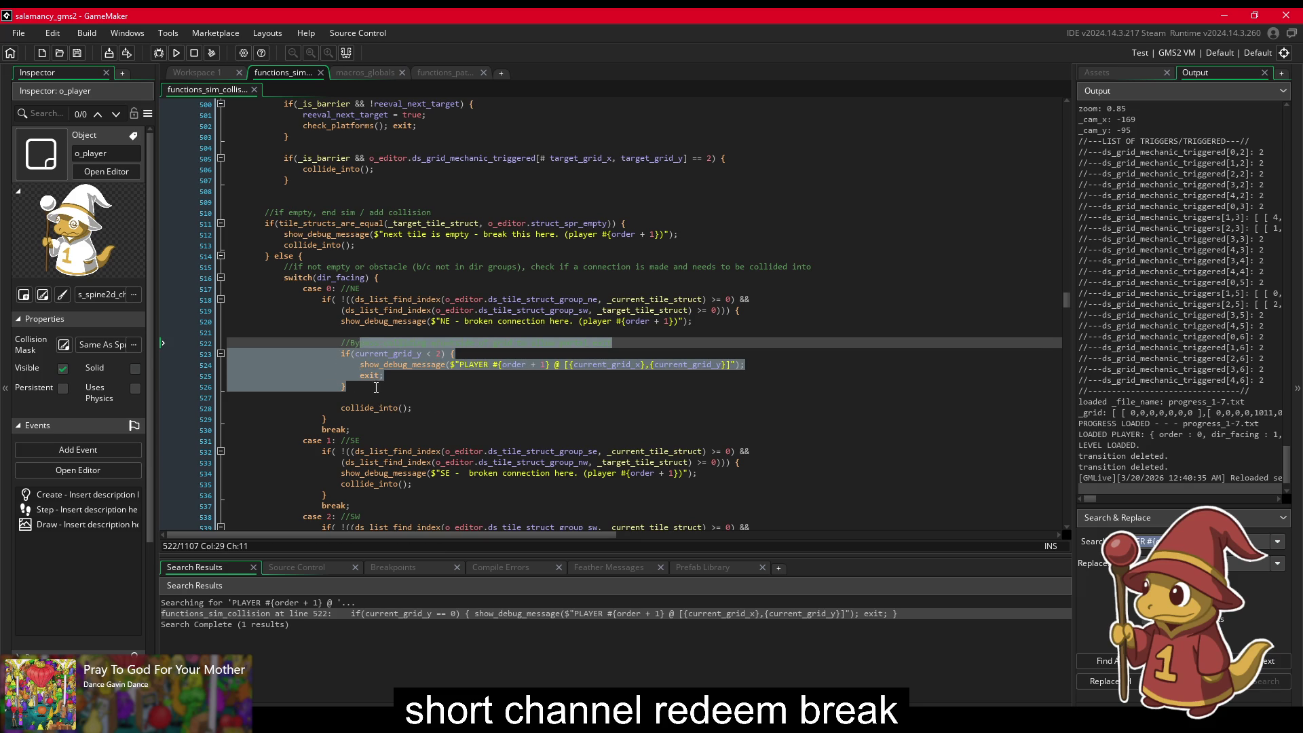
{"action": "key", "text": "ctrl+k"}
{"action": "left_click", "coordinate": [345, 405]}
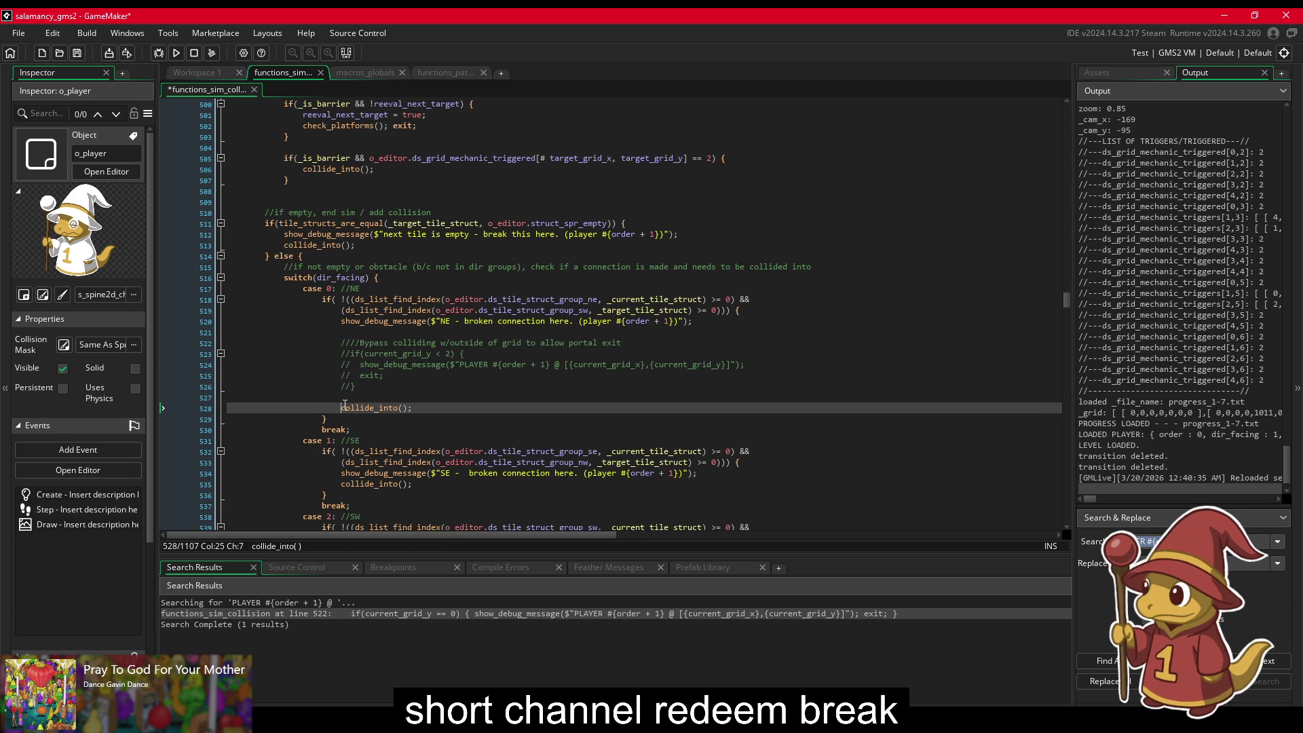
{"action": "left_click_drag", "start_coordinate": [351, 354], "coordinate": [455, 355]}
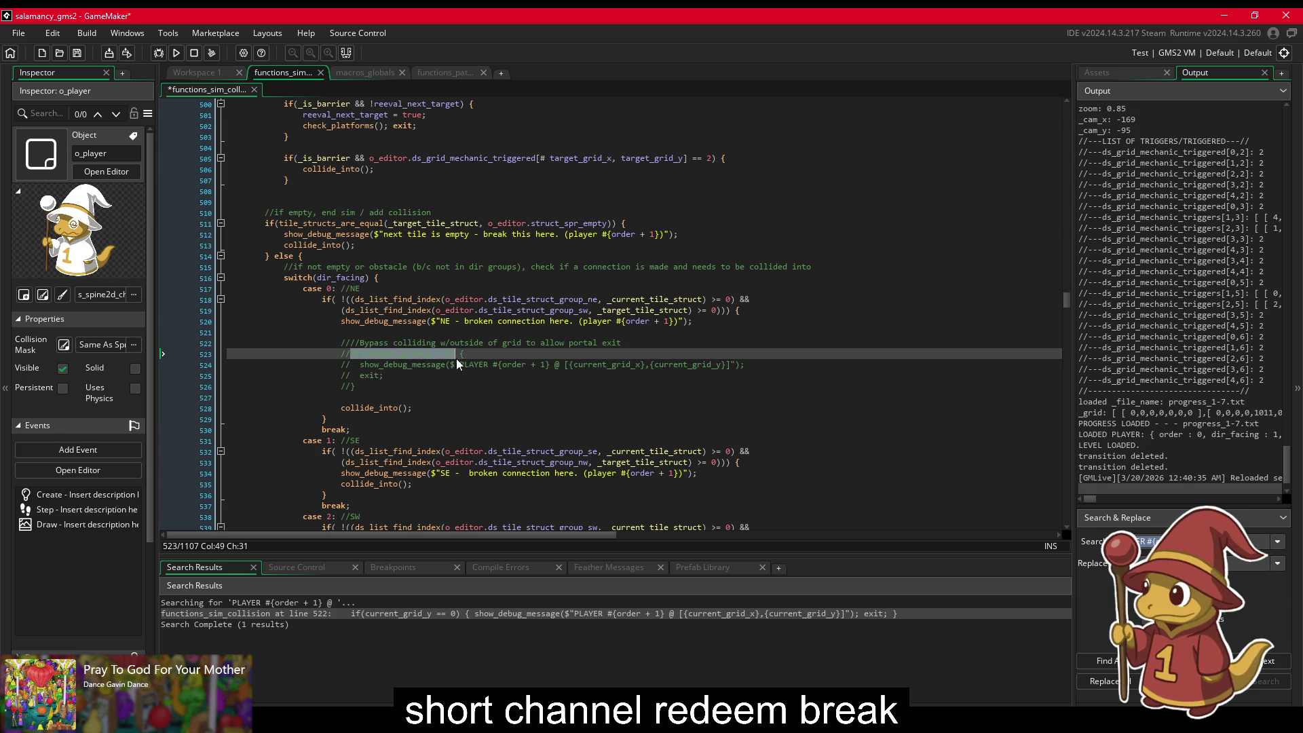
{"action": "key", "text": "ctrl+c"}
Step: Paste the condition before collide_into() on line 528, change it to current_grid_y > 1, and save
{"action": "left_click", "coordinate": [342, 408]}
{"action": "key", "text": "ctrl+v"}
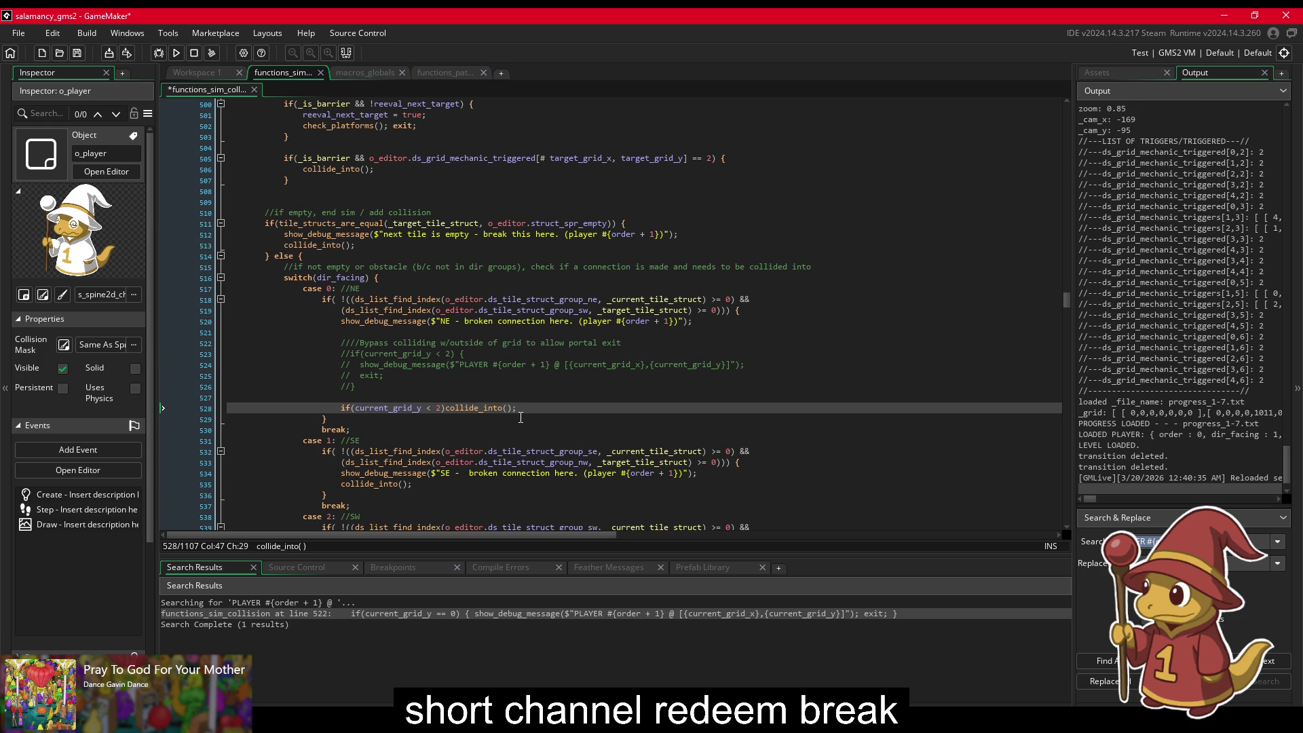
{"action": "key", "text": "Left"}
{"action": "key", "text": "Left"}
{"action": "key", "text": "Left"}
{"action": "key", "text": "BackSpace"}
{"action": "type", "text": ">"}
{"action": "key", "text": "Delete"}
{"action": "type", "text": "1"}
{"action": "key", "text": "ctrl+s"}
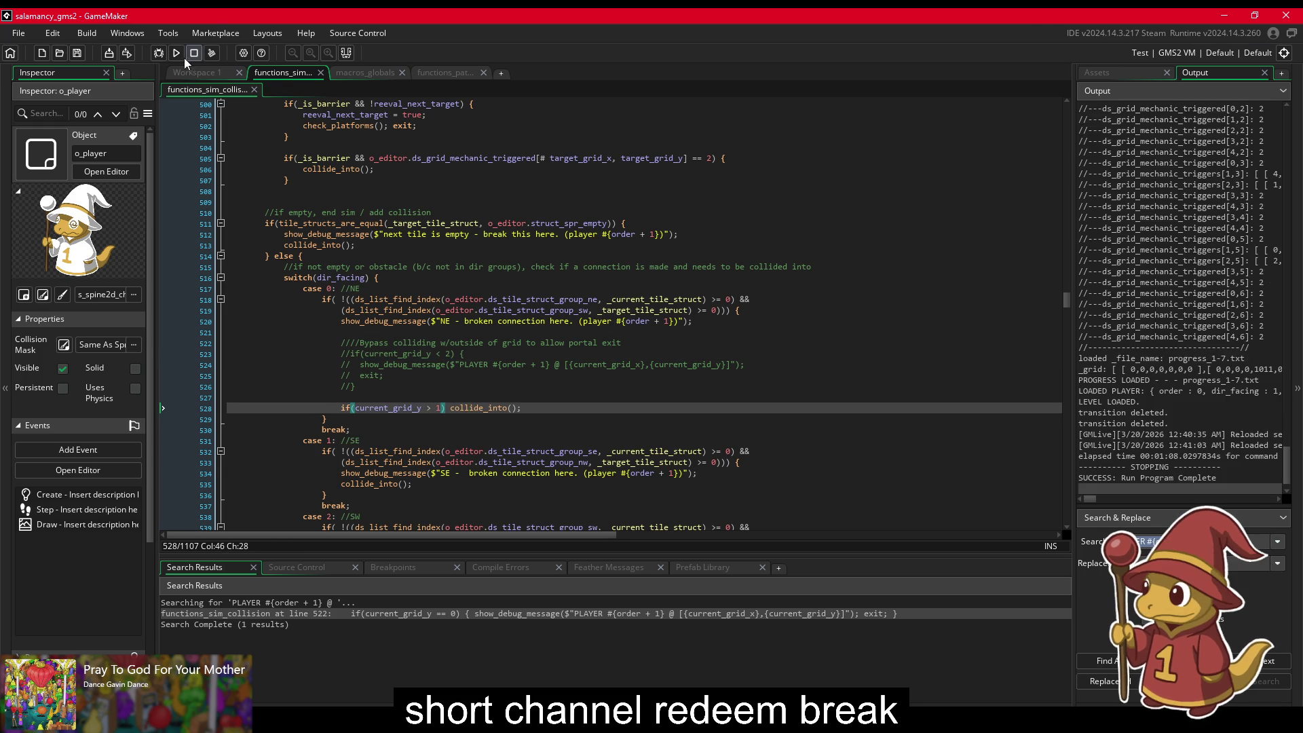
Step: Build and run the game, then open levels 1-6 and 1-4 from the level map
{"action": "left_click", "coordinate": [195, 51]}
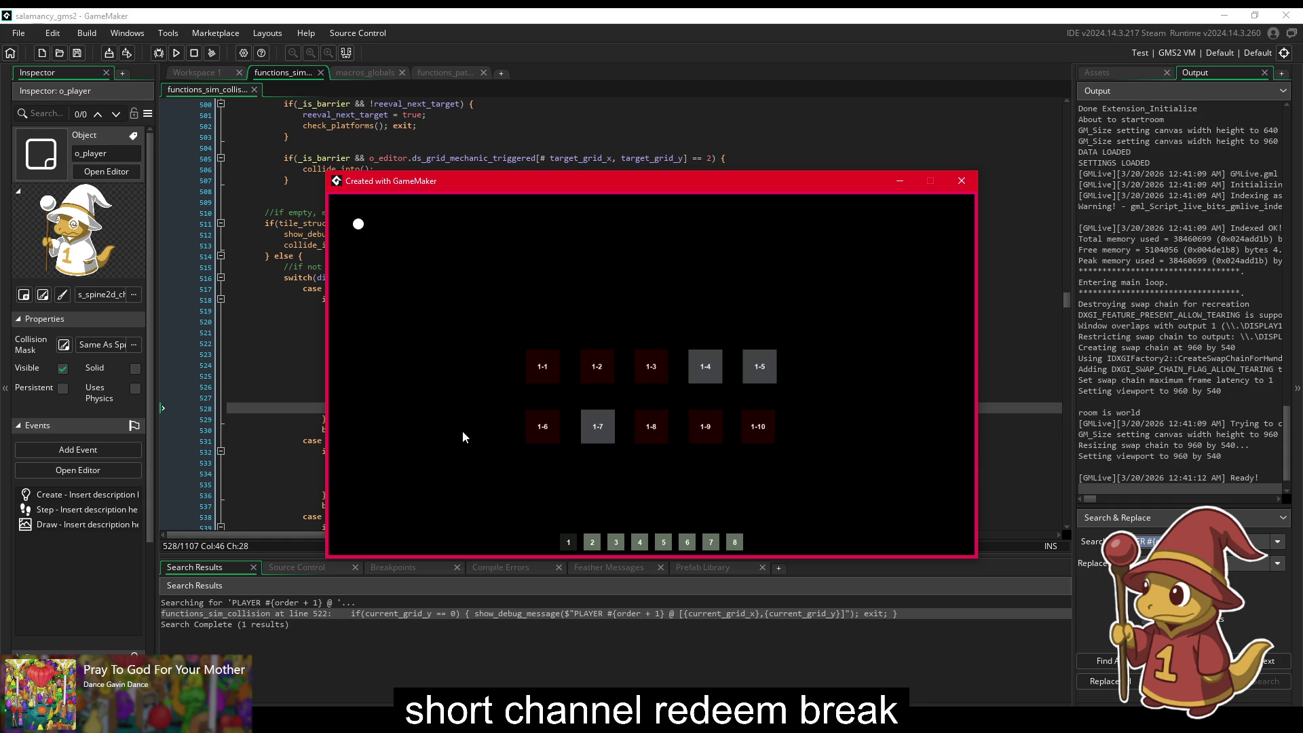
{"action": "left_click", "coordinate": [538, 429]}
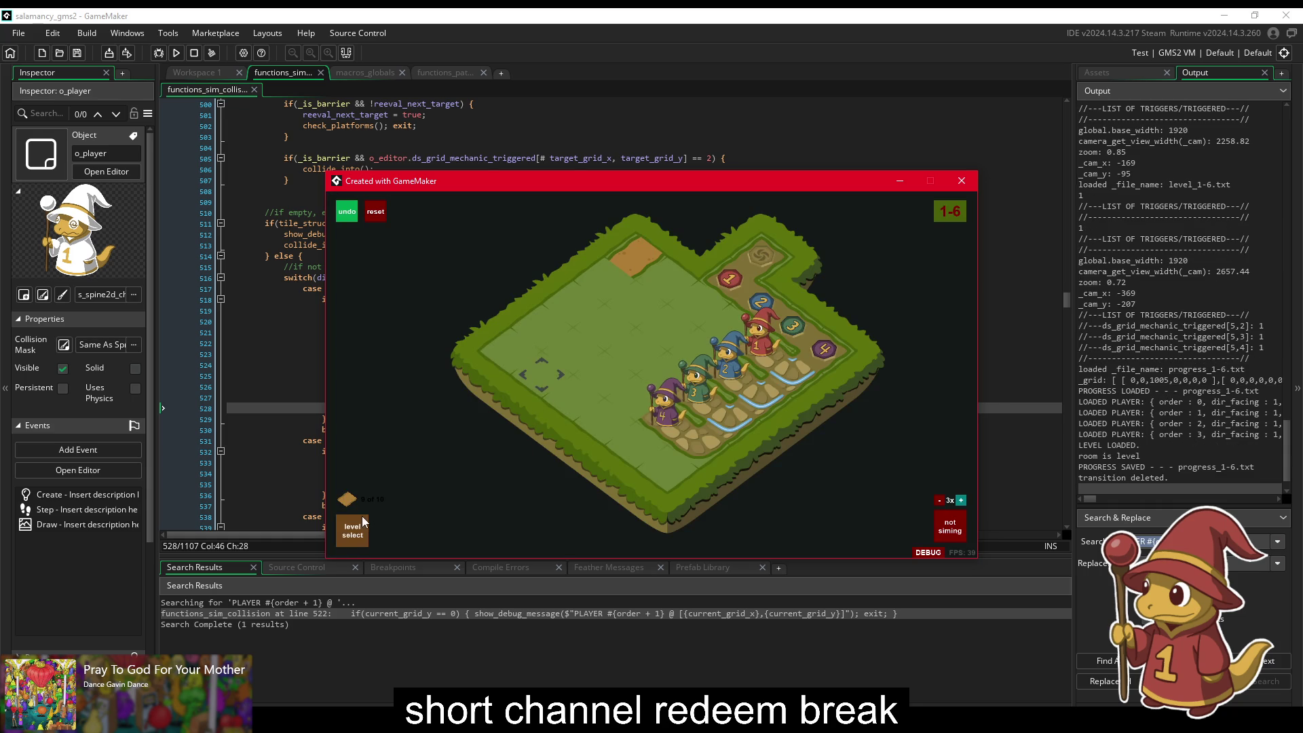
{"action": "left_click", "coordinate": [361, 516]}
{"action": "left_click", "coordinate": [555, 373]}
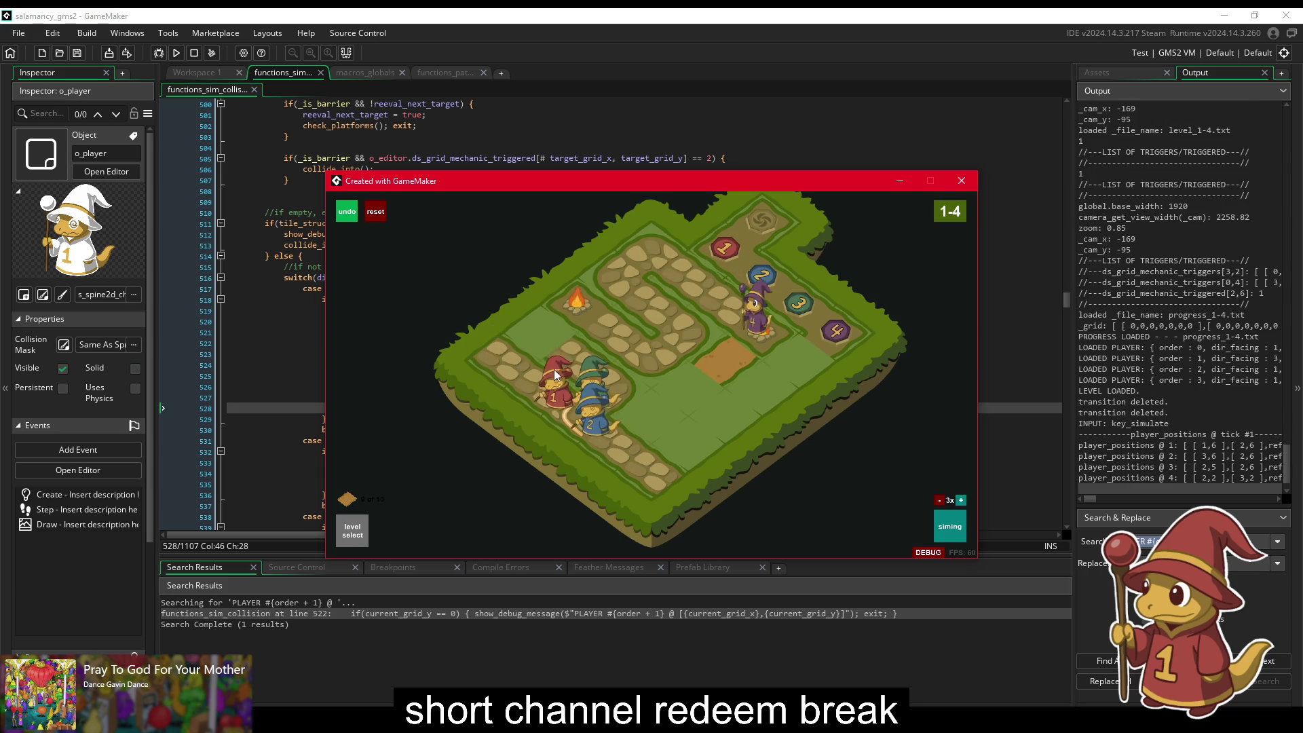
{"action": "key", "text": "Escape"}
{"action": "left_click", "coordinate": [539, 362]}
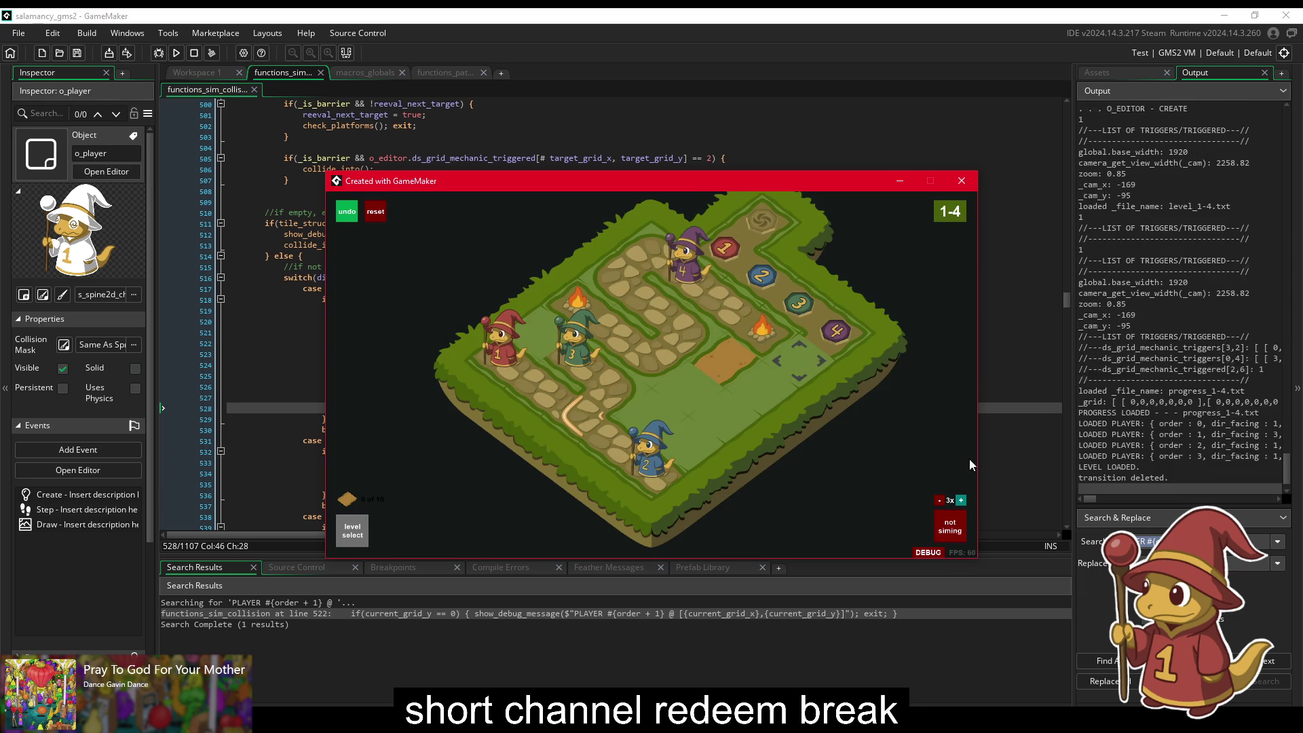
{"action": "left_click", "coordinate": [638, 162]}
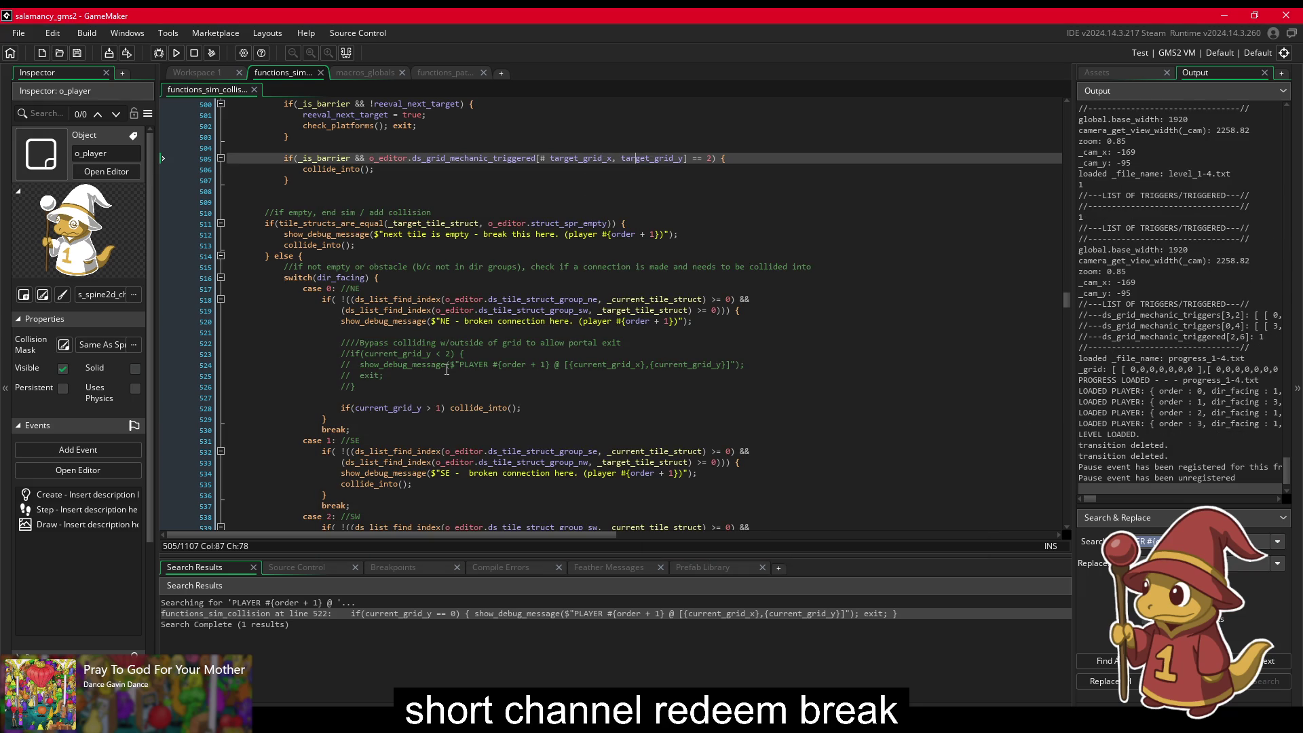
Step: Load level 1-1 in the running game and test a first path tile beside the wizard
{"action": "left_click", "coordinate": [550, 406]}
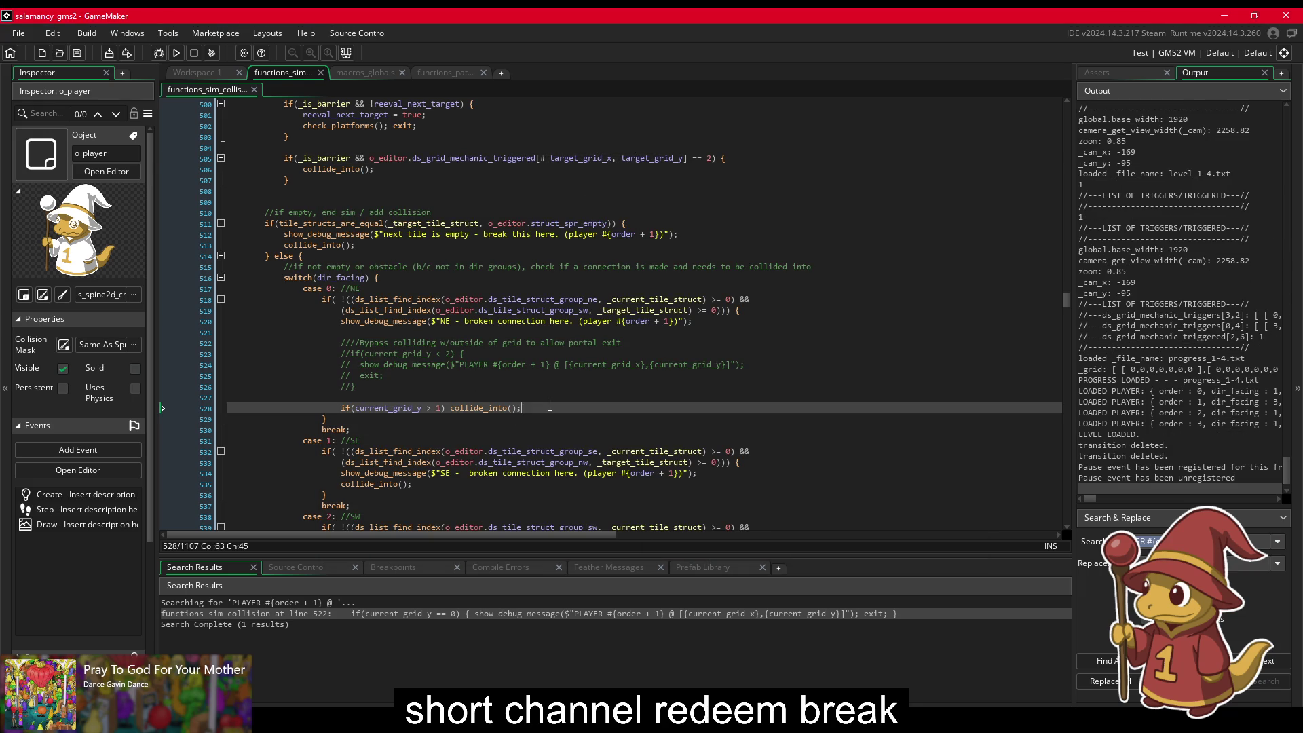
{"action": "key", "text": "alt+Tab"}
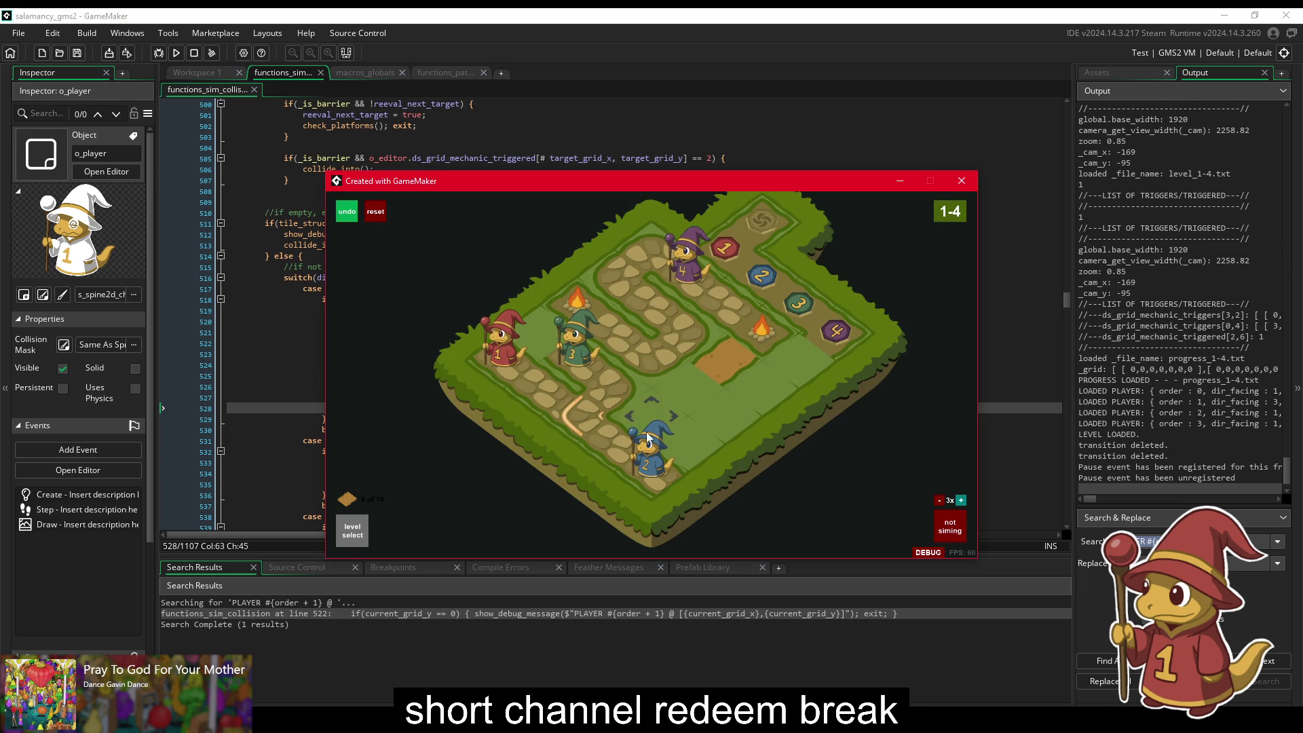
{"action": "left_click", "coordinate": [347, 532]}
{"action": "left_click", "coordinate": [547, 364]}
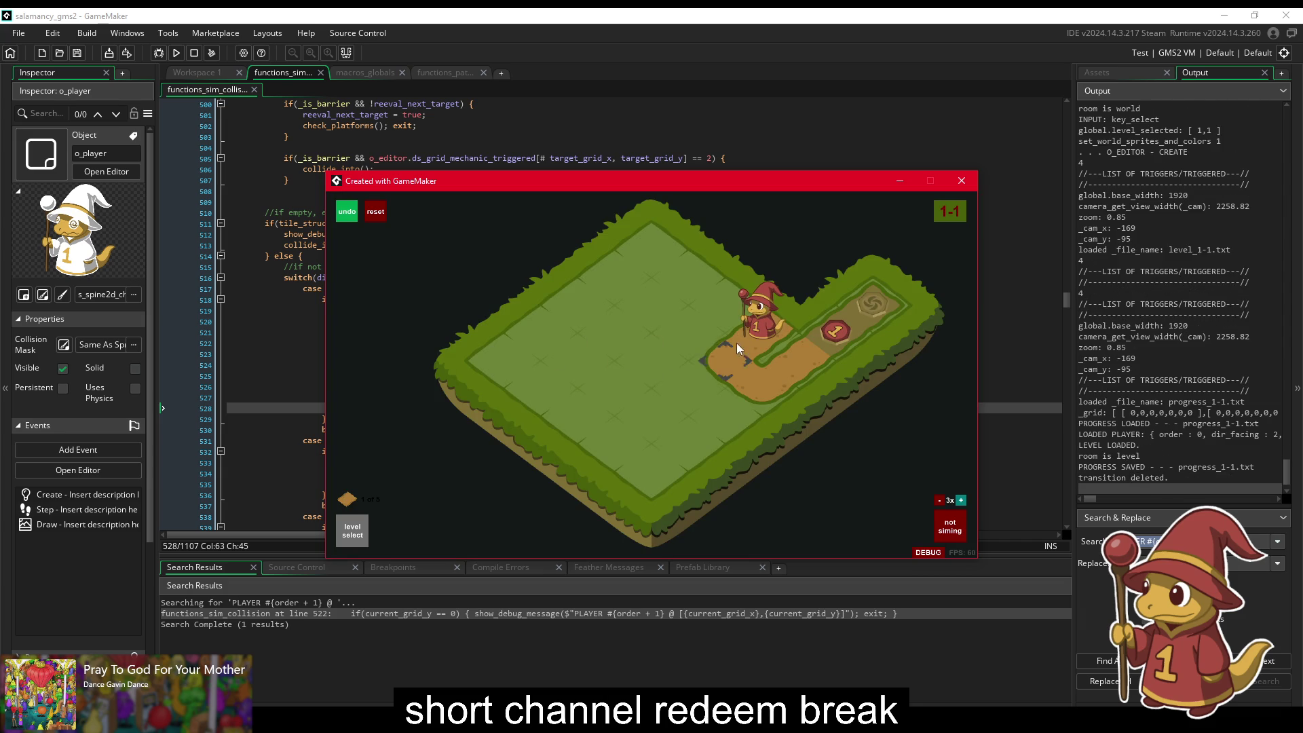
{"action": "right_click", "coordinate": [791, 373]}
{"action": "left_click", "coordinate": [699, 341]}
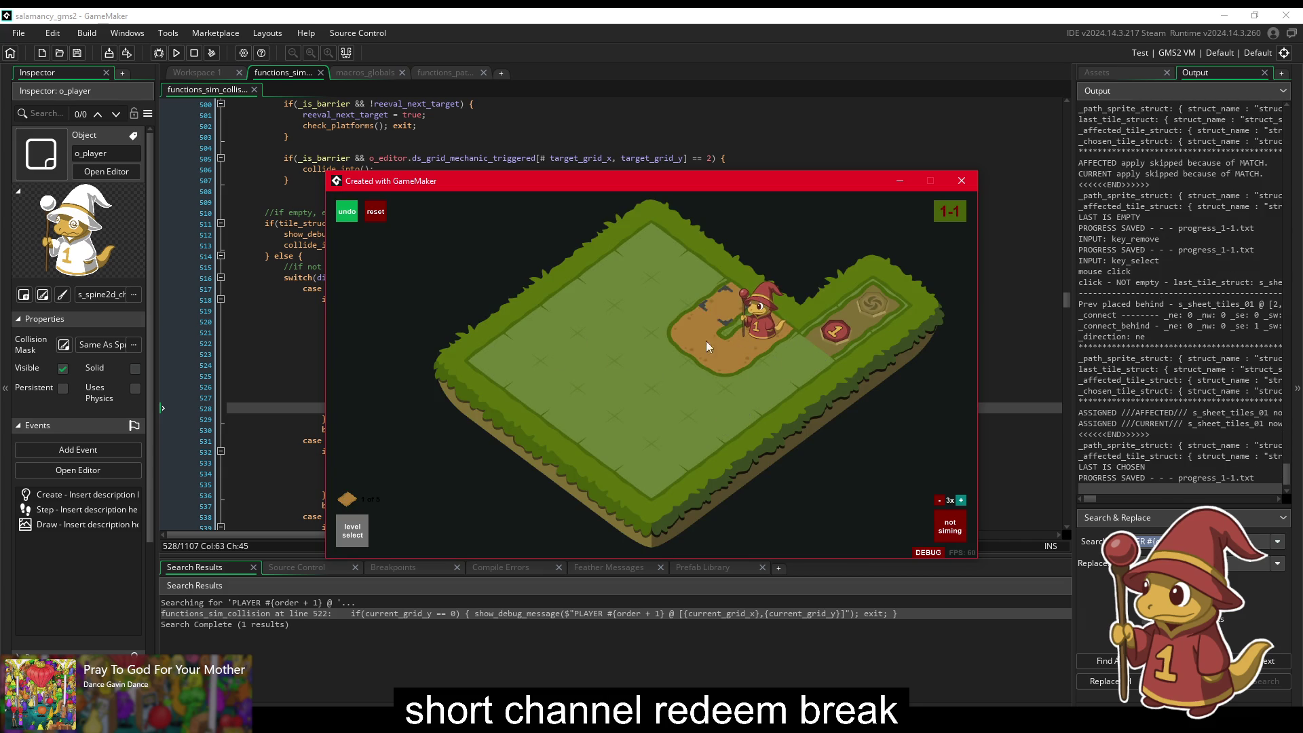
{"action": "key", "text": "space"}
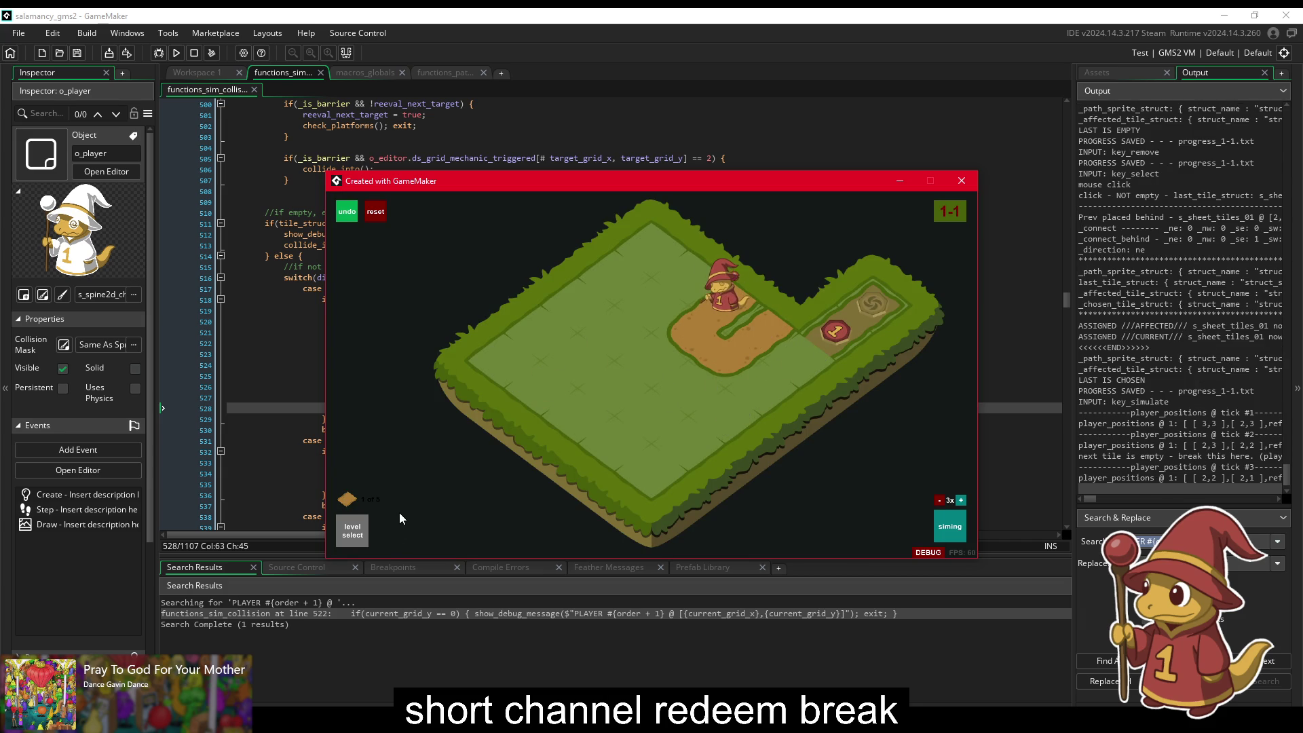
Step: Rework the level 1-1 path tiles until the simulated wizard exits through the portal
{"action": "right_click", "coordinate": [720, 312]}
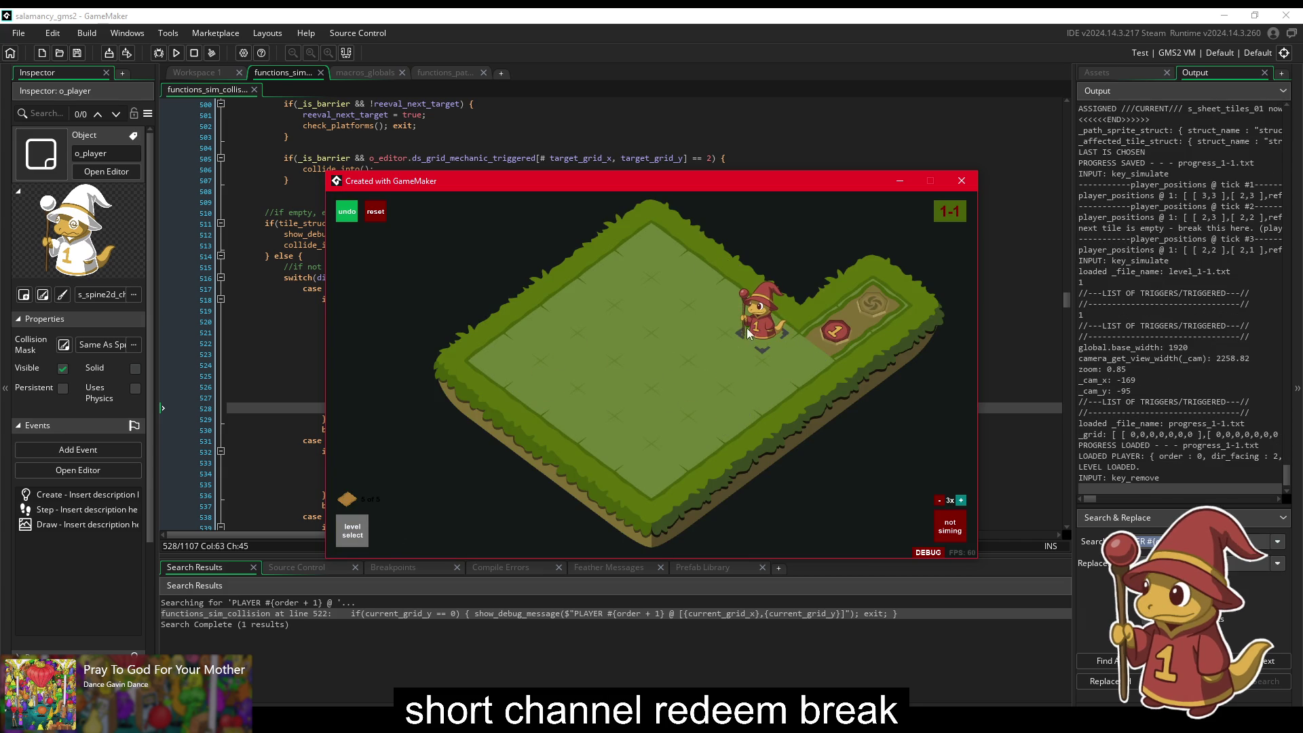
{"action": "left_click", "coordinate": [733, 363]}
{"action": "left_click", "coordinate": [805, 346]}
{"action": "key", "text": "space"}
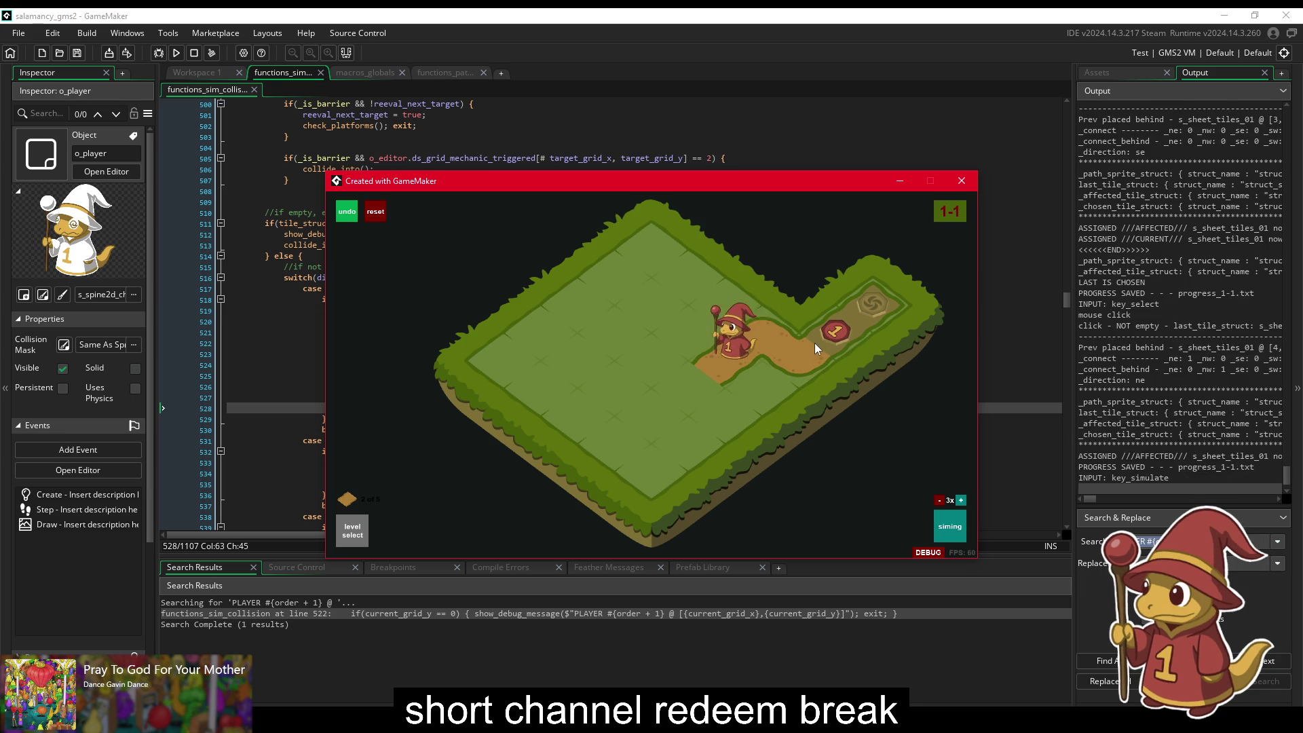
{"action": "right_click", "coordinate": [724, 357]}
{"action": "left_click", "coordinate": [813, 359]}
{"action": "left_click", "coordinate": [756, 290]}
{"action": "key", "text": "space"}
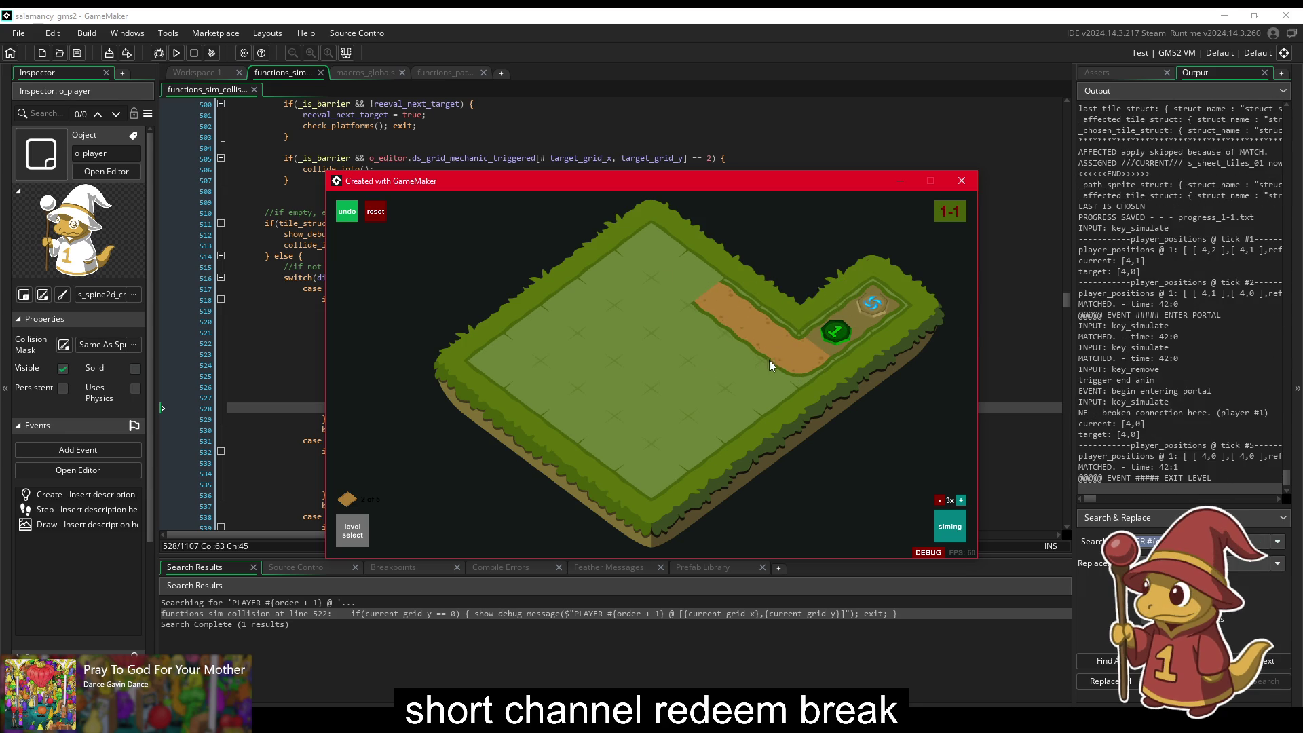
{"action": "key", "text": "space"}
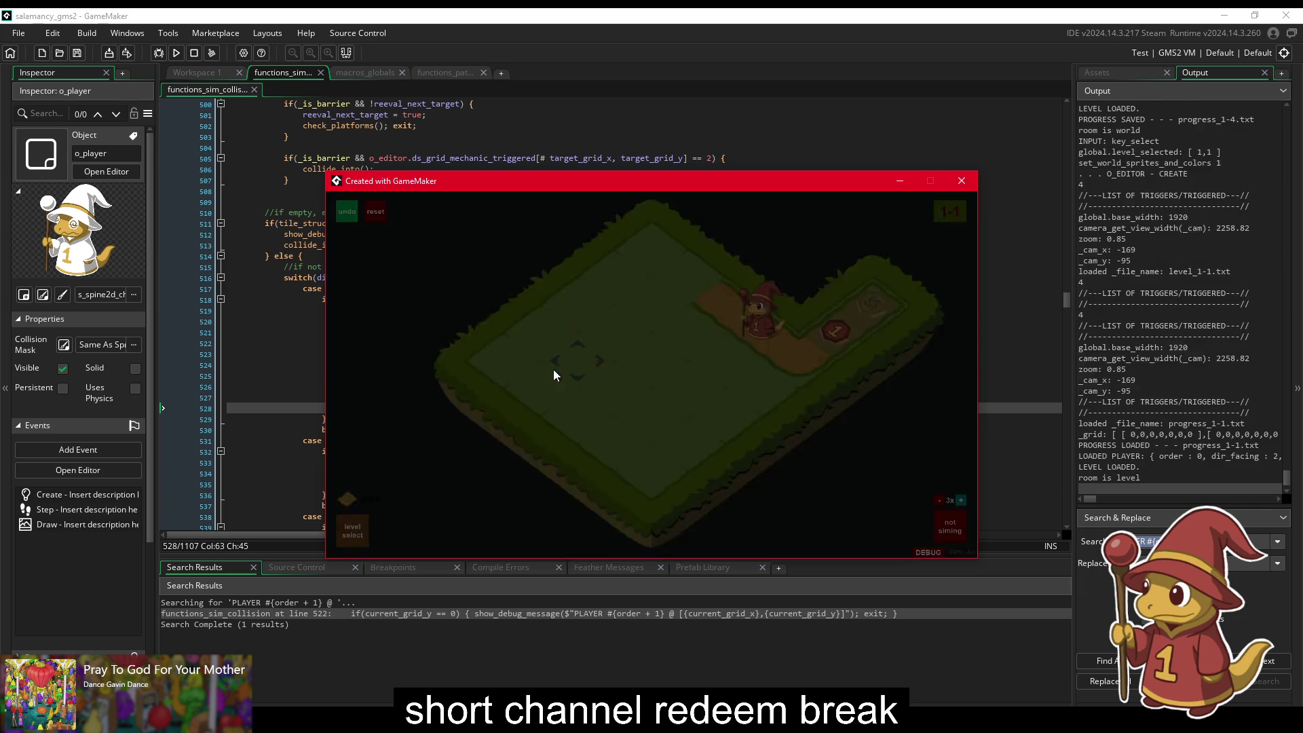
Step: Simulate level 1-6 with its four wizards, then return to the code editor
{"action": "left_click", "coordinate": [352, 531]}
{"action": "left_click", "coordinate": [552, 418]}
{"action": "key", "text": "space"}
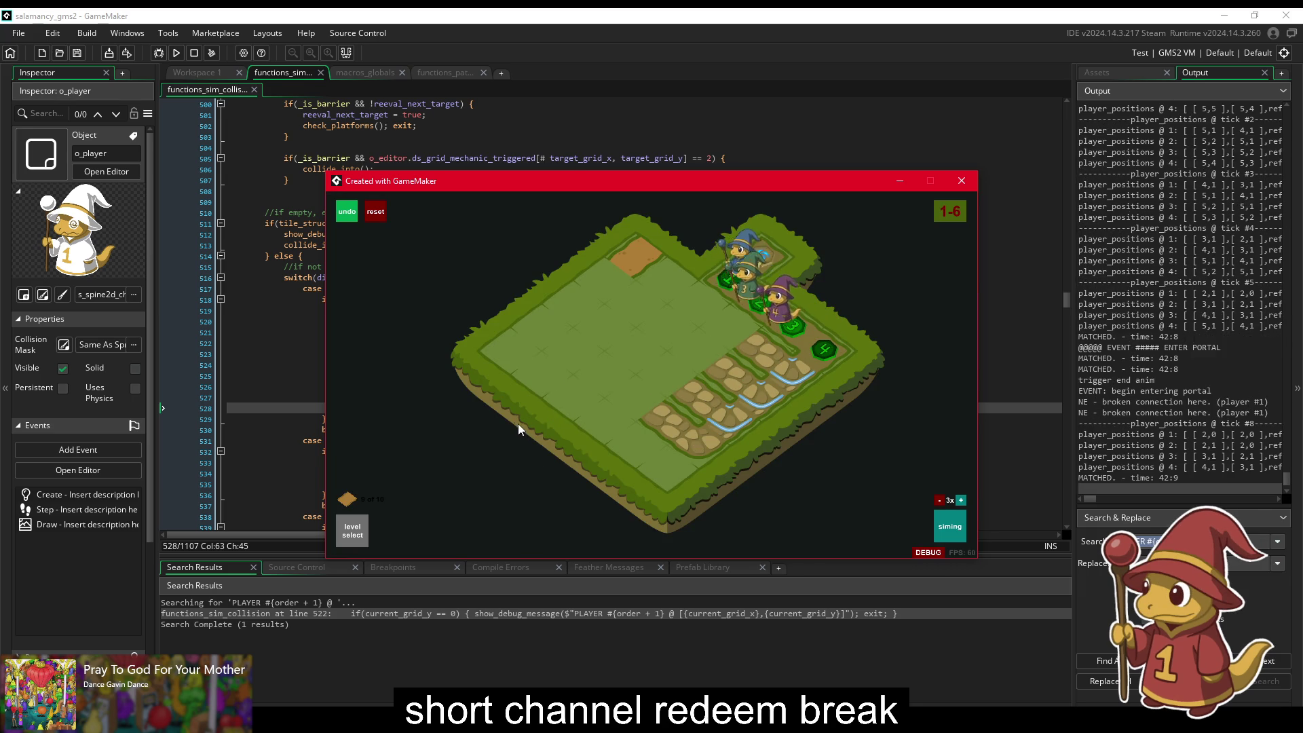
{"action": "left_click", "coordinate": [352, 530]}
{"action": "left_click", "coordinate": [610, 125]}
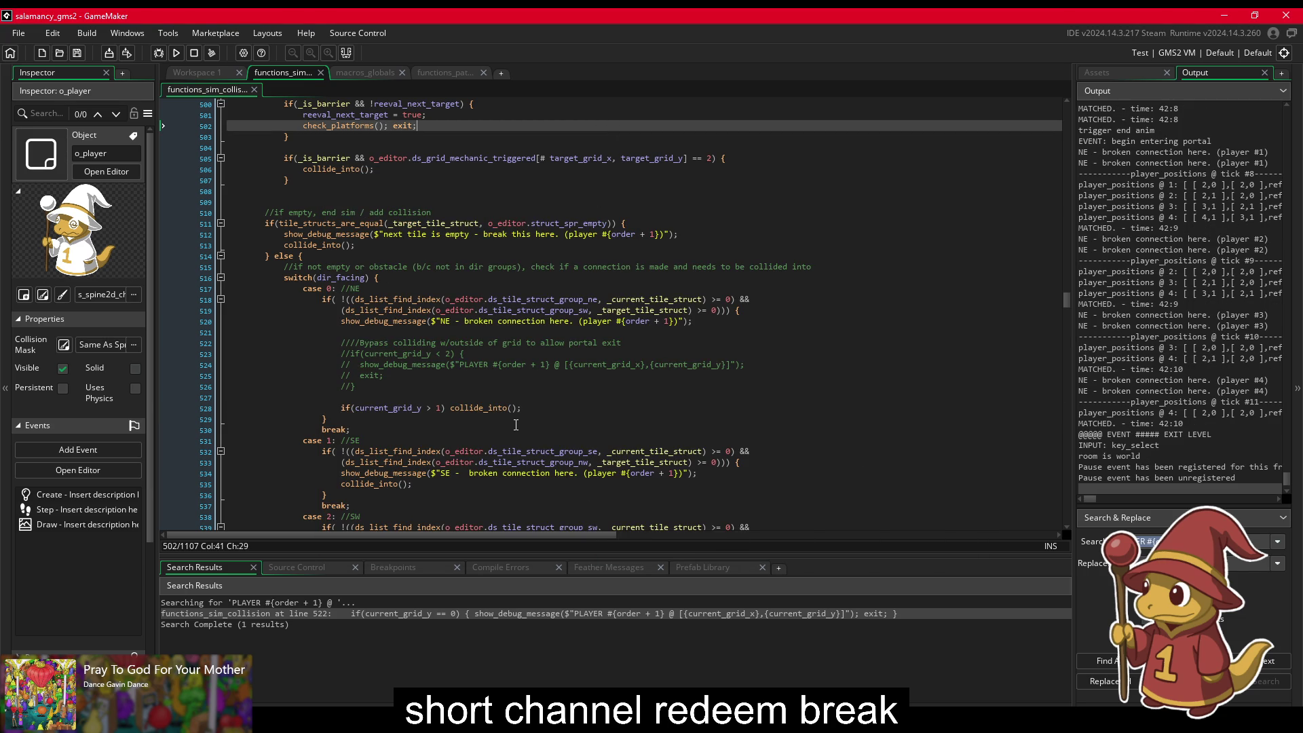
{"action": "scroll", "coordinate": [486, 397], "scroll_direction": "down", "scroll_amount": 7}
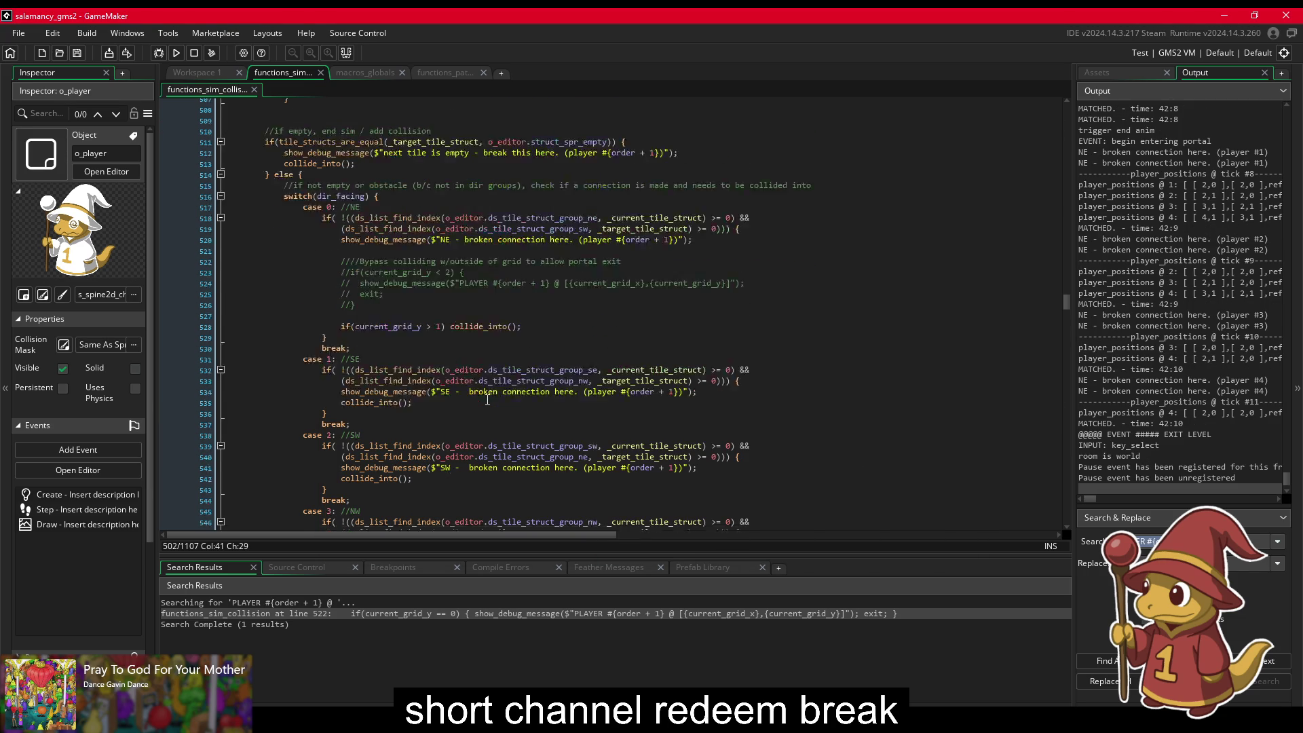
{"action": "scroll", "coordinate": [489, 401], "scroll_direction": "up", "scroll_amount": 2}
{"action": "scroll", "coordinate": [489, 401], "scroll_direction": "down", "scroll_amount": 10}
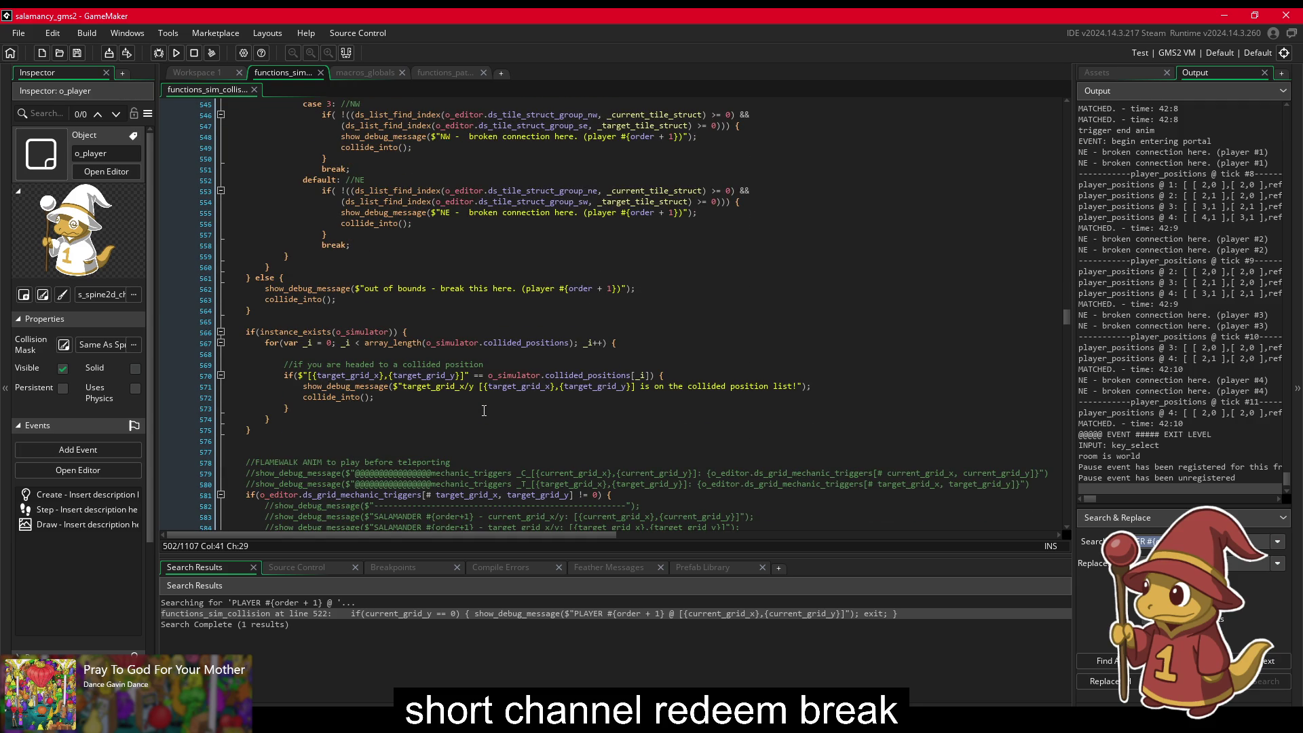
{"action": "scroll", "coordinate": [470, 416], "scroll_direction": "down", "scroll_amount": 1}
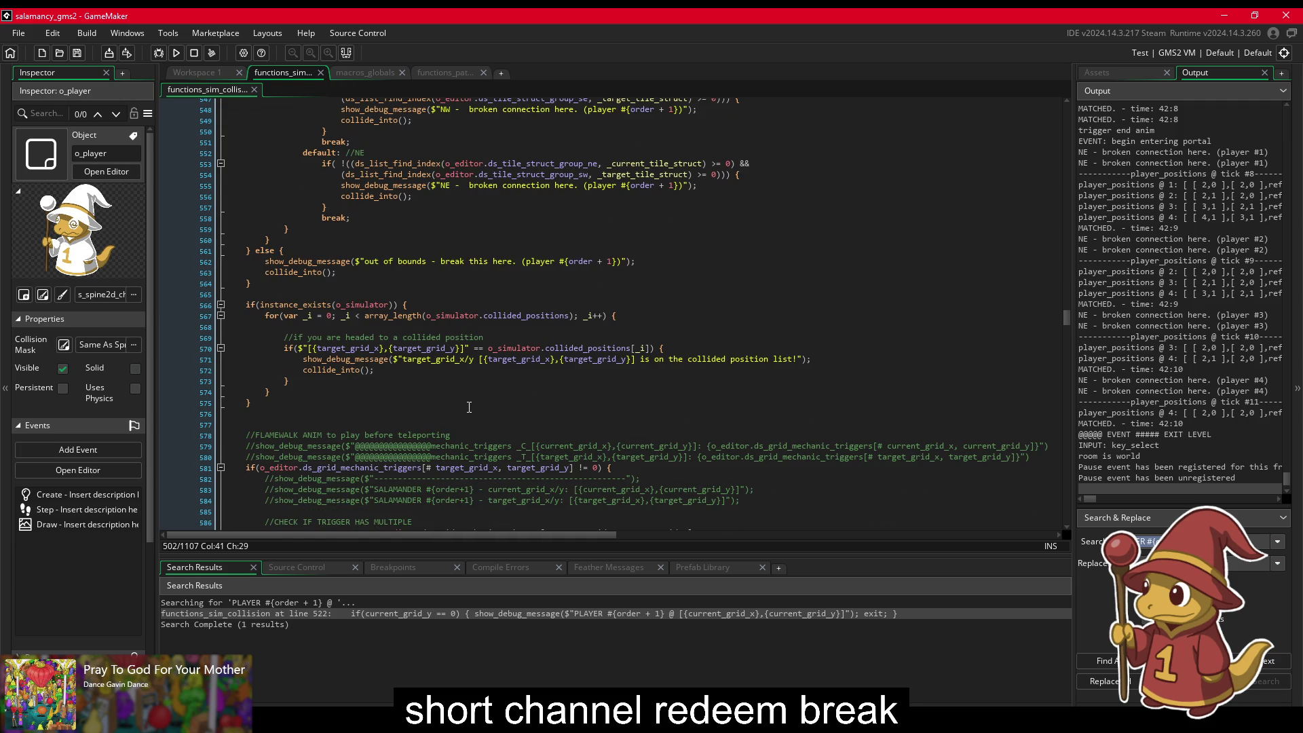
{"action": "scroll", "coordinate": [469, 406], "scroll_direction": "down", "scroll_amount": 16}
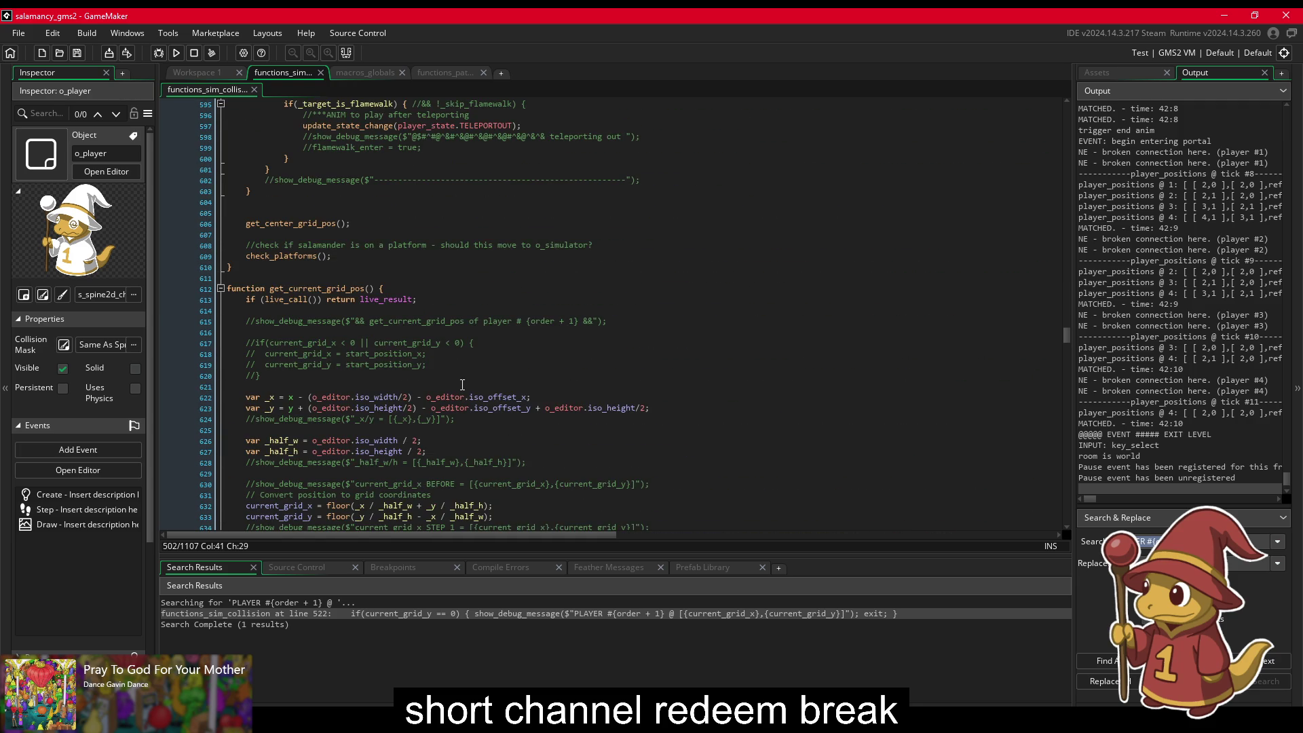
{"action": "middle_click", "coordinate": [321, 228]}
{"action": "scroll", "coordinate": [350, 247], "scroll_direction": "up", "scroll_amount": 20}
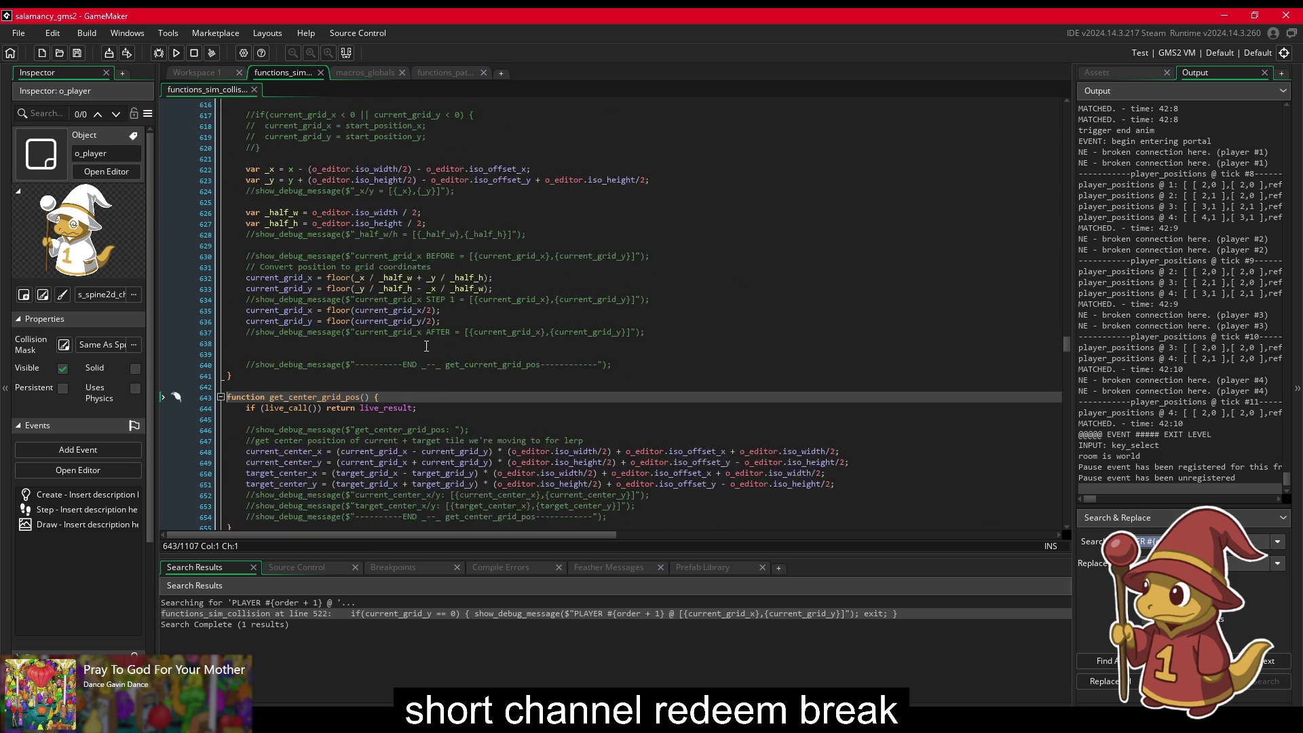
{"action": "scroll", "coordinate": [432, 380], "scroll_direction": "up", "scroll_amount": 19}
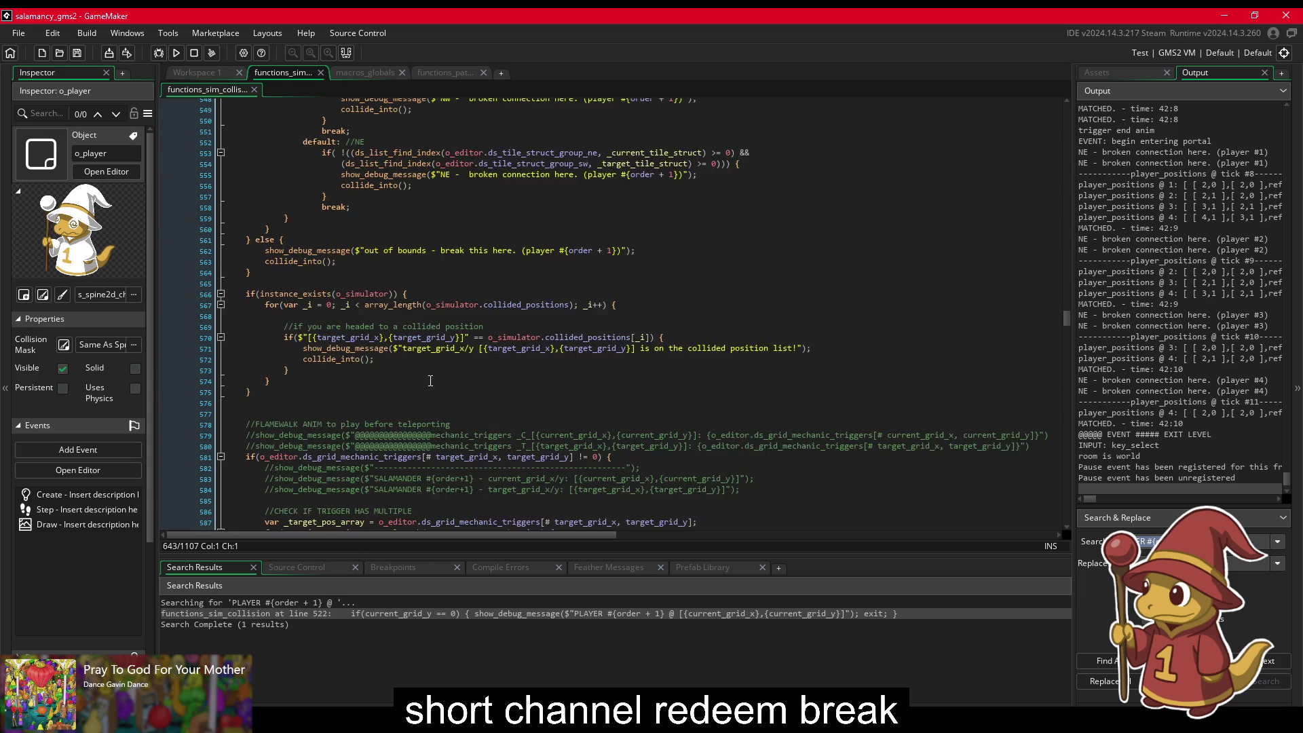
{"action": "left_click", "coordinate": [533, 333]}
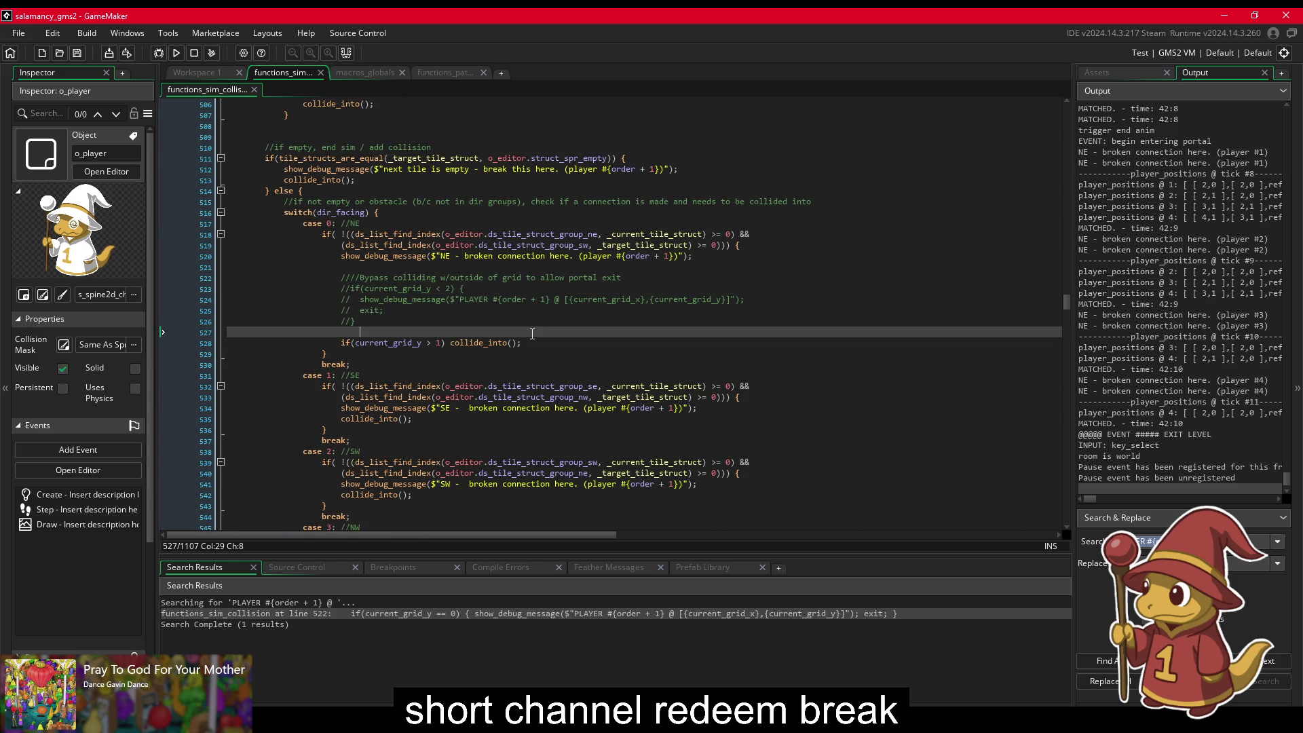
Step: Uncomment the player-position debug line 524, duplicate it, and label the first copy CURRENT
{"action": "left_click", "coordinate": [746, 300]}
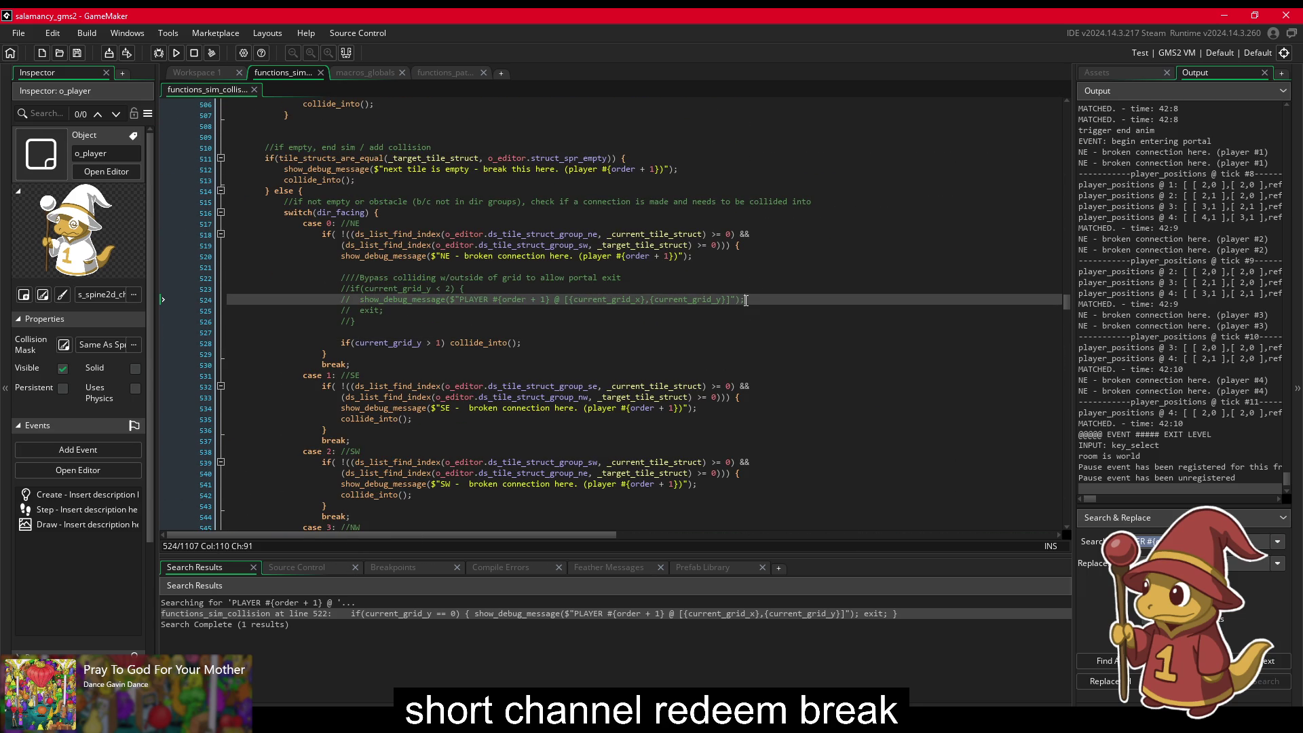
{"action": "key", "text": "ctrl+shift+k"}
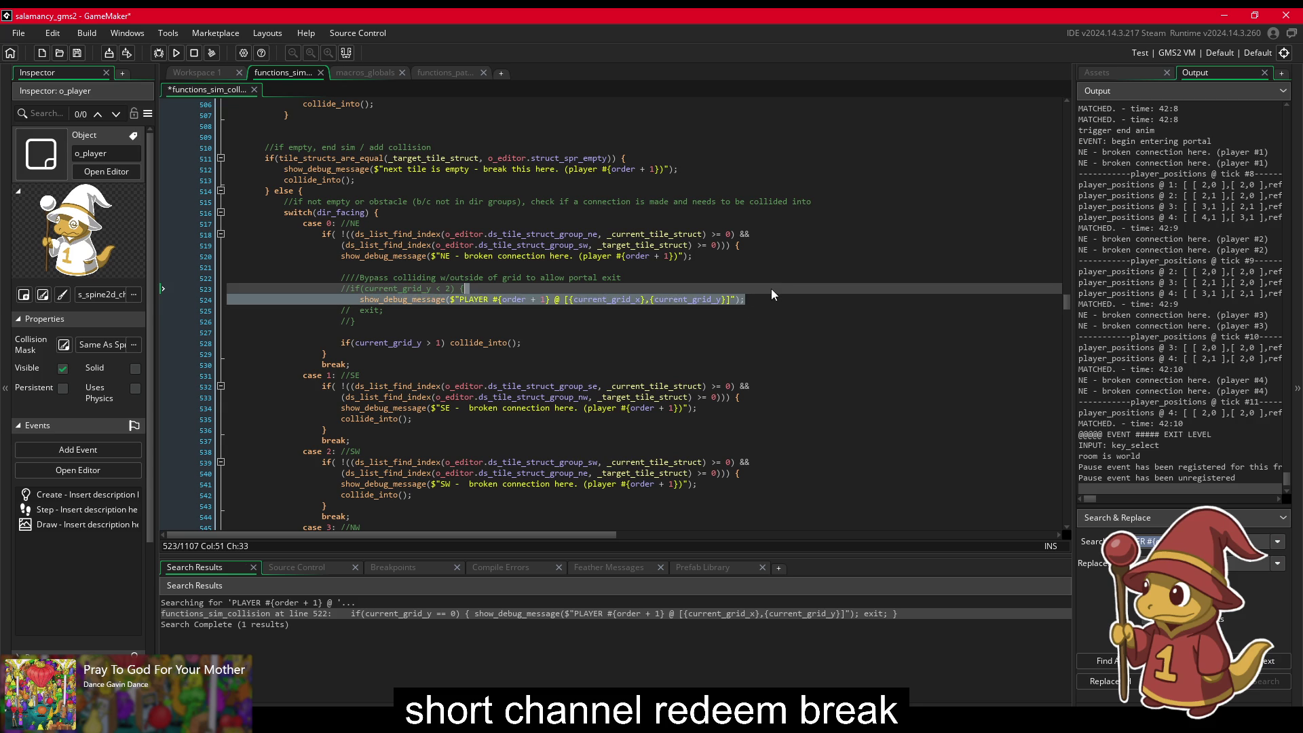
{"action": "key", "text": "ctrl+d"}
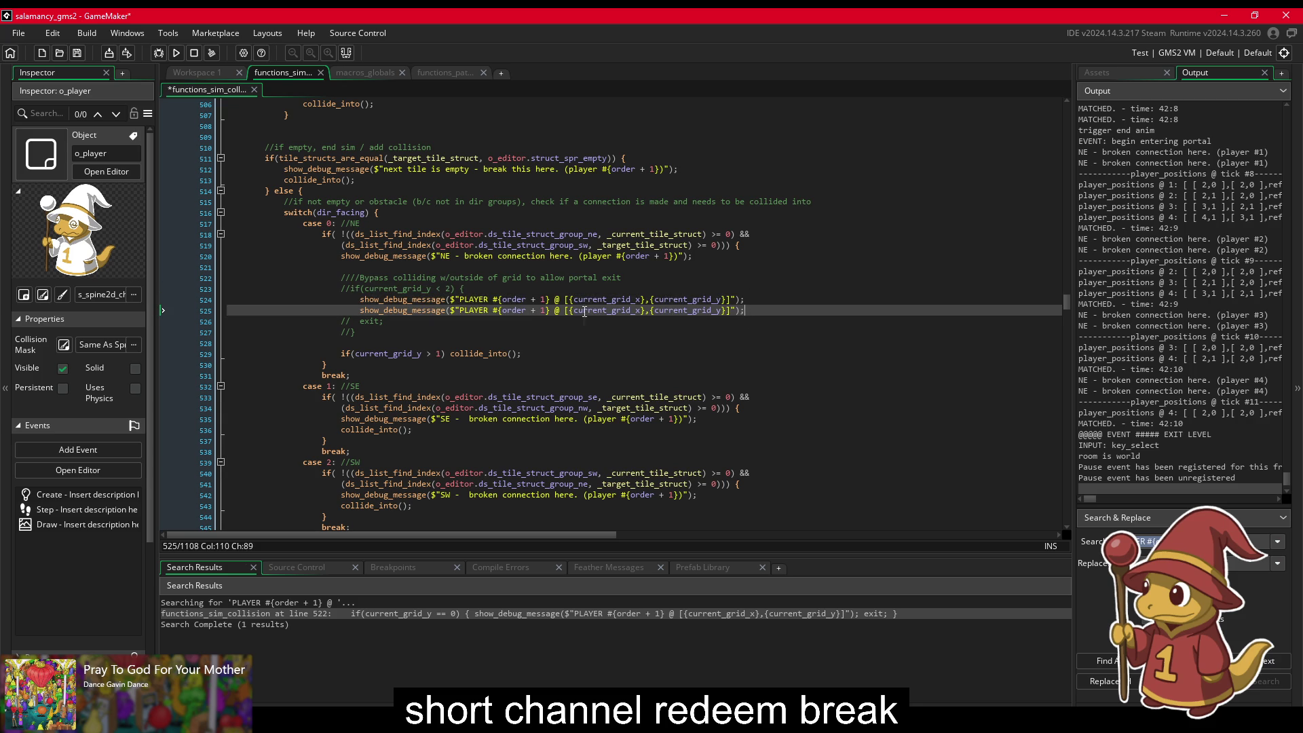
{"action": "left_click", "coordinate": [563, 300]}
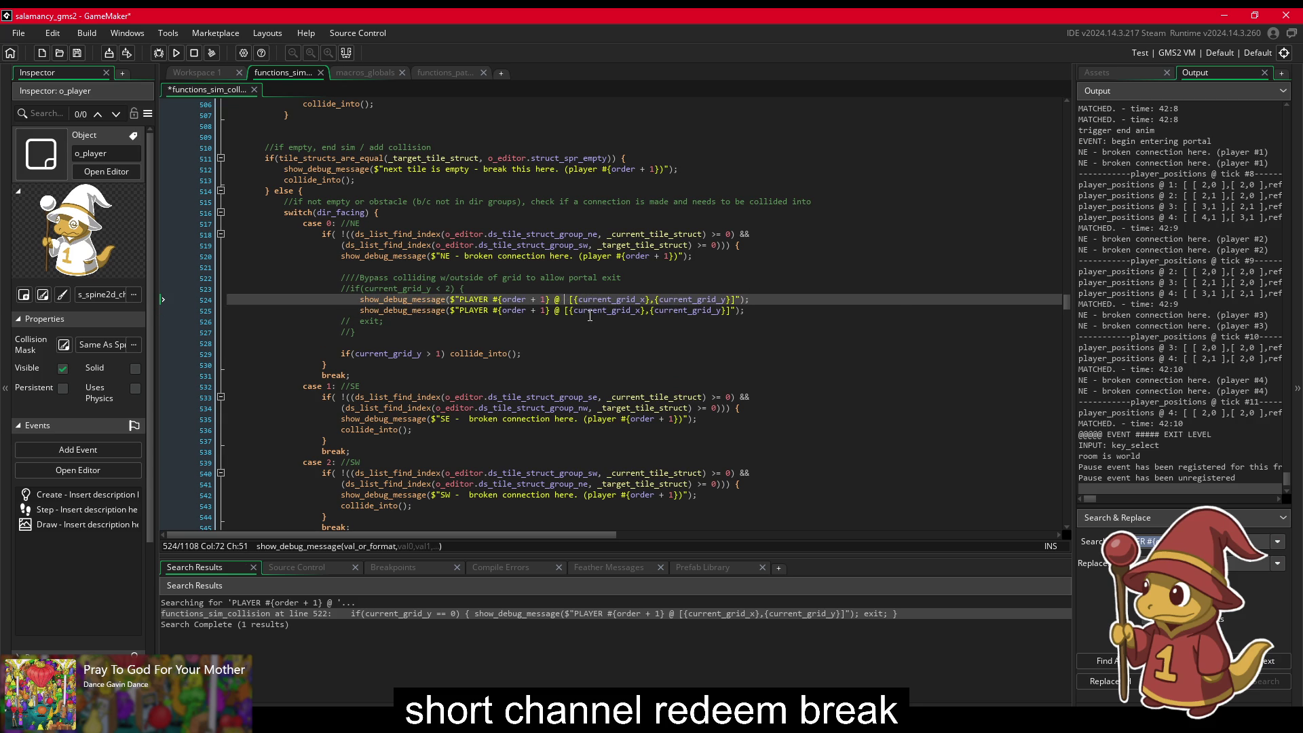
{"action": "type", "text": "CURRENT"}
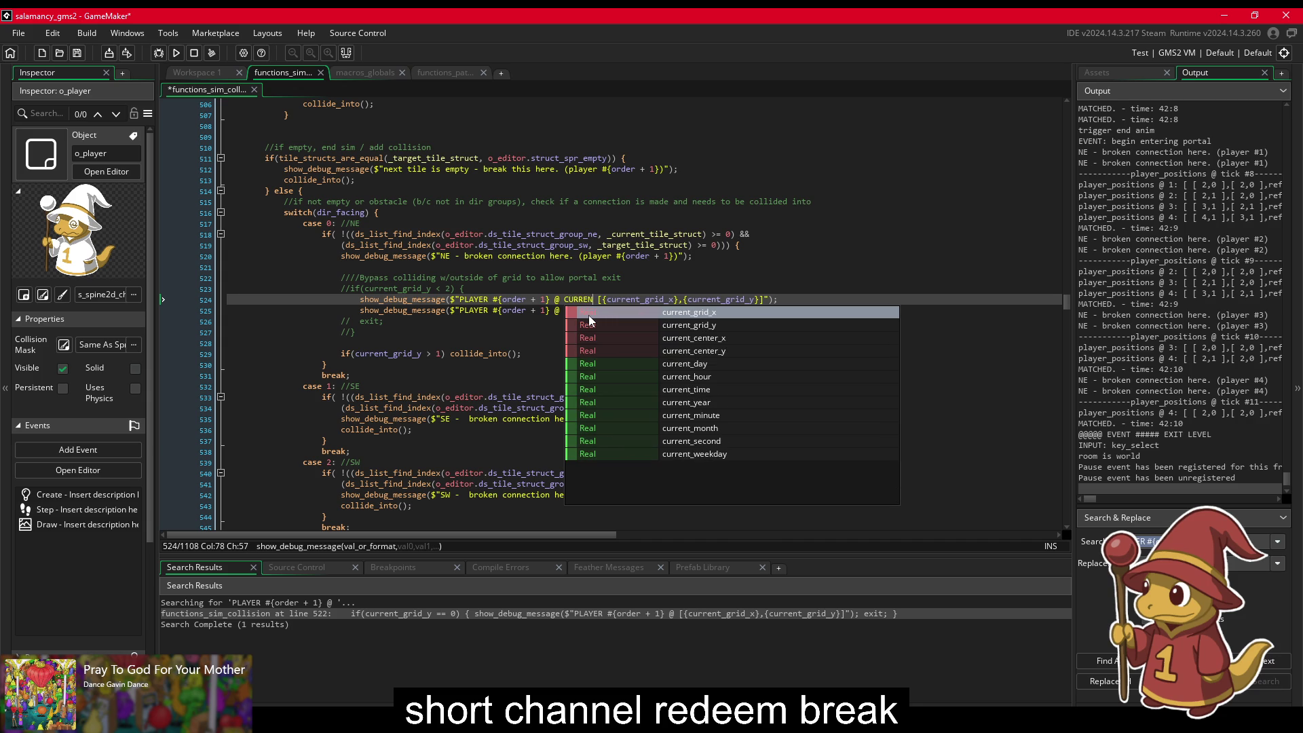
Step: Label the second debug line TARGET using target_grid_x/y, save, and rebuild the game
{"action": "left_click", "coordinate": [536, 256]}
{"action": "left_click", "coordinate": [563, 310]}
{"action": "type", "text": "TARGET"}
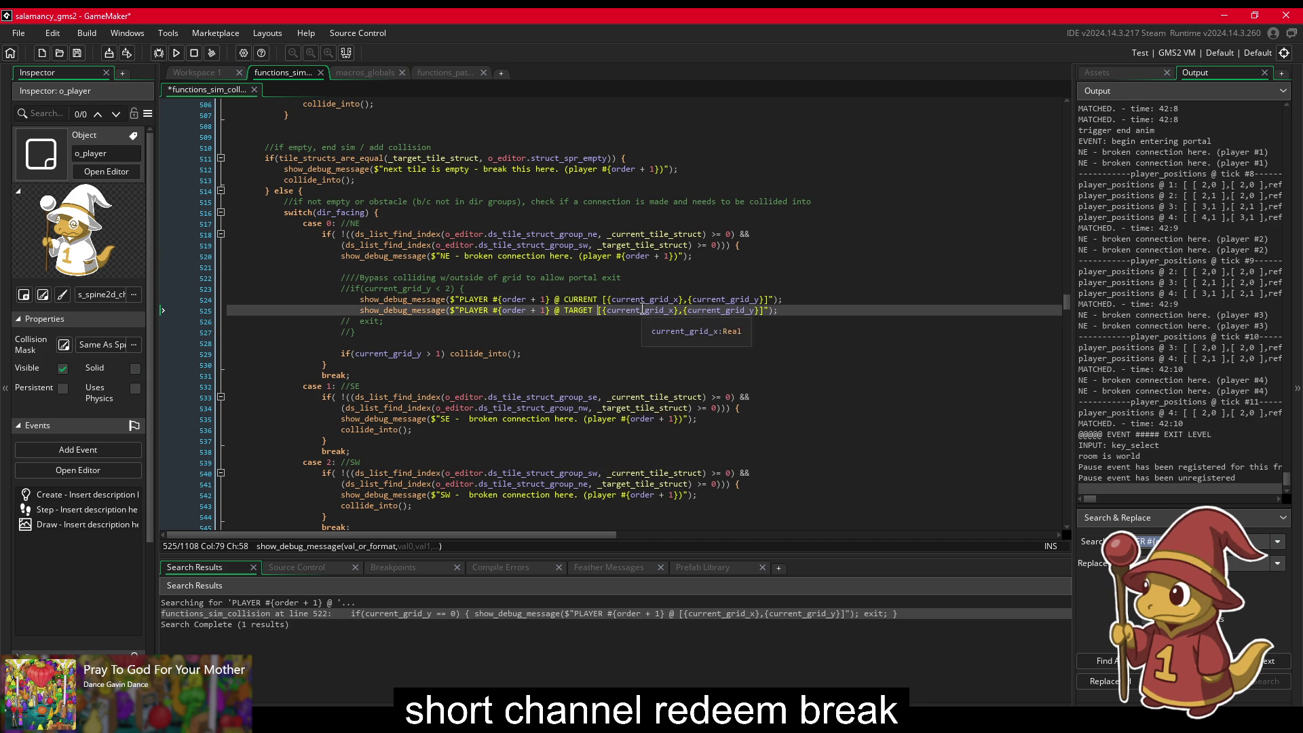
{"action": "left_click", "coordinate": [607, 311]}
{"action": "key", "text": "Delete"}
{"action": "key", "text": "Delete"}
{"action": "key", "text": "Delete"}
{"action": "type", "text": "target"}
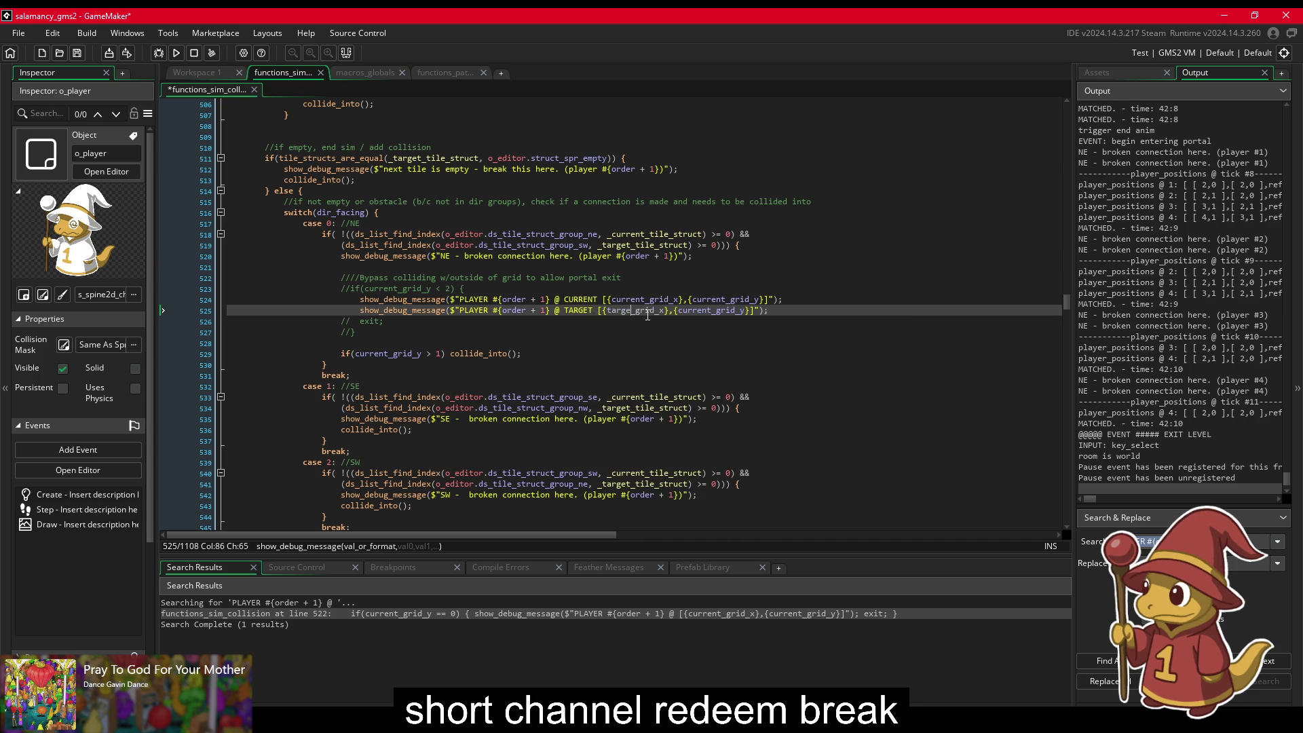
{"action": "double_click", "coordinate": [699, 311]}
{"action": "type", "text": "target"}
{"action": "key", "text": "ctrl+s"}
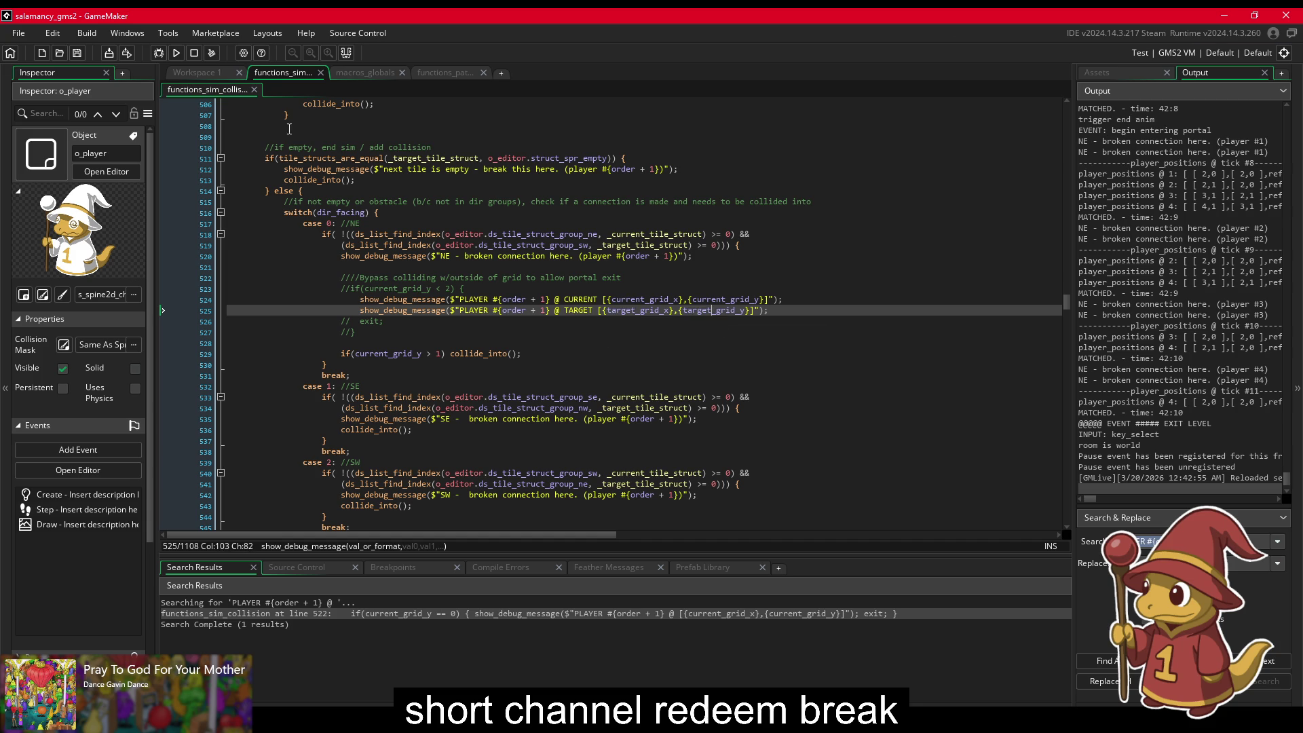
{"action": "left_click", "coordinate": [176, 53]}
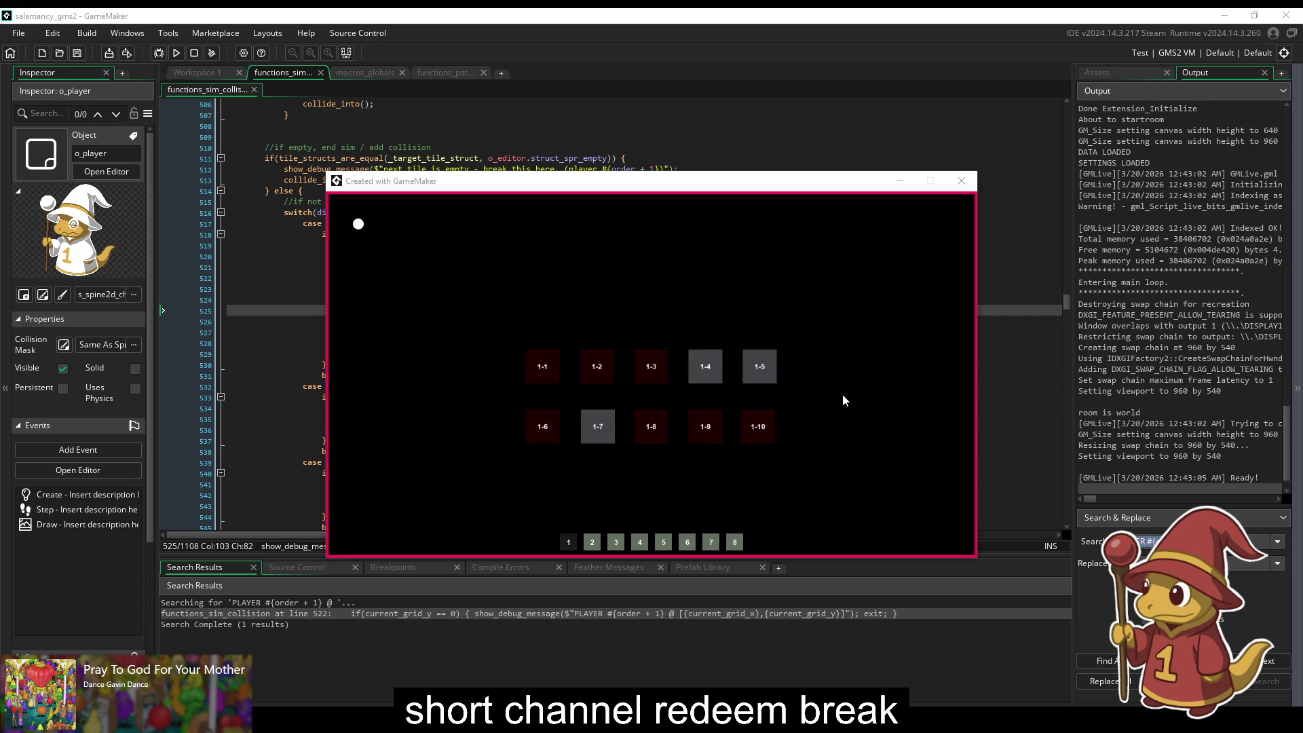
Step: Open level 1-1, lay a path onto the portal, and run the simulation
{"action": "left_click", "coordinate": [533, 437]}
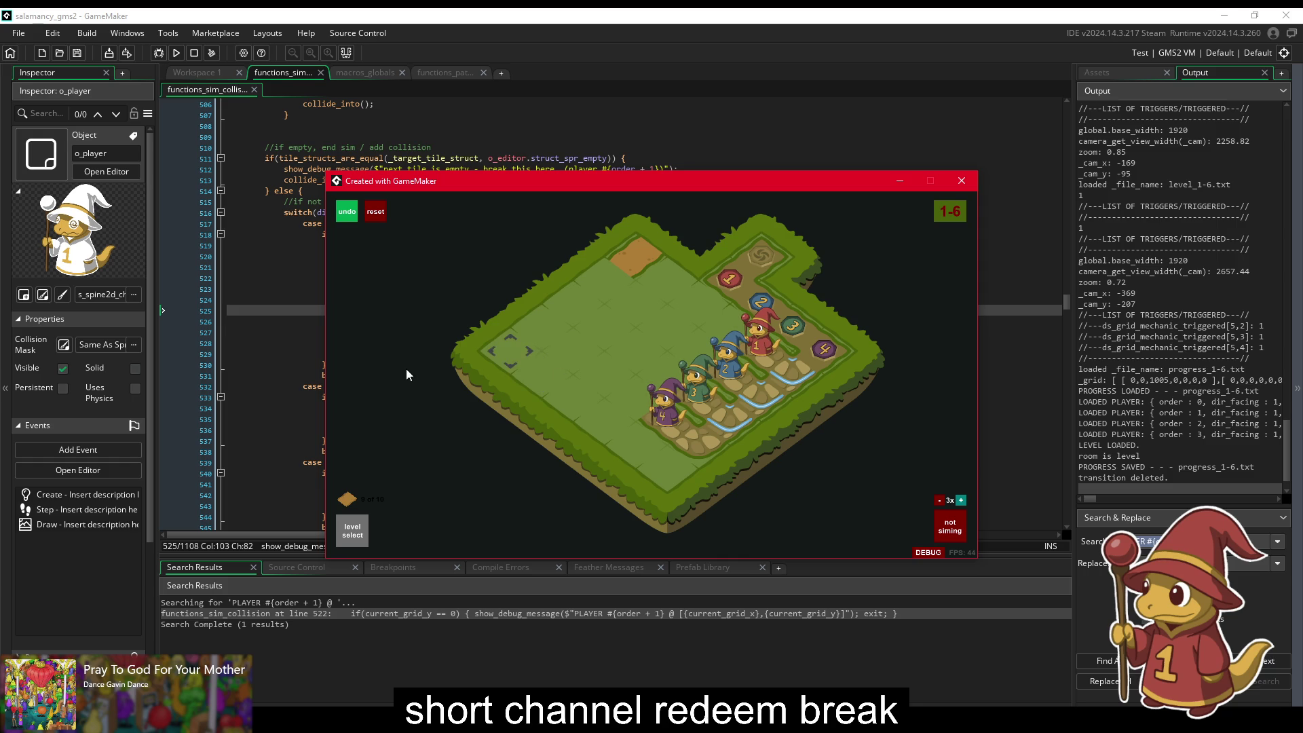
{"action": "left_click", "coordinate": [352, 528]}
{"action": "left_click", "coordinate": [536, 362]}
{"action": "mouse_move", "coordinate": [784, 312]}
{"action": "left_mouse_down"}
{"action": "mouse_move", "coordinate": [776, 344]}
{"action": "mouse_move", "coordinate": [837, 324]}
{"action": "left_mouse_up"}
{"action": "key", "text": "space"}
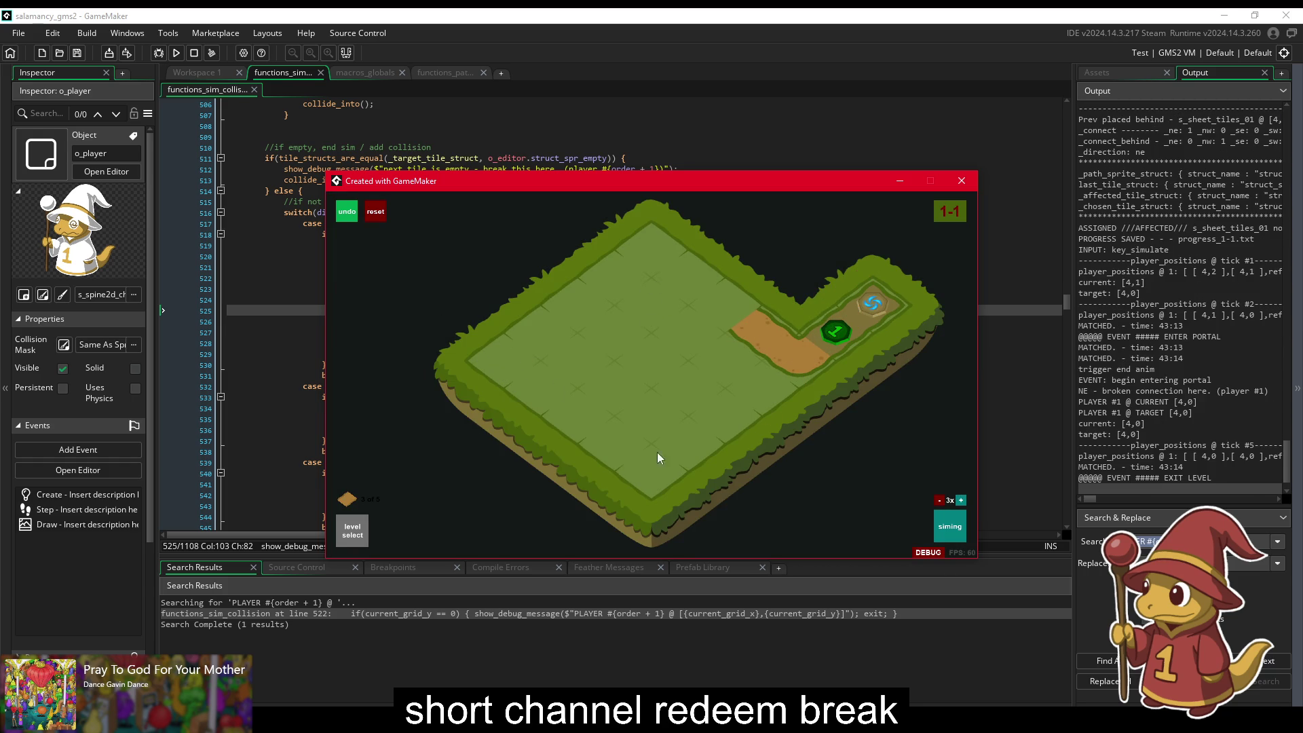
Step: Scroll back through the IDE Output log to read the CURRENT and TARGET positions
{"action": "left_click", "coordinate": [1195, 369]}
{"action": "scroll", "coordinate": [1204, 272], "scroll_direction": "up", "scroll_amount": 10}
{"action": "scroll", "coordinate": [1132, 314], "scroll_direction": "up", "scroll_amount": 2}
{"action": "scroll", "coordinate": [1130, 315], "scroll_direction": "up", "scroll_amount": 2}
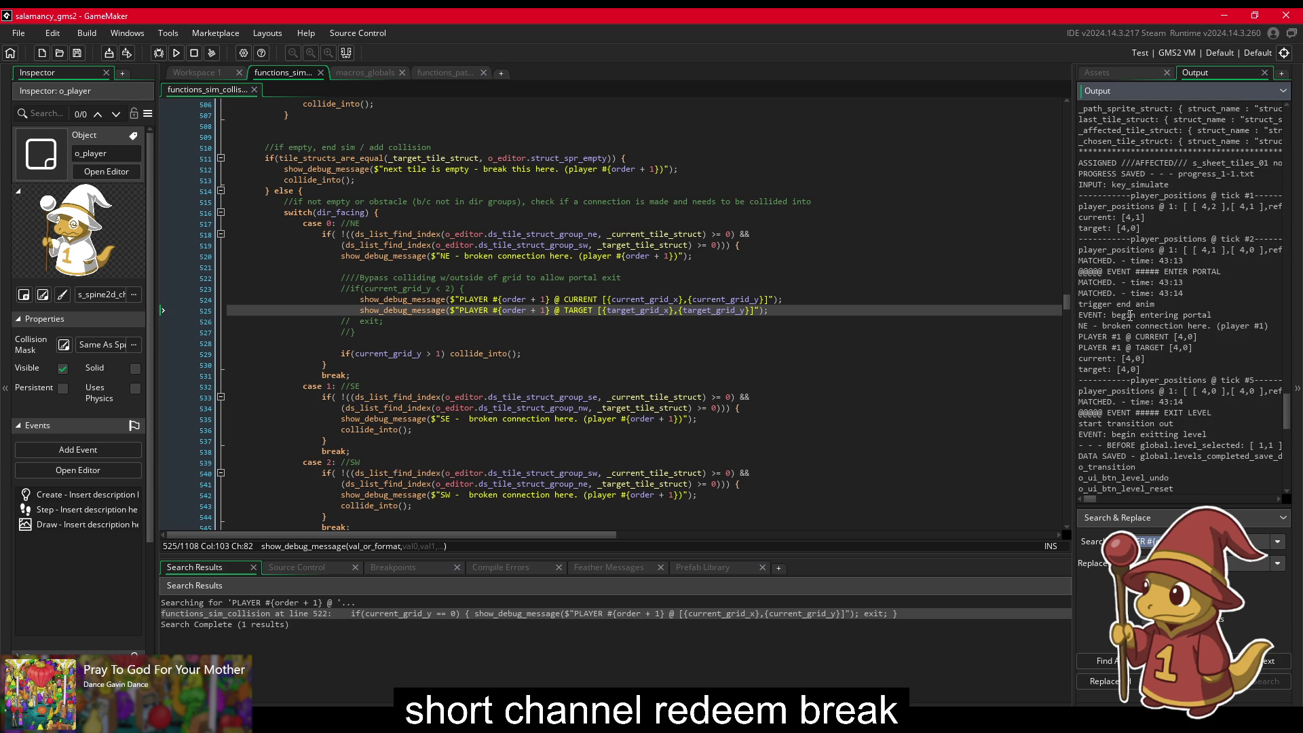
Step: Scroll the script up from the debug lines to the starting-point comment at line 347
{"action": "left_click_drag", "start_coordinate": [1198, 348], "coordinate": [1177, 348]}
{"action": "scroll", "coordinate": [1154, 350], "scroll_direction": "up", "scroll_amount": 3}
{"action": "scroll", "coordinate": [1152, 350], "scroll_direction": "up", "scroll_amount": 1}
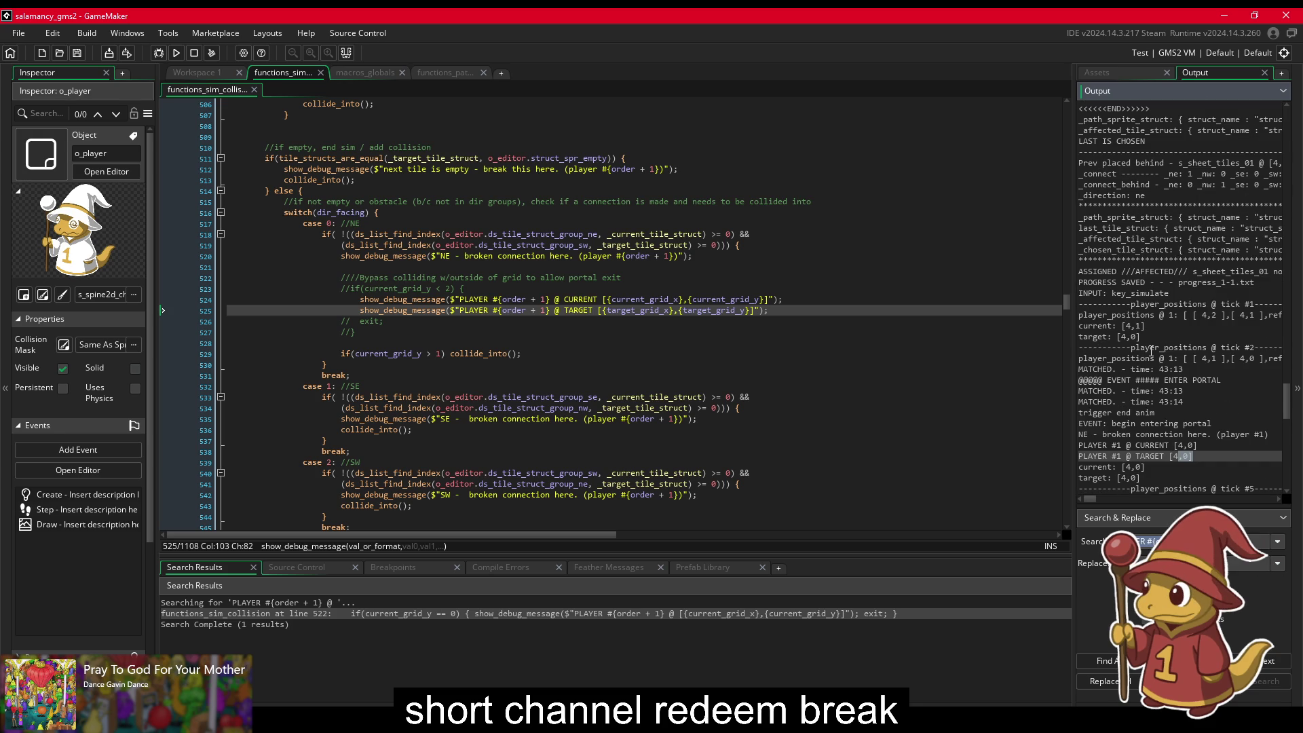
{"action": "scroll", "coordinate": [1147, 354], "scroll_direction": "down", "scroll_amount": 1}
{"action": "left_click", "coordinate": [658, 343]}
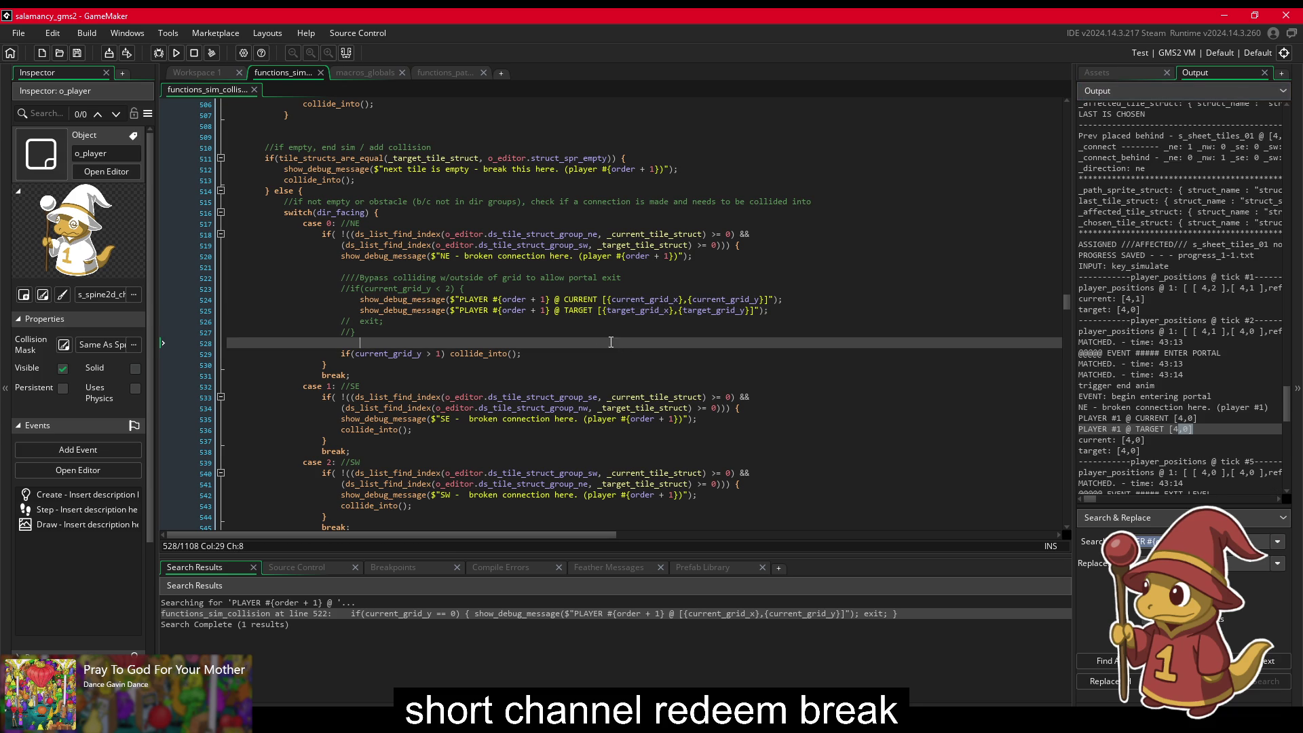
{"action": "left_click", "coordinate": [632, 311]}
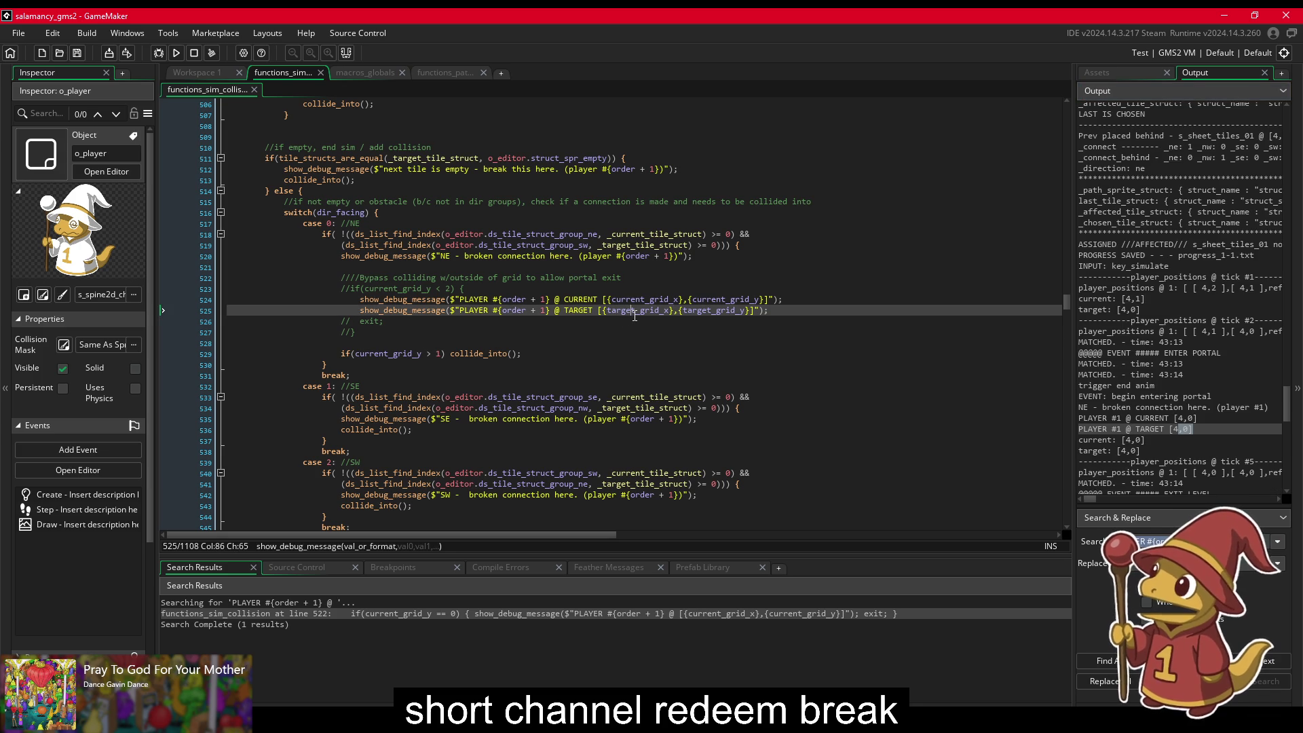
{"action": "scroll", "coordinate": [467, 325], "scroll_direction": "up", "scroll_amount": 6}
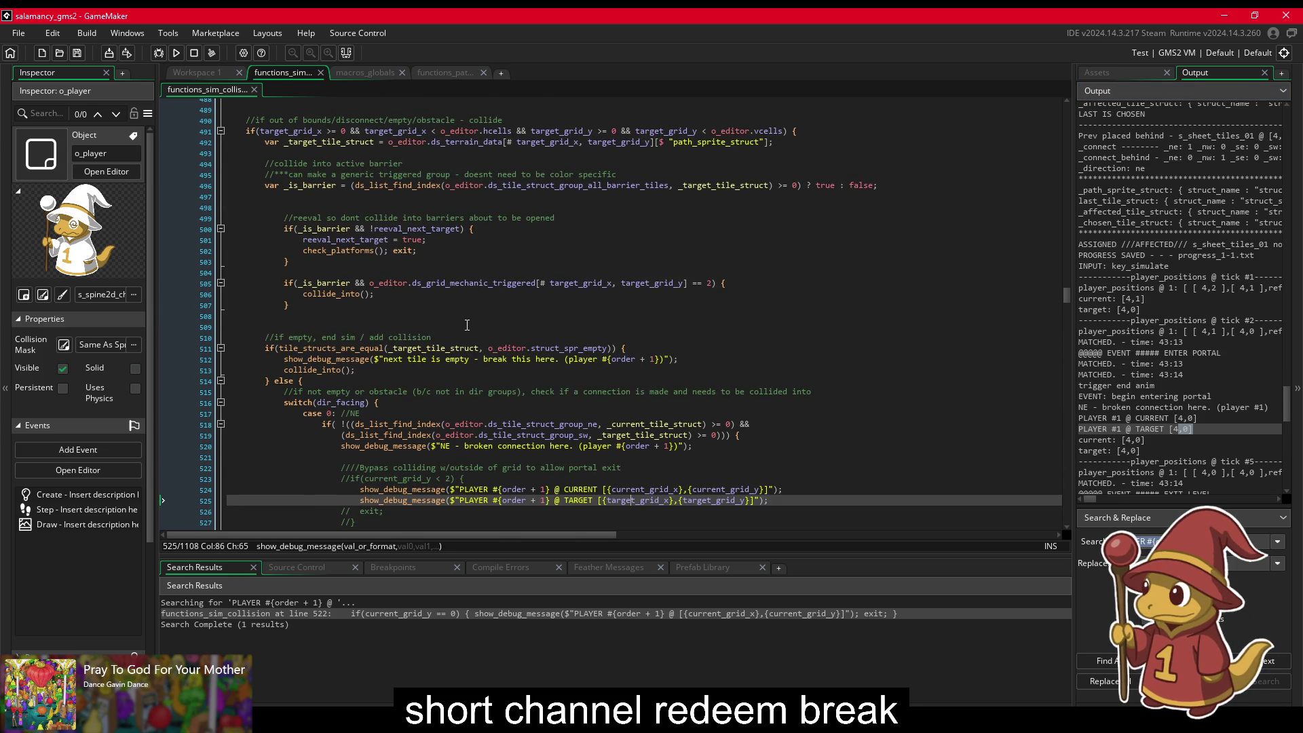
{"action": "scroll", "coordinate": [467, 325], "scroll_direction": "up", "scroll_amount": 5}
{"action": "scroll", "coordinate": [441, 325], "scroll_direction": "up", "scroll_amount": 5}
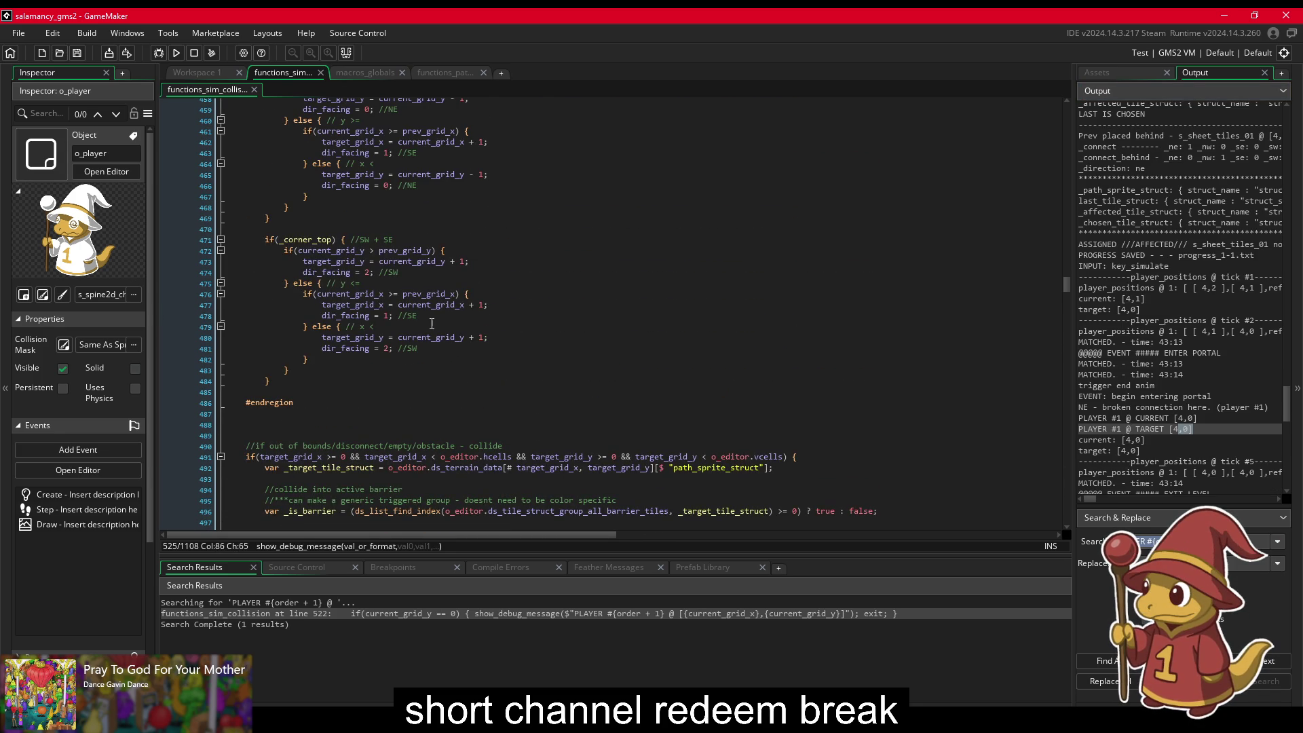
{"action": "scroll", "coordinate": [432, 324], "scroll_direction": "up", "scroll_amount": 20}
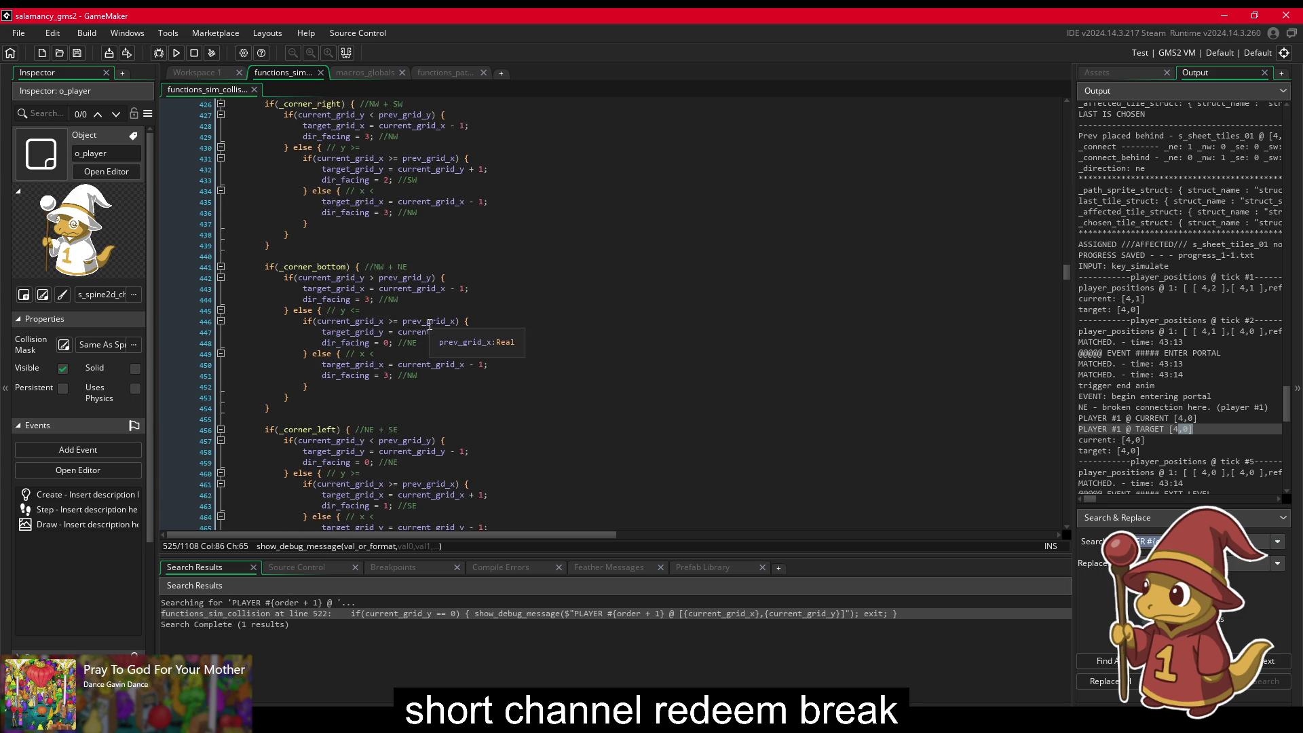
{"action": "scroll", "coordinate": [432, 319], "scroll_direction": "up", "scroll_amount": 9}
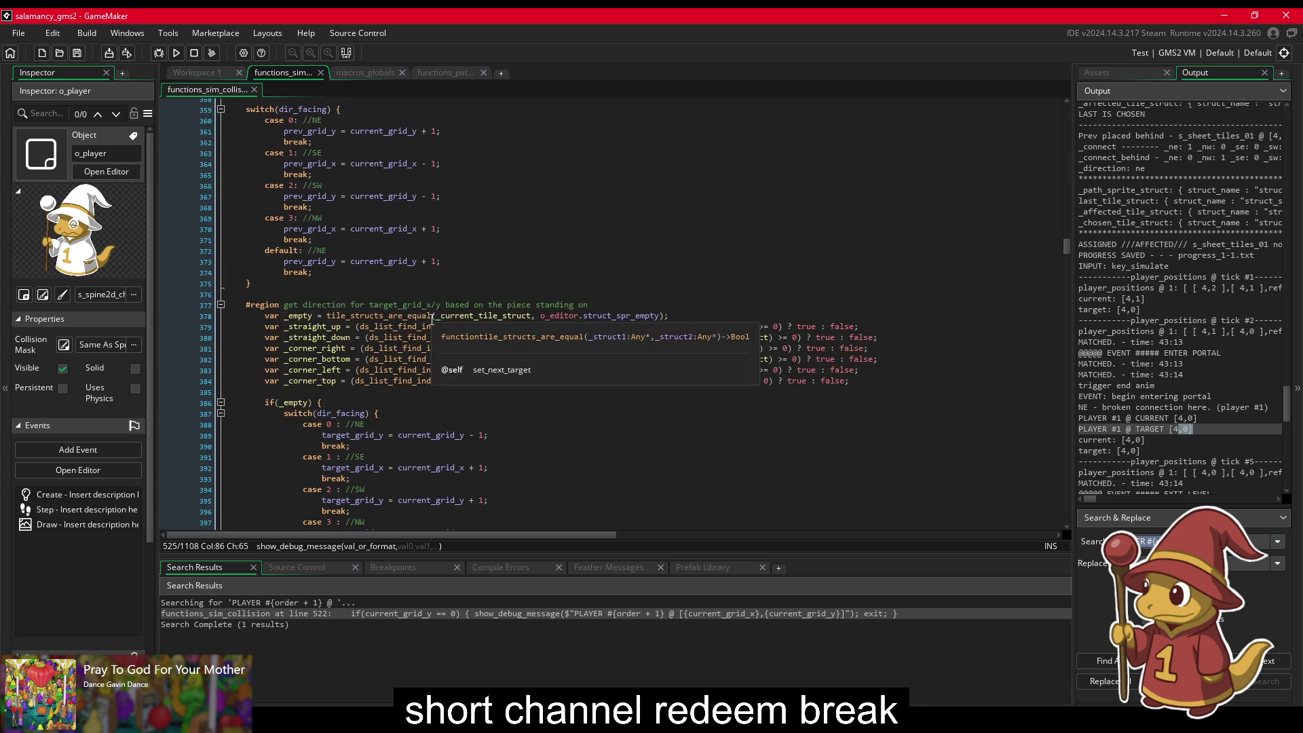
{"action": "scroll", "coordinate": [442, 273], "scroll_direction": "up", "scroll_amount": 2}
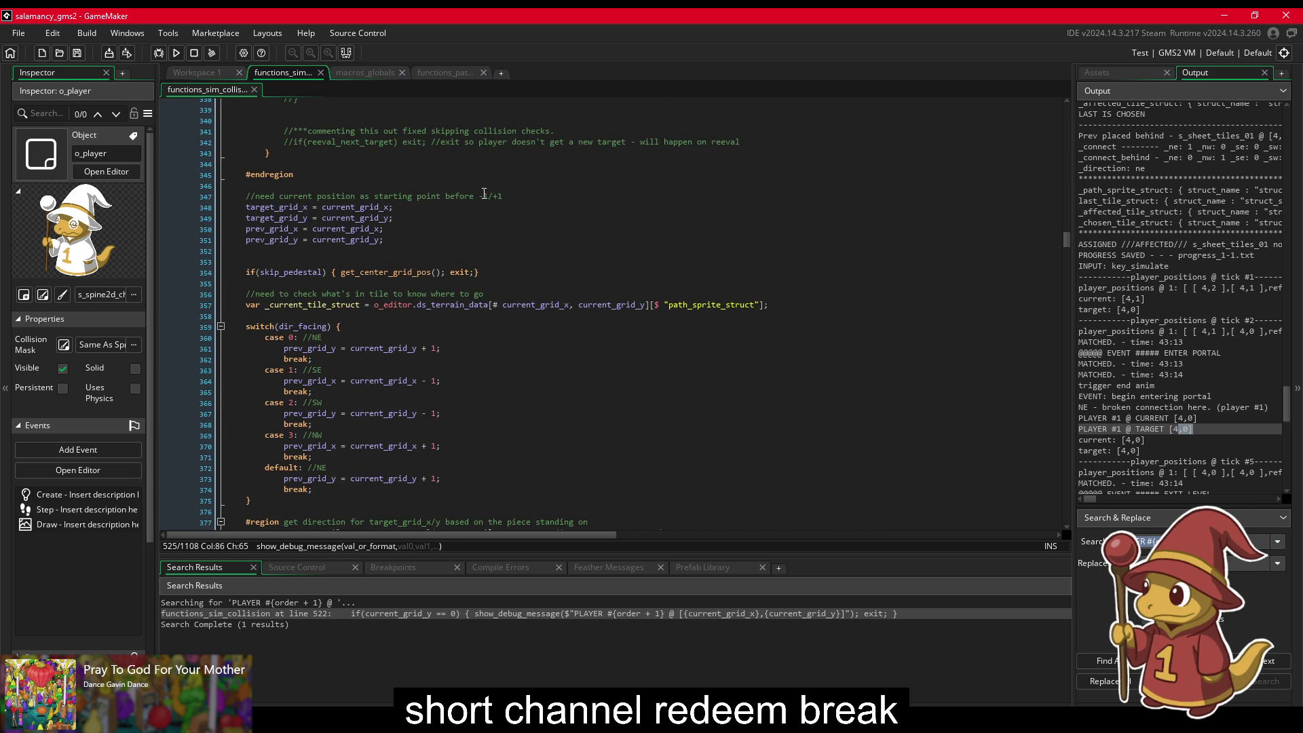
{"action": "left_click", "coordinate": [523, 195]}
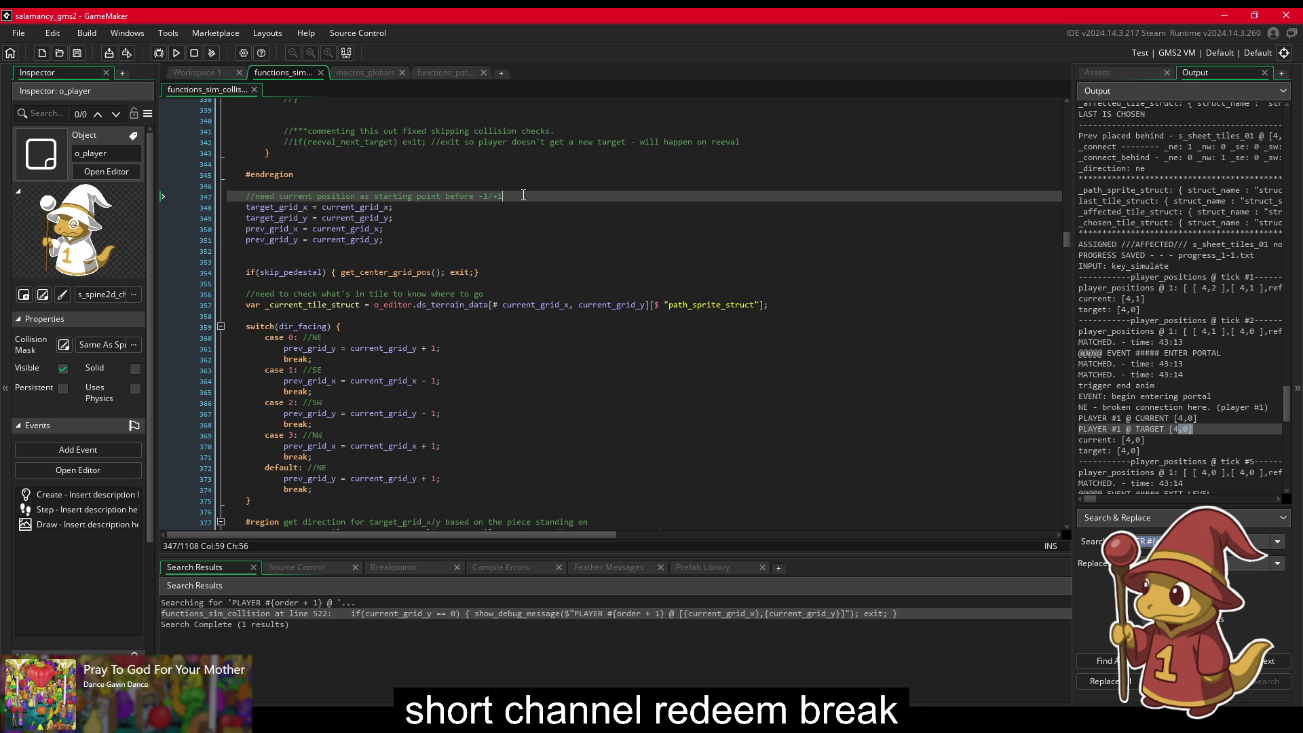
Step: Comment out the target_grid_x/y = current_grid_x/y lines 348–349 and rebuild the game
{"action": "left_click_drag", "start_coordinate": [423, 218], "coordinate": [435, 209]}
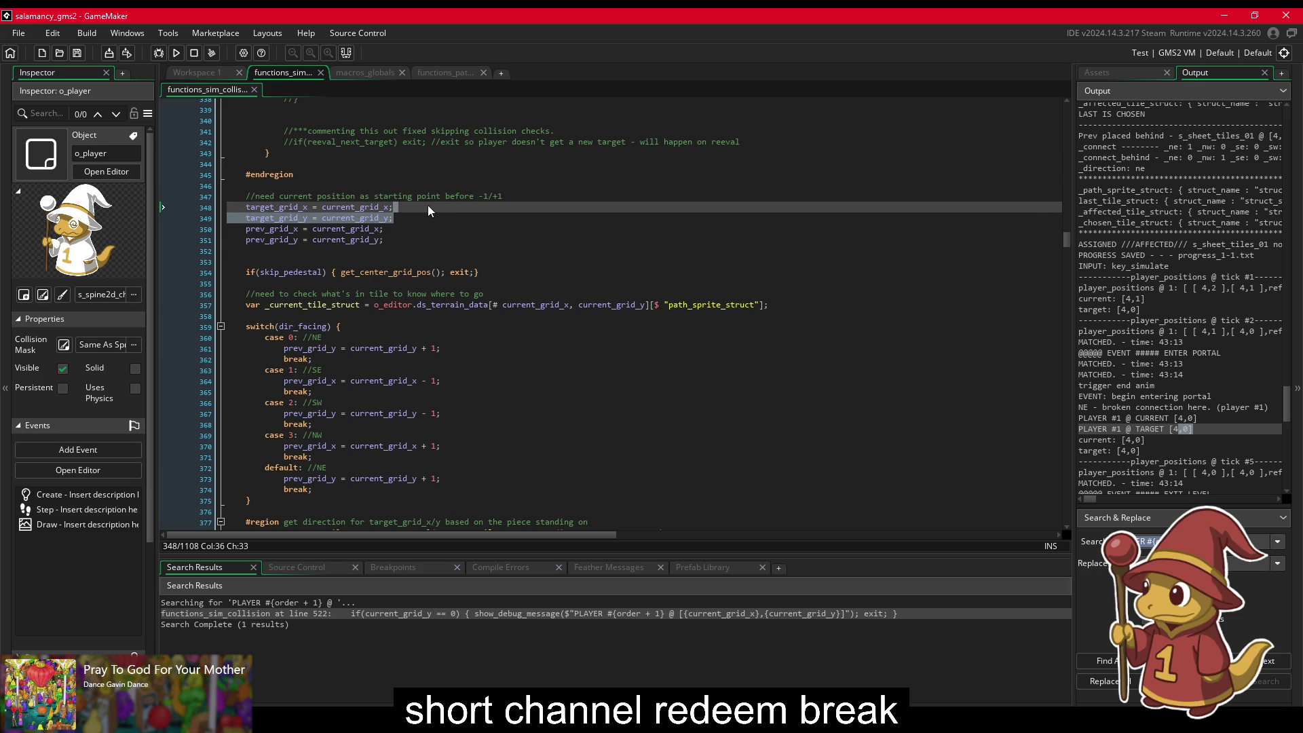
{"action": "left_click_drag", "start_coordinate": [394, 246], "coordinate": [418, 211]}
{"action": "left_click", "coordinate": [425, 206]}
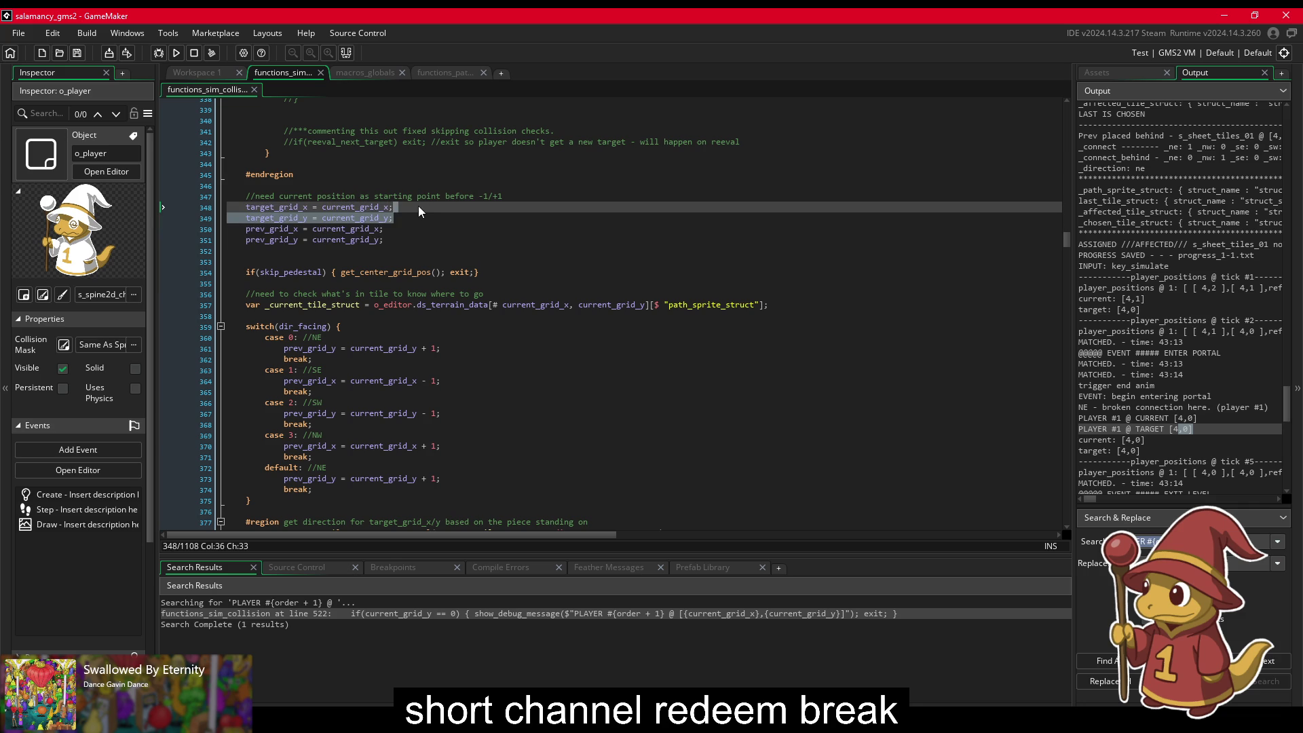
{"action": "key", "text": "ctrl+k"}
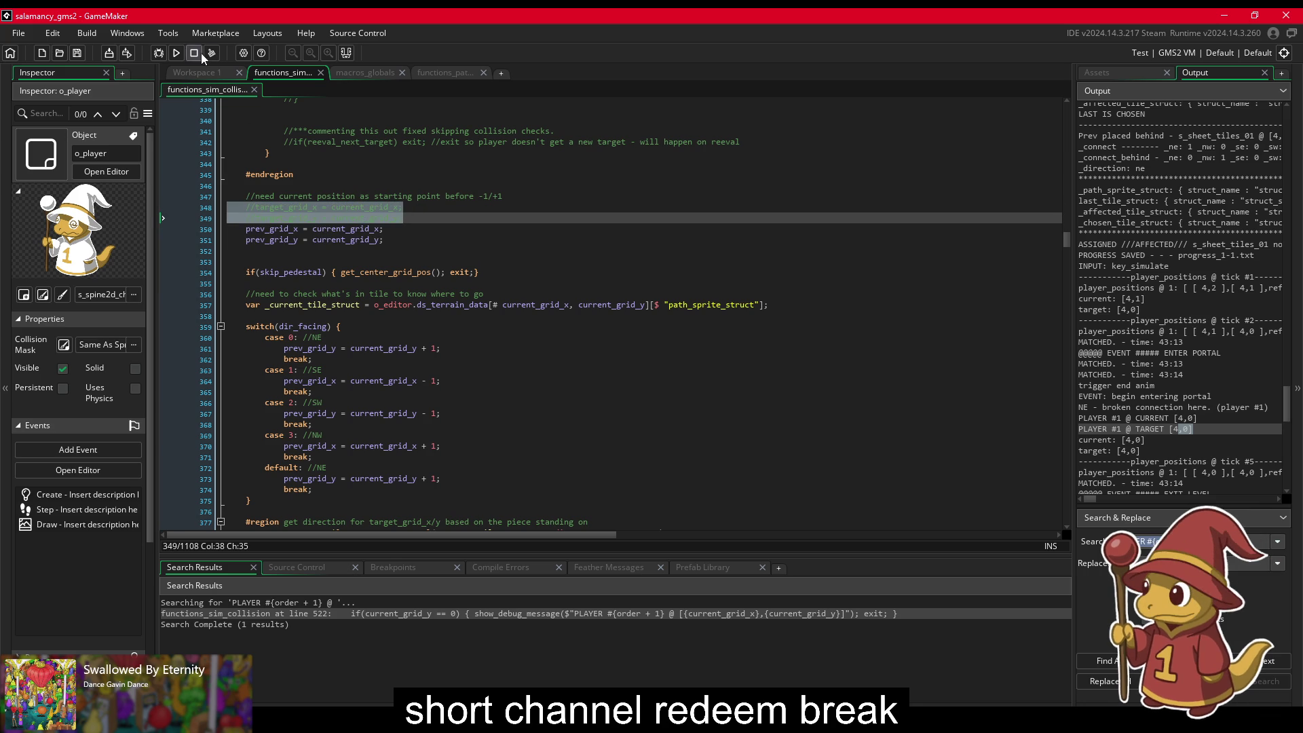
{"action": "left_click", "coordinate": [180, 55]}
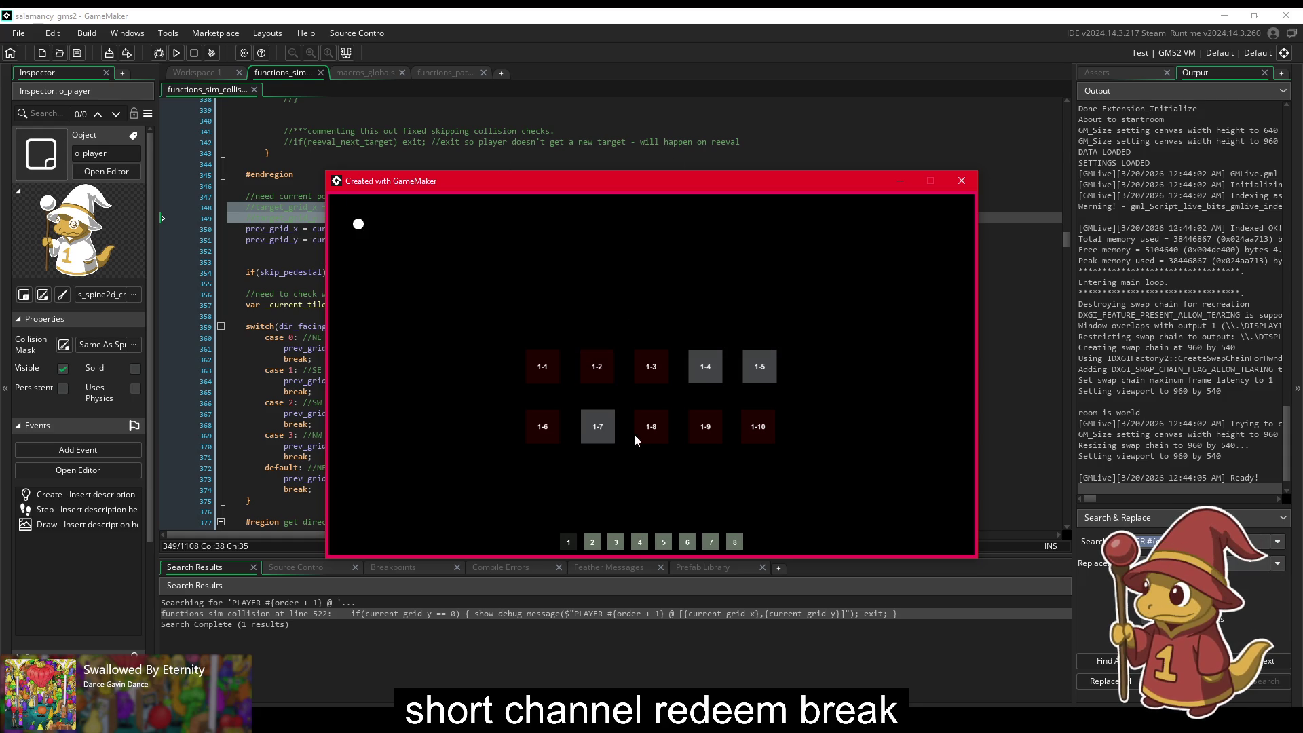
Step: Load level 1-1 in the running game, then return to the collision script
{"action": "left_click", "coordinate": [552, 370]}
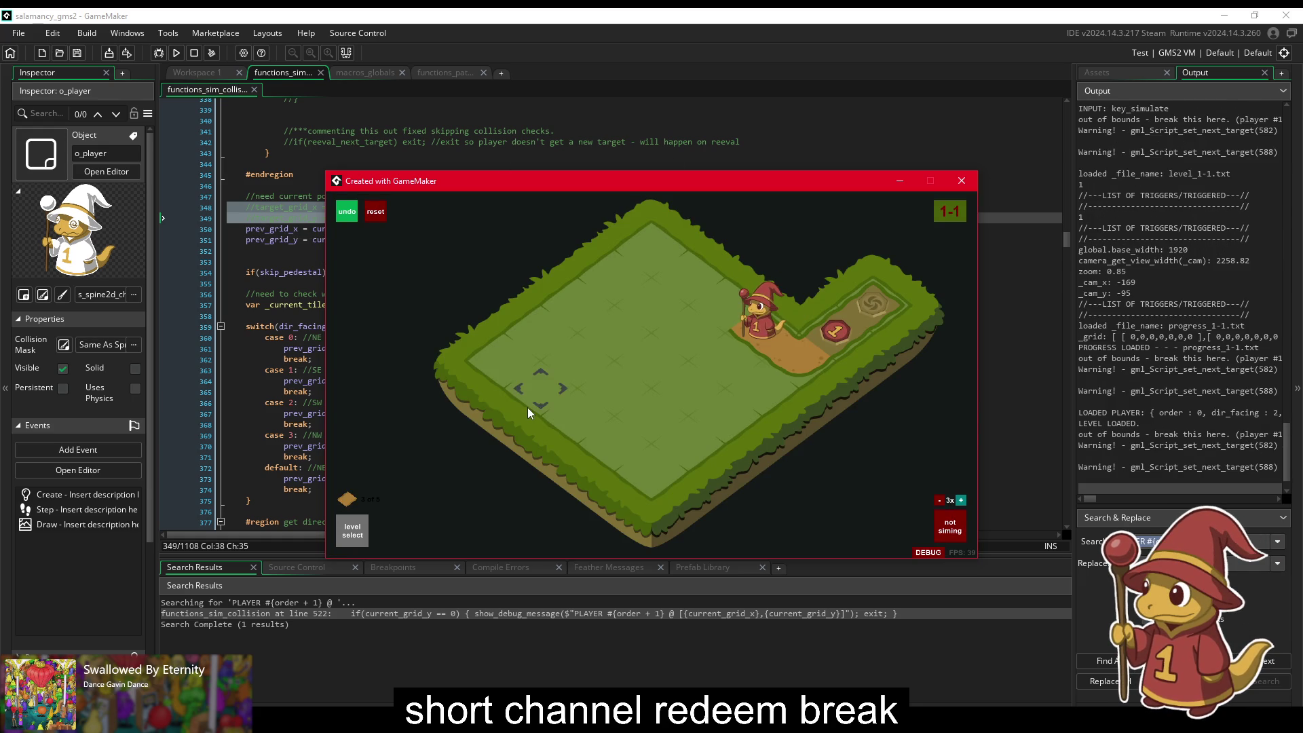
{"action": "left_click", "coordinate": [282, 252]}
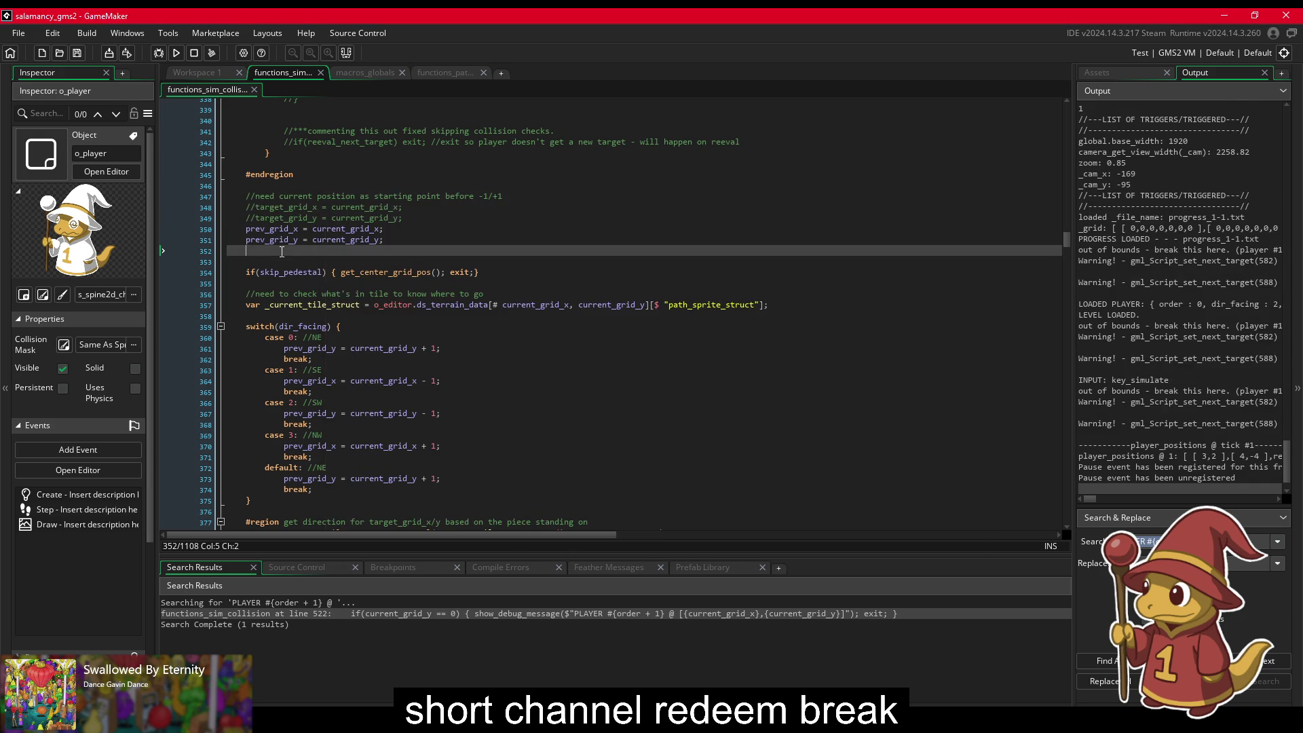
Step: Uncomment lines 348–349 and add an if(current_grid_y > 1) line above them
{"action": "left_click_drag", "start_coordinate": [323, 216], "coordinate": [328, 211]}
{"action": "key", "text": "ctrl+shift+k"}
{"action": "left_click", "coordinate": [547, 201]}
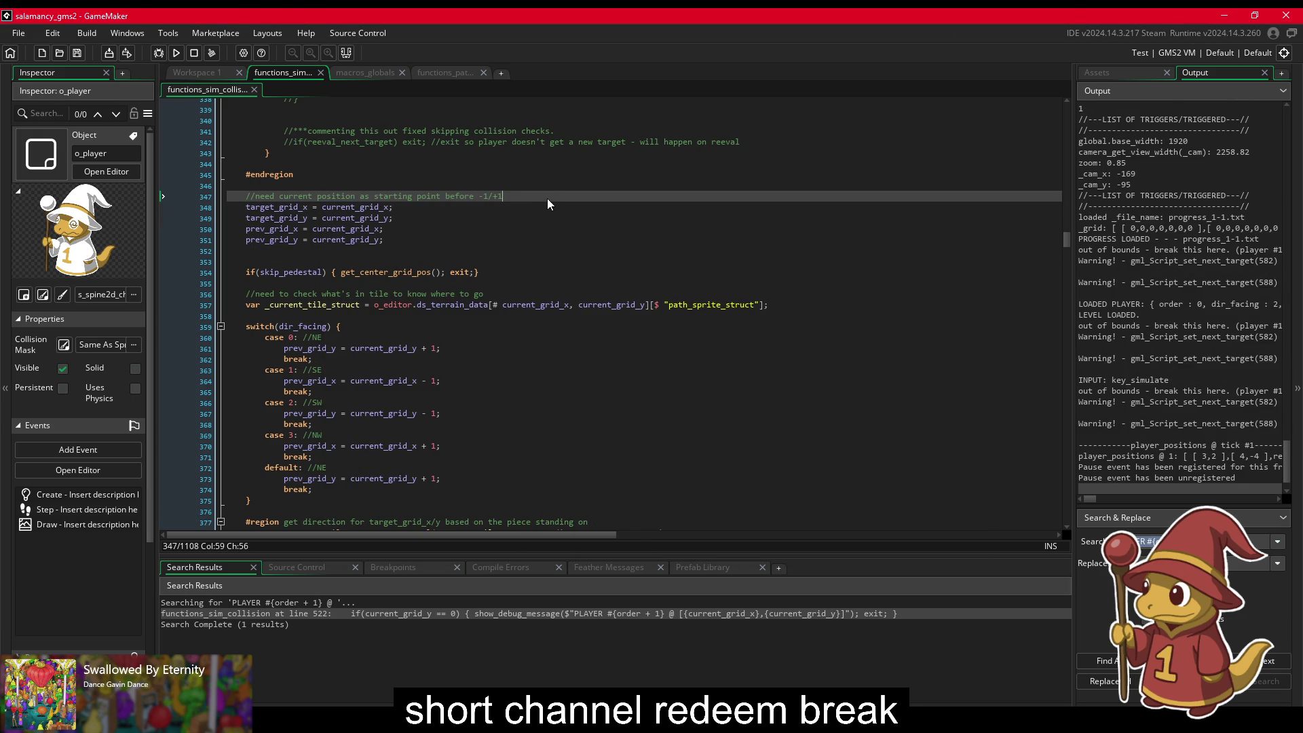
{"action": "key", "text": "Return"}
{"action": "type", "text": "if(current_grid"}
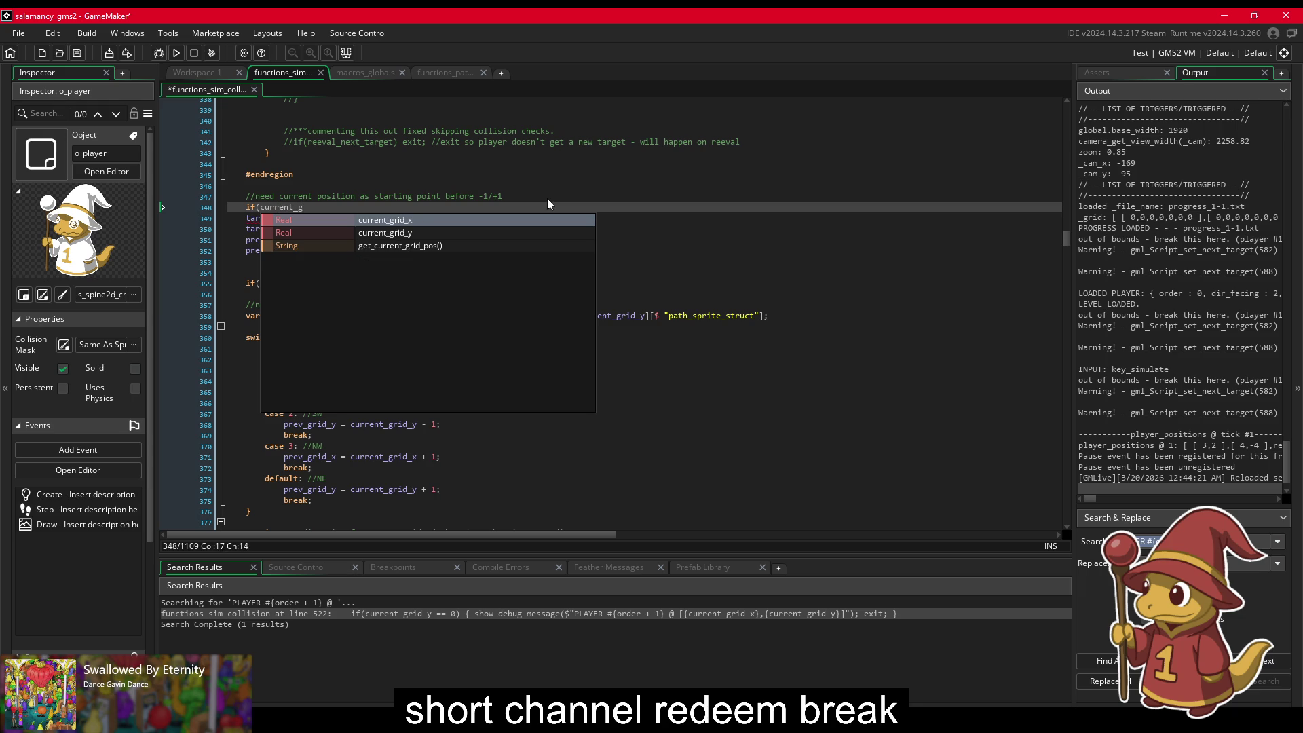
{"action": "type", "text": "_y "}
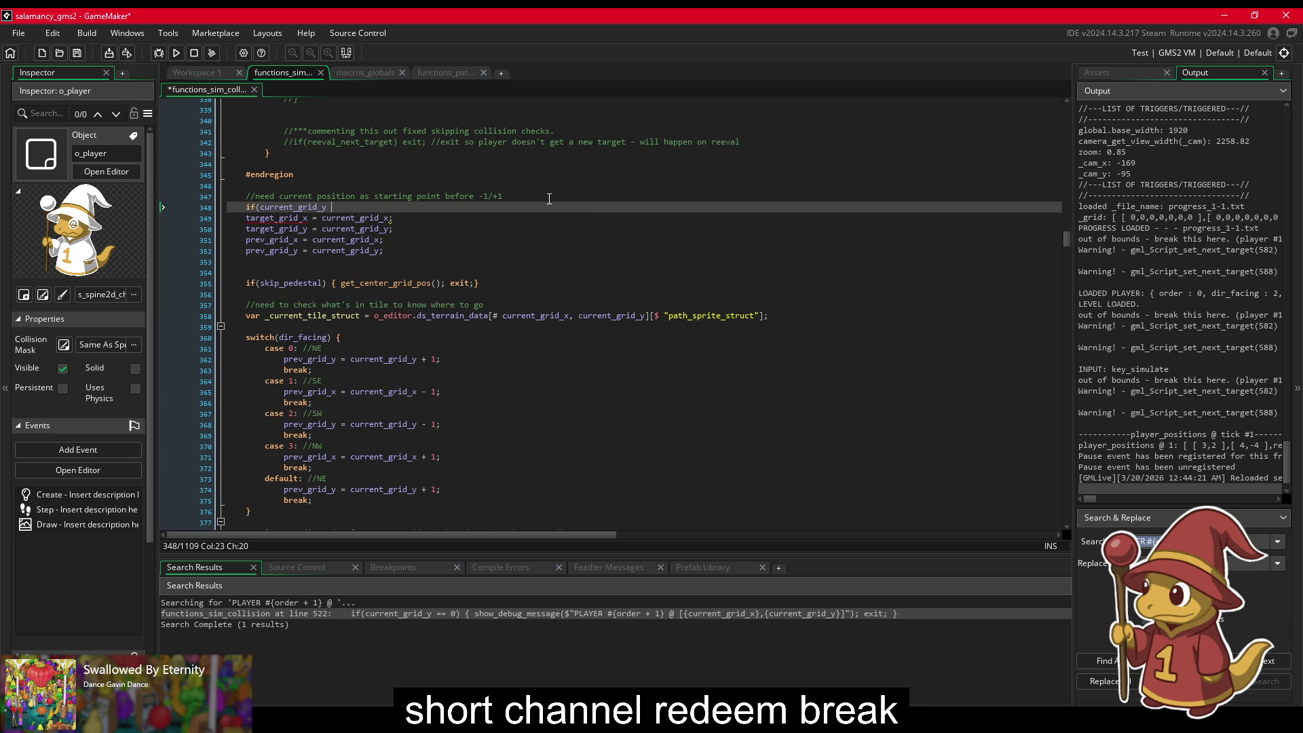
{"action": "type", "text": "> 1) {"}
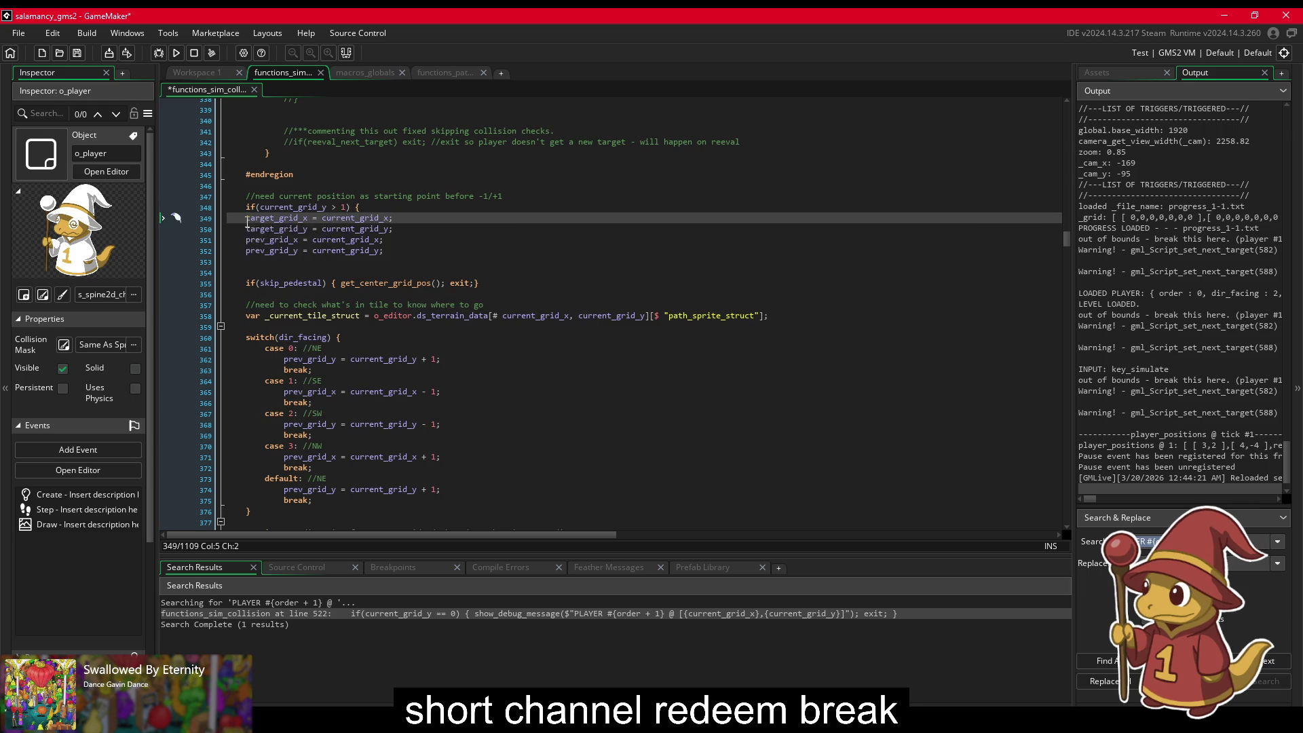
Step: Indent the assignments into the if block, close it, save, and rebuild to open level 1-1
{"action": "left_click_drag", "start_coordinate": [245, 218], "coordinate": [433, 232]}
{"action": "key", "text": "Tab"}
{"action": "left_click", "coordinate": [438, 224]}
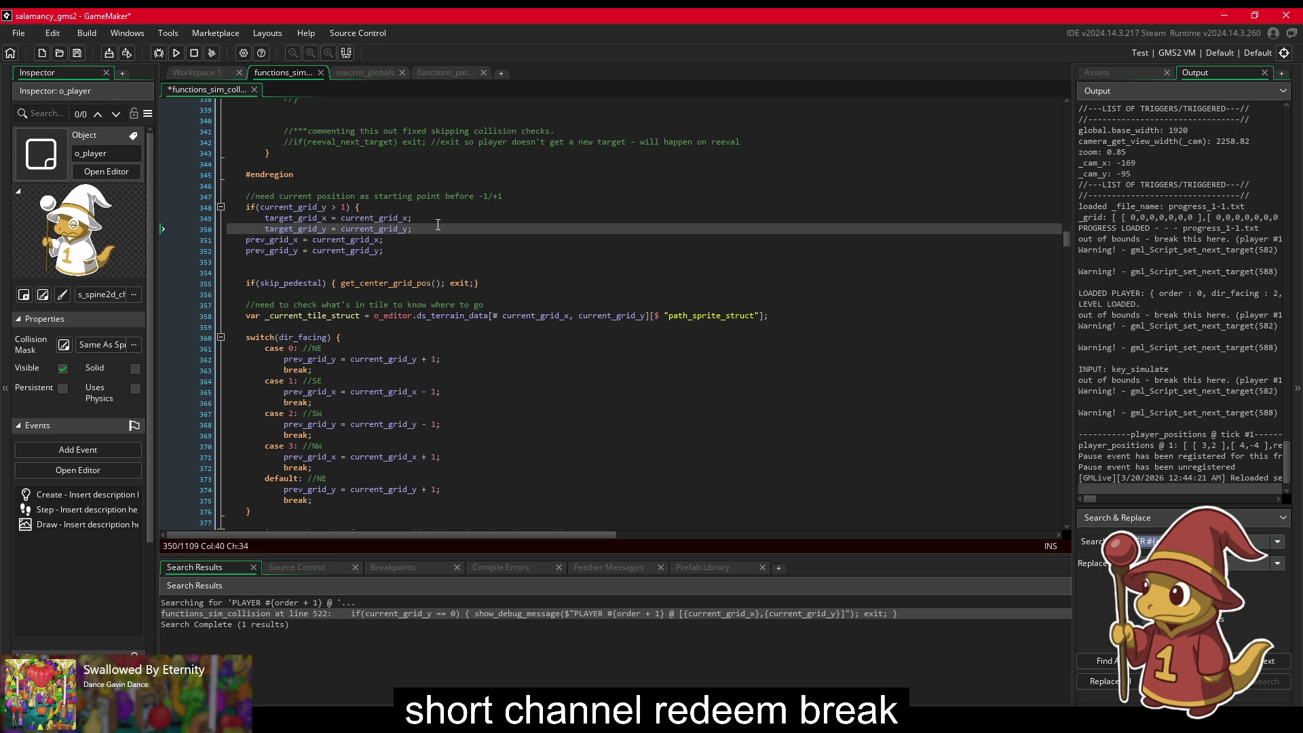
{"action": "key", "text": "Return"}
{"action": "key", "text": "ctrl+s"}
{"action": "left_click", "coordinate": [176, 53]}
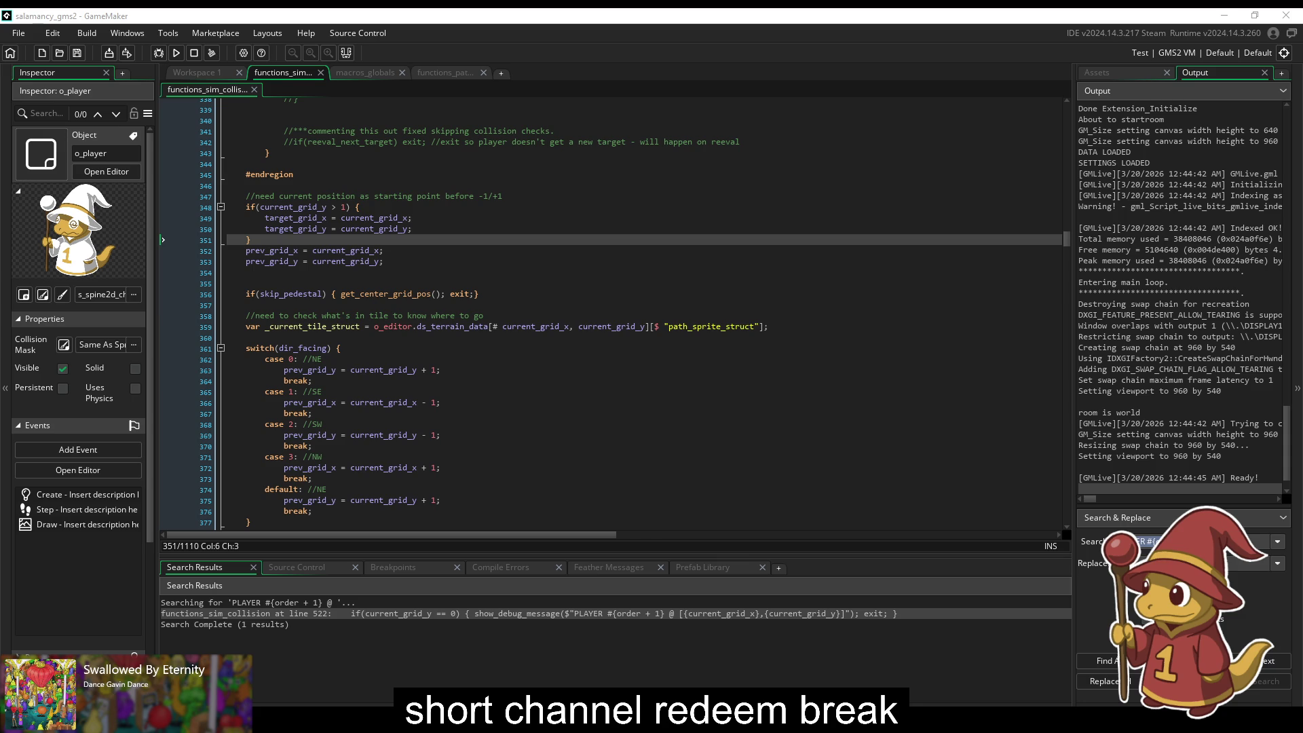
{"action": "left_click", "coordinate": [553, 375]}
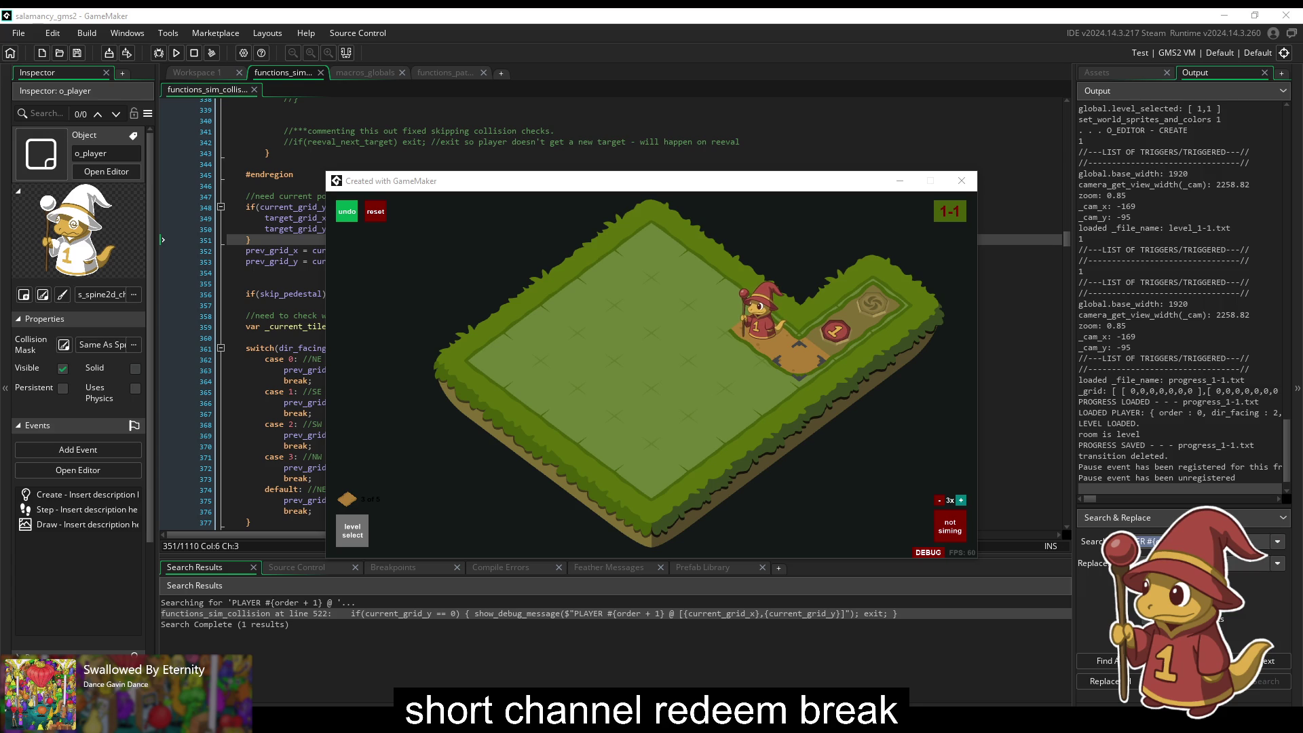
Step: Switch to the Twitch creator dashboard browser window
{"action": "key", "text": "alt+Tab"}
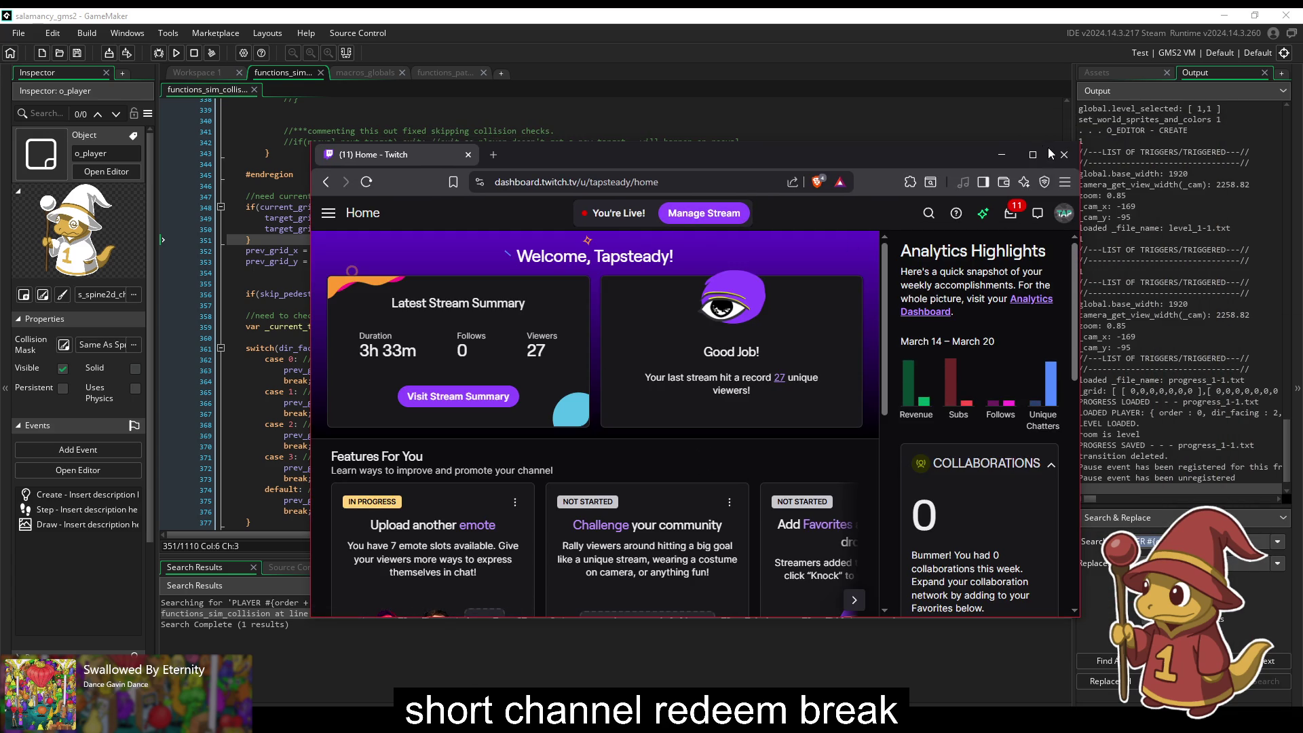
Step: Maximize the browser and go to Viewer Rewards > Manage Power-ups & Channel Points
{"action": "left_click", "coordinate": [1033, 155]}
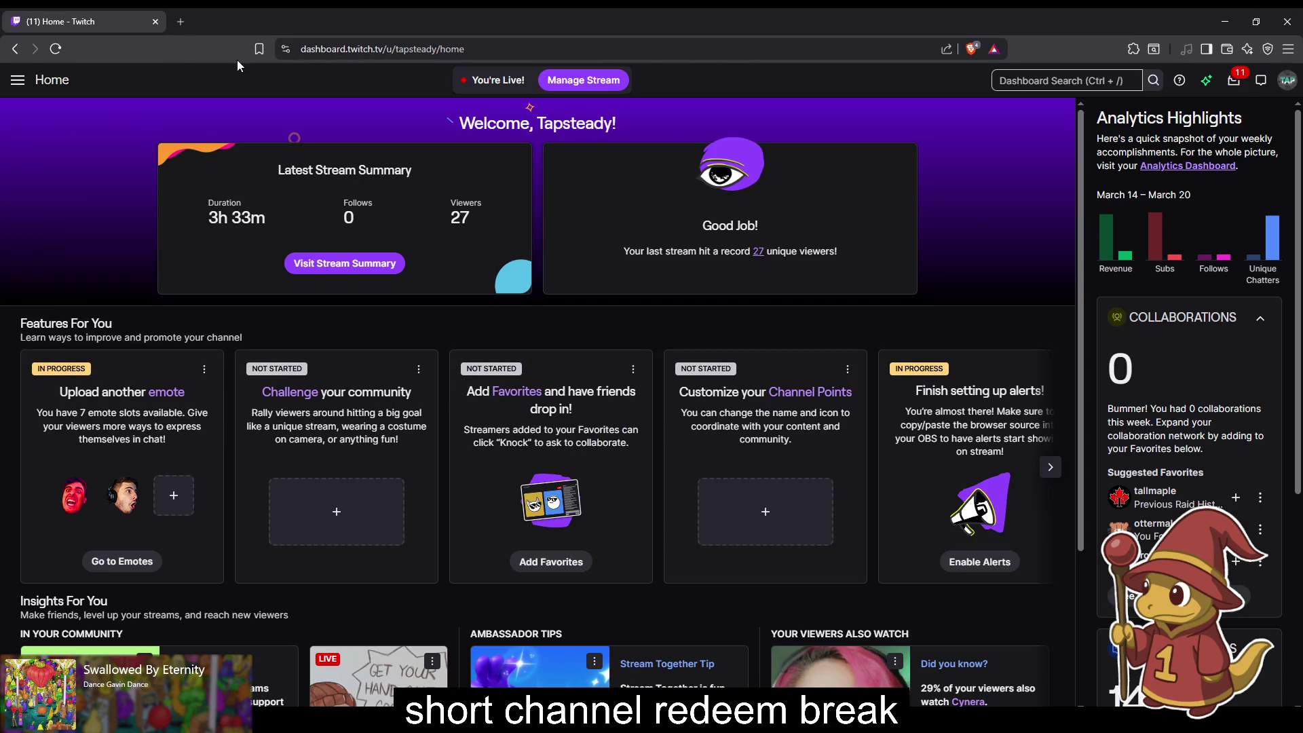
{"action": "left_click", "coordinate": [18, 80]}
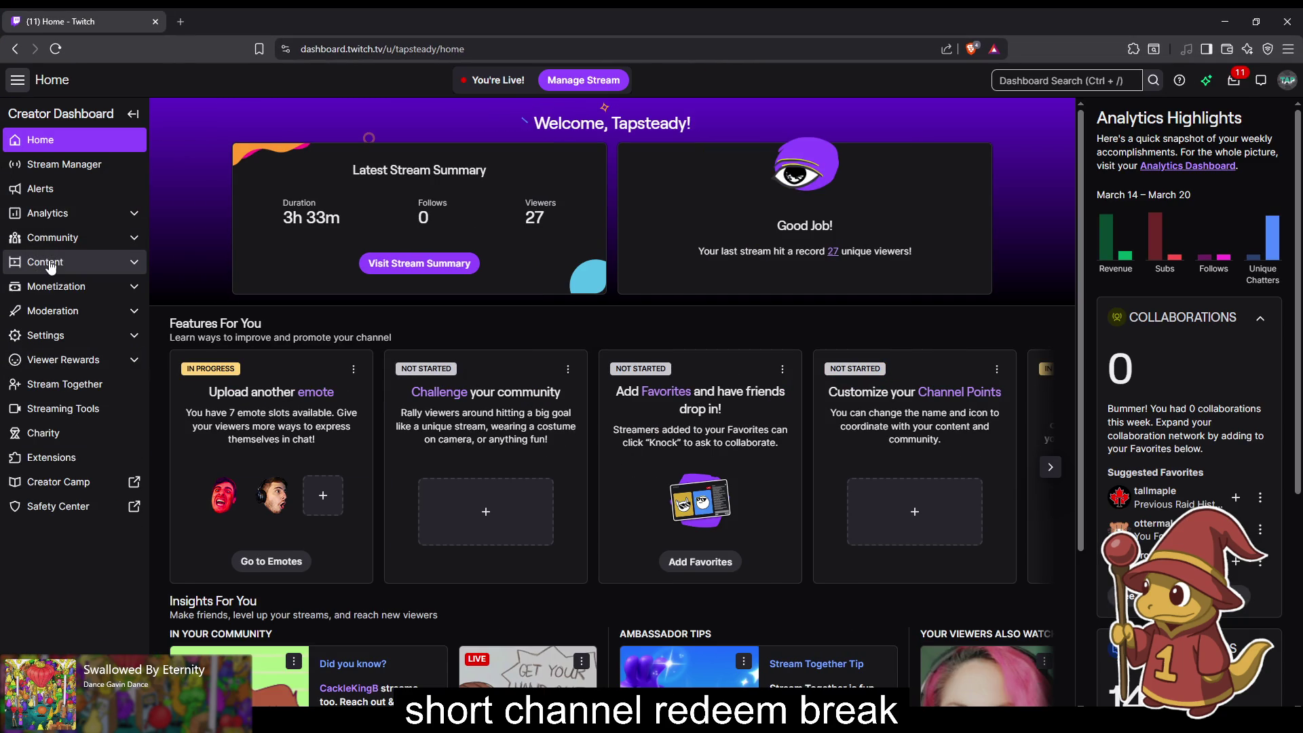
{"action": "left_click", "coordinate": [41, 359]}
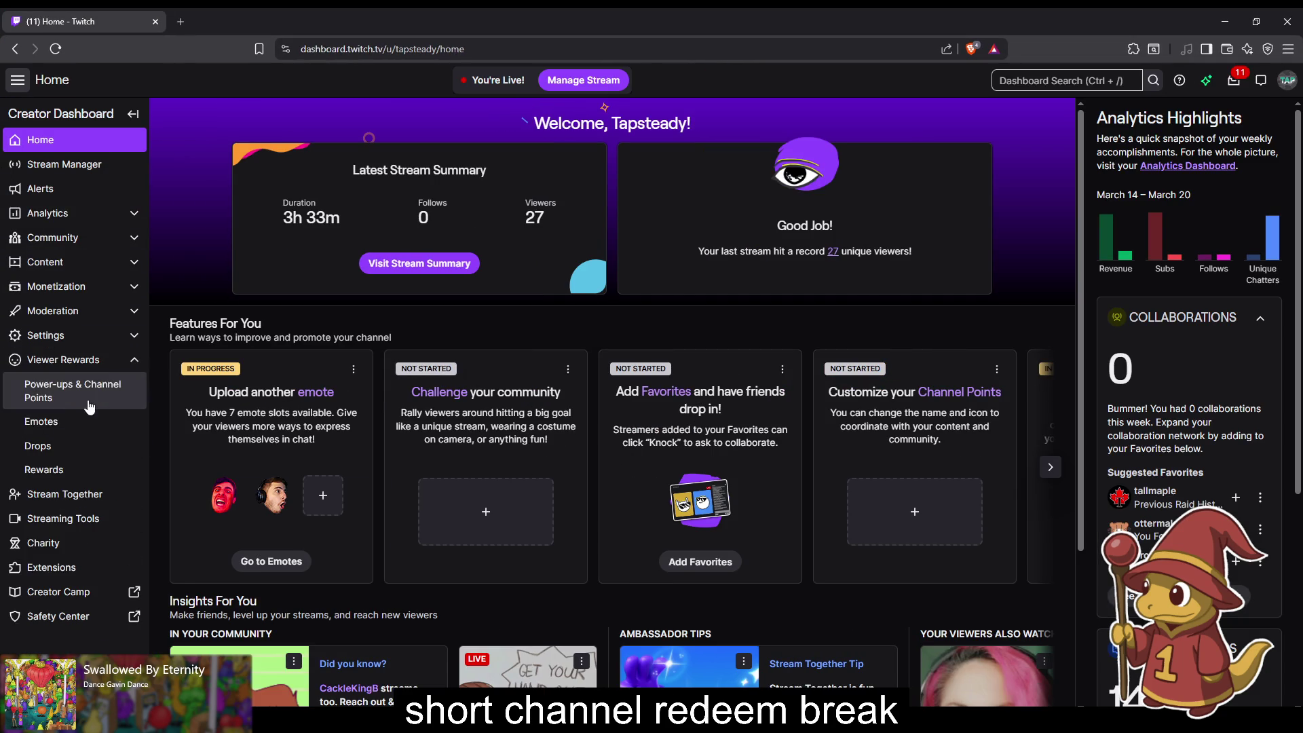
{"action": "left_click", "coordinate": [37, 470]}
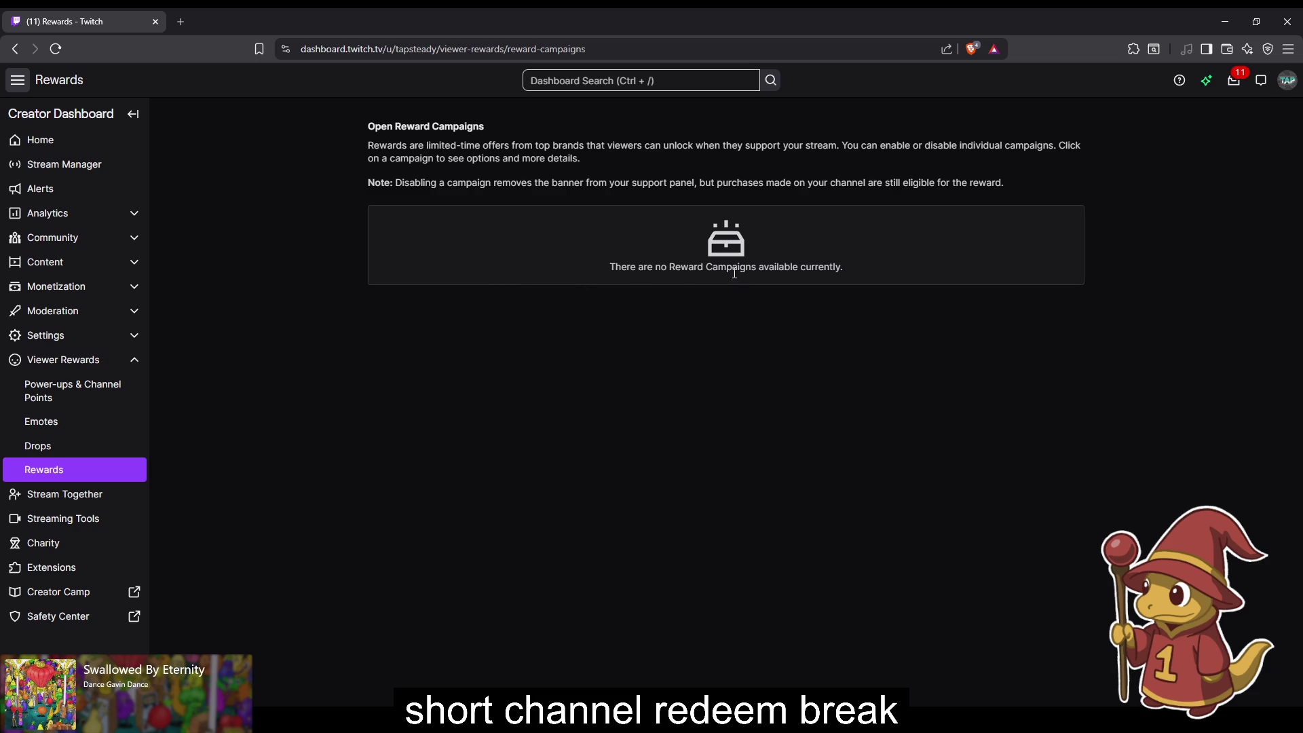
{"action": "left_click", "coordinate": [70, 398]}
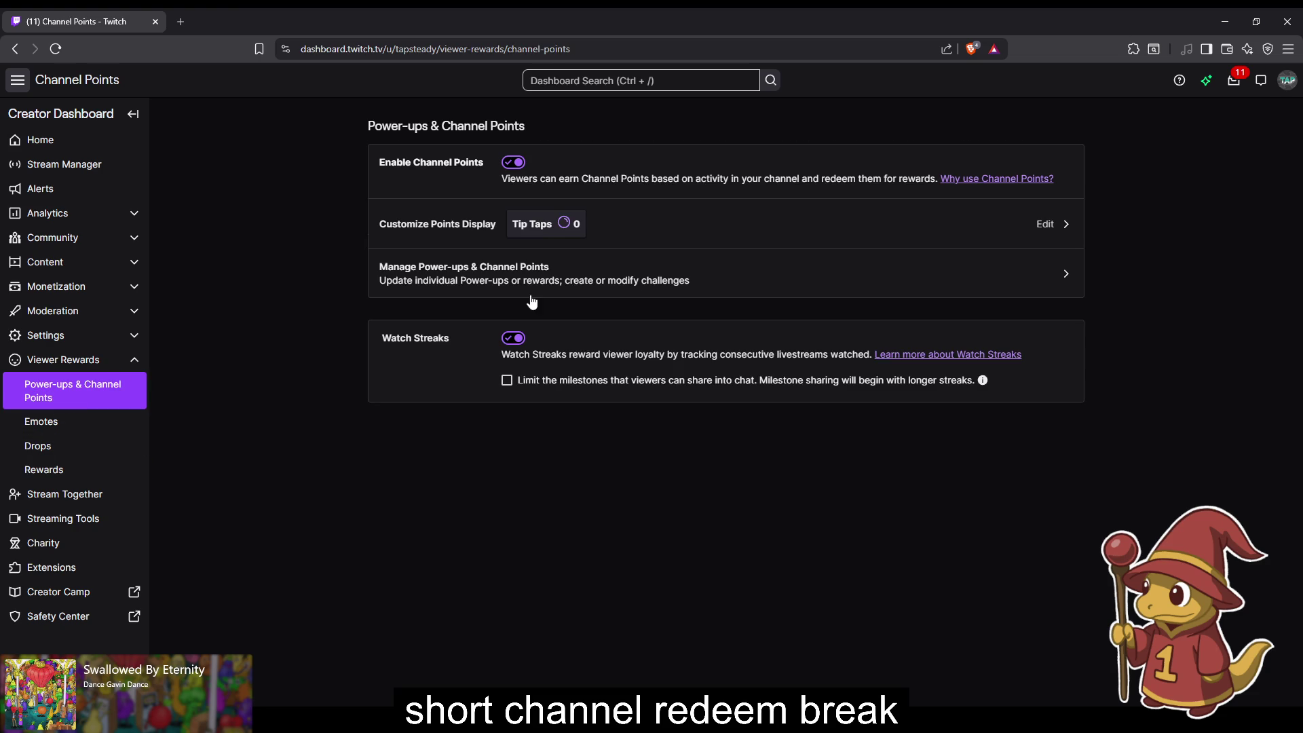
{"action": "left_click", "coordinate": [430, 269]}
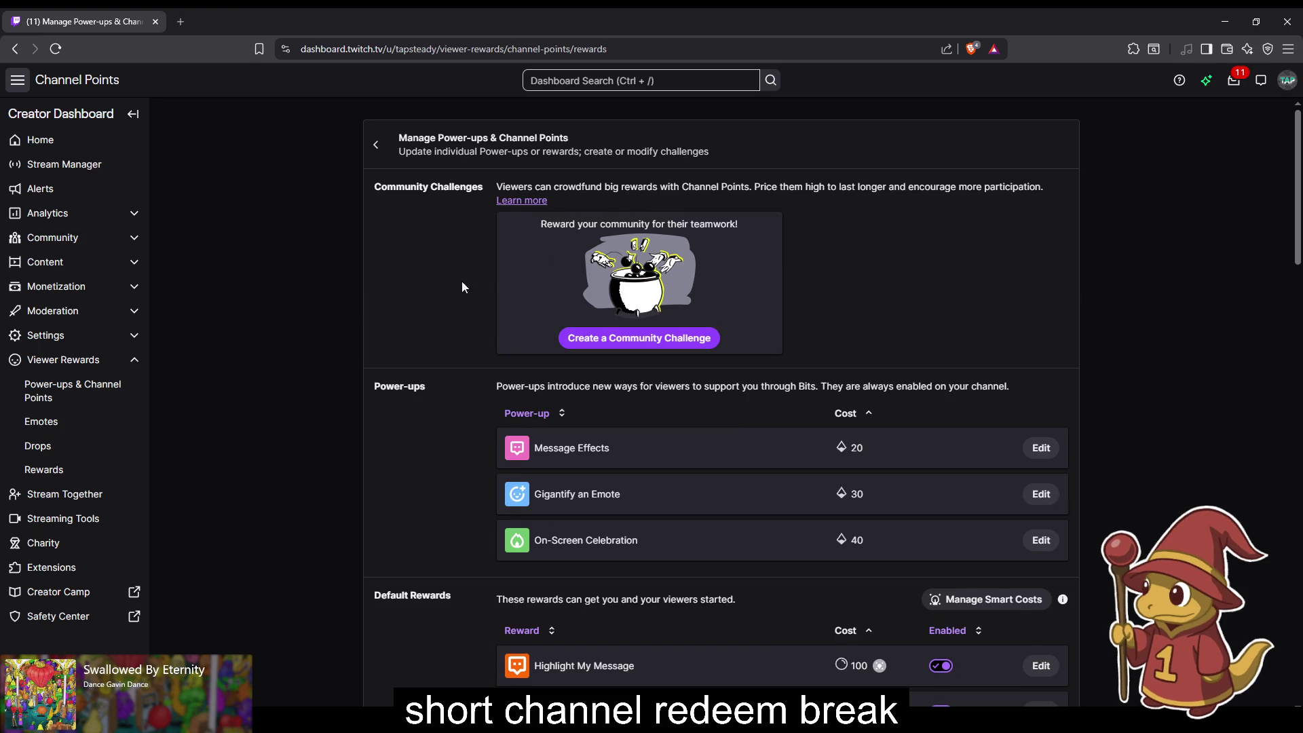
Step: Open the Review Requests queue popup and centre it on screen
{"action": "scroll", "coordinate": [463, 508], "scroll_direction": "down", "scroll_amount": 5}
{"action": "scroll", "coordinate": [465, 510], "scroll_direction": "down", "scroll_amount": 15}
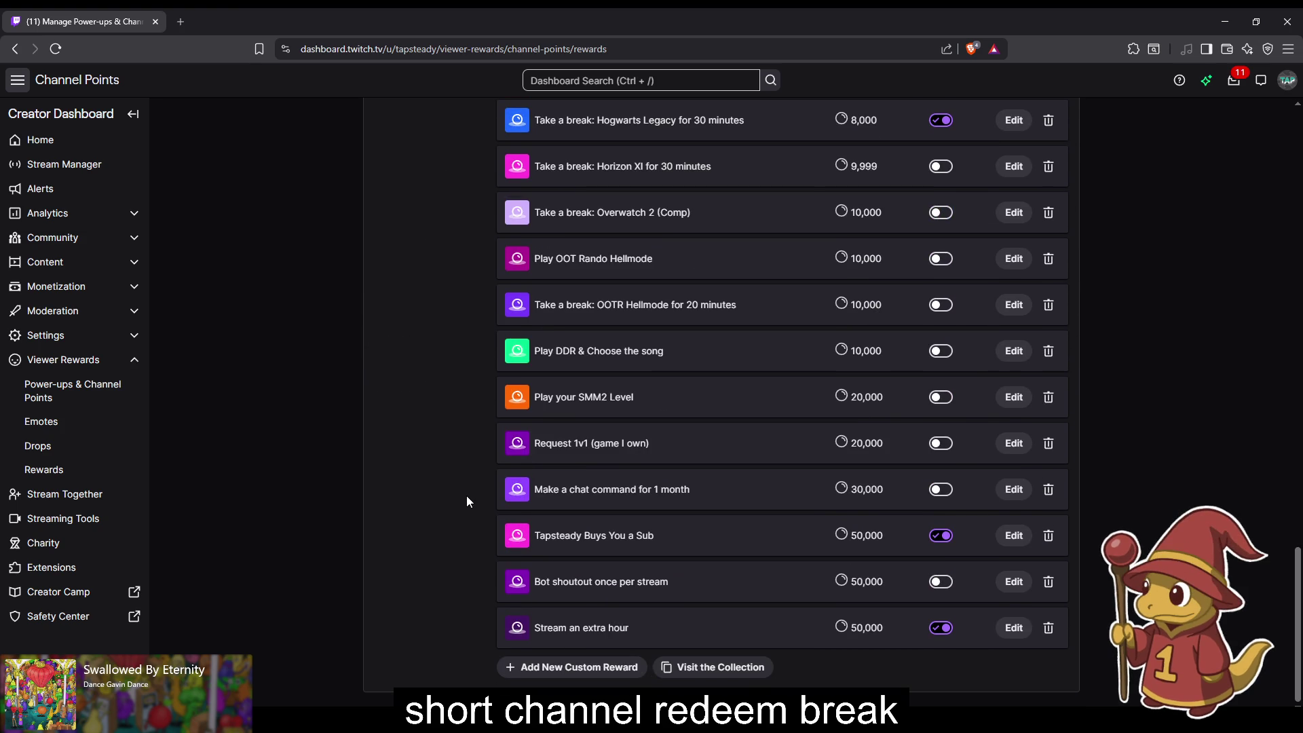
{"action": "scroll", "coordinate": [717, 641], "scroll_direction": "up", "scroll_amount": 13}
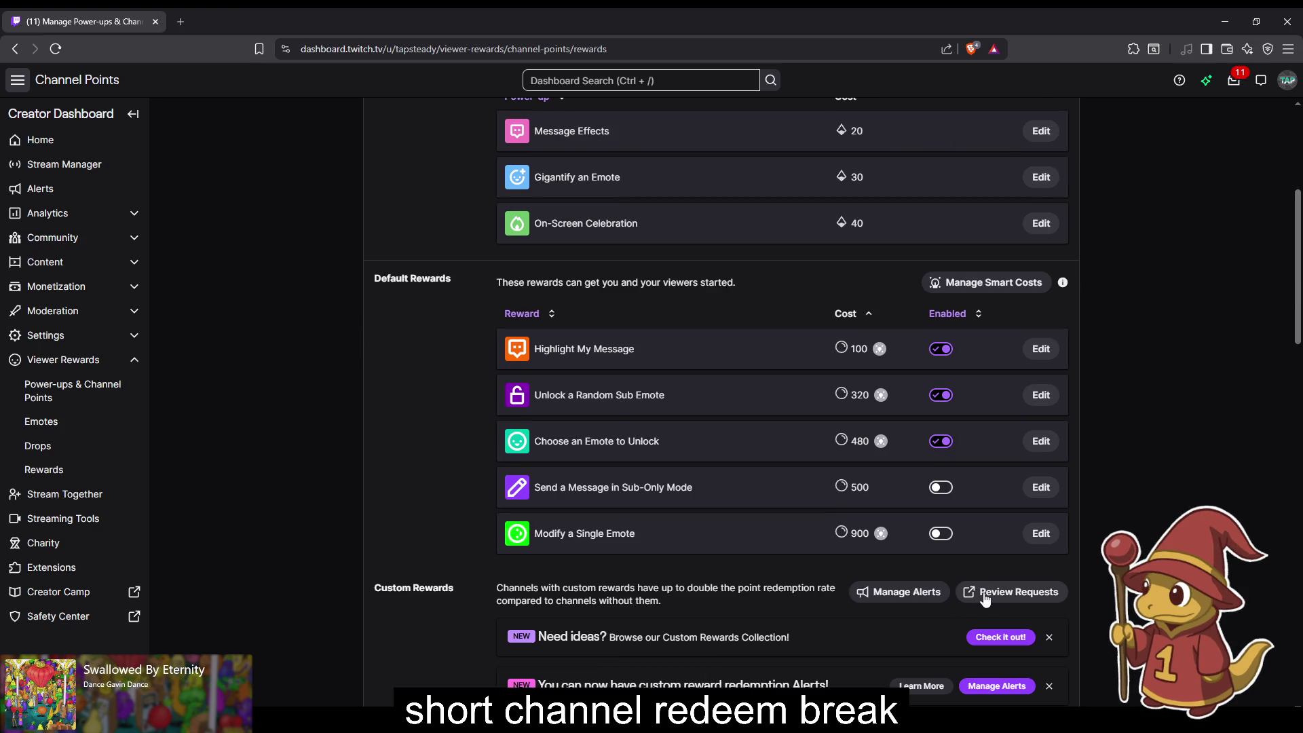
{"action": "left_click", "coordinate": [986, 597]}
{"action": "left_click_drag", "start_coordinate": [202, 54], "coordinate": [622, 93]}
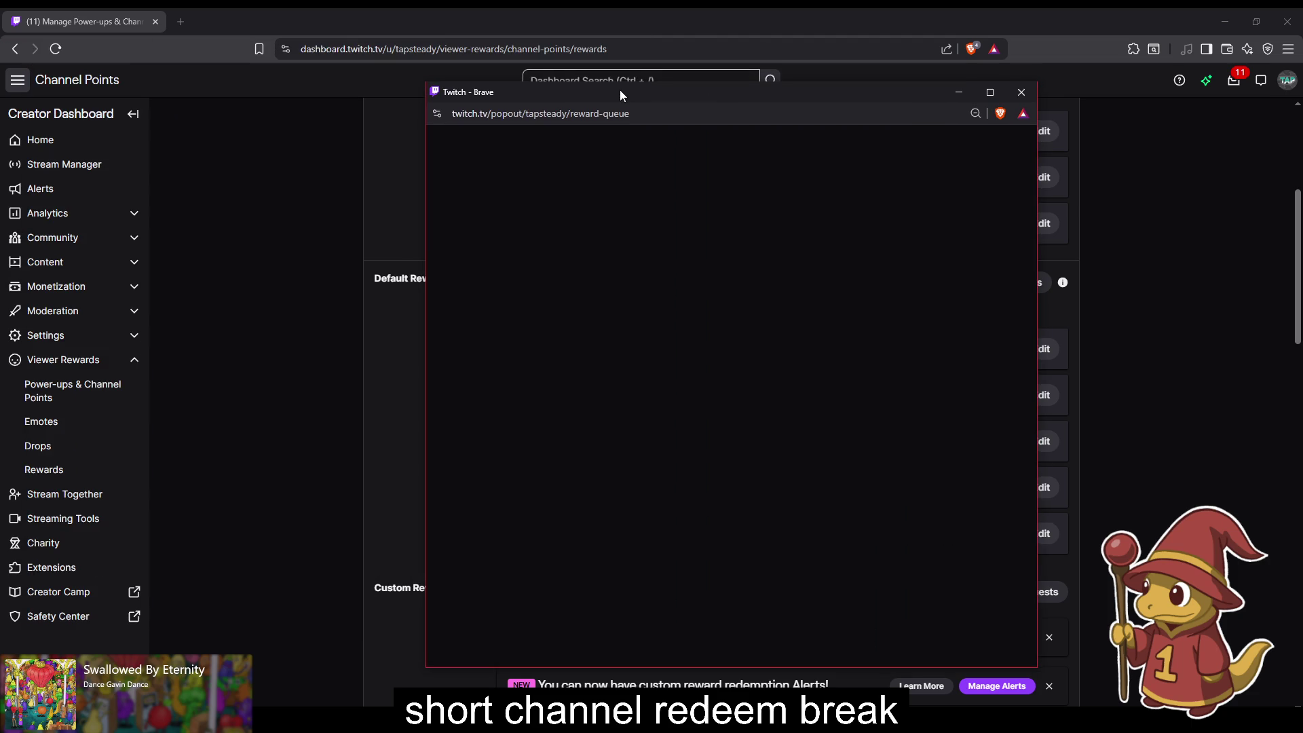
Step: Reject one Make Me Dab request and complete the remaining 11
{"action": "key", "text": "alt+Tab"}
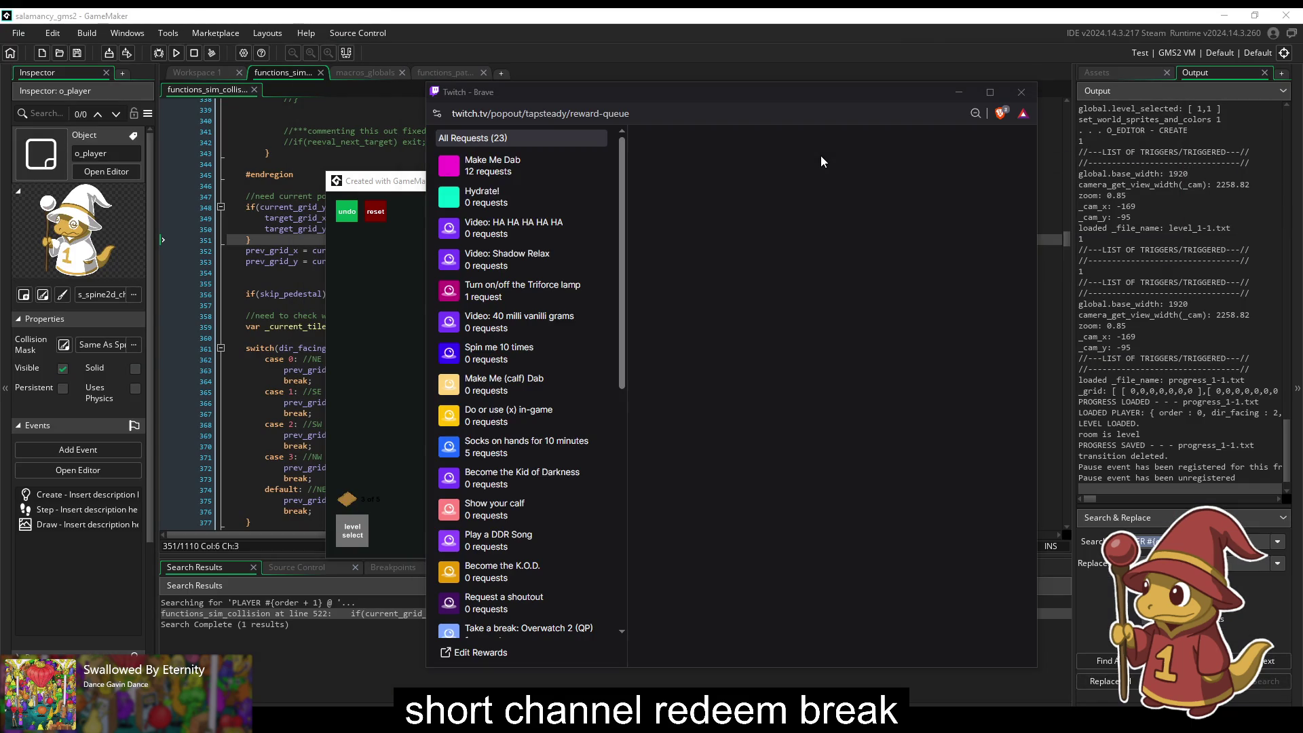
{"action": "left_click", "coordinate": [551, 173]}
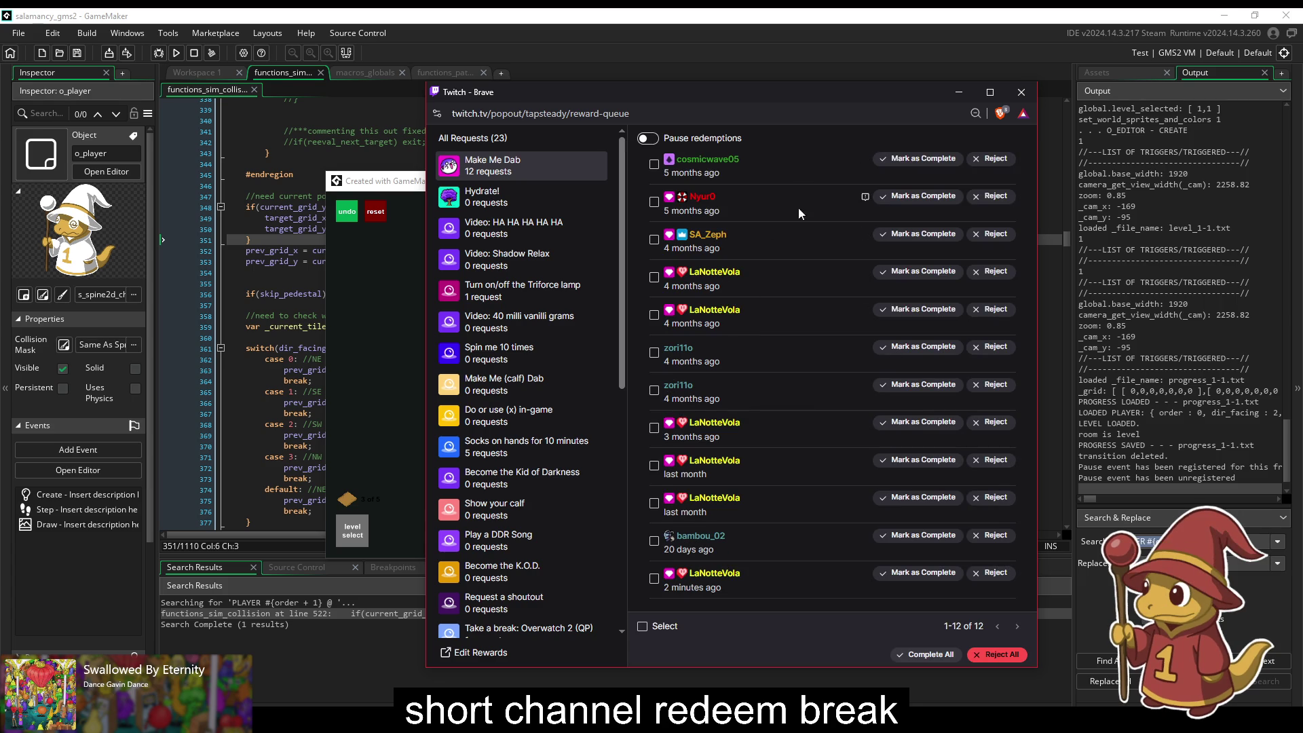
{"action": "left_click", "coordinate": [998, 575]}
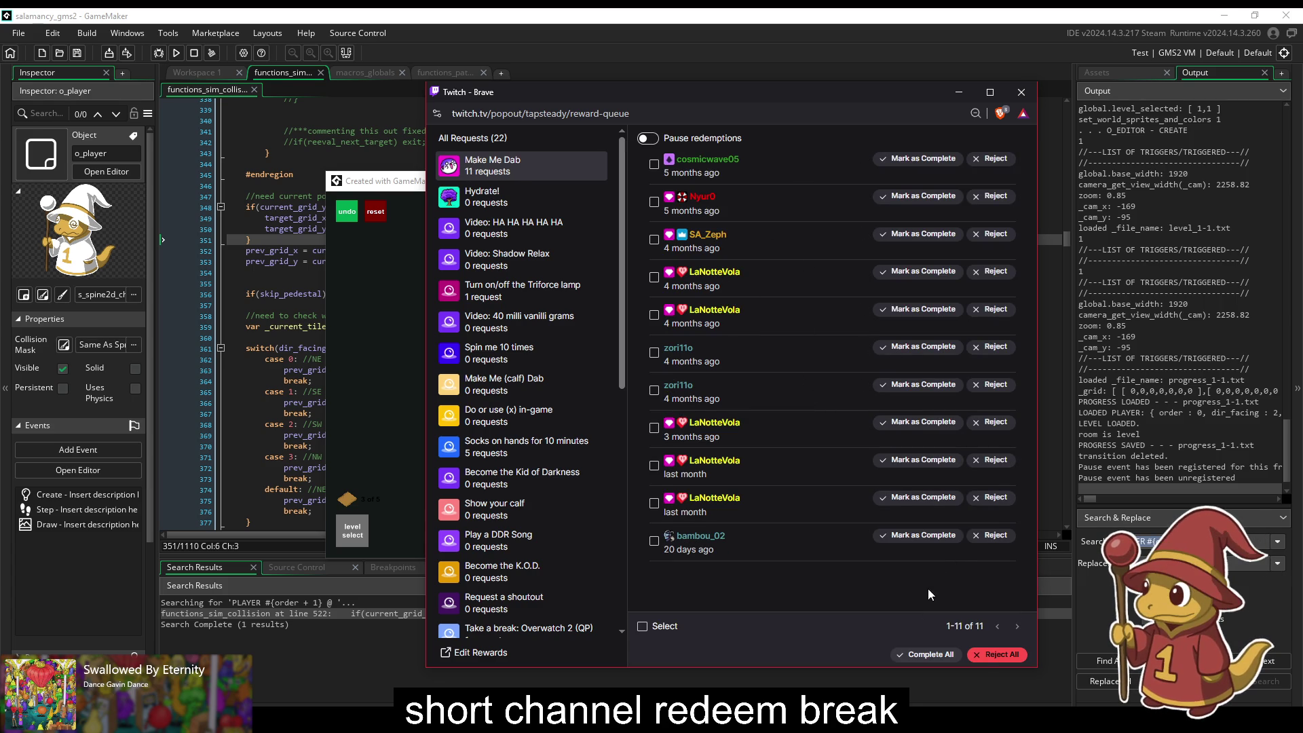
{"action": "left_click", "coordinate": [946, 660]}
{"action": "left_click", "coordinate": [799, 419]}
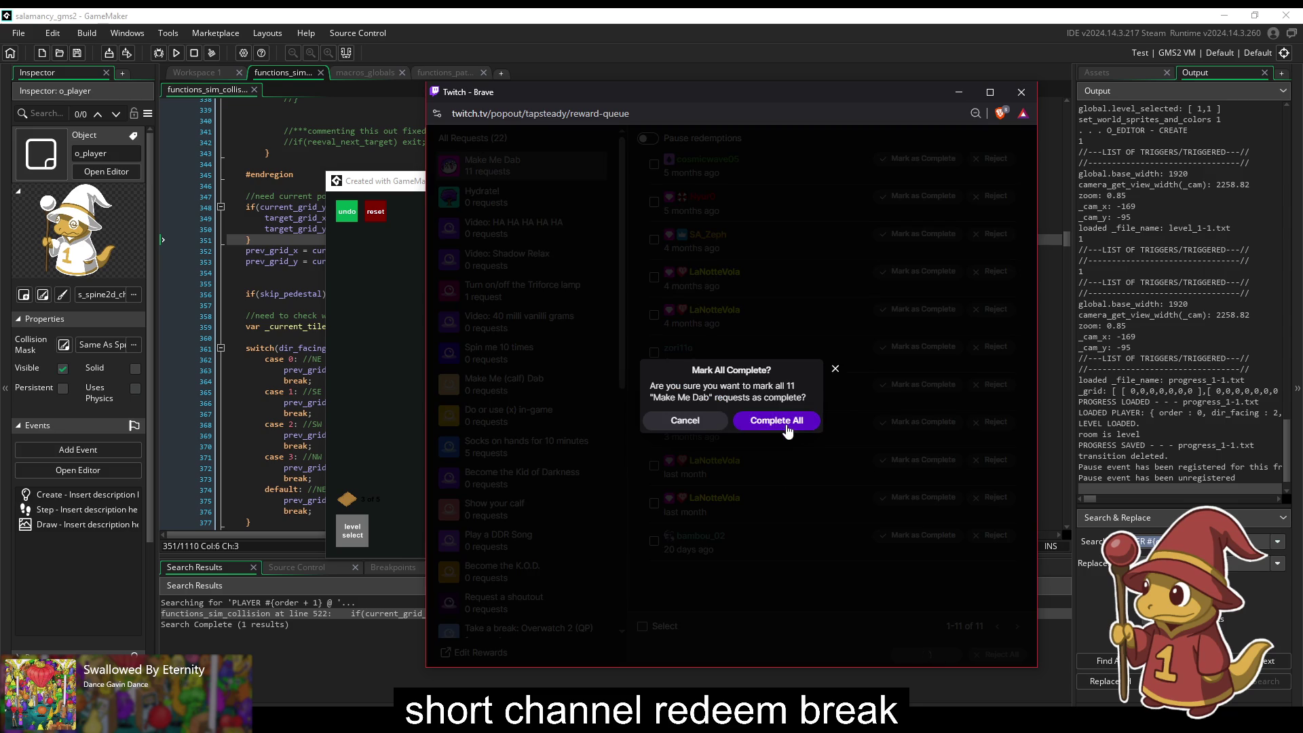
{"action": "scroll", "coordinate": [563, 424], "scroll_direction": "down", "scroll_amount": 10}
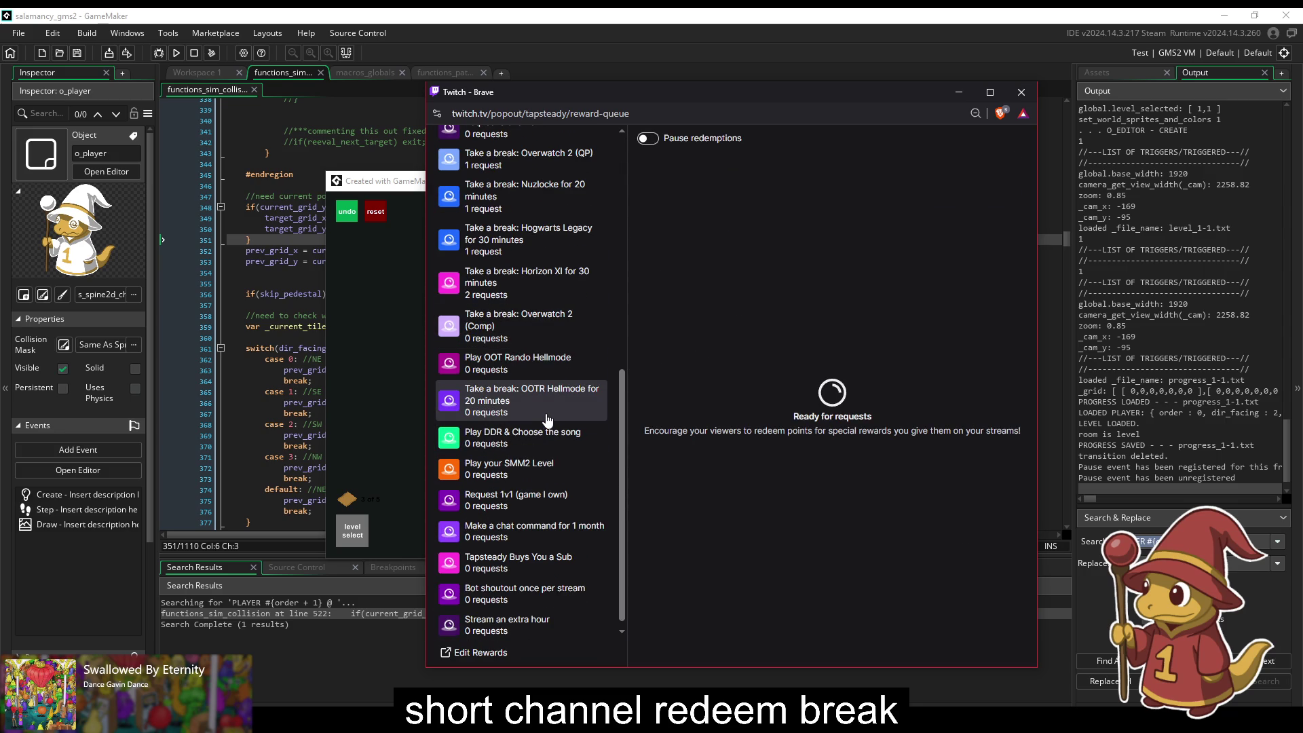
Step: Complete both Horizon XI break requests
{"action": "left_click", "coordinate": [521, 293]}
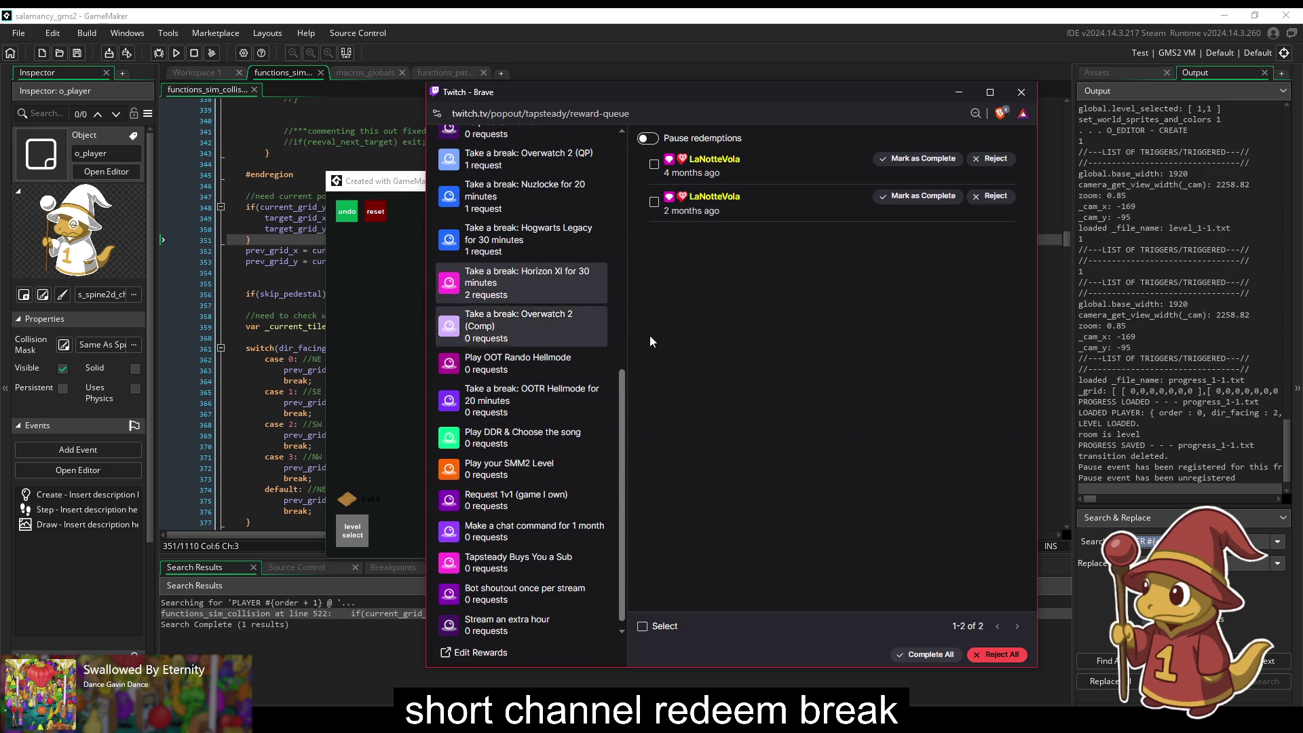
{"action": "left_click", "coordinate": [927, 656]}
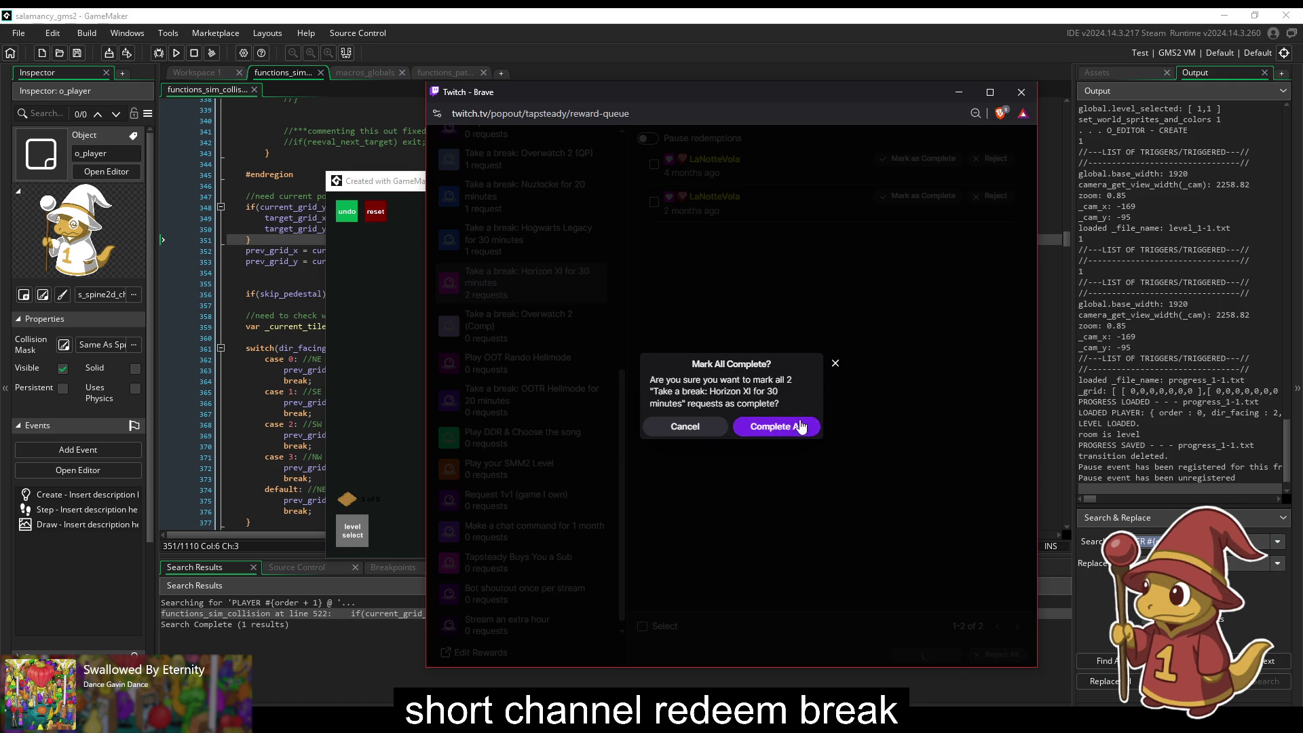
{"action": "left_click", "coordinate": [802, 426]}
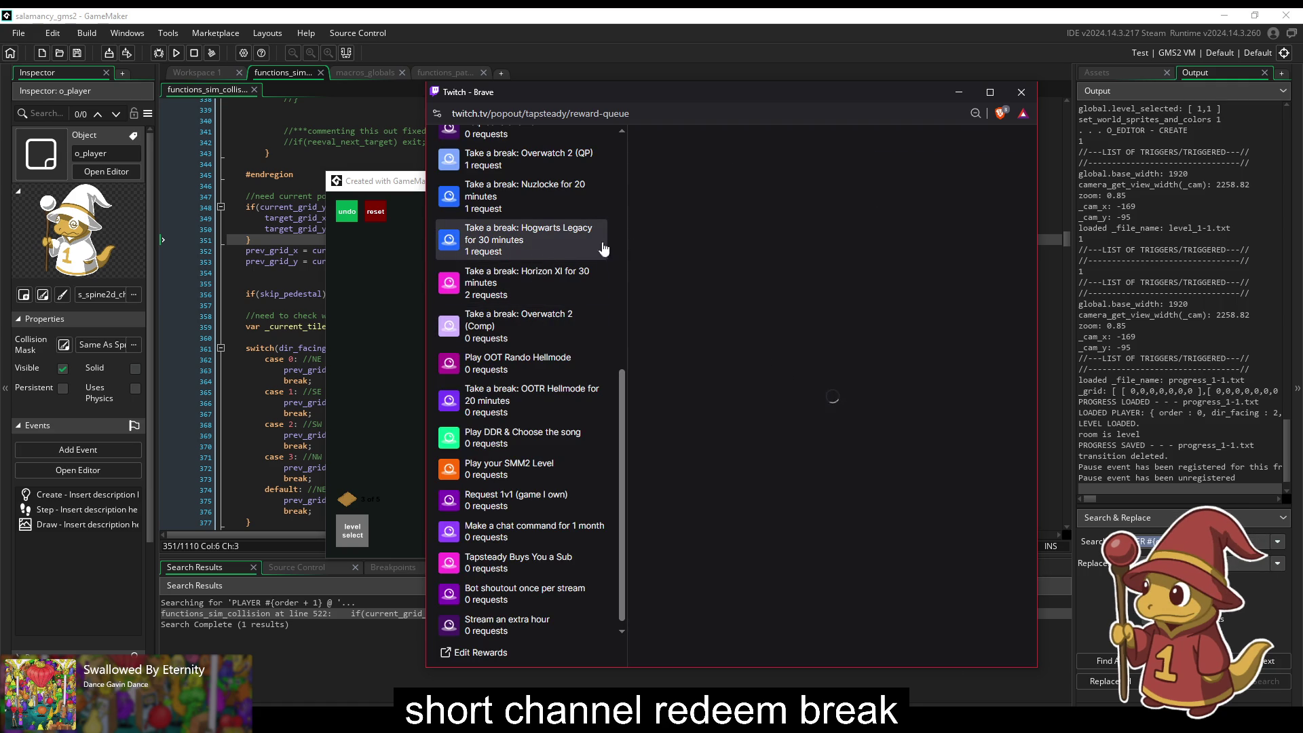
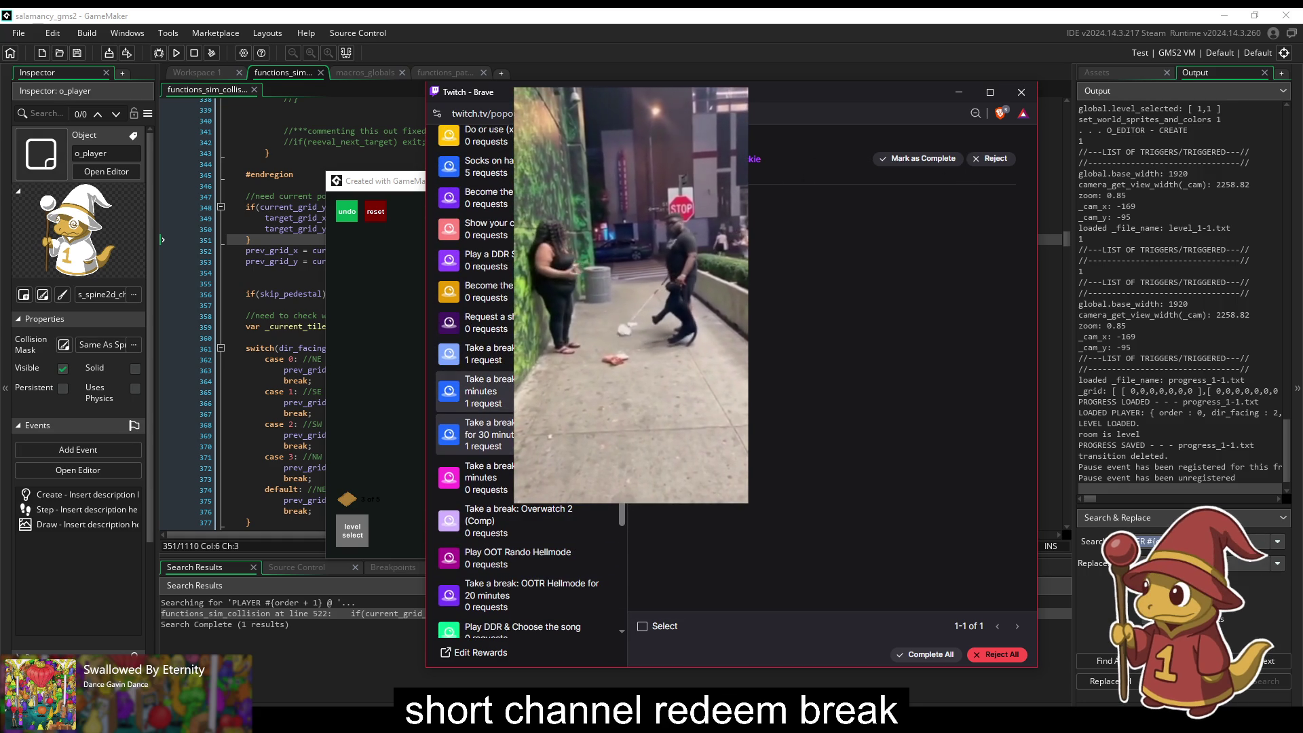
Step: Review the pending Nuzlocke and Hogwarts Legacy break requests in the reward queue
{"action": "left_click", "coordinate": [478, 391]}
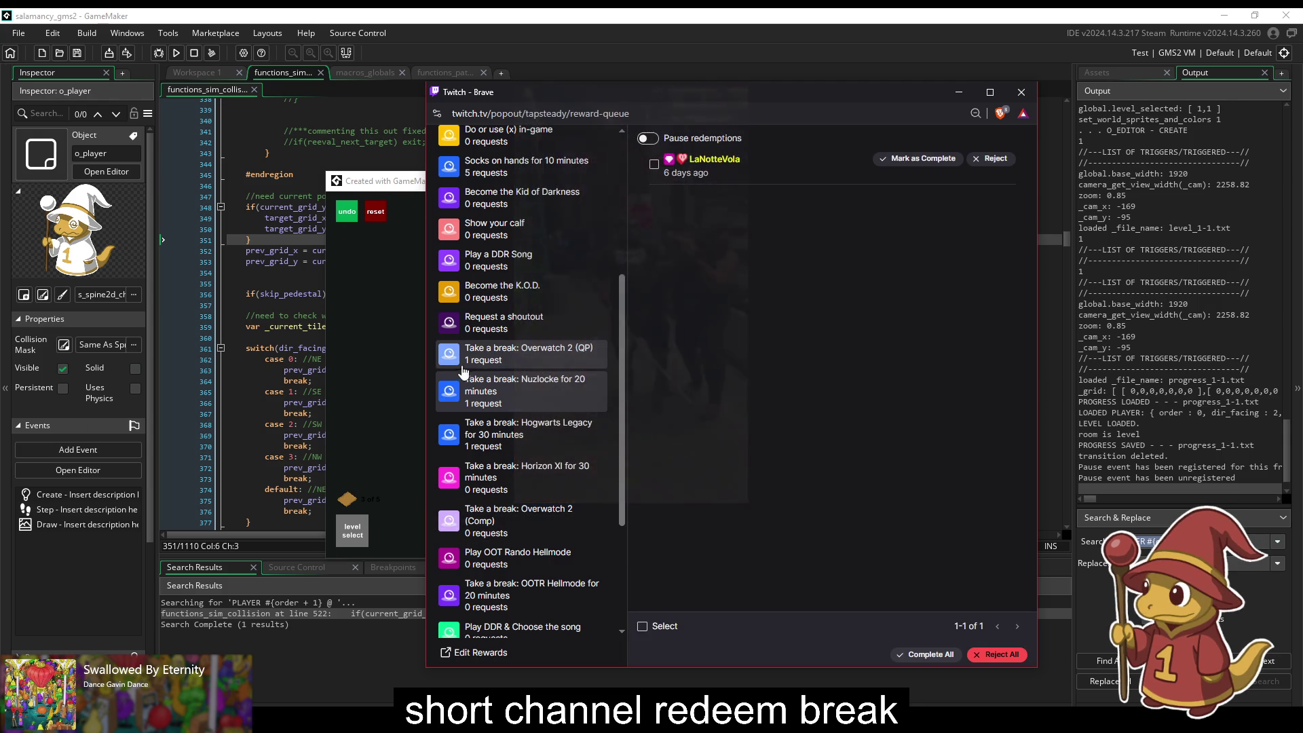
{"action": "left_click", "coordinate": [500, 441]}
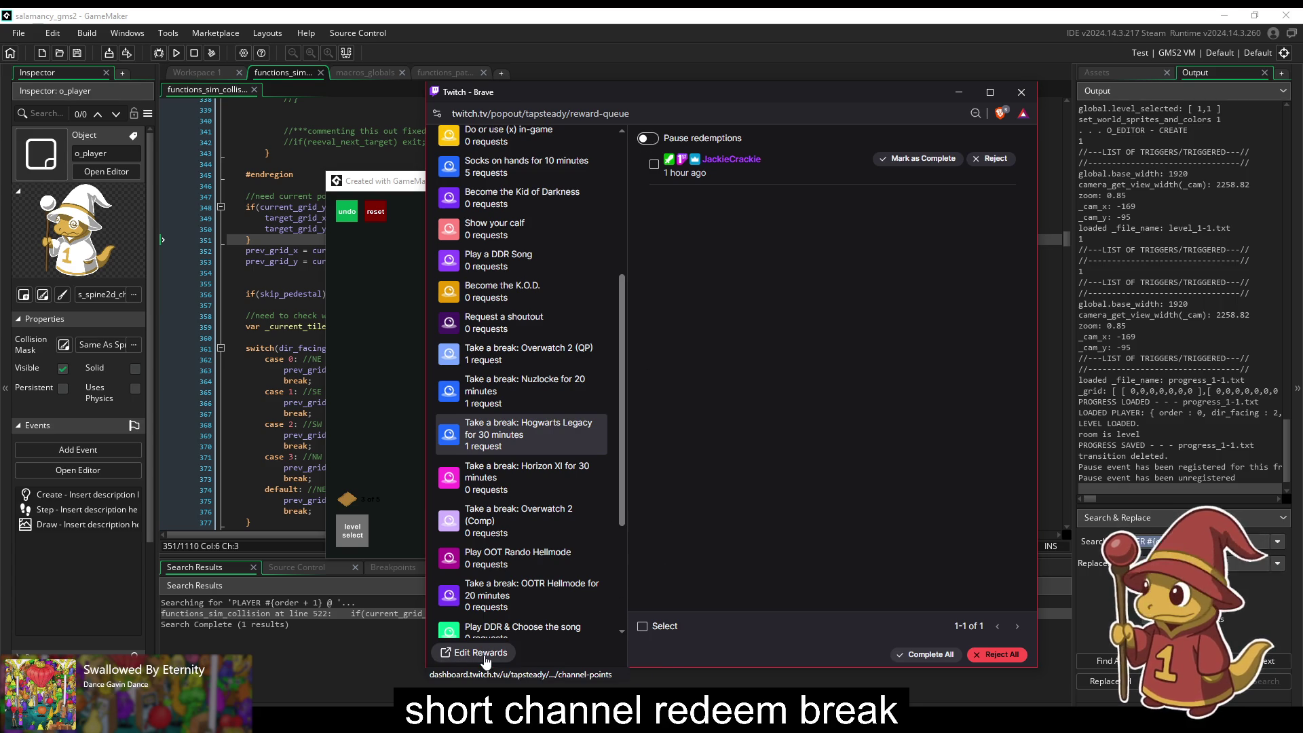
{"action": "scroll", "coordinate": [497, 598], "scroll_direction": "down", "scroll_amount": 3}
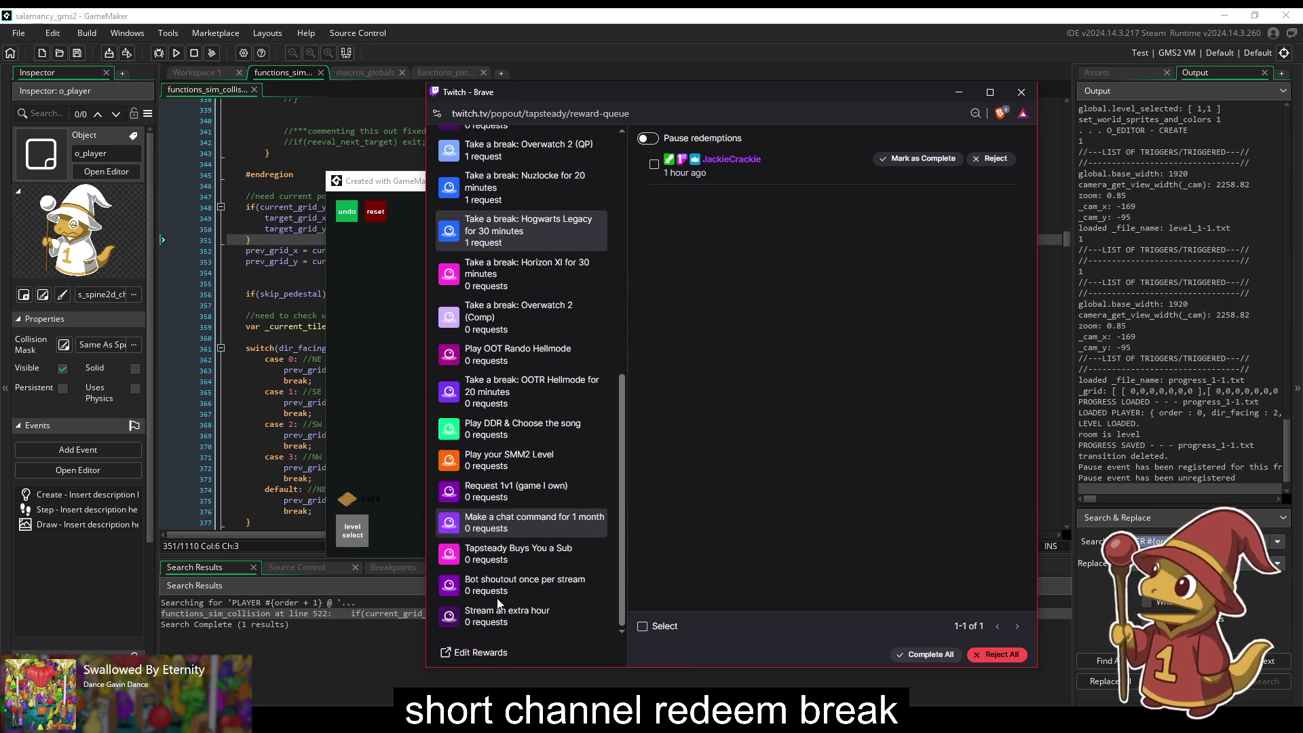
{"action": "scroll", "coordinate": [499, 603], "scroll_direction": "up", "scroll_amount": 3}
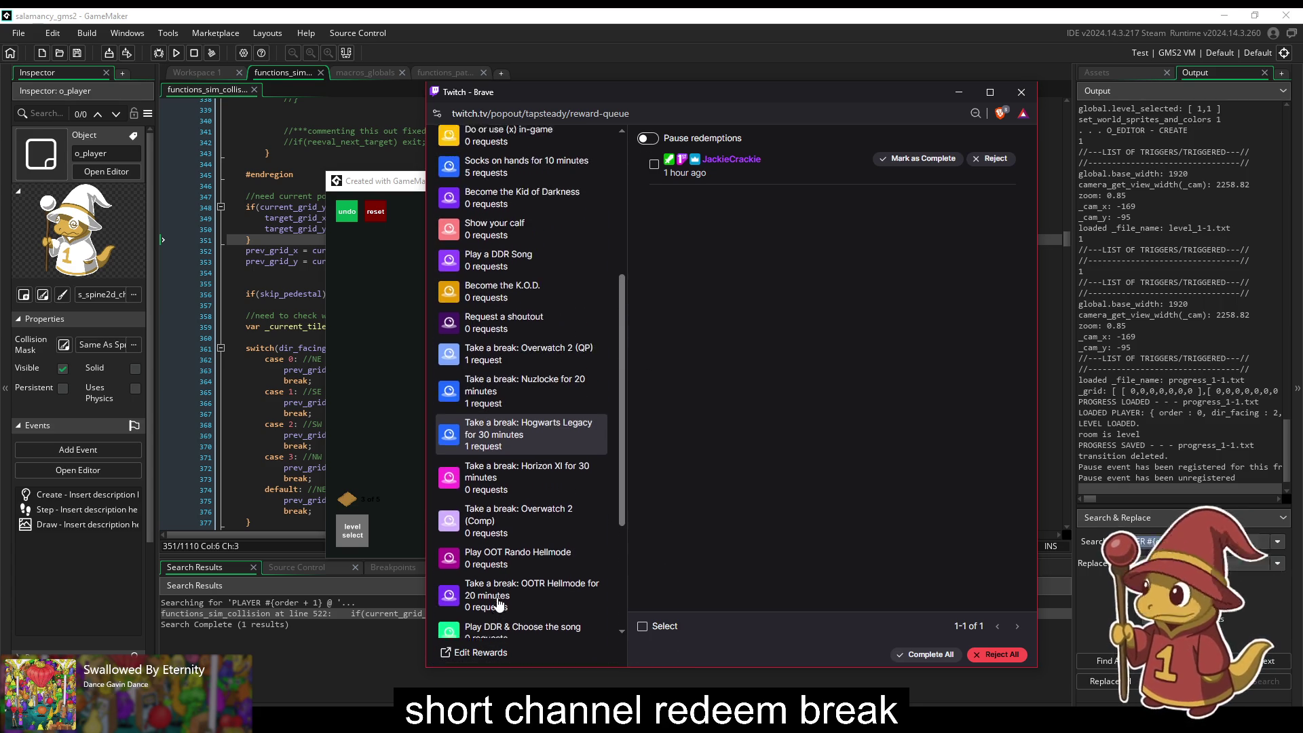
{"action": "left_click", "coordinate": [514, 392]}
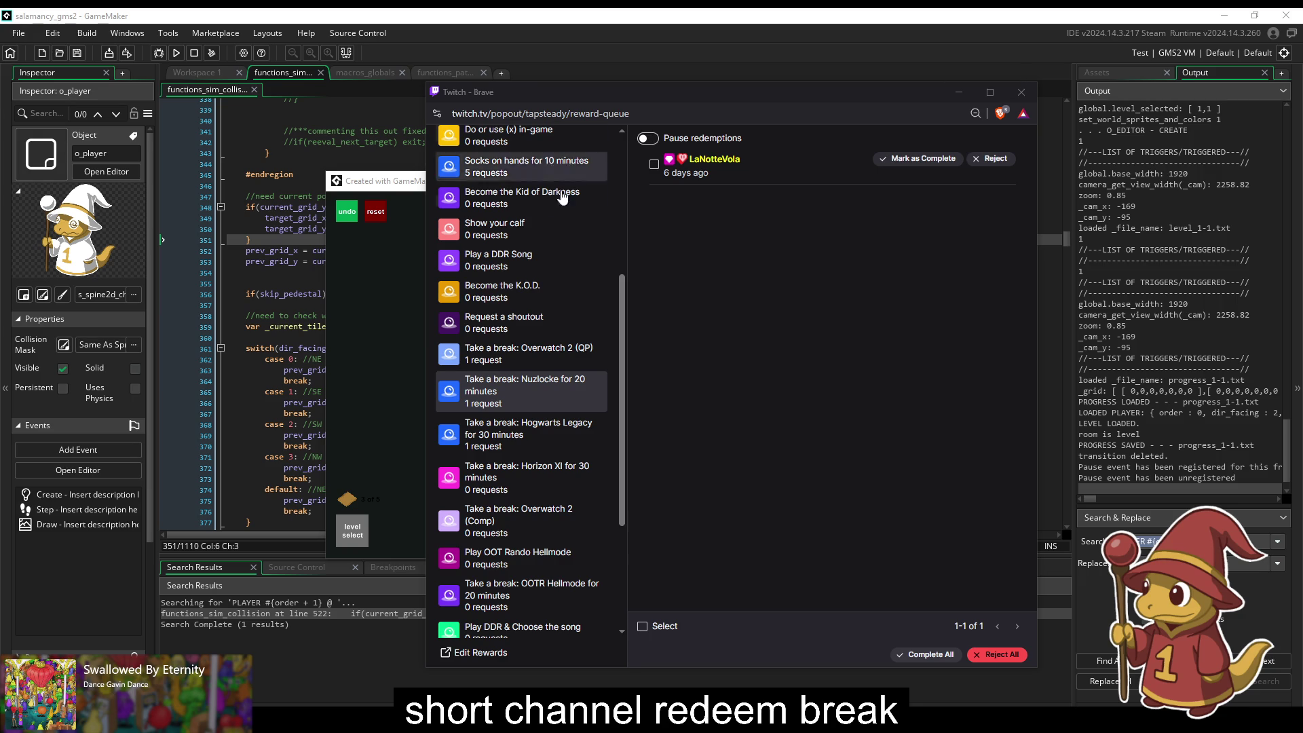
{"action": "left_click", "coordinate": [529, 431]}
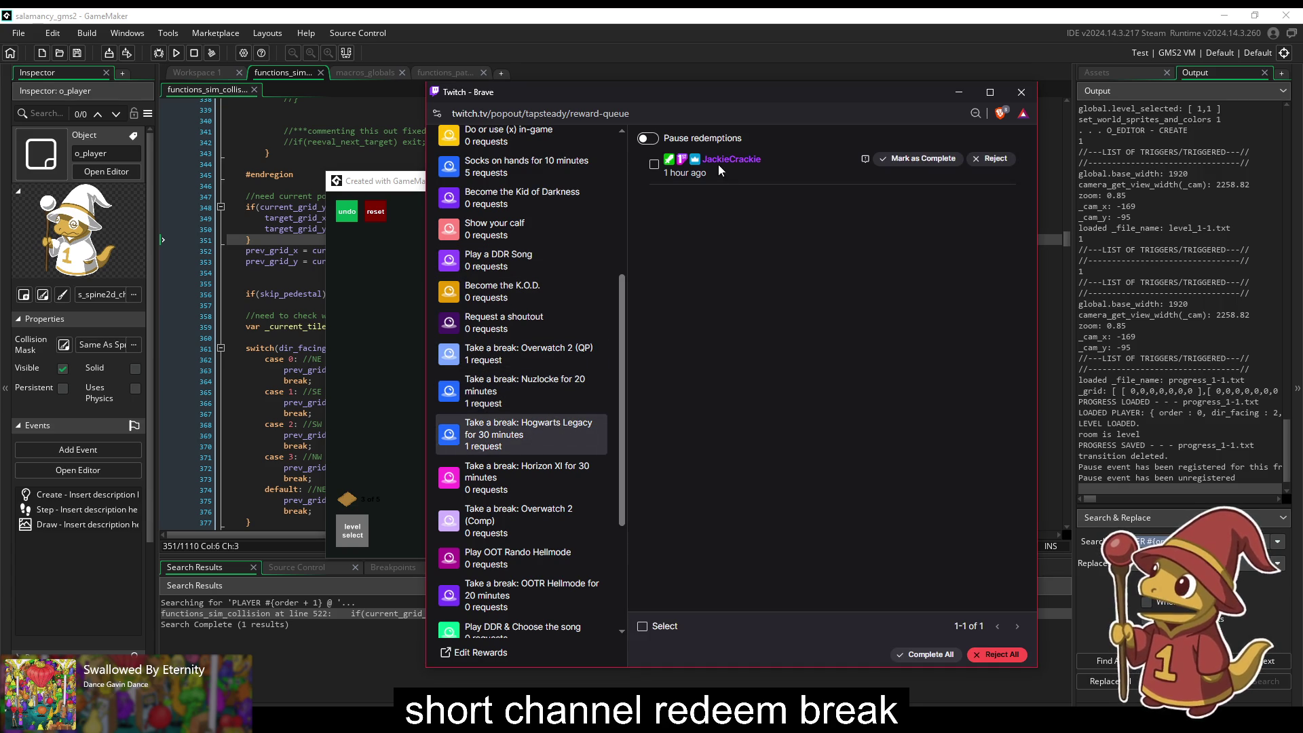
Step: Refund the Overwatch 2 (QP) break request
{"action": "left_click", "coordinate": [530, 391]}
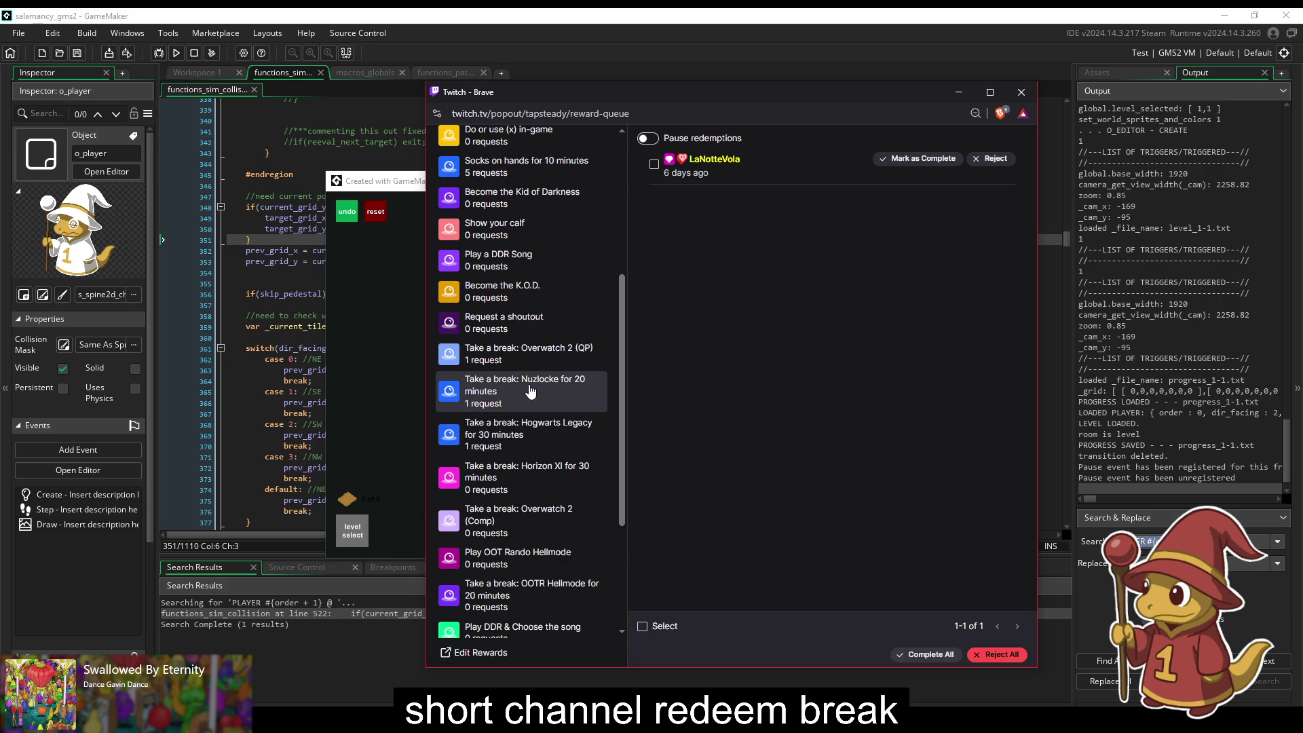
{"action": "left_click", "coordinate": [515, 353]}
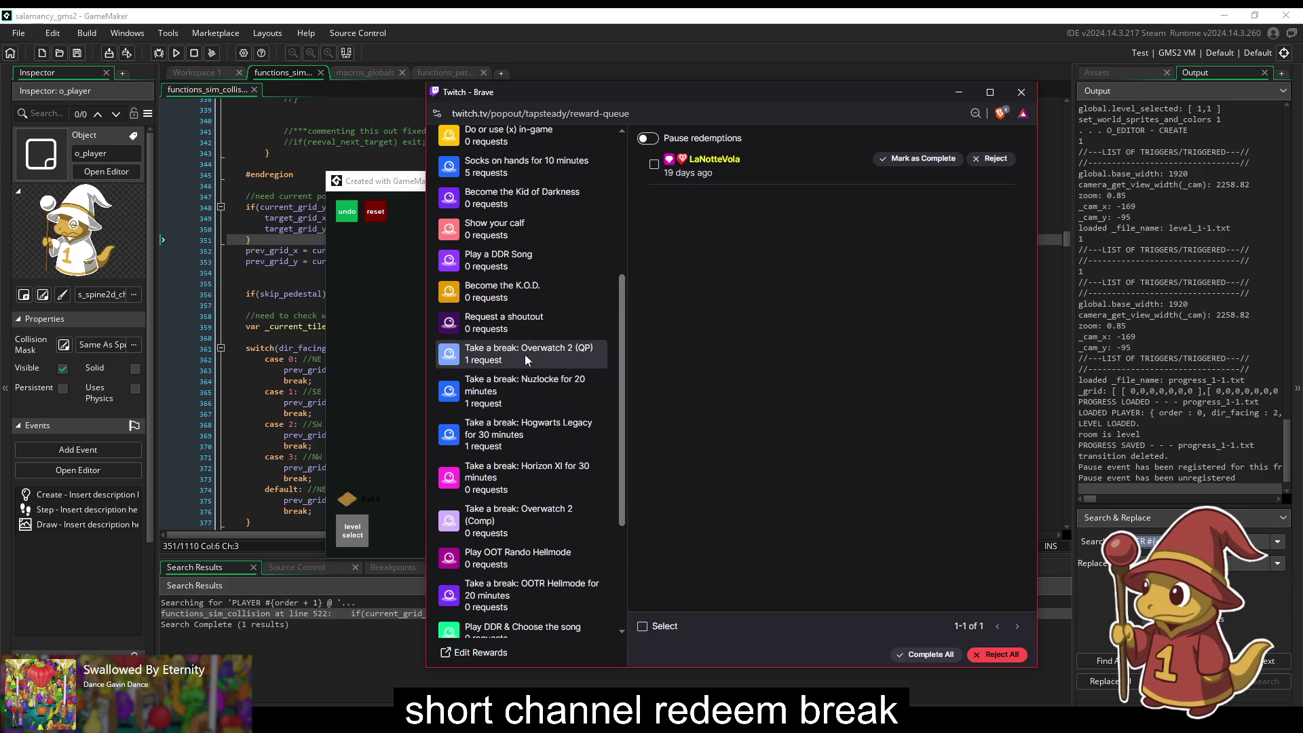
{"action": "left_click", "coordinate": [539, 359]}
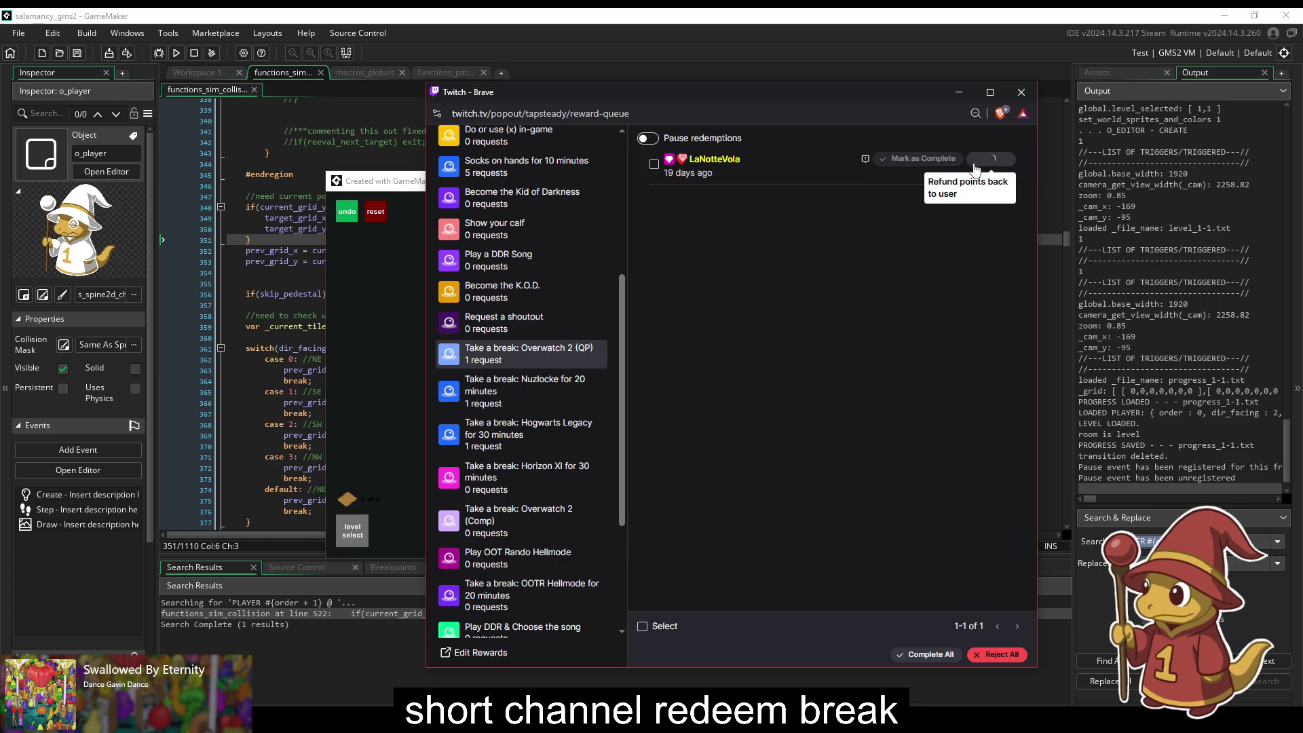
Step: Mark the Nuzlocke and Hogwarts Legacy break requests as complete
{"action": "left_click", "coordinate": [509, 392]}
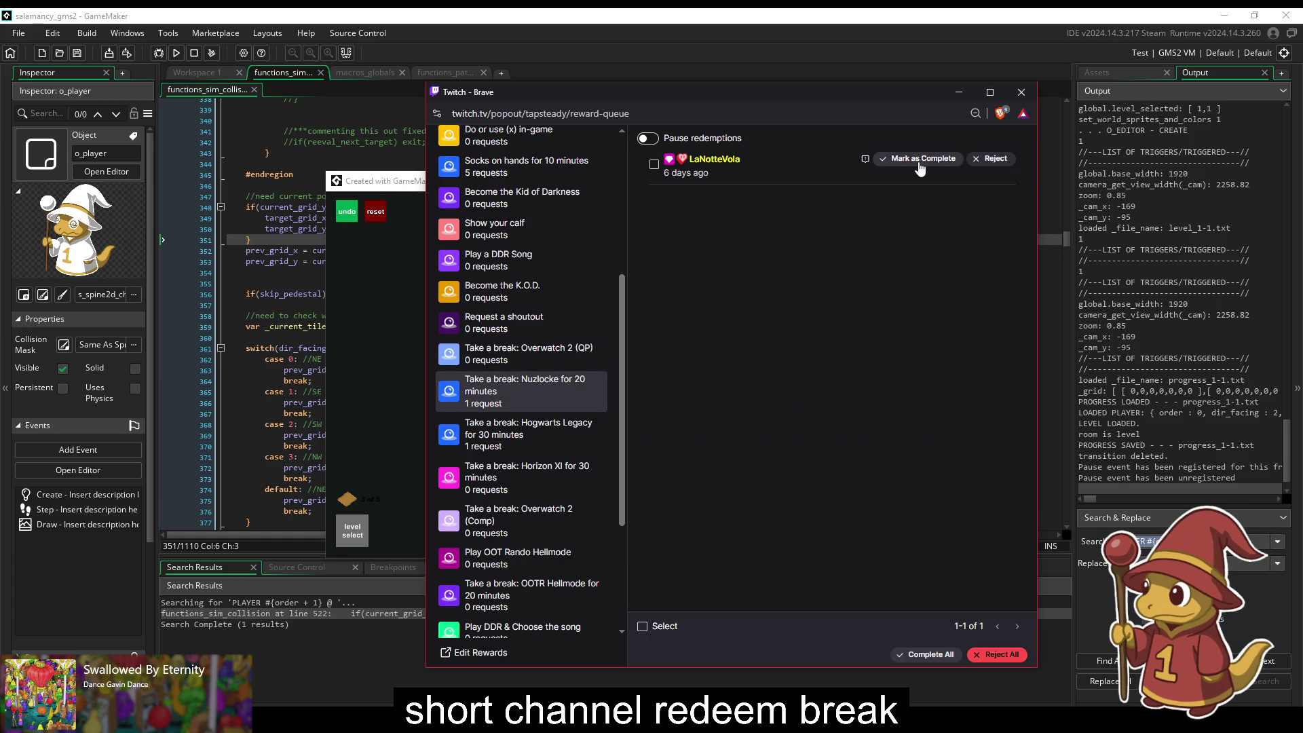
{"action": "left_click", "coordinate": [509, 435]}
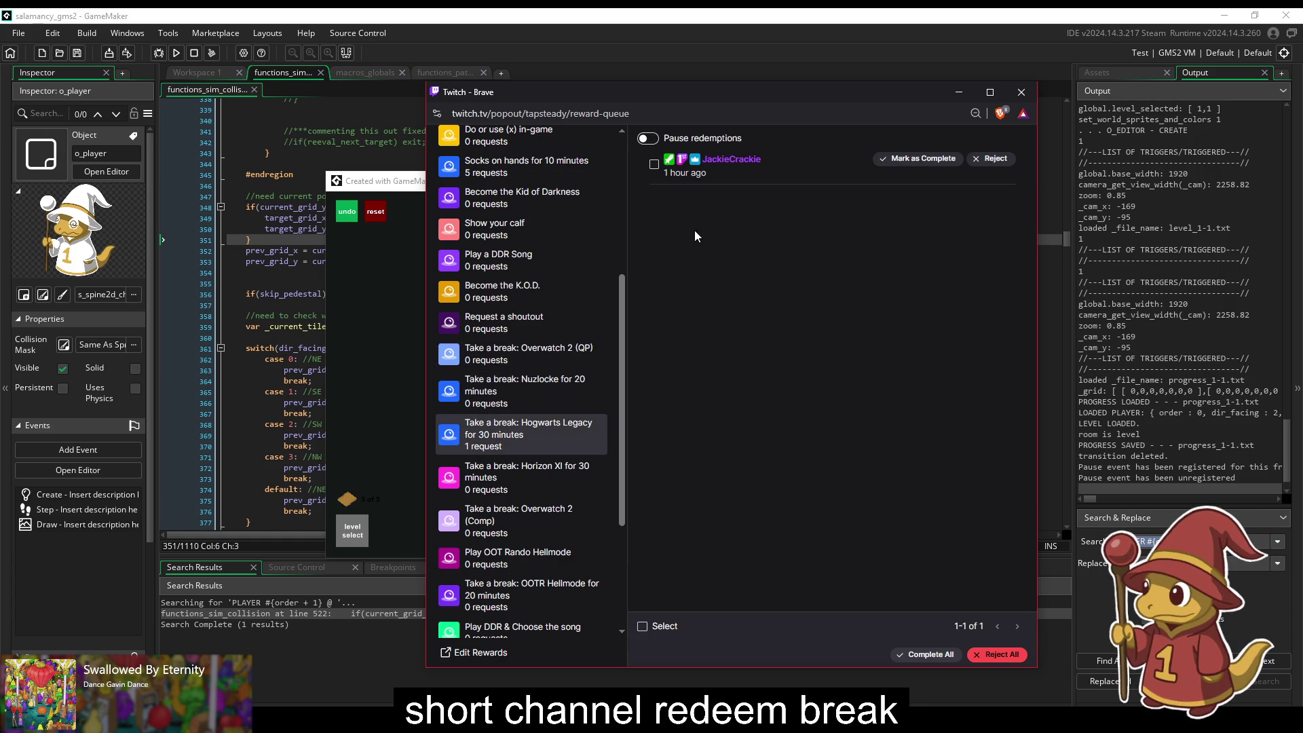
{"action": "left_click", "coordinate": [928, 163]}
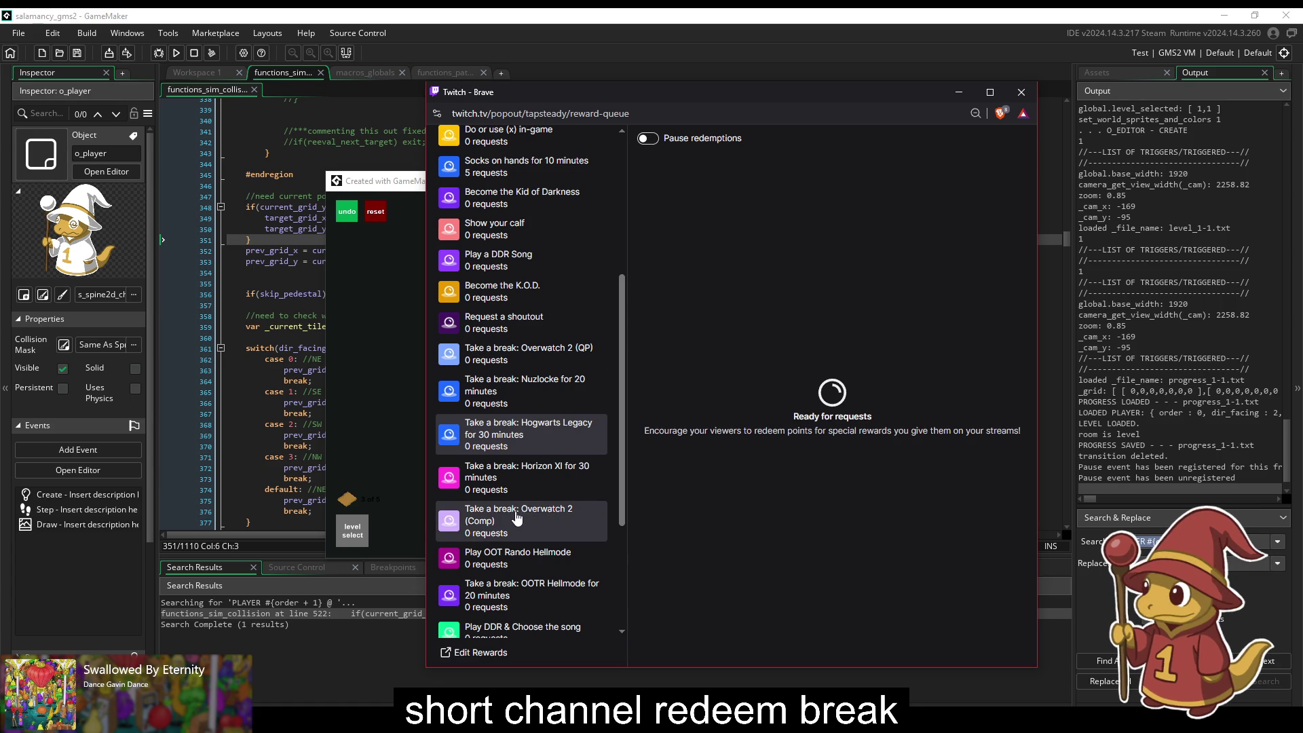
Step: Refund the Video: Shadow Relax request and complete the Triforce lamp request
{"action": "scroll", "coordinate": [516, 515], "scroll_direction": "up", "scroll_amount": 5}
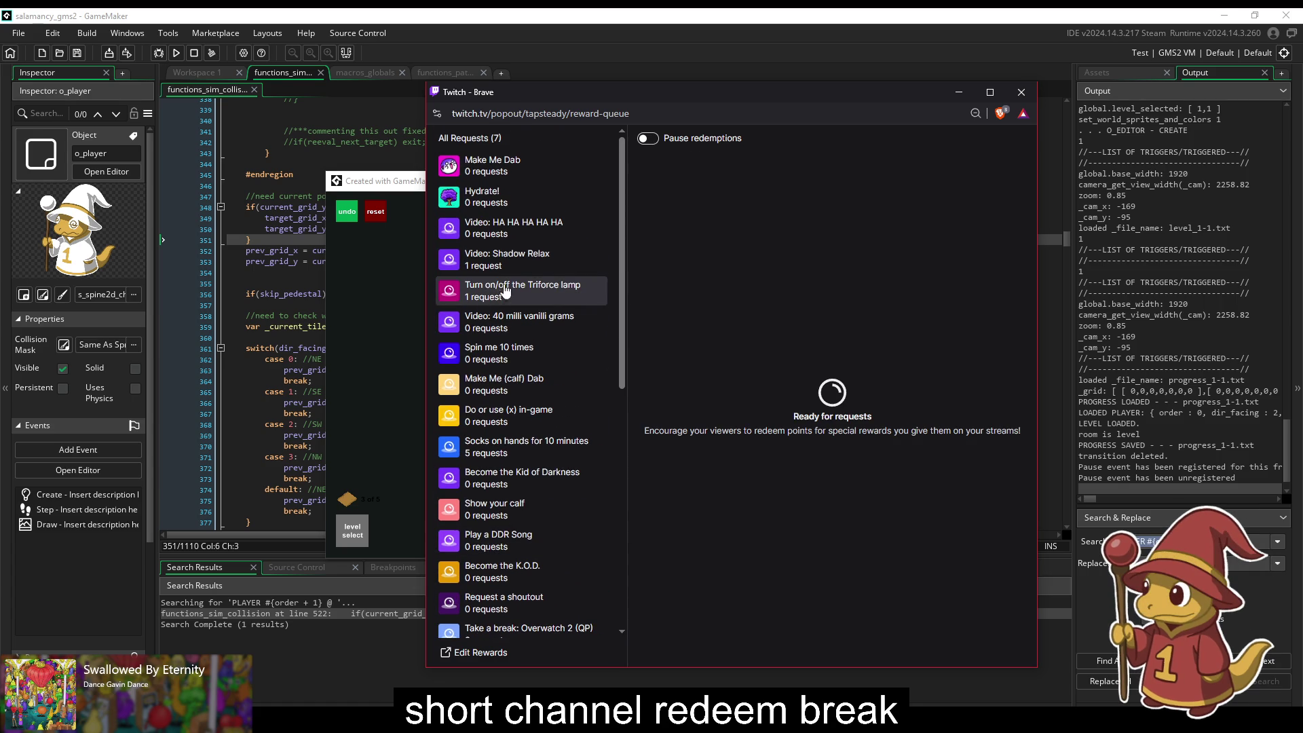
{"action": "left_click", "coordinate": [516, 259]}
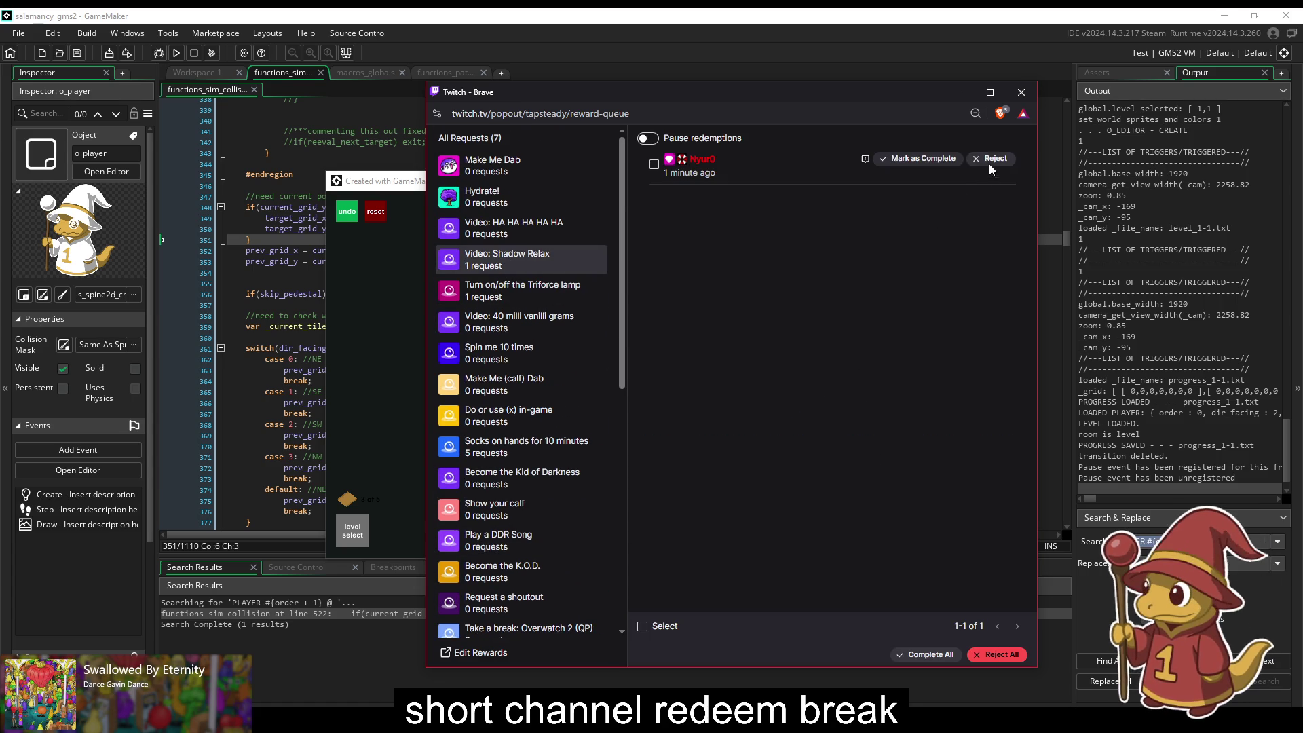
{"action": "left_click", "coordinate": [991, 163]}
{"action": "left_click", "coordinate": [502, 291]}
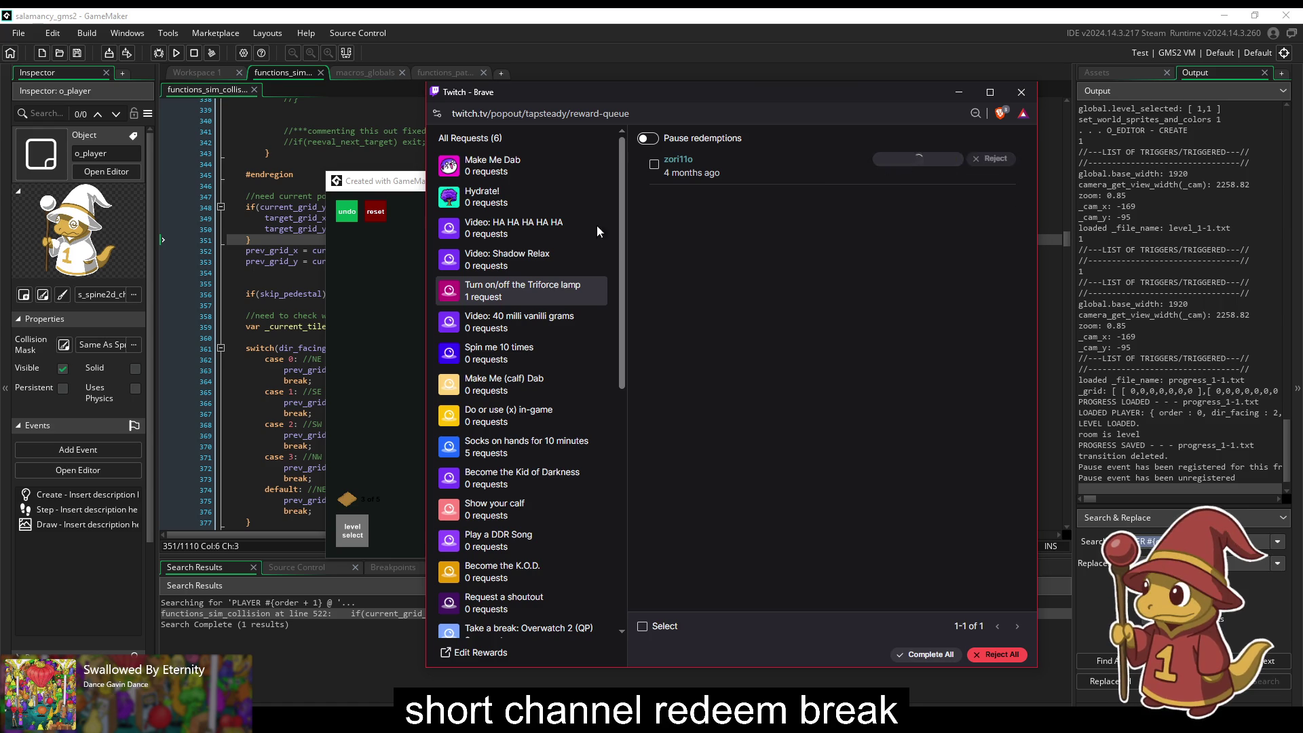
Step: Complete all five Socks on hands requests and confirm
{"action": "scroll", "coordinate": [523, 381], "scroll_direction": "down", "scroll_amount": 1}
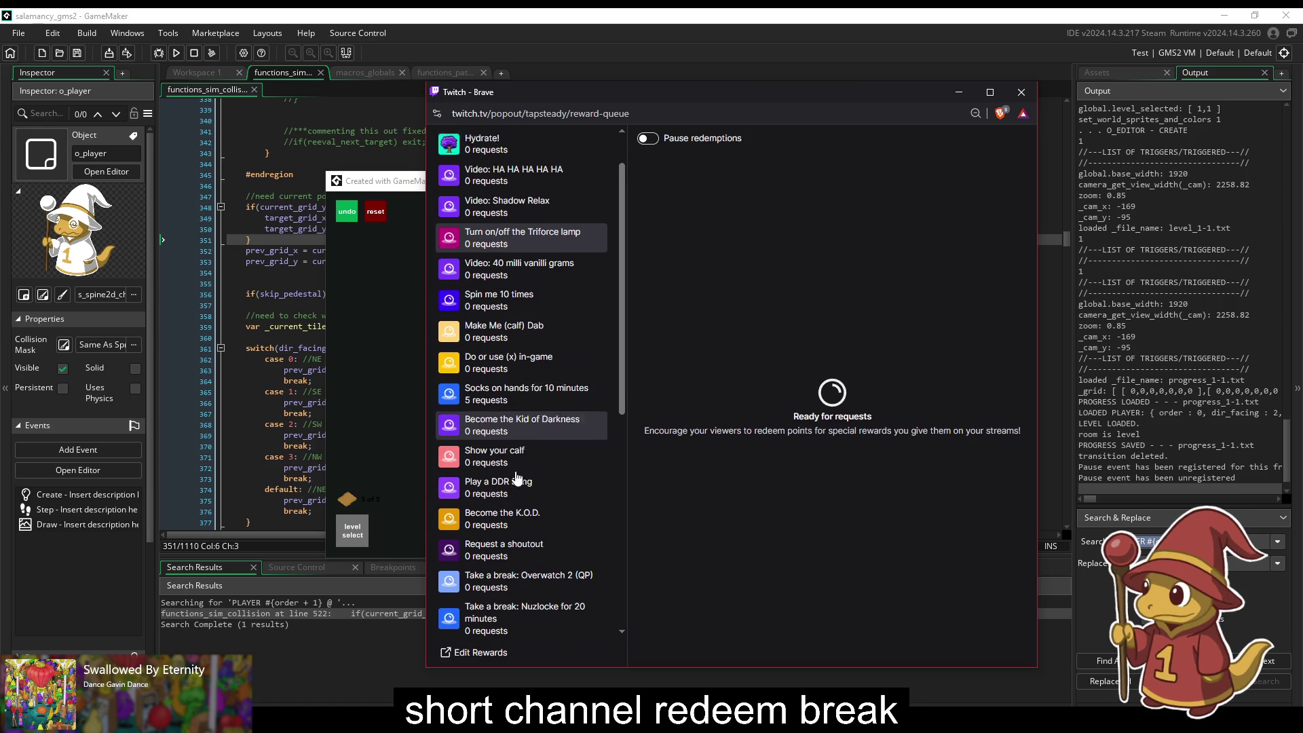
{"action": "left_click", "coordinate": [533, 389]}
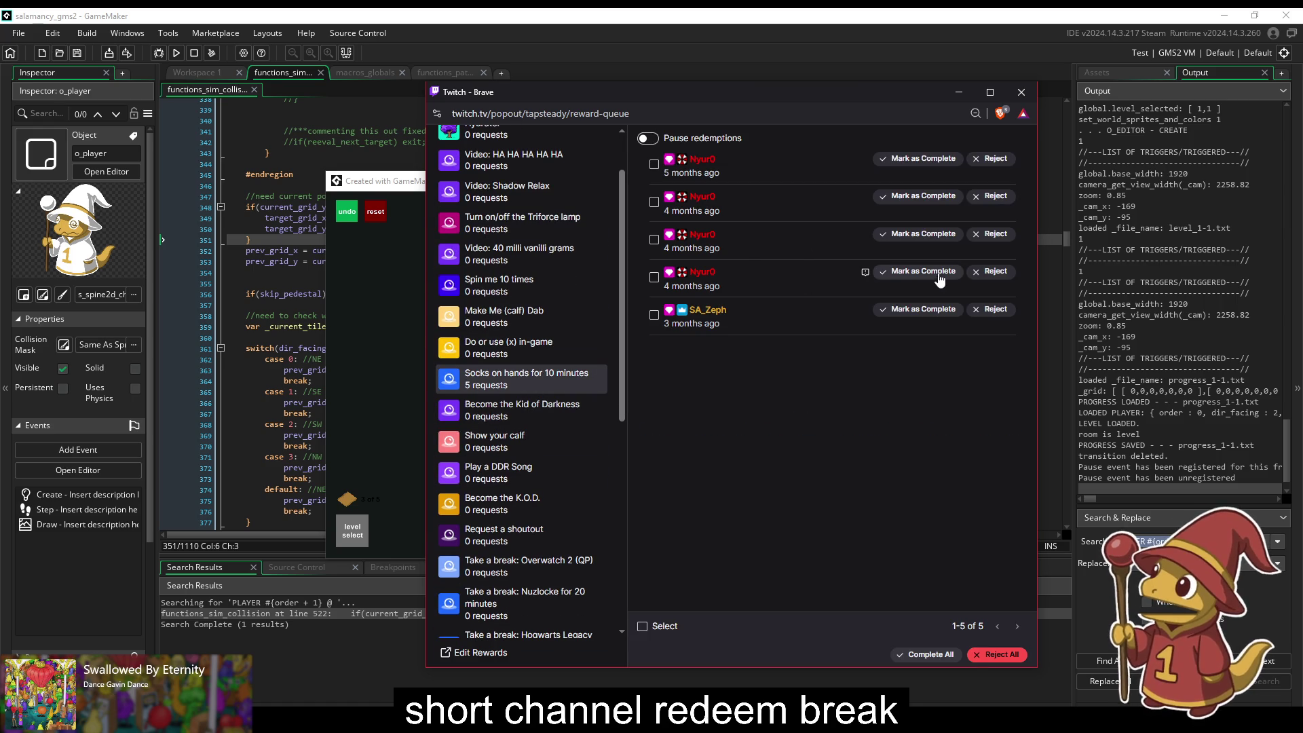
{"action": "left_click", "coordinate": [928, 656]}
{"action": "left_click", "coordinate": [783, 427]}
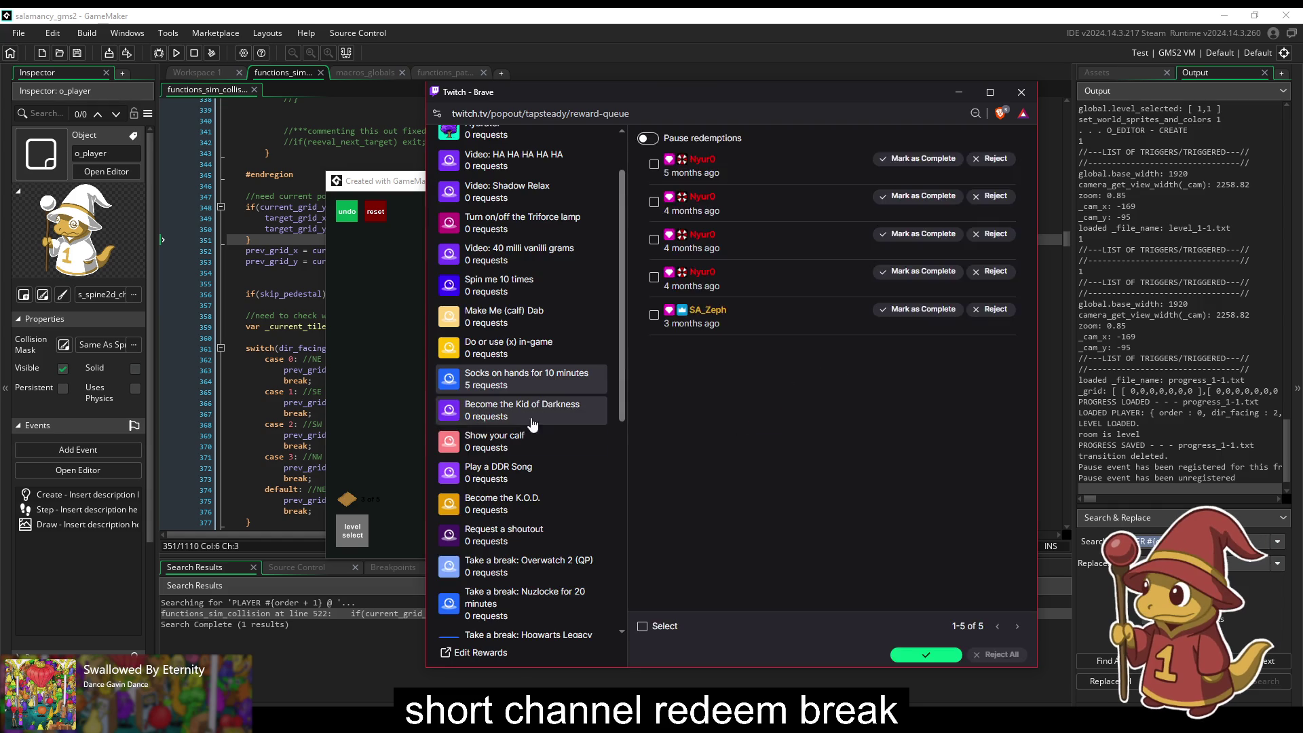
Step: Check that the reward queue is empty, then close the queue window
{"action": "scroll", "coordinate": [556, 408], "scroll_direction": "down", "scroll_amount": 1}
{"action": "scroll", "coordinate": [546, 327], "scroll_direction": "down", "scroll_amount": 5}
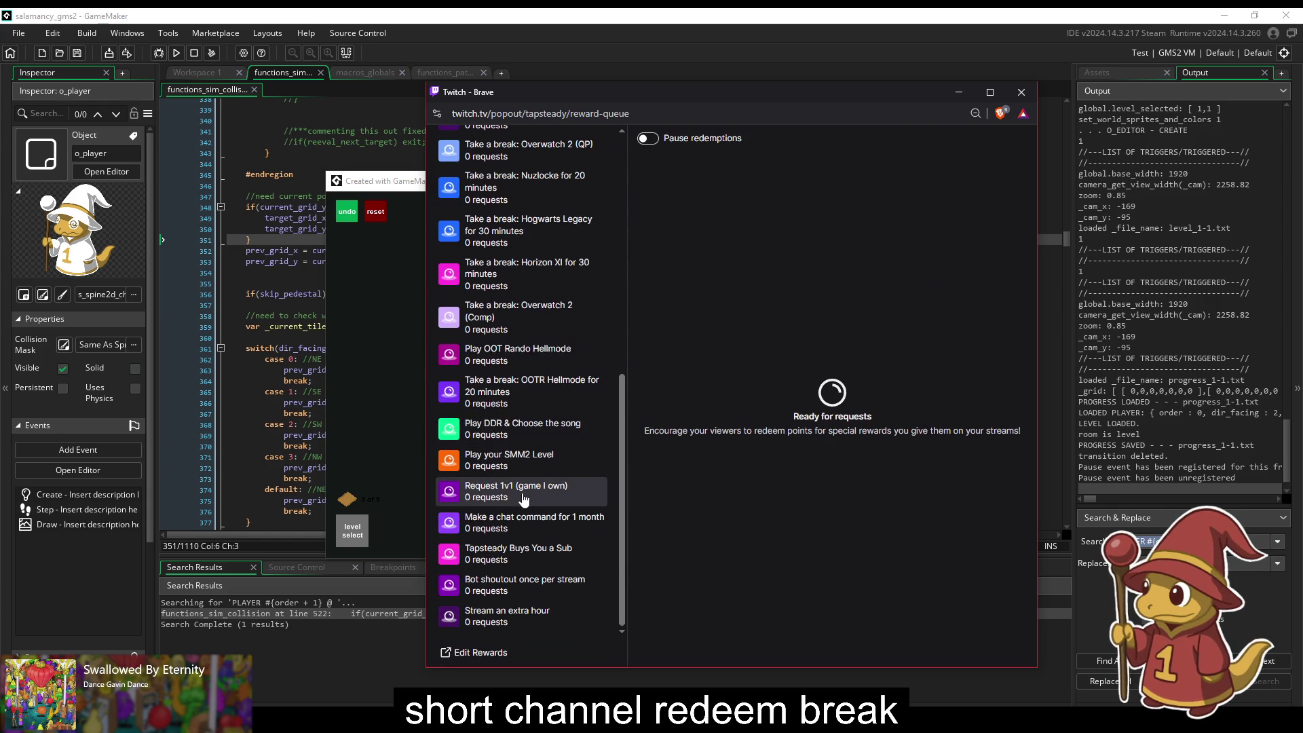
{"action": "scroll", "coordinate": [524, 498], "scroll_direction": "up", "scroll_amount": 7}
{"action": "scroll", "coordinate": [519, 506], "scroll_direction": "down", "scroll_amount": 4}
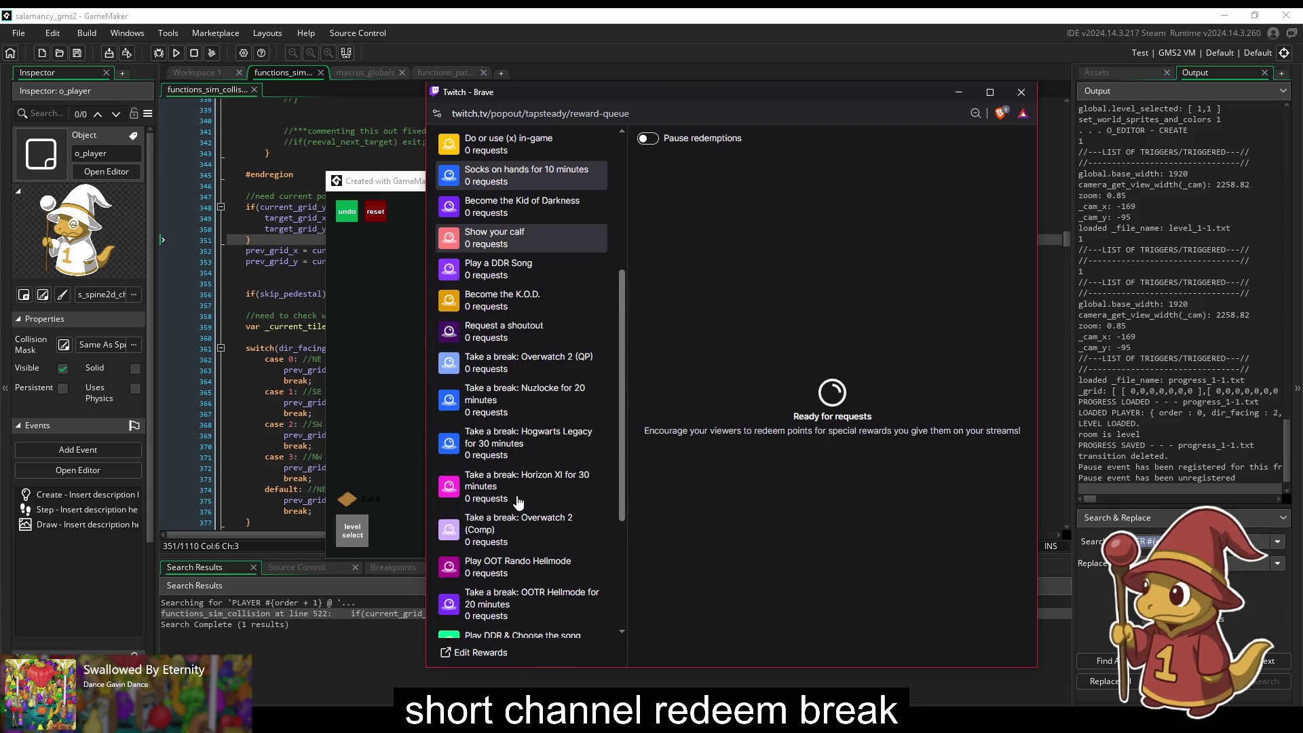
{"action": "scroll", "coordinate": [476, 577], "scroll_direction": "down", "scroll_amount": 3}
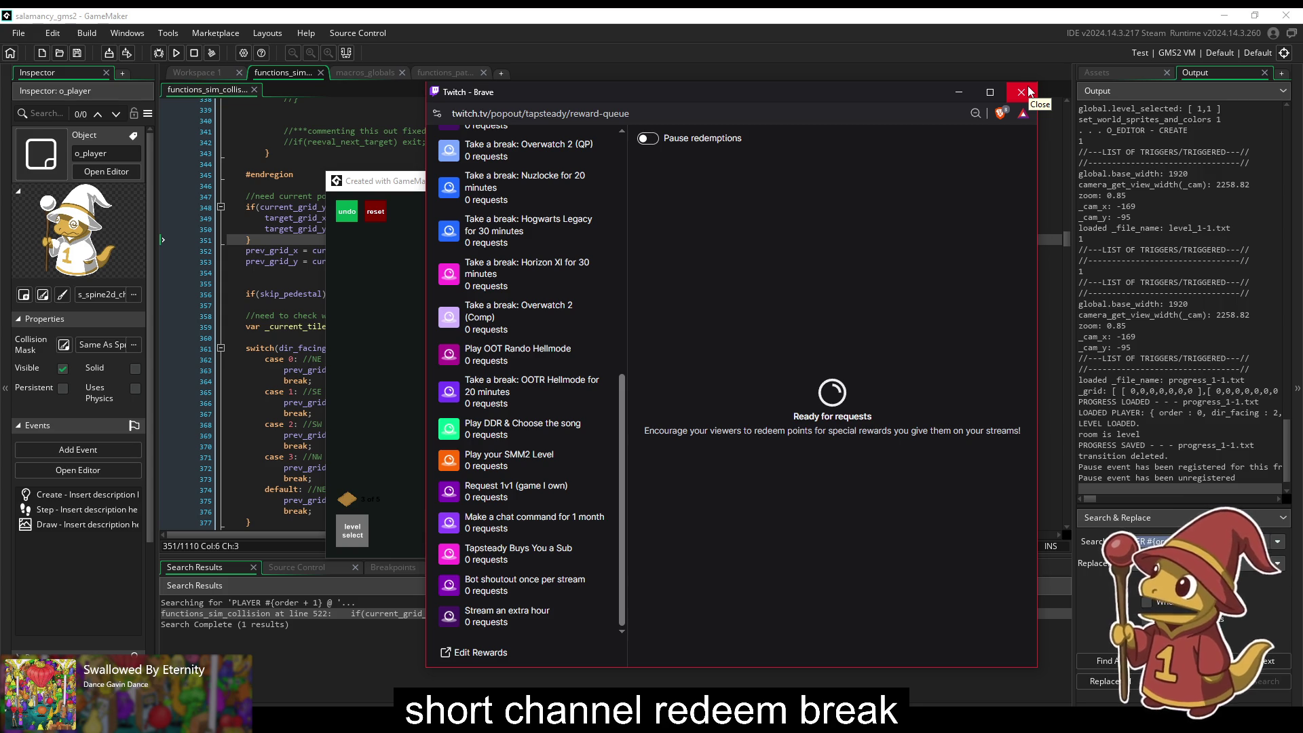
{"action": "left_click", "coordinate": [1023, 89]}
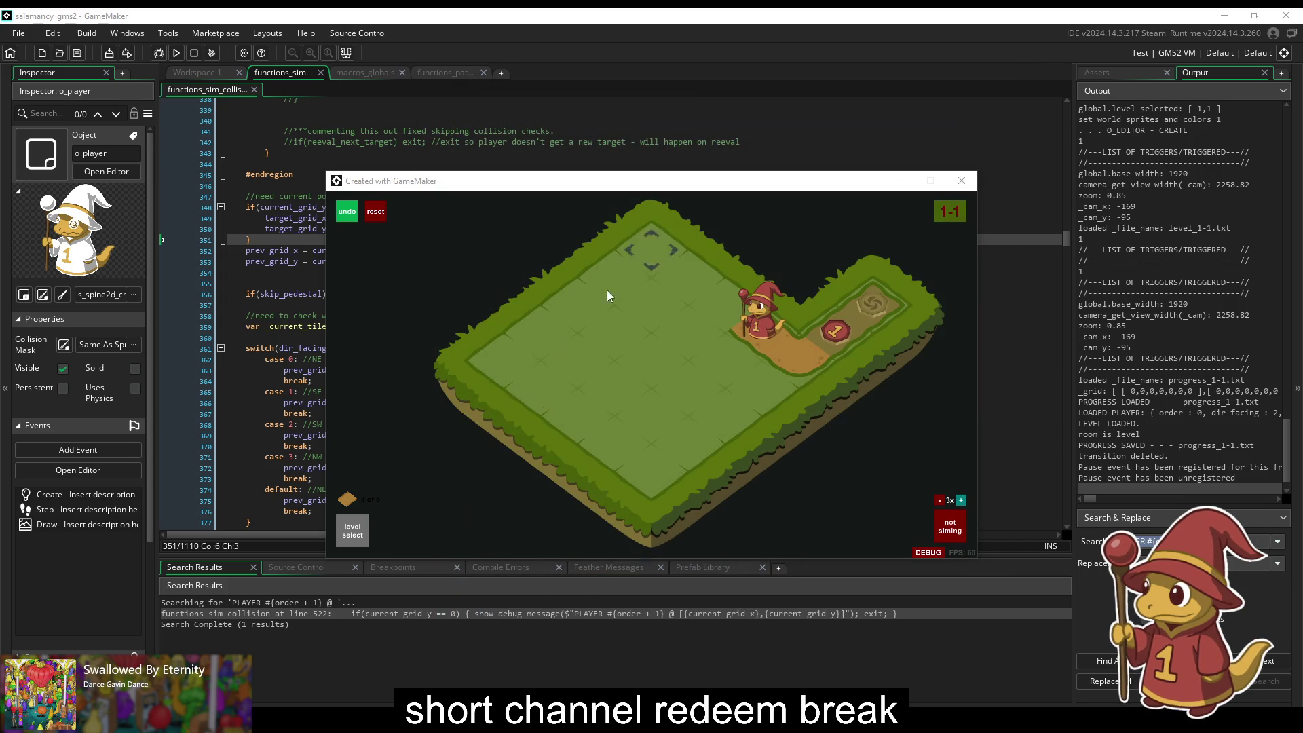
Step: Simulate the salamander's run in the game and watch it enter the portal into level 1-4
{"action": "left_click", "coordinate": [467, 520]}
{"action": "key", "text": "space"}
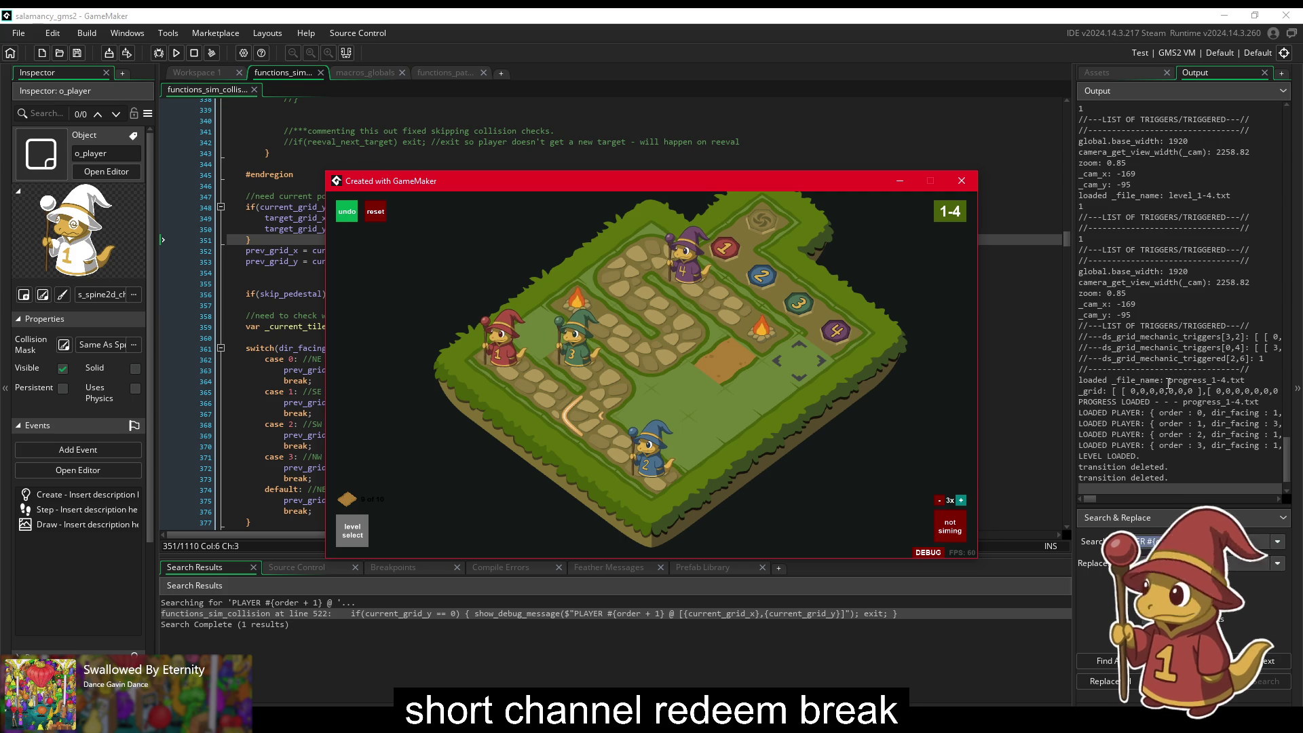
{"action": "scroll", "coordinate": [1168, 385], "scroll_direction": "up", "scroll_amount": 4}
{"action": "scroll", "coordinate": [1169, 385], "scroll_direction": "up", "scroll_amount": 3}
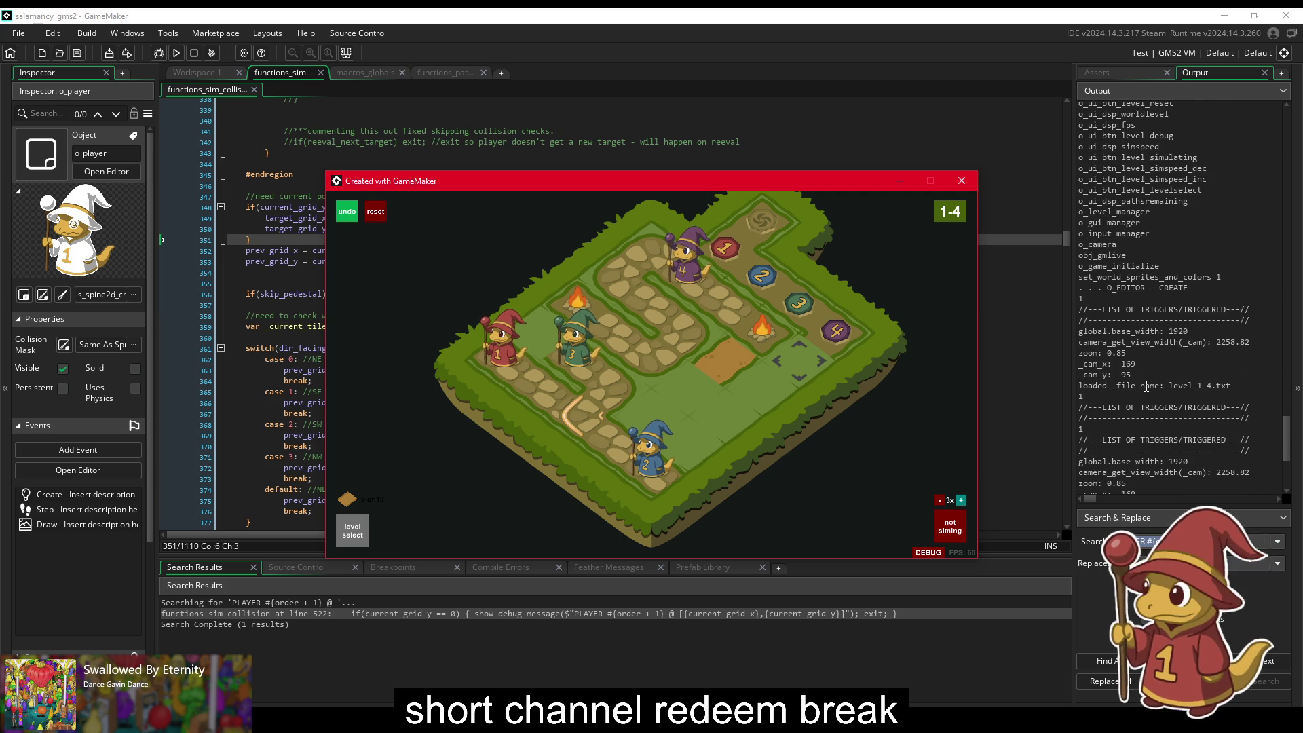
{"action": "scroll", "coordinate": [1138, 387], "scroll_direction": "down", "scroll_amount": 7}
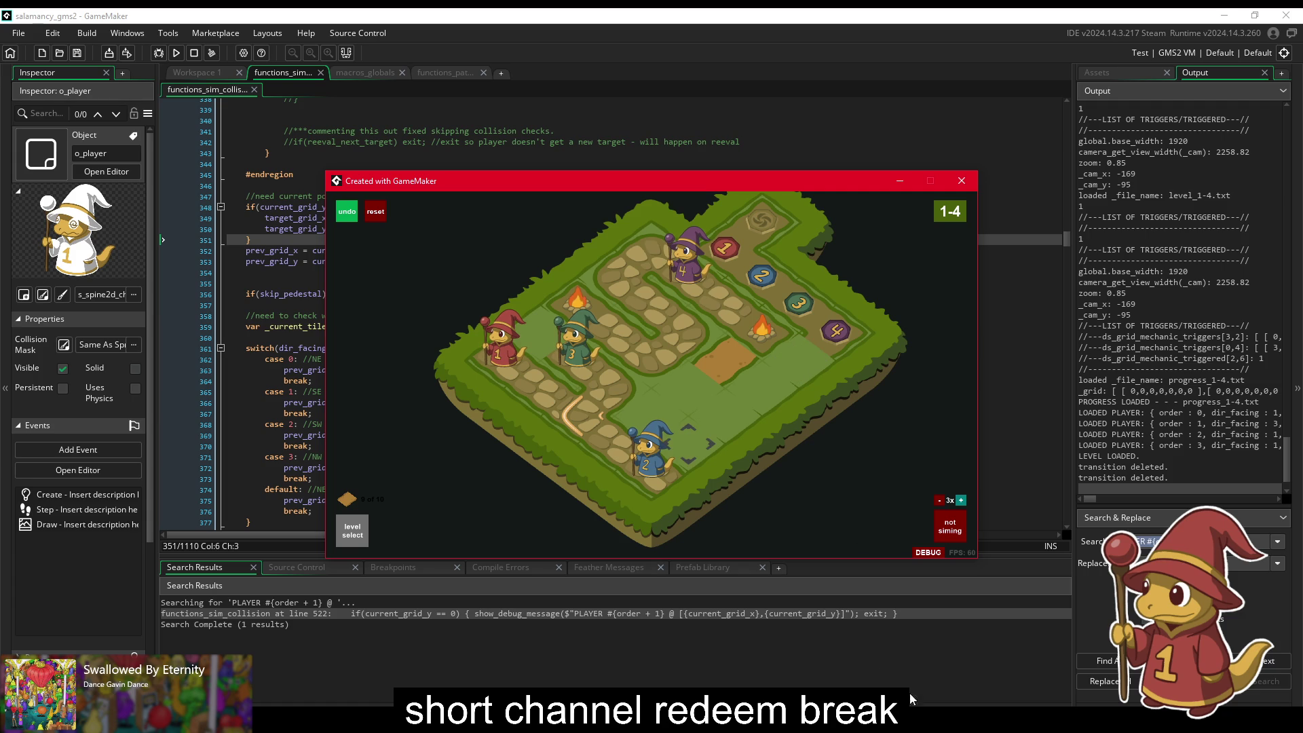
{"action": "left_click_drag", "start_coordinate": [1285, 458], "coordinate": [1237, 282]}
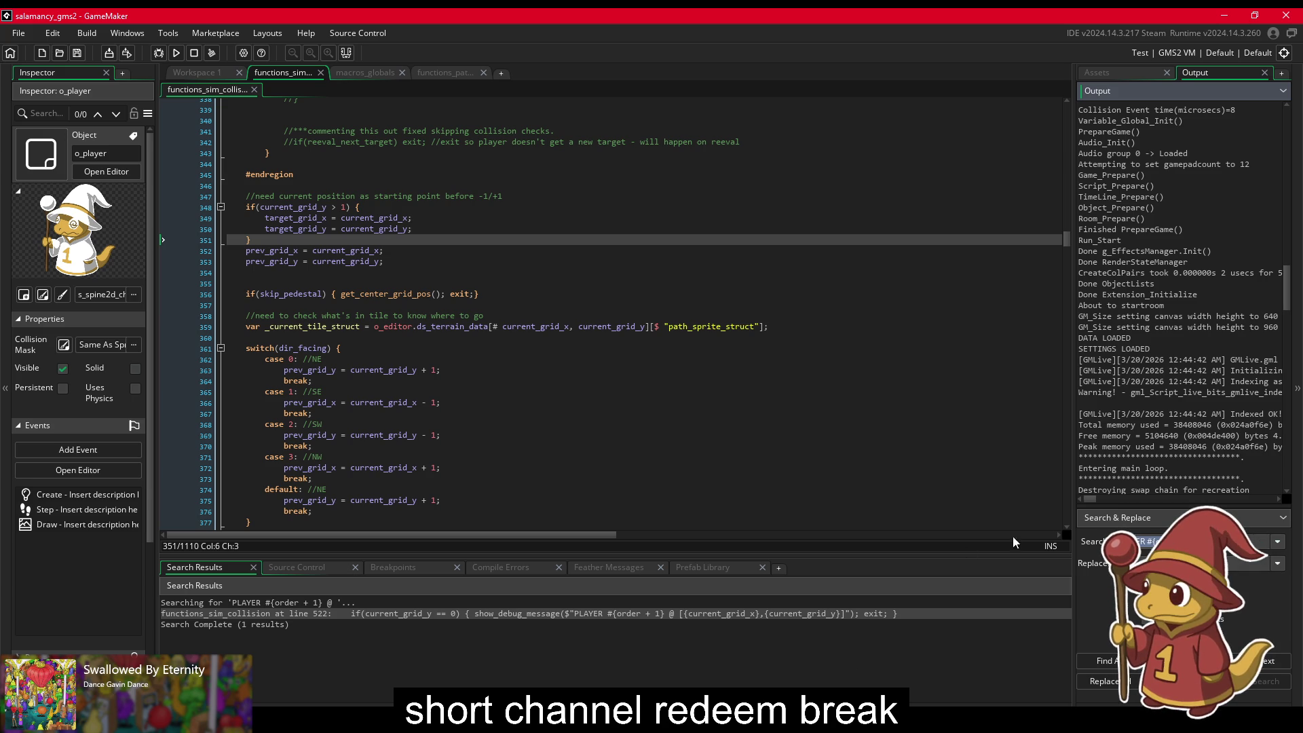
Step: Rebuild and relaunch the game for a fresh test run
{"action": "scroll", "coordinate": [1260, 349], "scroll_direction": "up", "scroll_amount": 3}
{"action": "scroll", "coordinate": [1161, 334], "scroll_direction": "up", "scroll_amount": 4}
{"action": "scroll", "coordinate": [1161, 333], "scroll_direction": "up", "scroll_amount": 10}
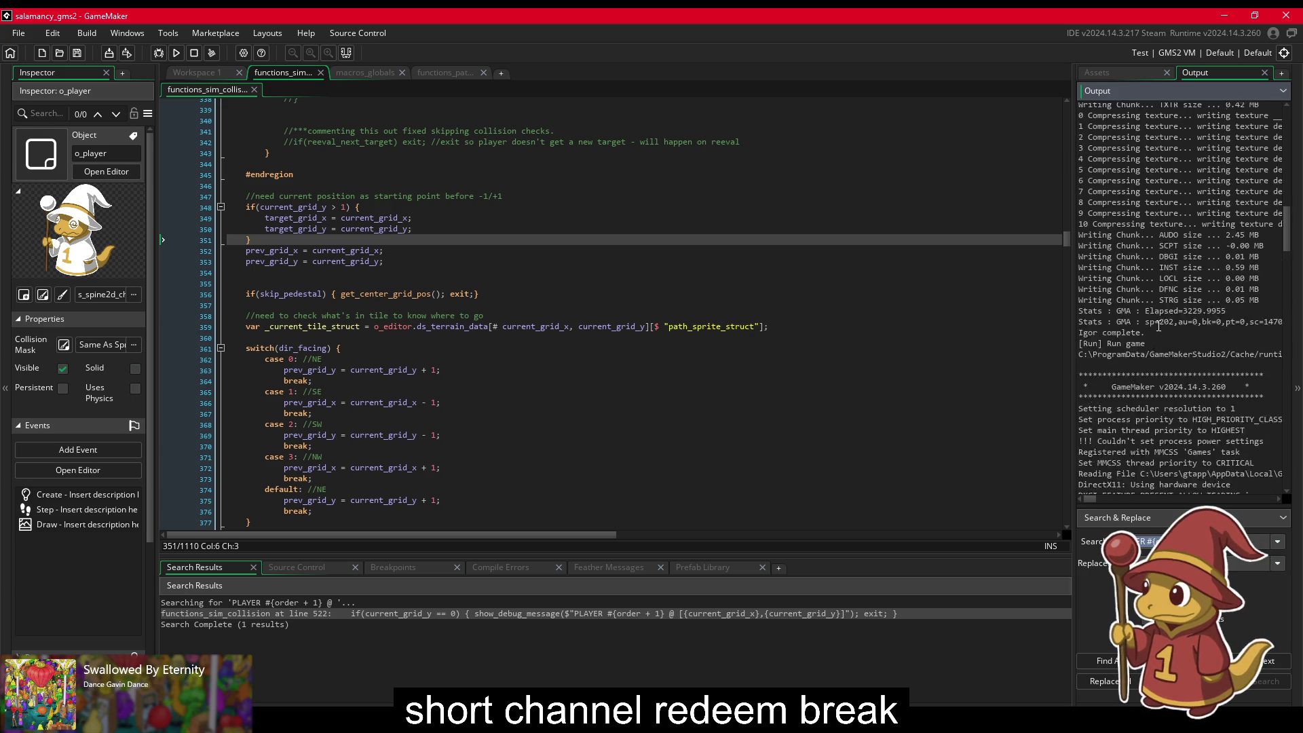
{"action": "scroll", "coordinate": [1159, 327], "scroll_direction": "up", "scroll_amount": 10}
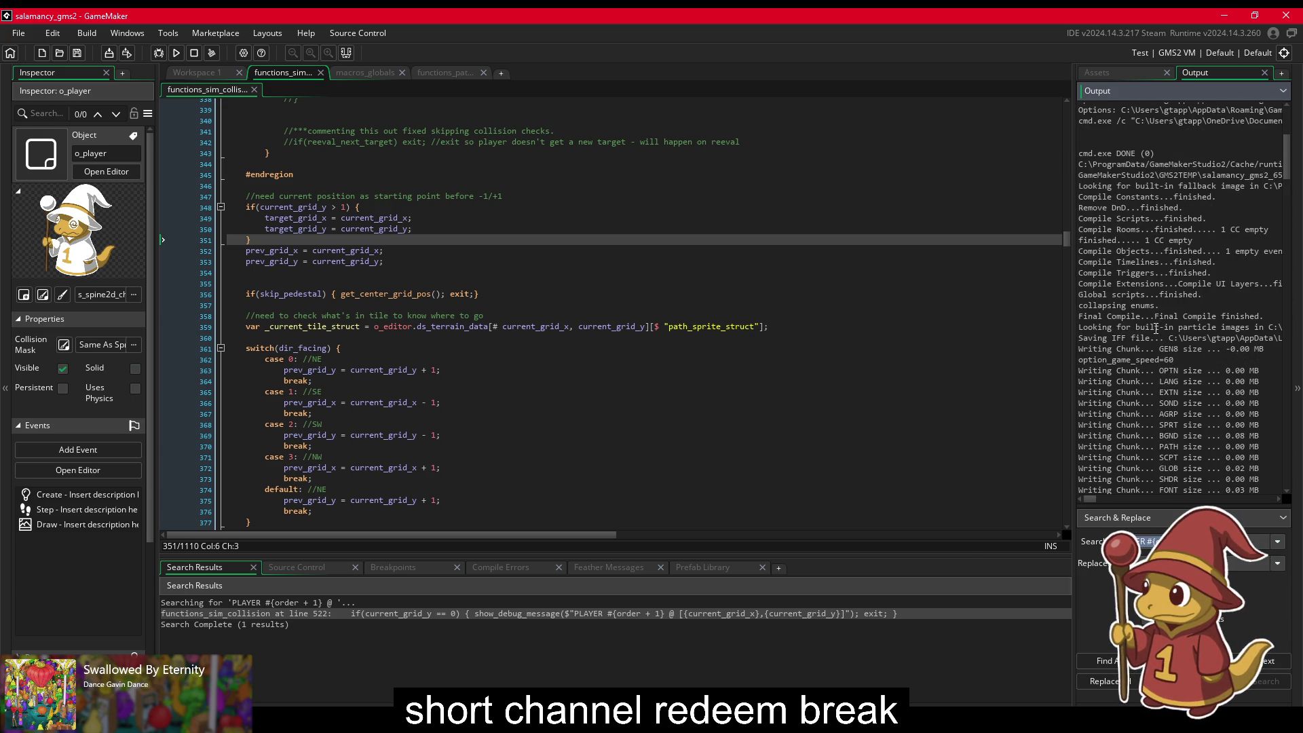
{"action": "left_click", "coordinate": [175, 53]}
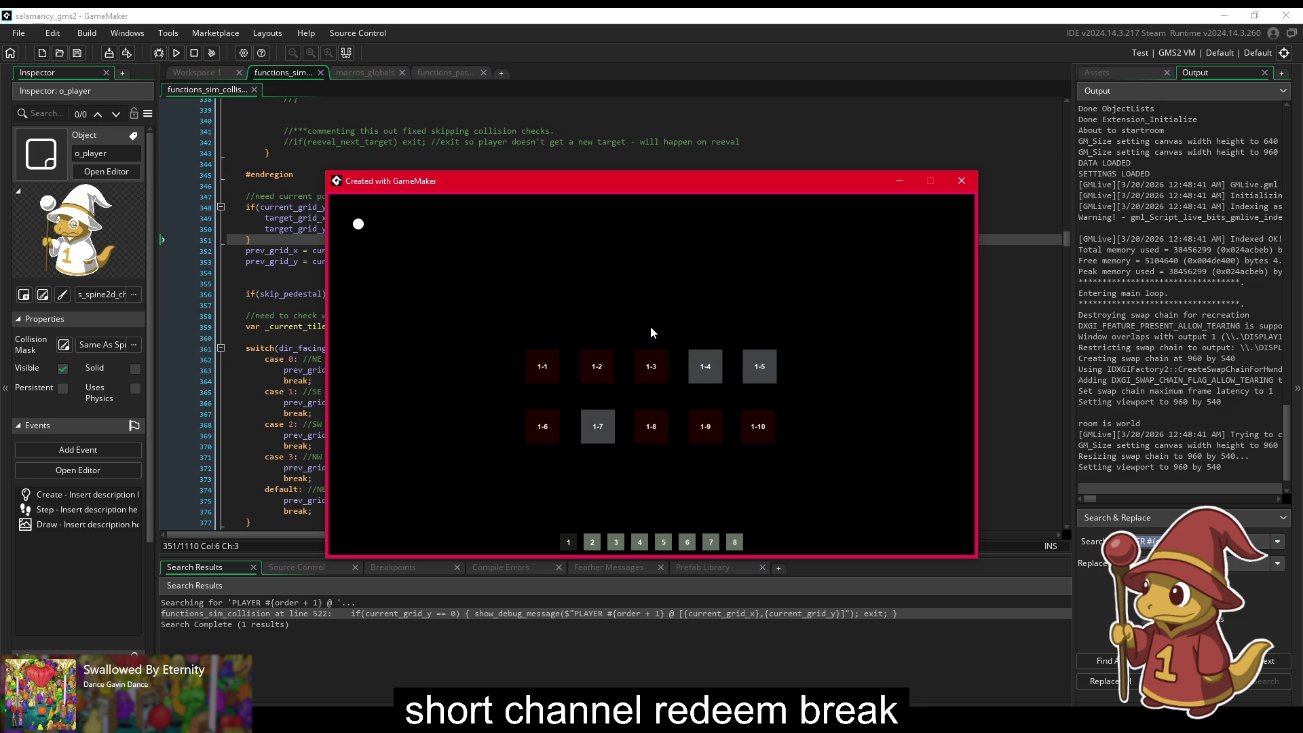
Step: Simulate level 1-4 and widen the Output log panel
{"action": "left_click", "coordinate": [706, 373]}
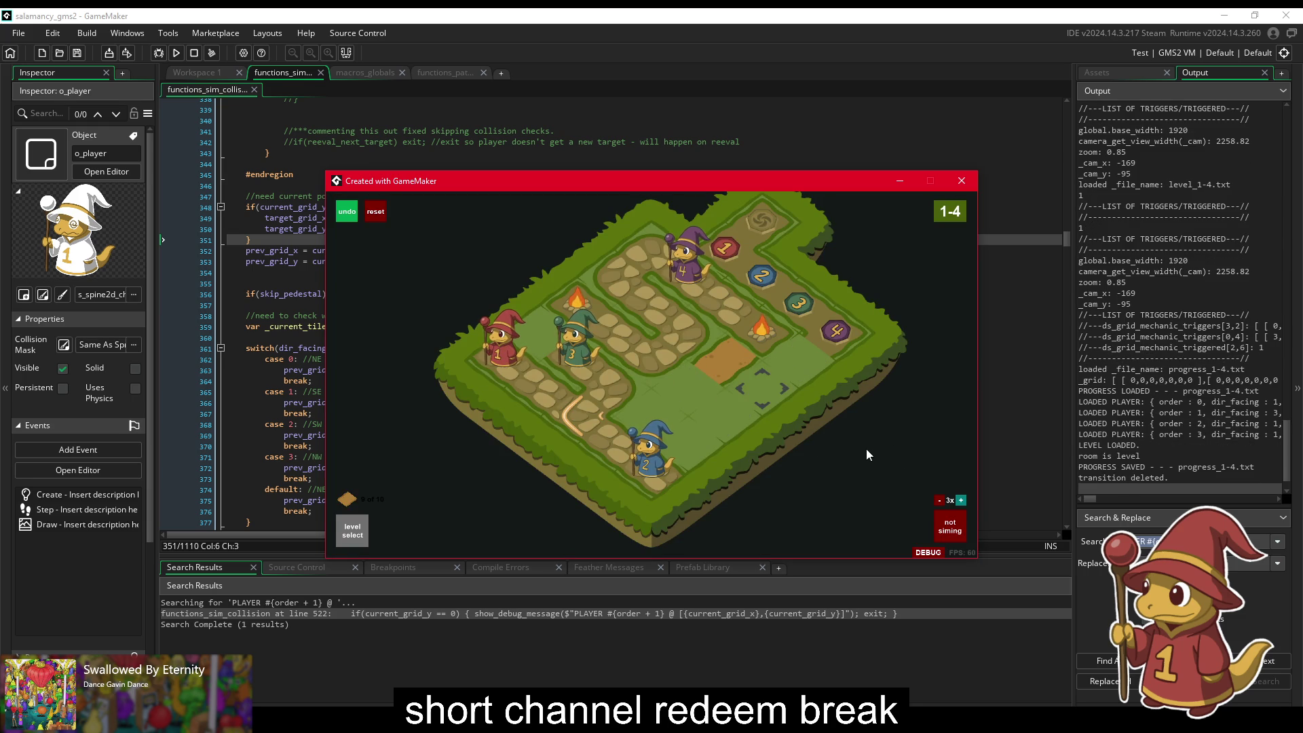
{"action": "key", "text": "space"}
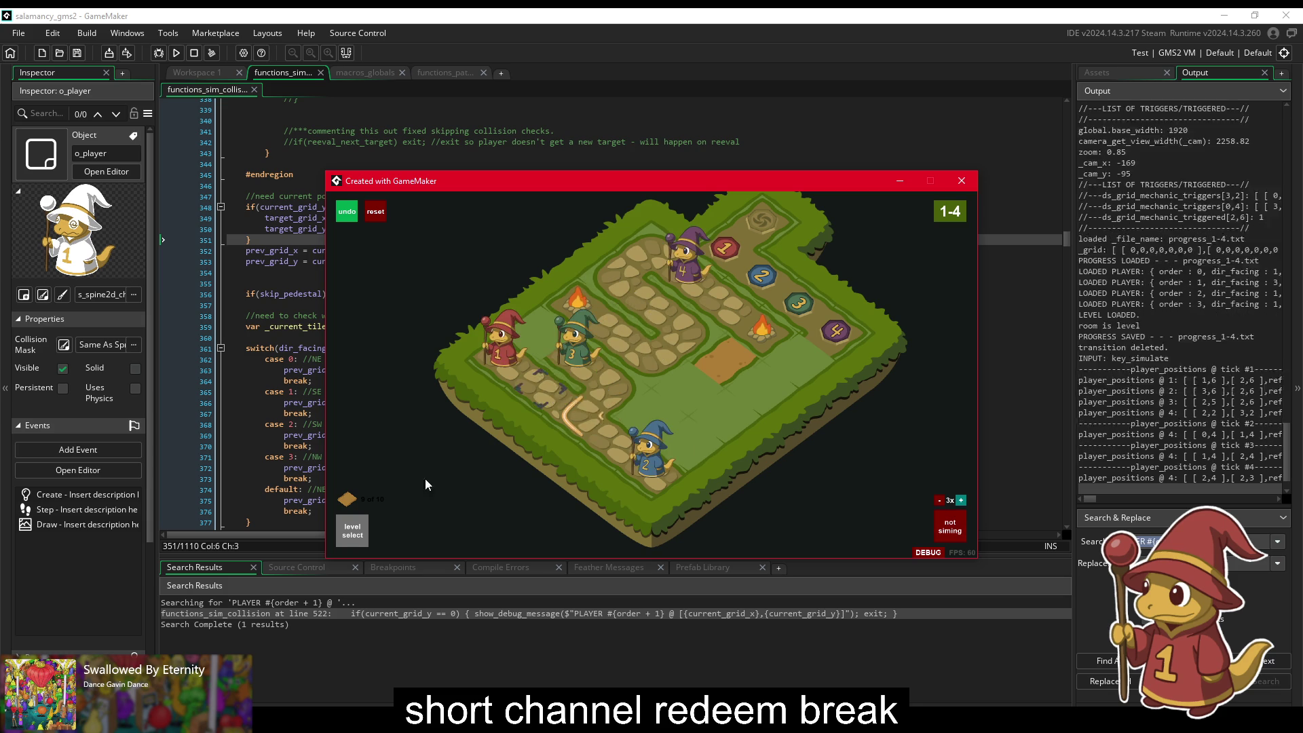
{"action": "left_click", "coordinate": [337, 536]}
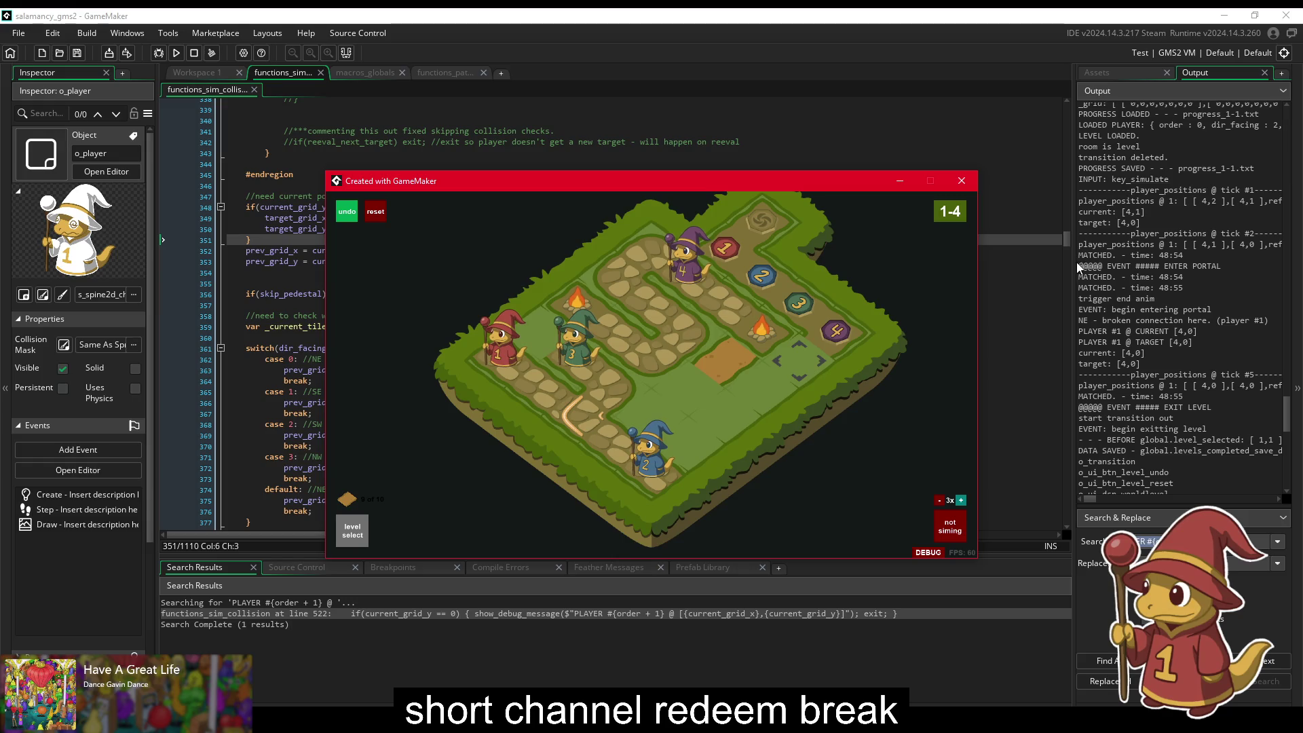
{"action": "left_click_drag", "start_coordinate": [1077, 262], "coordinate": [869, 271]}
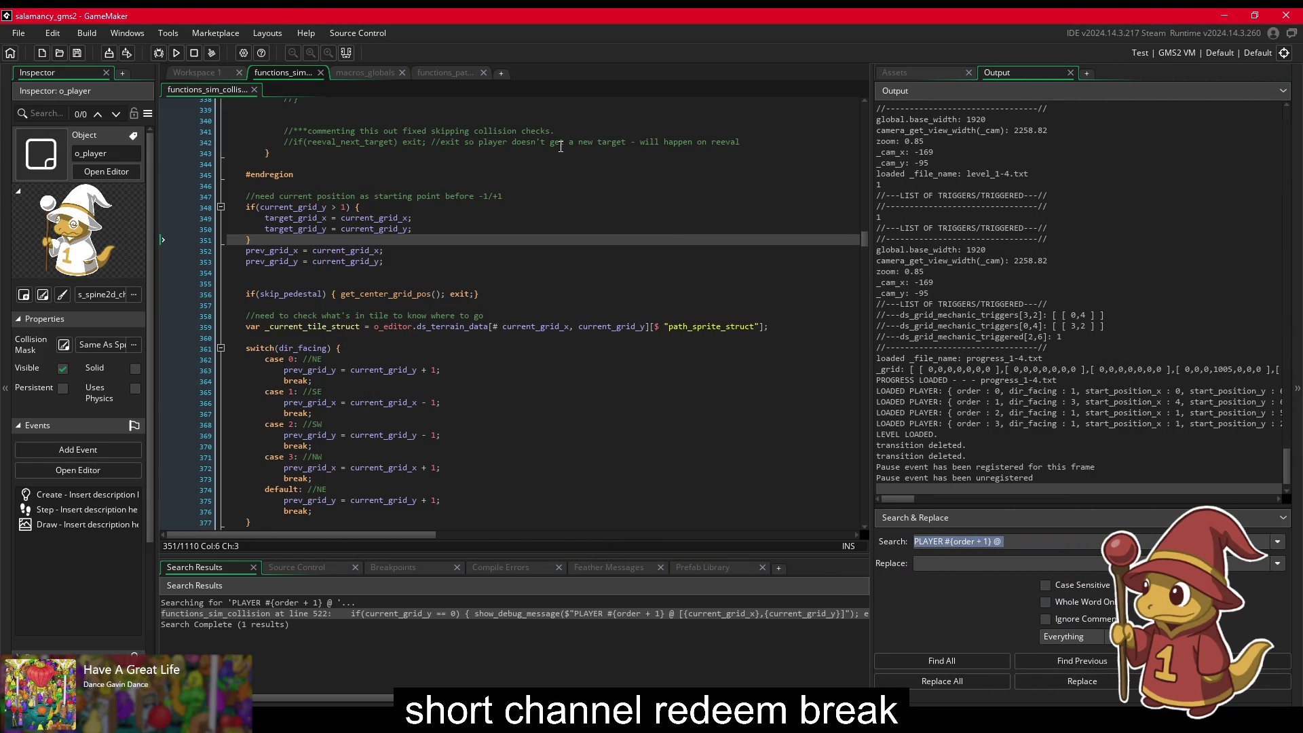
{"action": "left_click", "coordinate": [598, 248]}
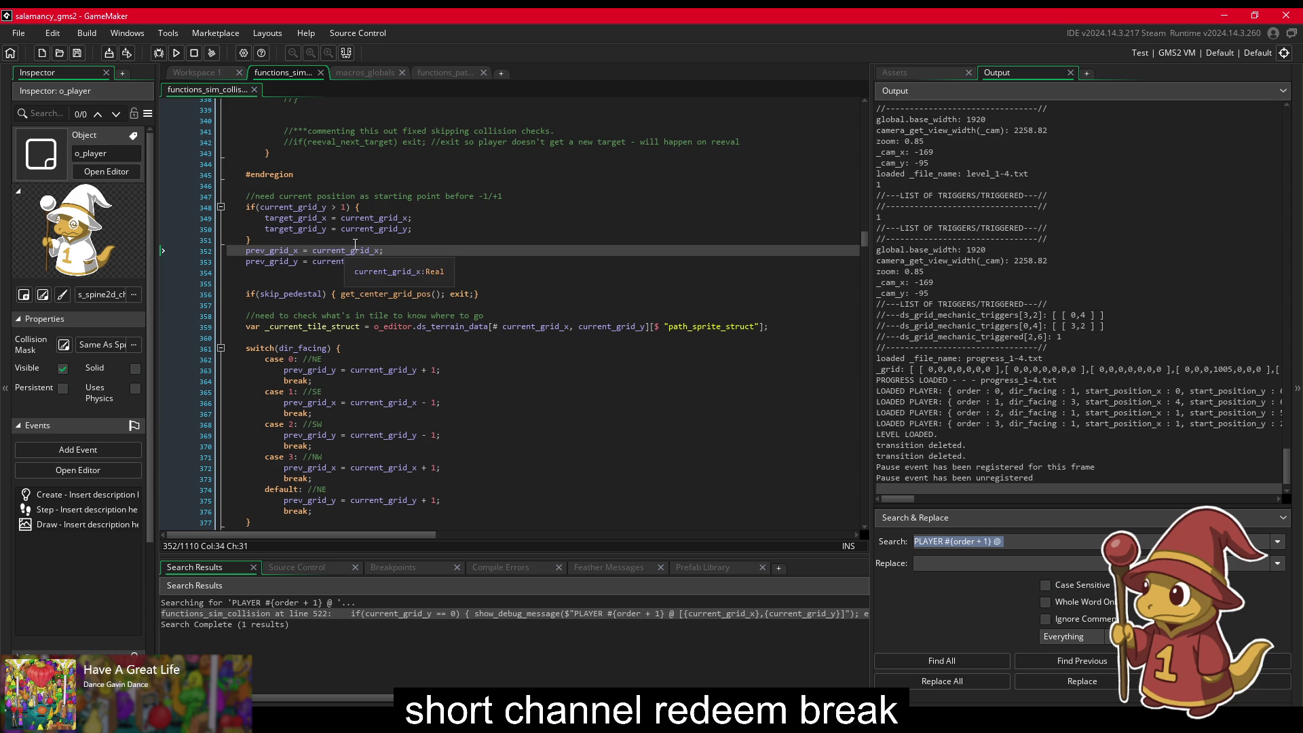
{"action": "scroll", "coordinate": [425, 292], "scroll_direction": "down", "scroll_amount": 20}
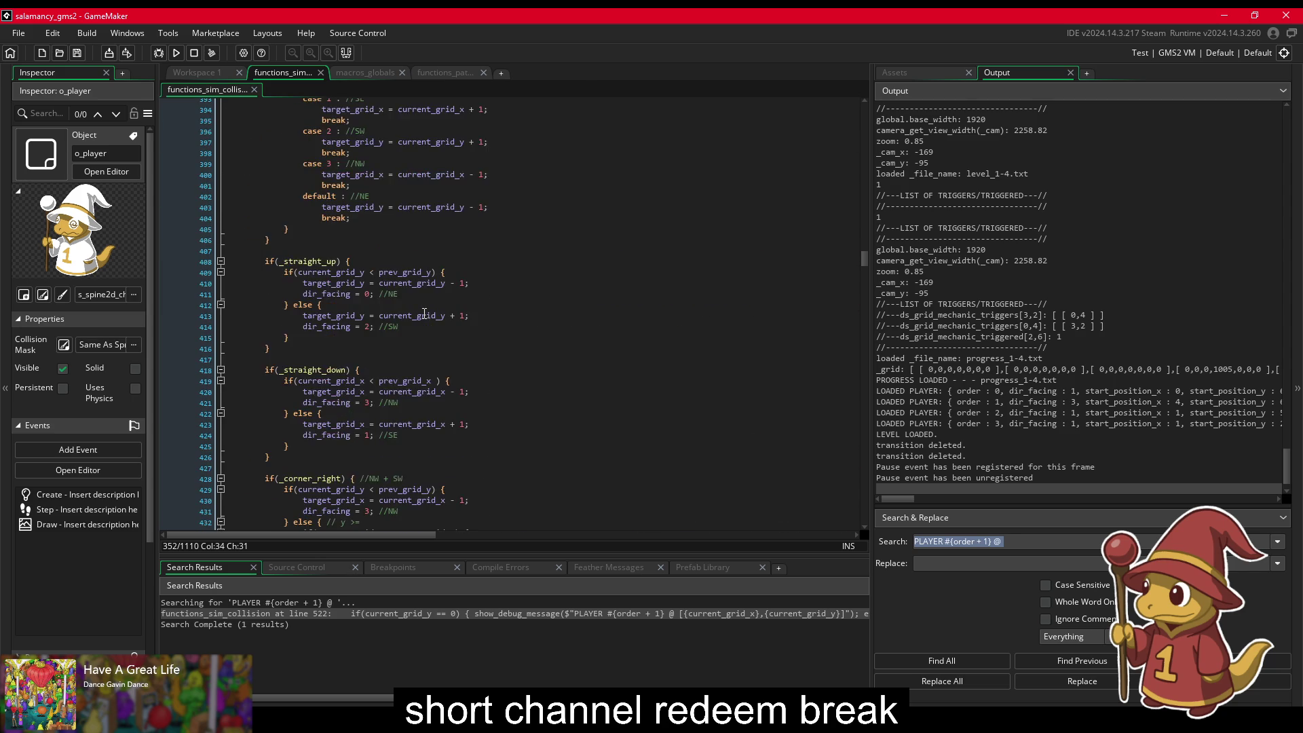
{"action": "scroll", "coordinate": [425, 314], "scroll_direction": "down", "scroll_amount": 20}
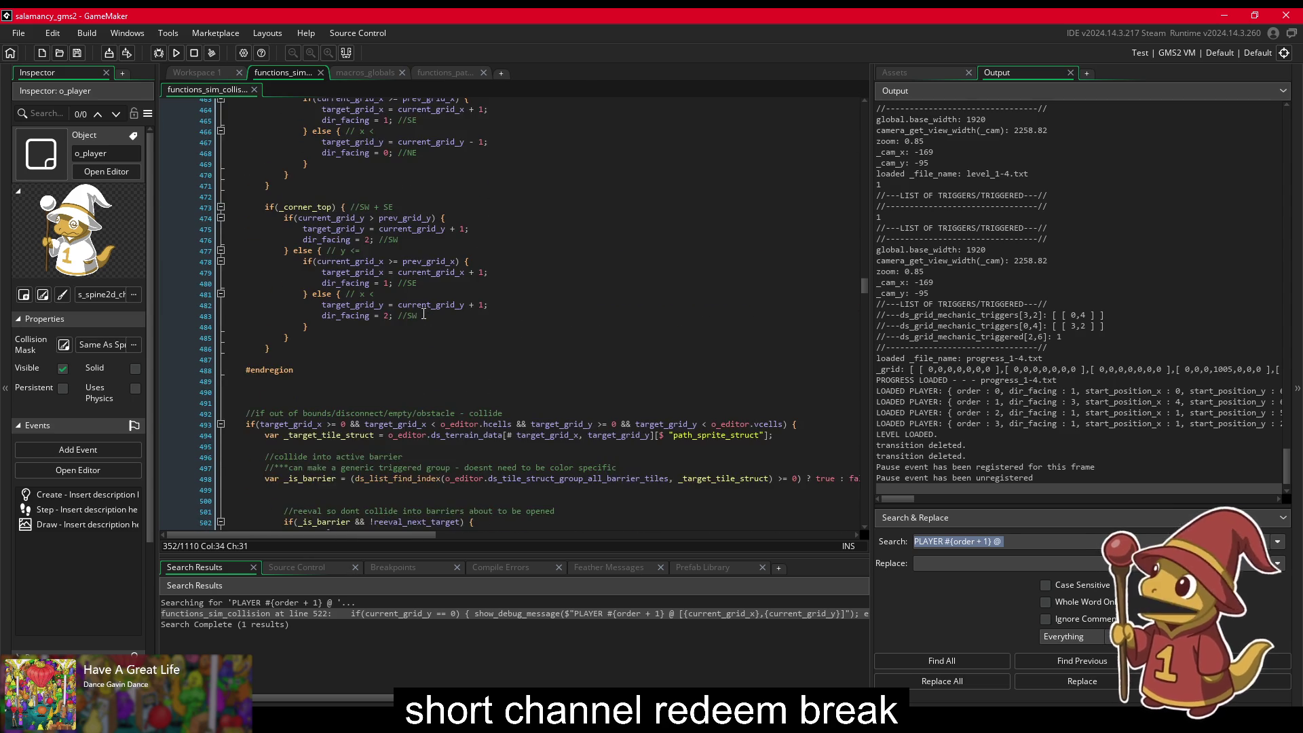
{"action": "scroll", "coordinate": [424, 313], "scroll_direction": "down", "scroll_amount": 18}
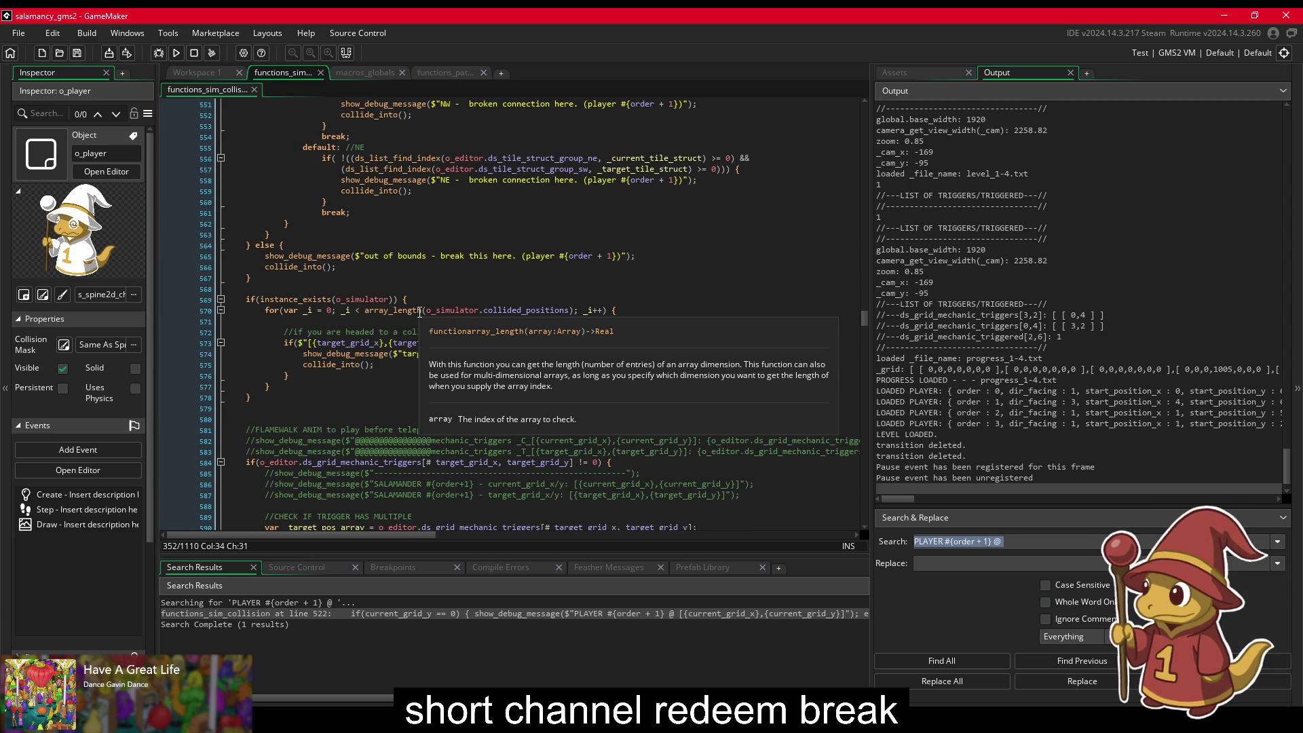
{"action": "scroll", "coordinate": [420, 312], "scroll_direction": "down", "scroll_amount": 7}
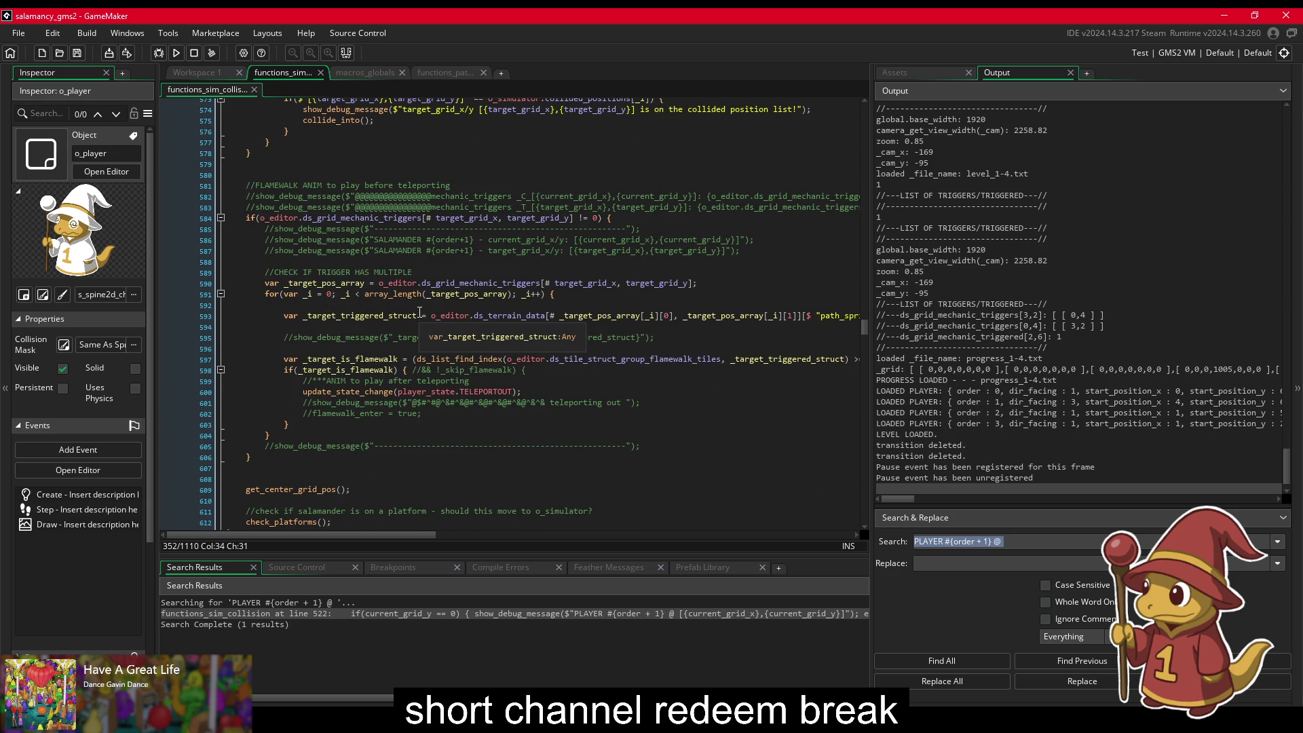
{"action": "scroll", "coordinate": [414, 315], "scroll_direction": "down", "scroll_amount": 2}
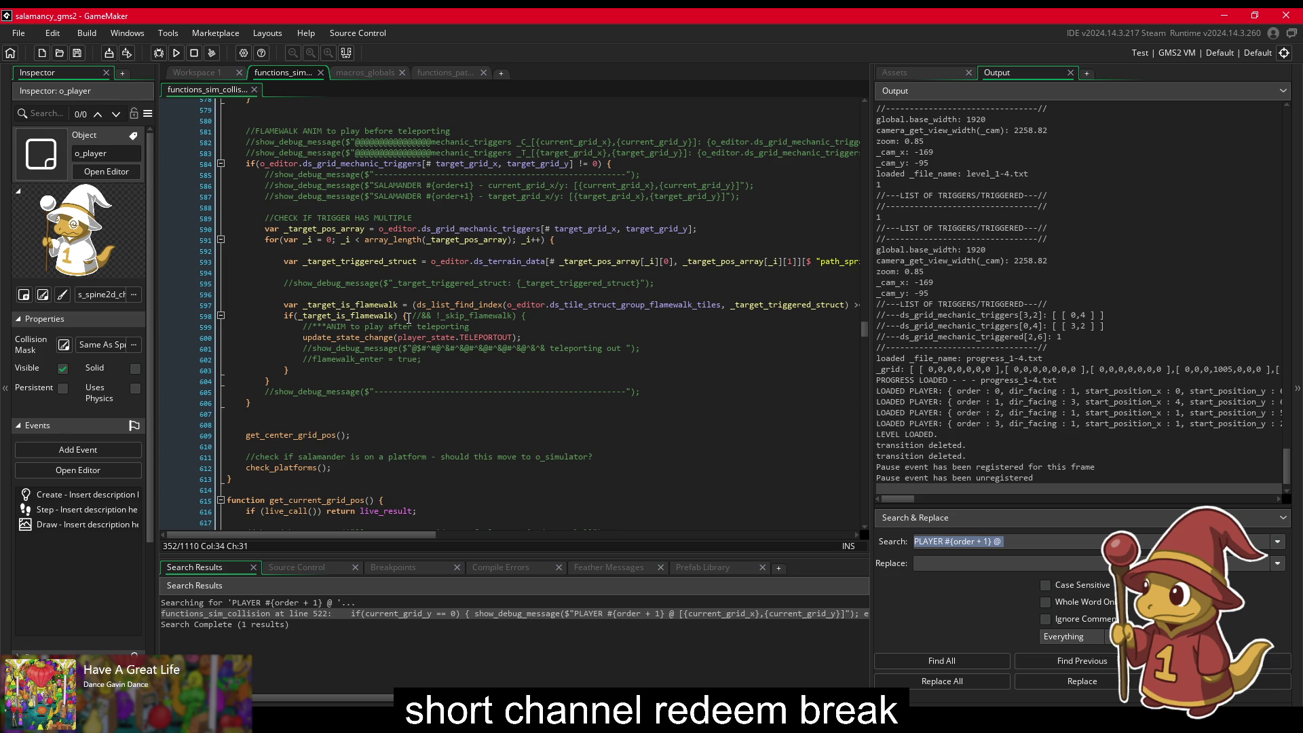
{"action": "scroll", "coordinate": [408, 316], "scroll_direction": "down", "scroll_amount": 3}
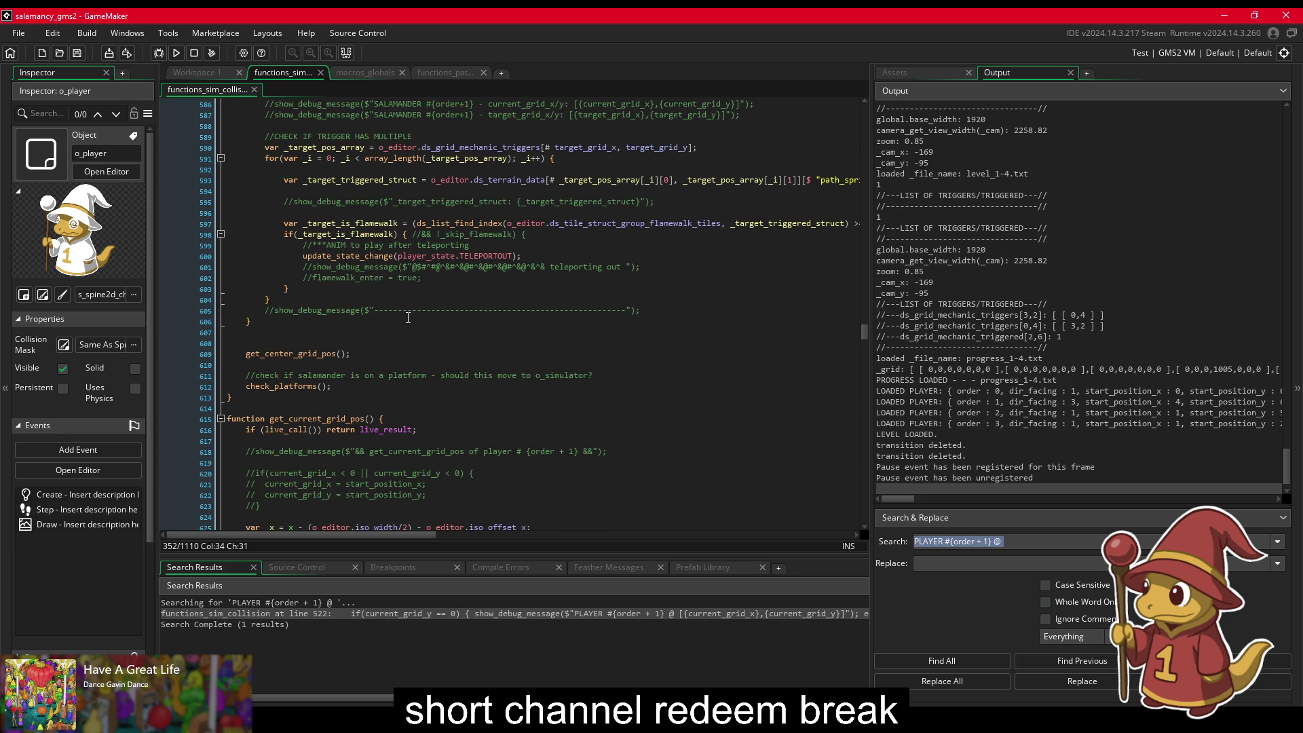
{"action": "scroll", "coordinate": [408, 317], "scroll_direction": "down", "scroll_amount": 10}
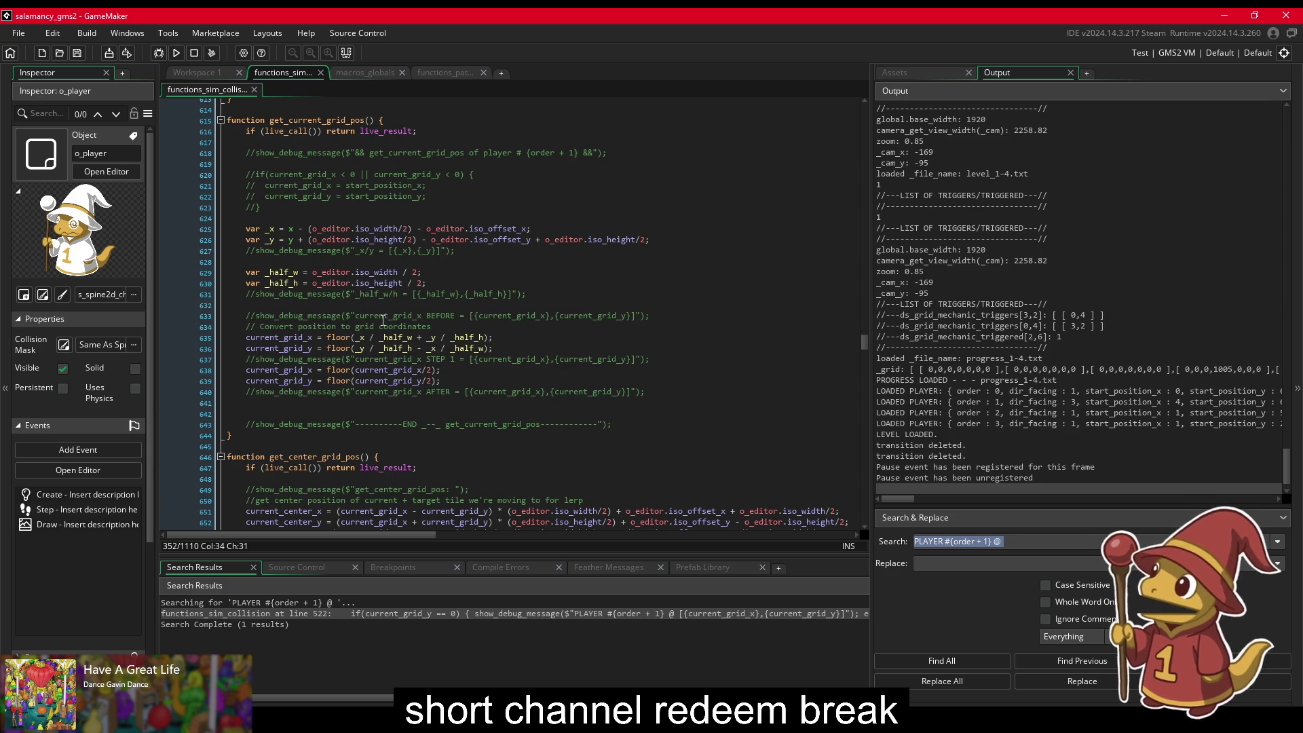
{"action": "scroll", "coordinate": [382, 321], "scroll_direction": "down", "scroll_amount": 3}
{"action": "scroll", "coordinate": [383, 320], "scroll_direction": "down", "scroll_amount": 6}
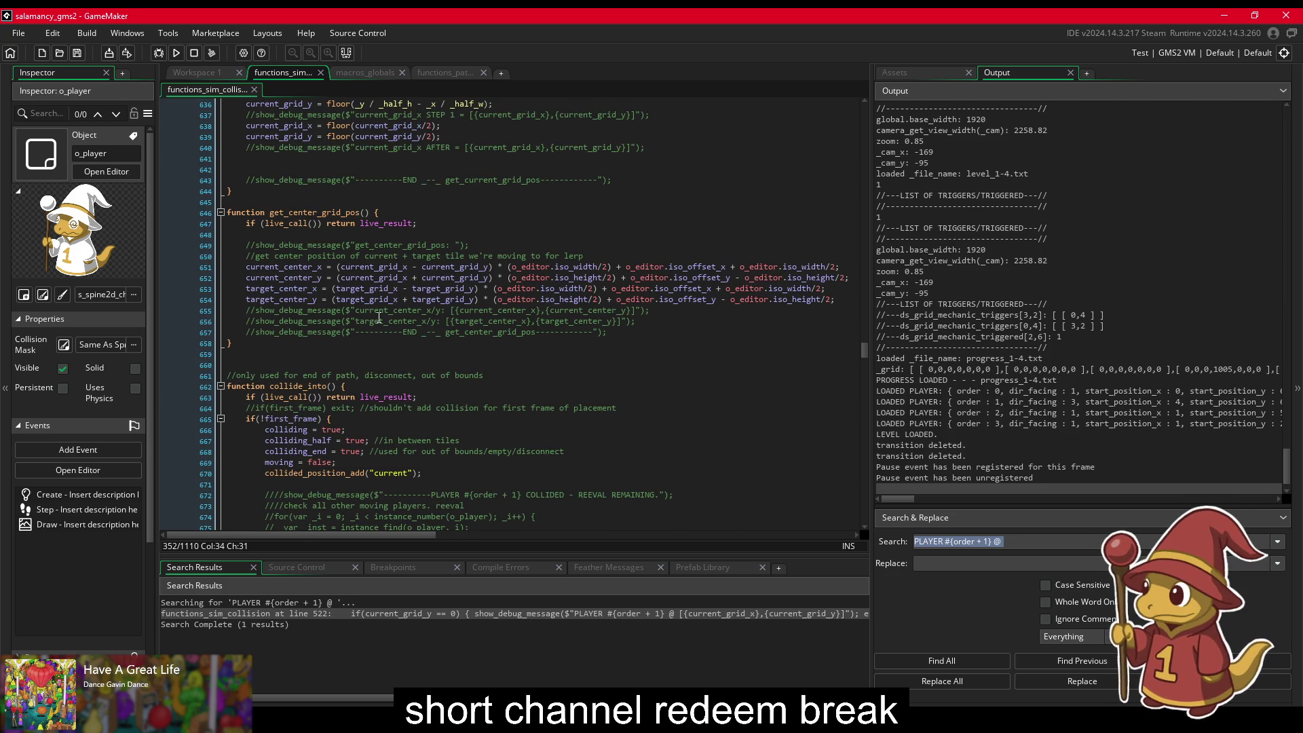
{"action": "scroll", "coordinate": [370, 317], "scroll_direction": "down", "scroll_amount": 6}
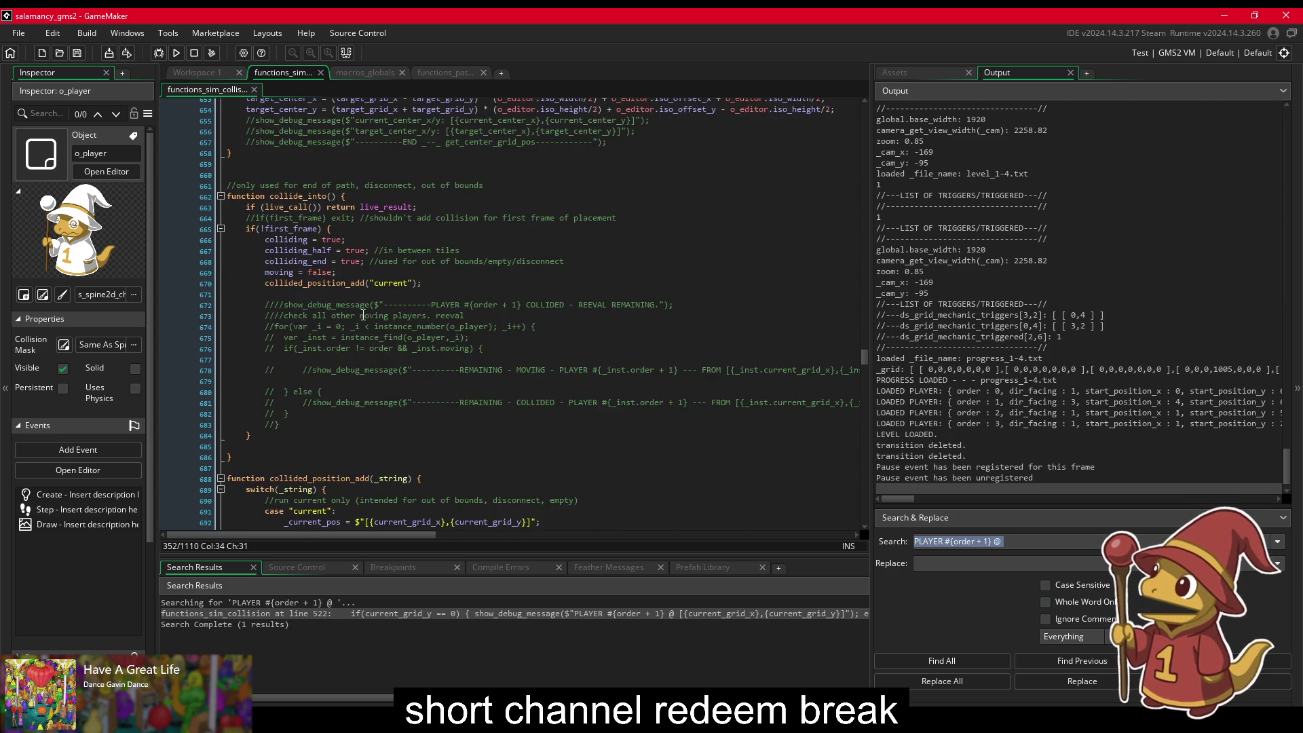
{"action": "scroll", "coordinate": [363, 316], "scroll_direction": "down", "scroll_amount": 16}
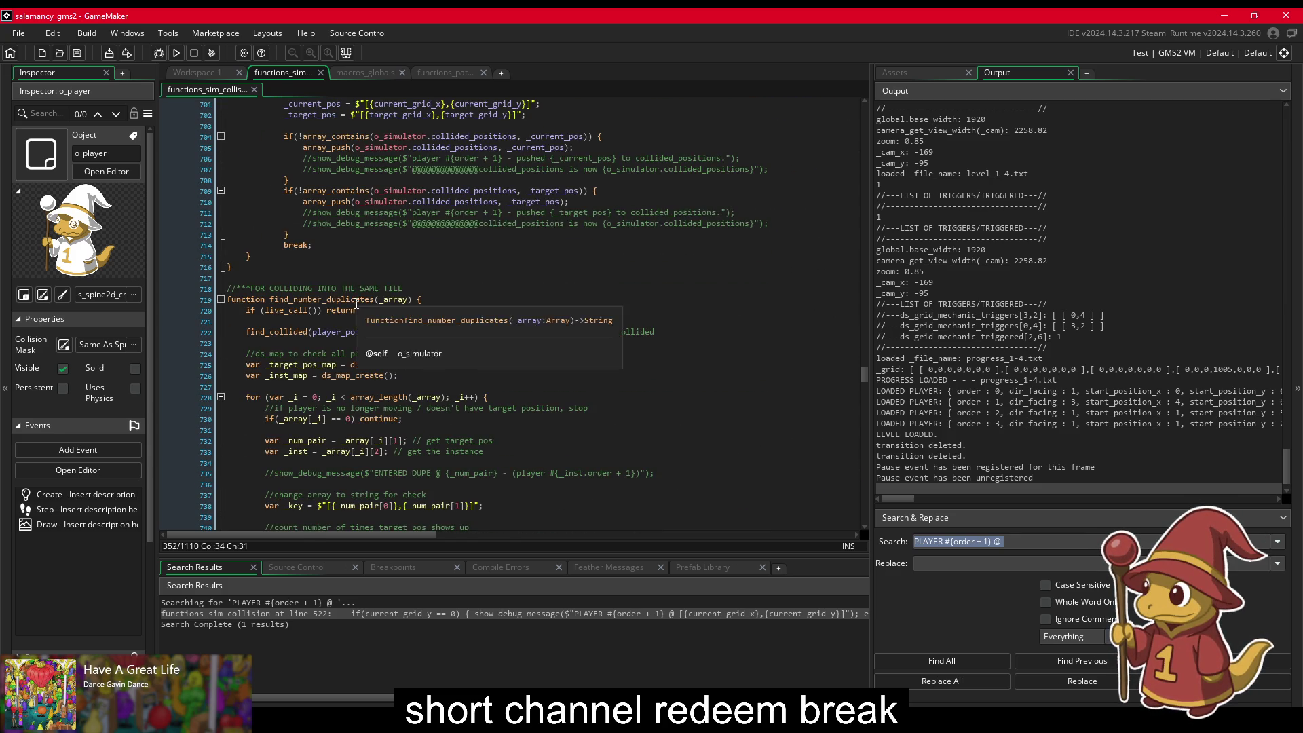
{"action": "scroll", "coordinate": [357, 303], "scroll_direction": "down", "scroll_amount": 6}
{"action": "mouse_move", "coordinate": [865, 387]}
{"action": "left_mouse_down"}
{"action": "mouse_move", "coordinate": [844, 454]}
{"action": "mouse_move", "coordinate": [850, 433]}
{"action": "left_mouse_up"}
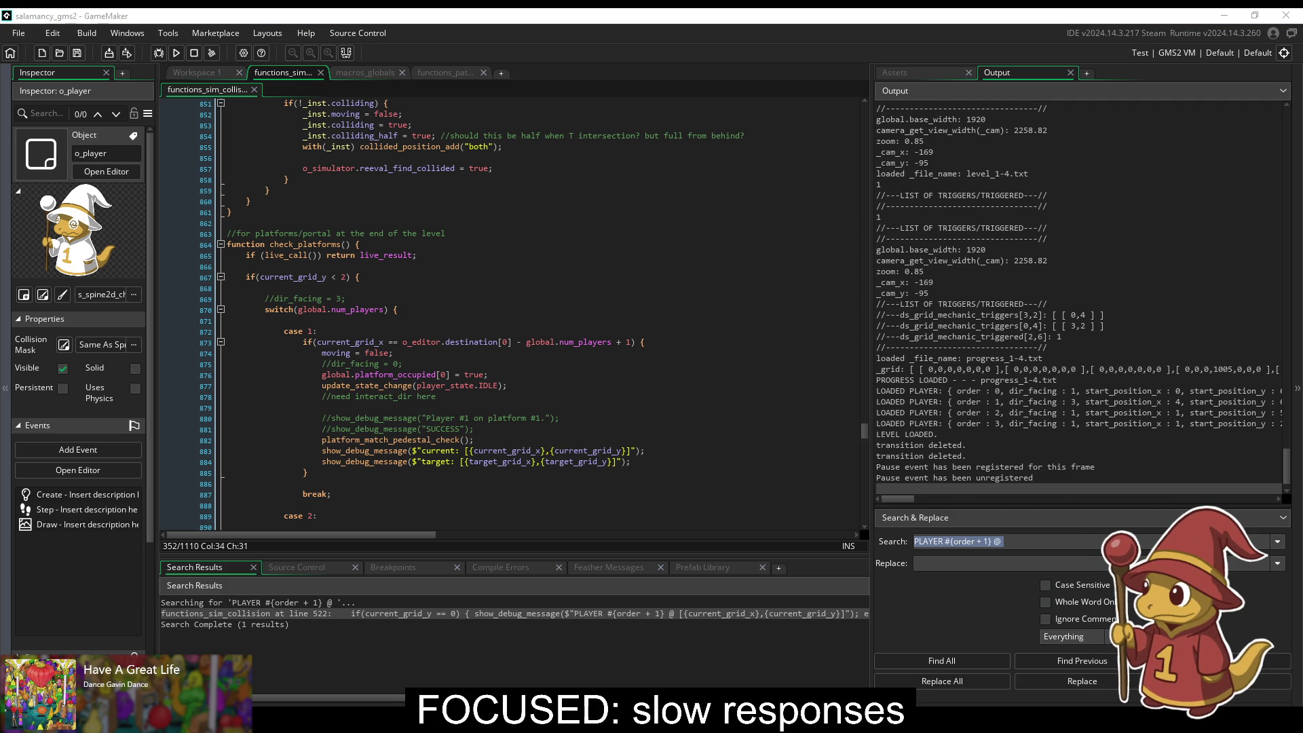
{"action": "left_click", "coordinate": [538, 341]}
{"action": "mouse_move", "coordinate": [535, 342]}
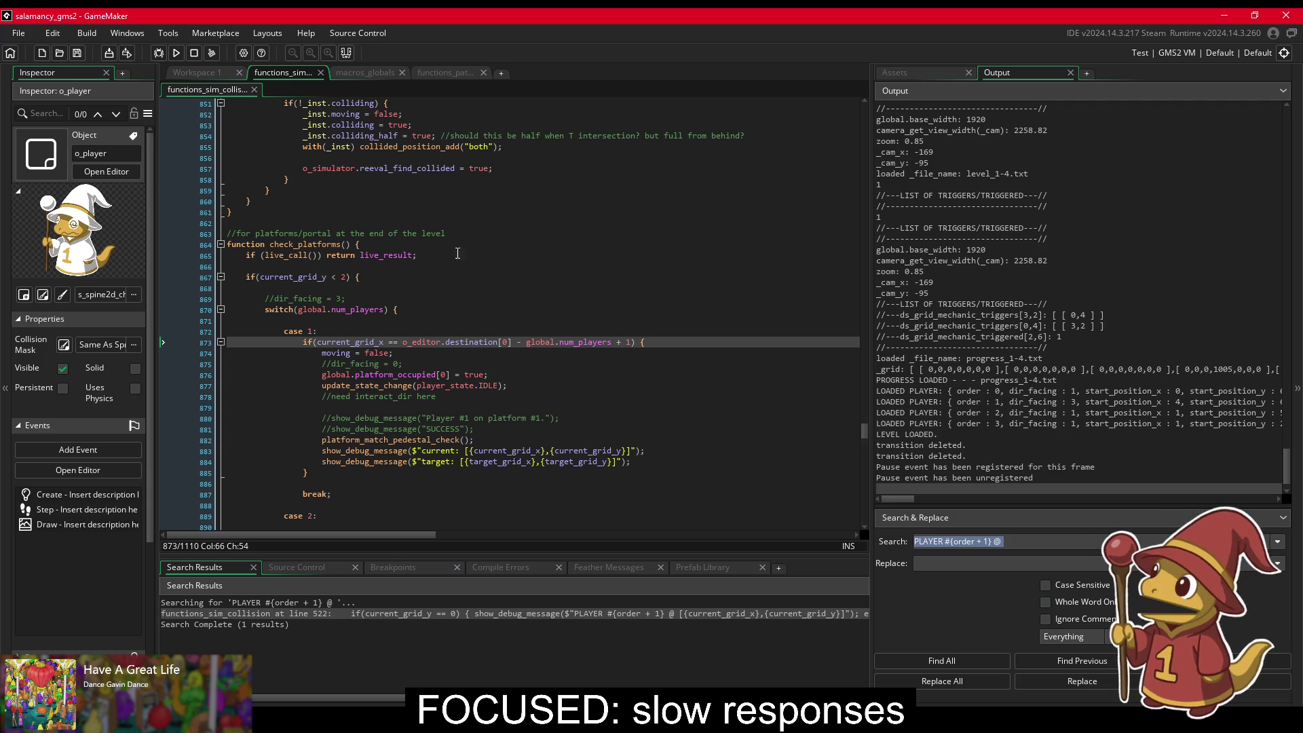
{"action": "left_click", "coordinate": [435, 255]}
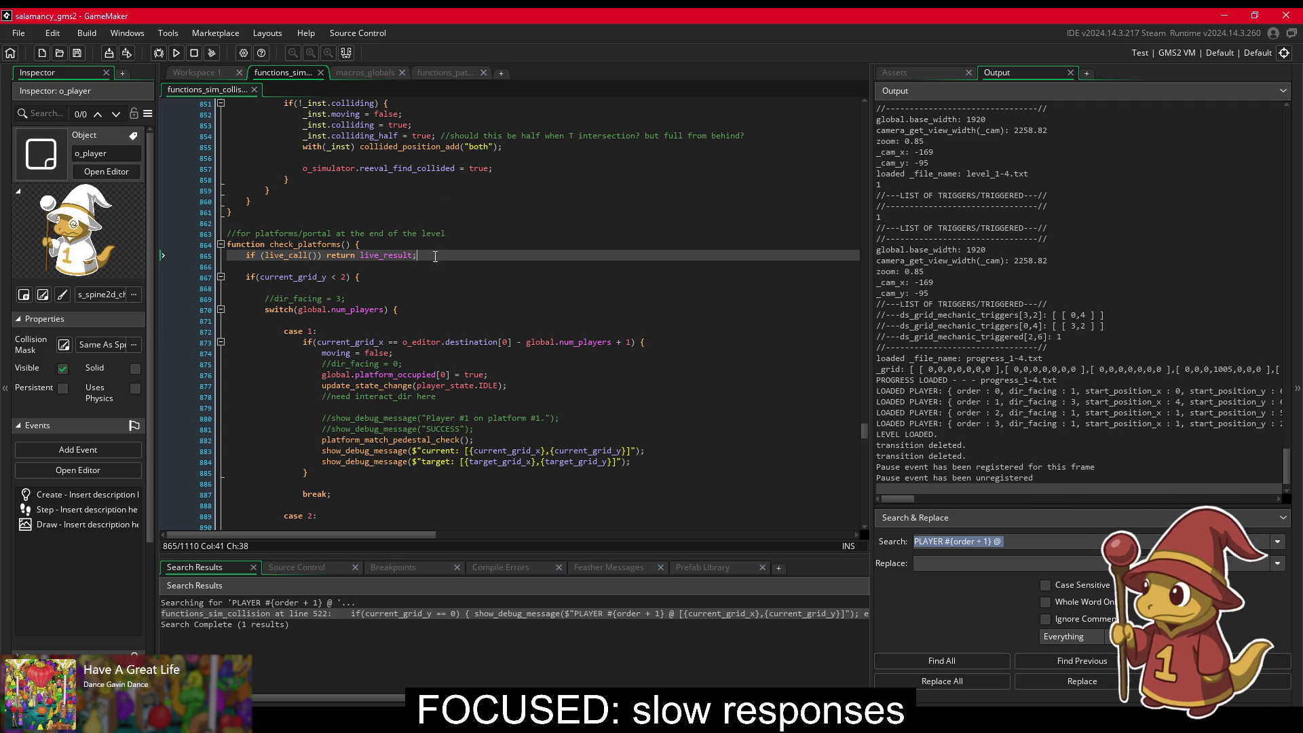
{"action": "scroll", "coordinate": [435, 257], "scroll_direction": "up", "scroll_amount": 1}
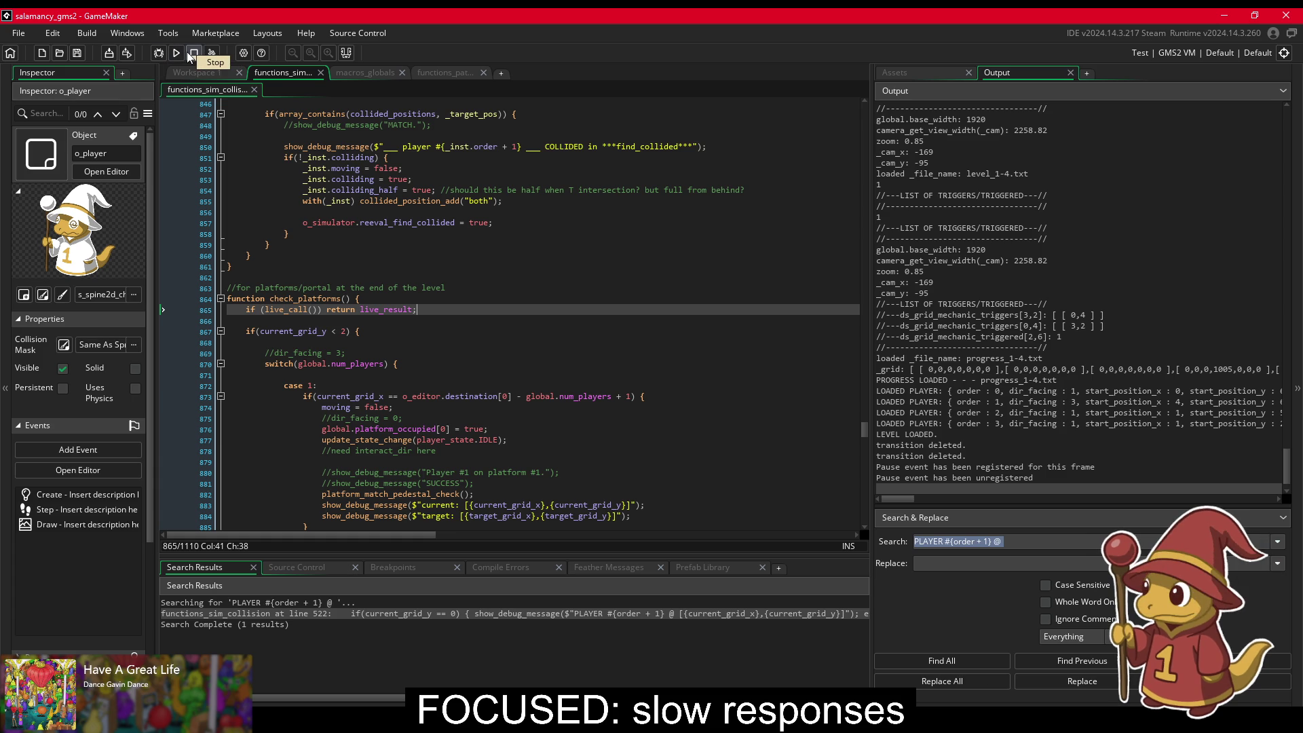
{"action": "left_click", "coordinate": [600, 267]}
{"action": "scroll", "coordinate": [599, 271], "scroll_direction": "down", "scroll_amount": 3}
{"action": "scroll", "coordinate": [599, 273], "scroll_direction": "up", "scroll_amount": 2}
{"action": "scroll", "coordinate": [598, 272], "scroll_direction": "up", "scroll_amount": 15}
{"action": "scroll", "coordinate": [588, 272], "scroll_direction": "up", "scroll_amount": 19}
{"action": "scroll", "coordinate": [580, 281], "scroll_direction": "up", "scroll_amount": 20}
{"action": "scroll", "coordinate": [573, 282], "scroll_direction": "up", "scroll_amount": 9}
{"action": "scroll", "coordinate": [572, 284], "scroll_direction": "up", "scroll_amount": 12}
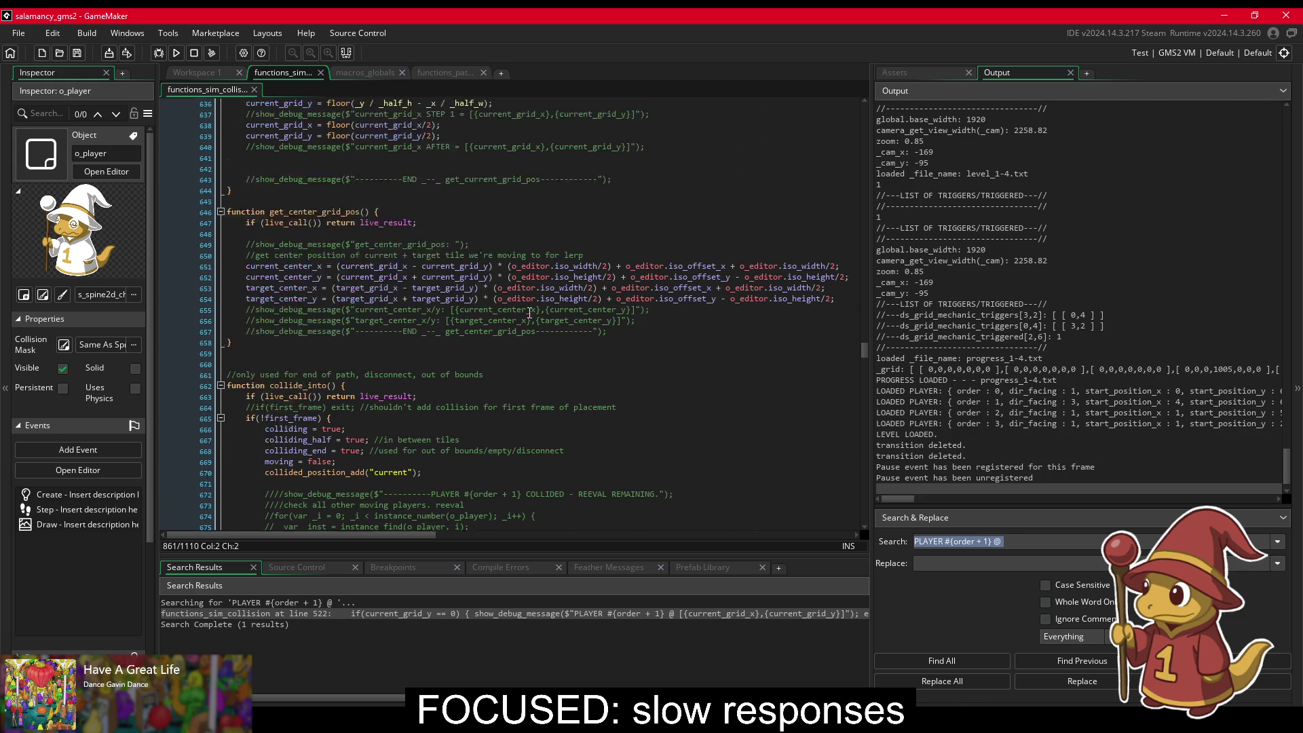
{"action": "scroll", "coordinate": [505, 344], "scroll_direction": "up", "scroll_amount": 13}
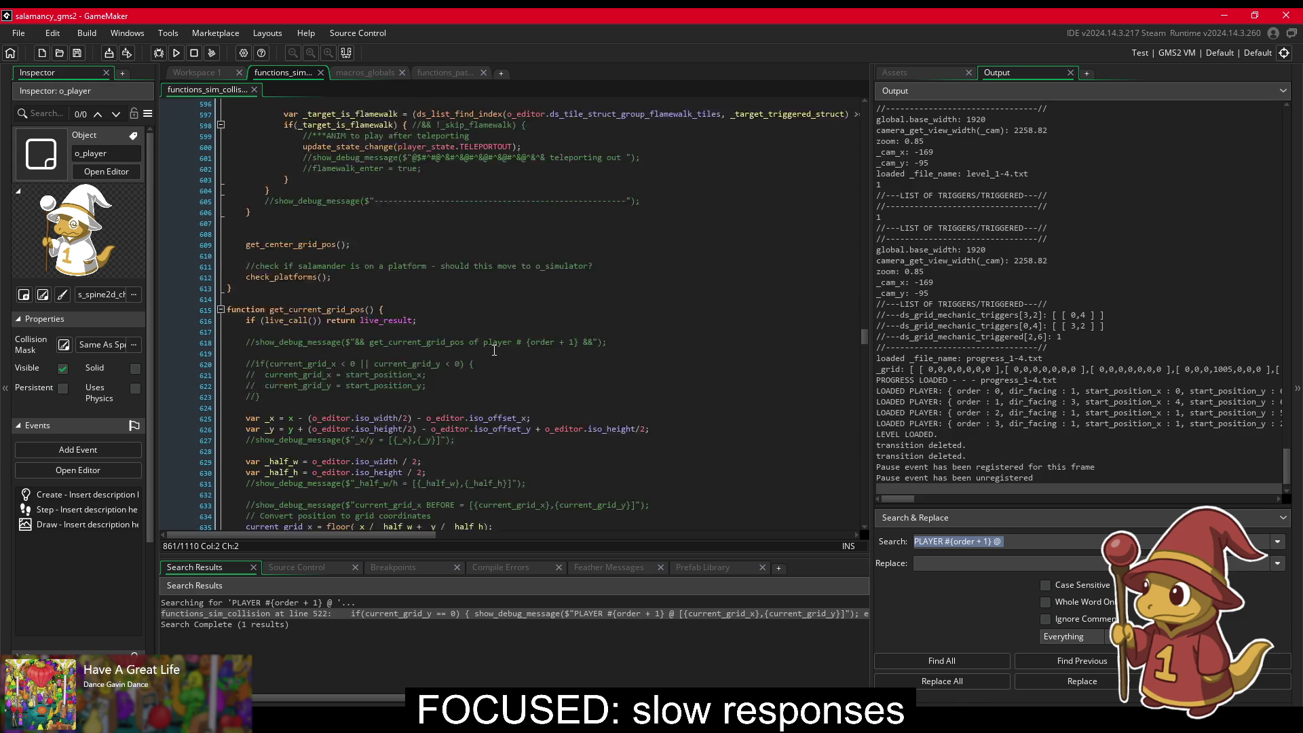
{"action": "scroll", "coordinate": [424, 346], "scroll_direction": "up", "scroll_amount": 3}
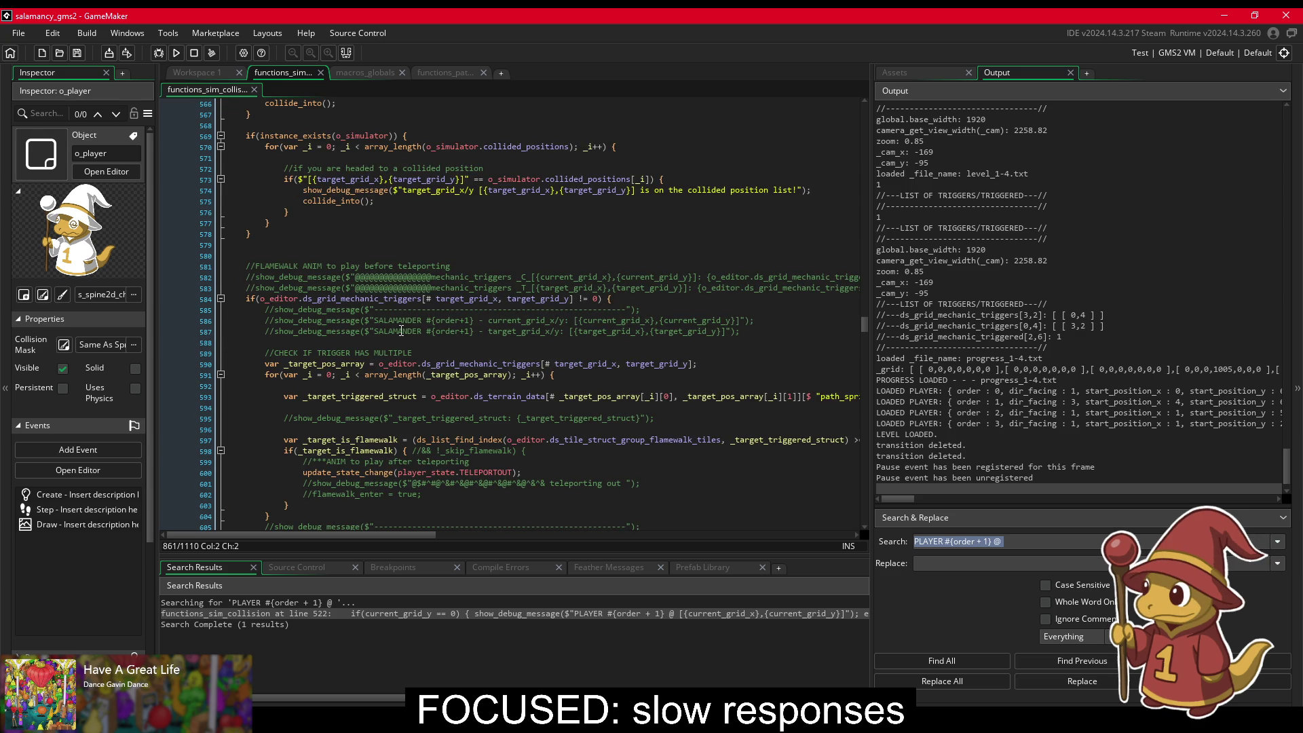
{"action": "scroll", "coordinate": [401, 331], "scroll_direction": "up", "scroll_amount": 3}
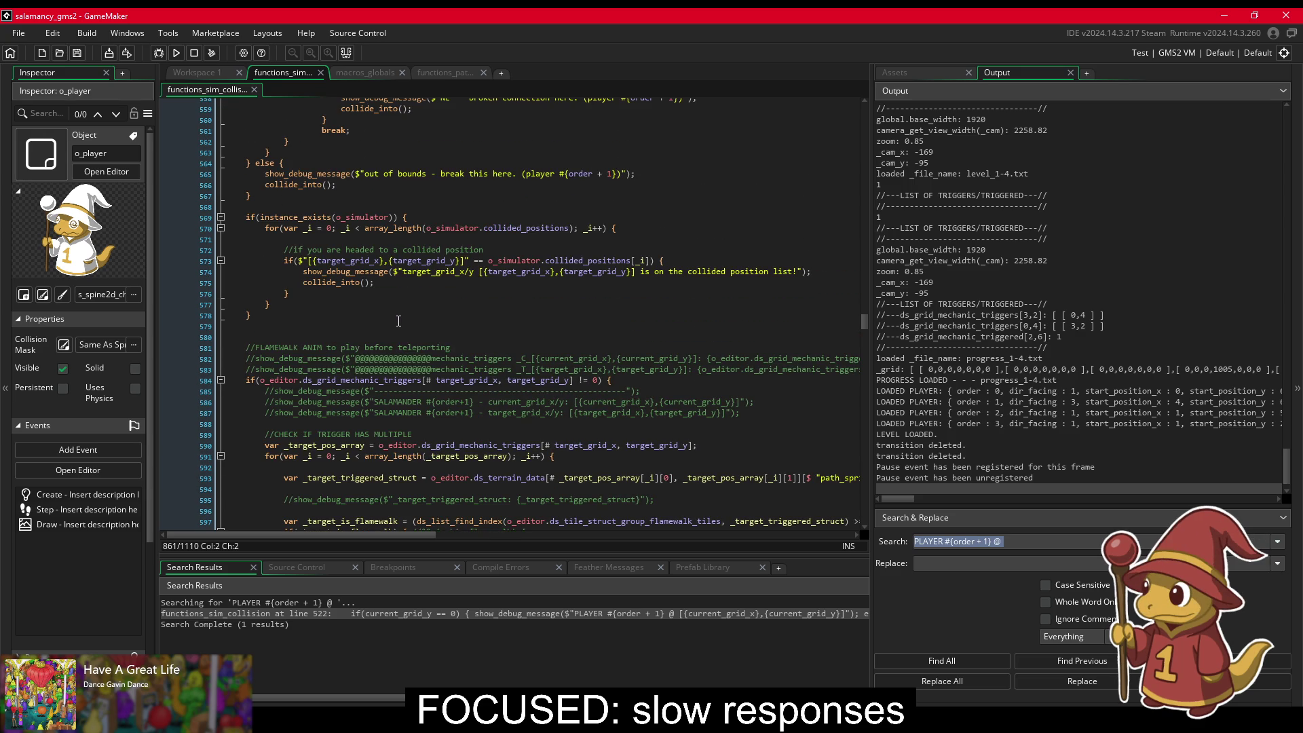
{"action": "scroll", "coordinate": [398, 320], "scroll_direction": "up", "scroll_amount": 13}
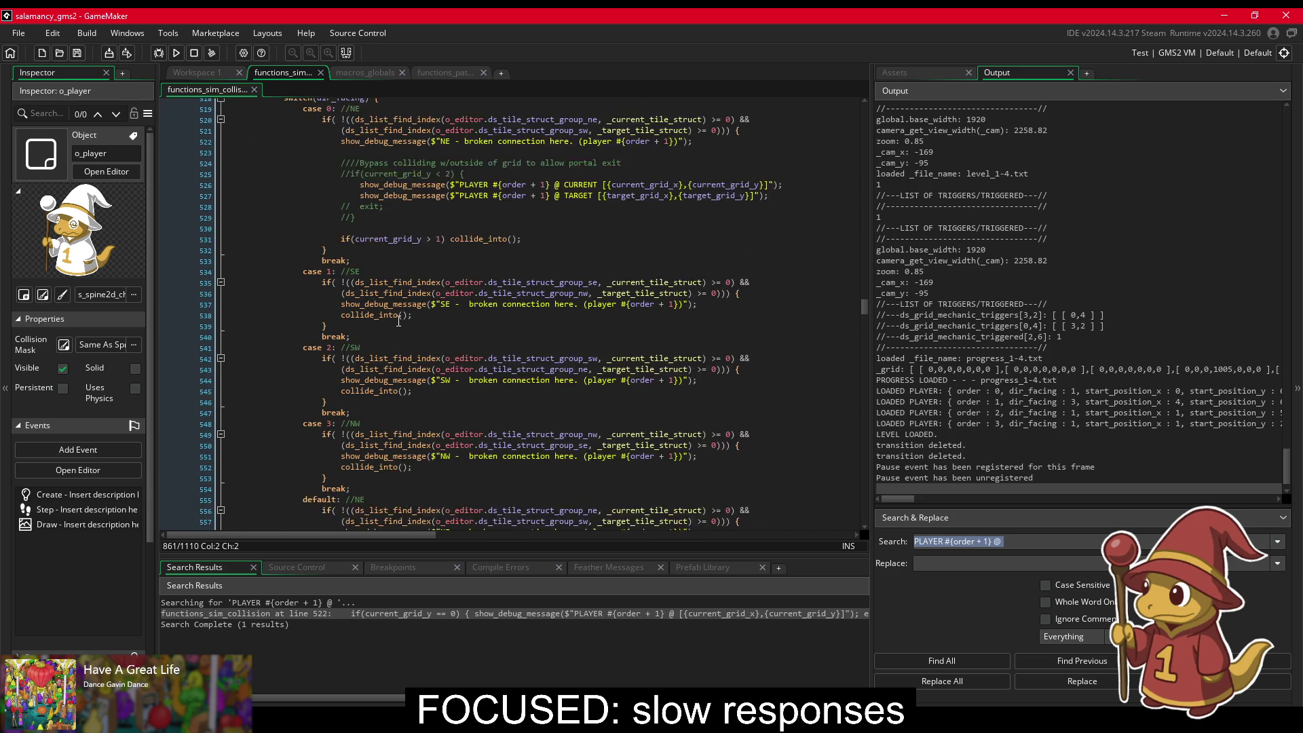
{"action": "scroll", "coordinate": [398, 321], "scroll_direction": "up", "scroll_amount": 3}
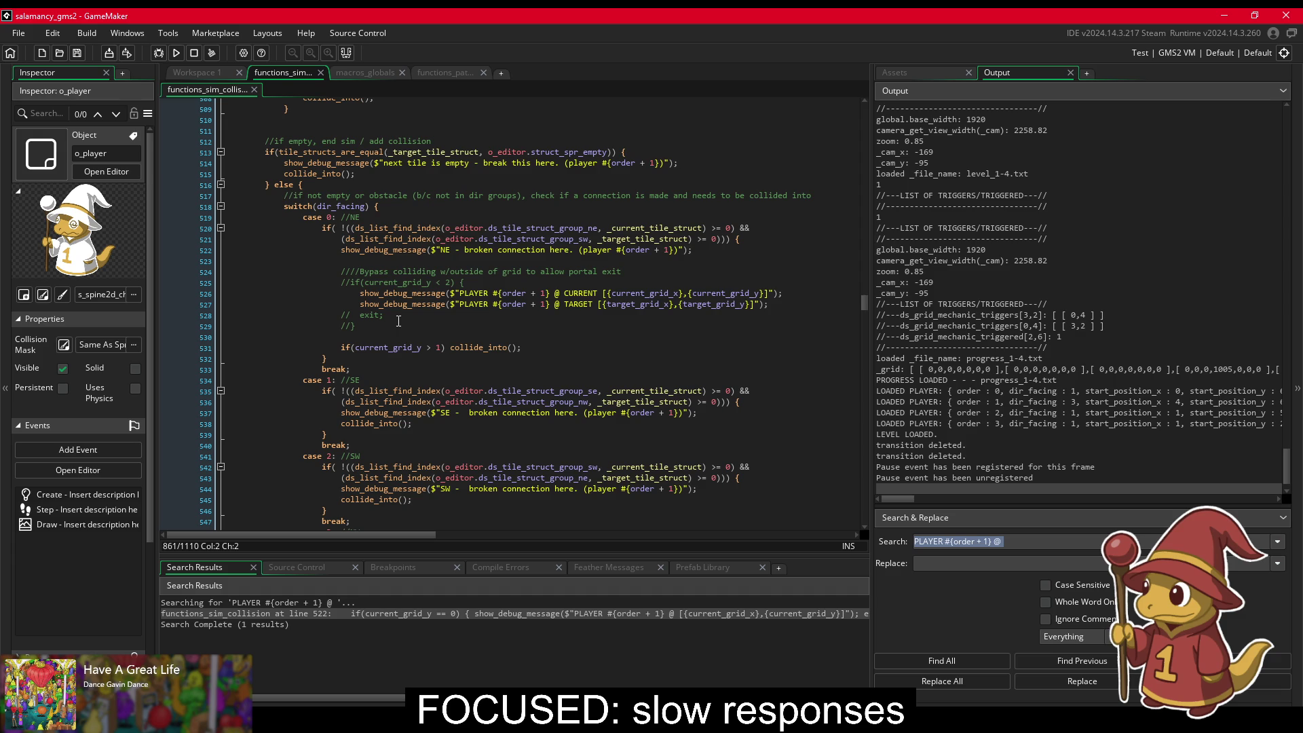
{"action": "mouse_move", "coordinate": [398, 305]}
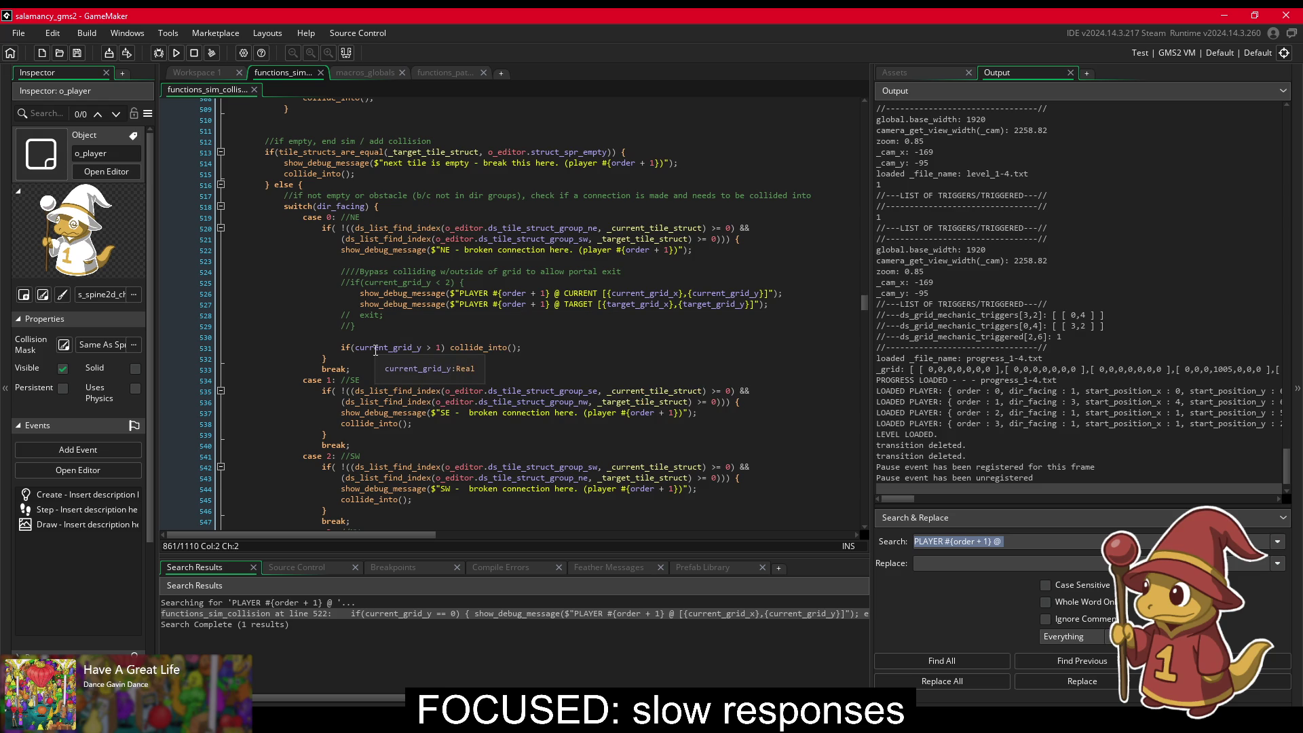
{"action": "left_click", "coordinate": [455, 347]}
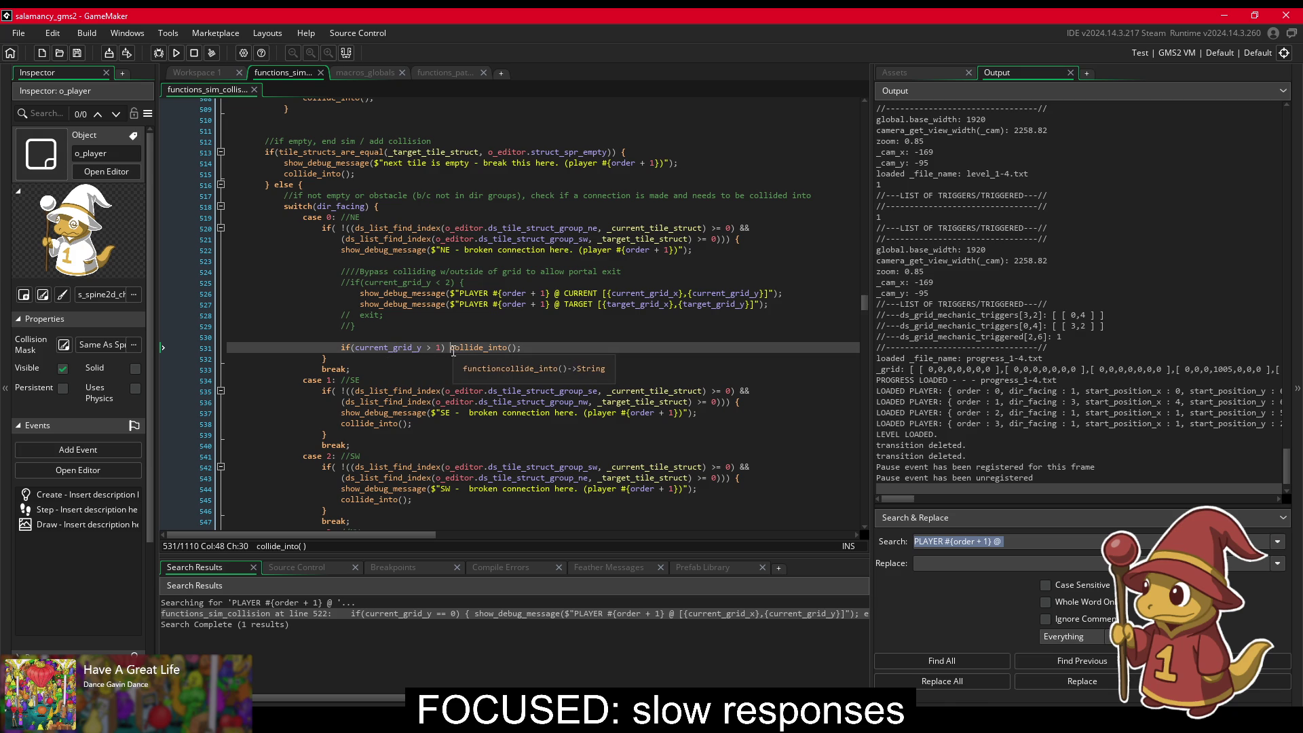
Step: Wrap collide_into() in braces on its own line in the NE case
{"action": "type", "text": "{"}
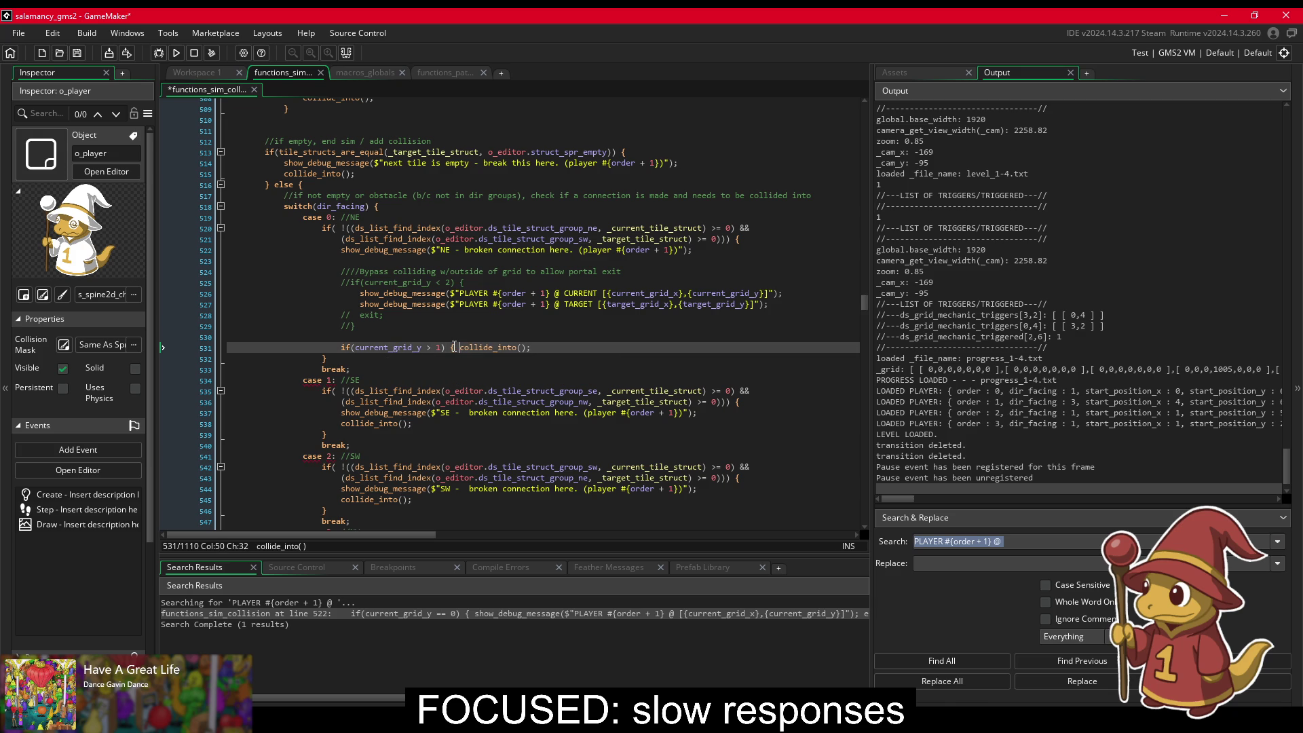
{"action": "key", "text": "Return"}
{"action": "left_click", "coordinate": [481, 355]}
{"action": "key", "text": "Return"}
Step: Add an empty else branch with its closing brace after collide_into()
{"action": "type", "text": "}"}
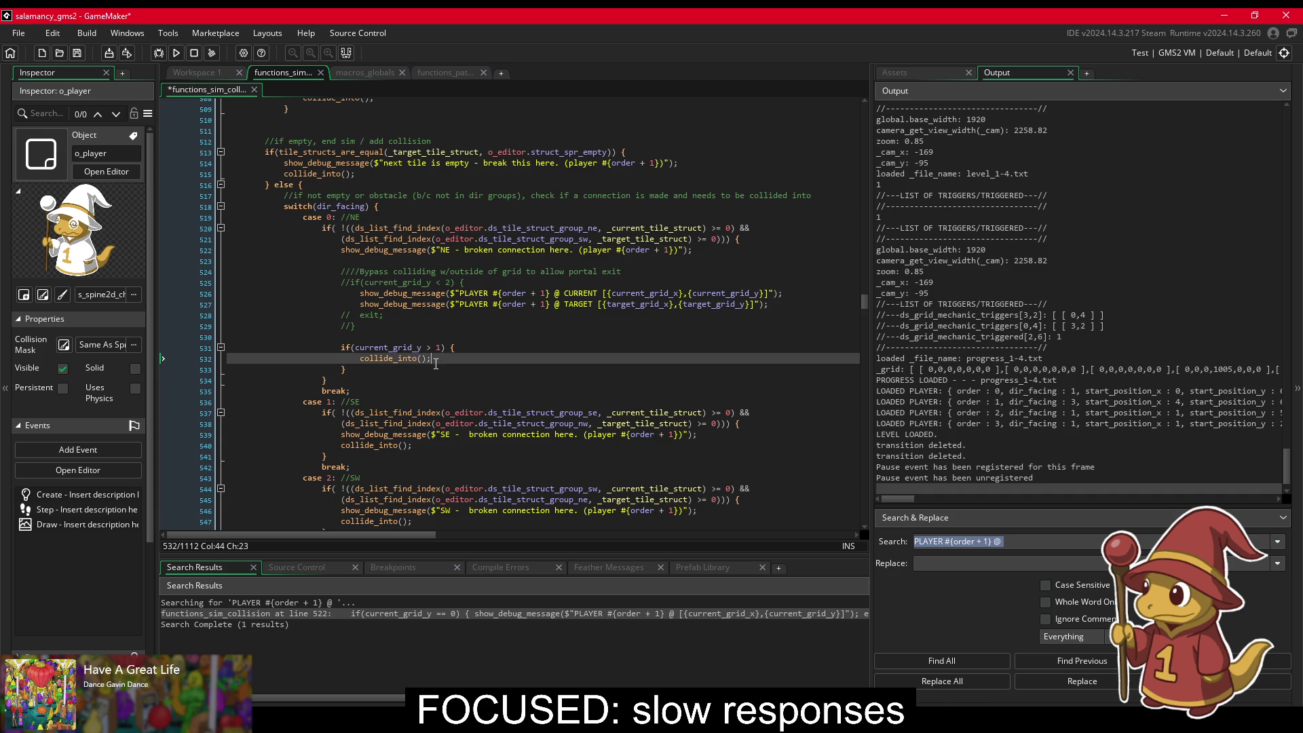
{"action": "type", "text": " e;"}
{"action": "key", "text": "BackSpace"}
{"action": "type", "text": "lse {"}
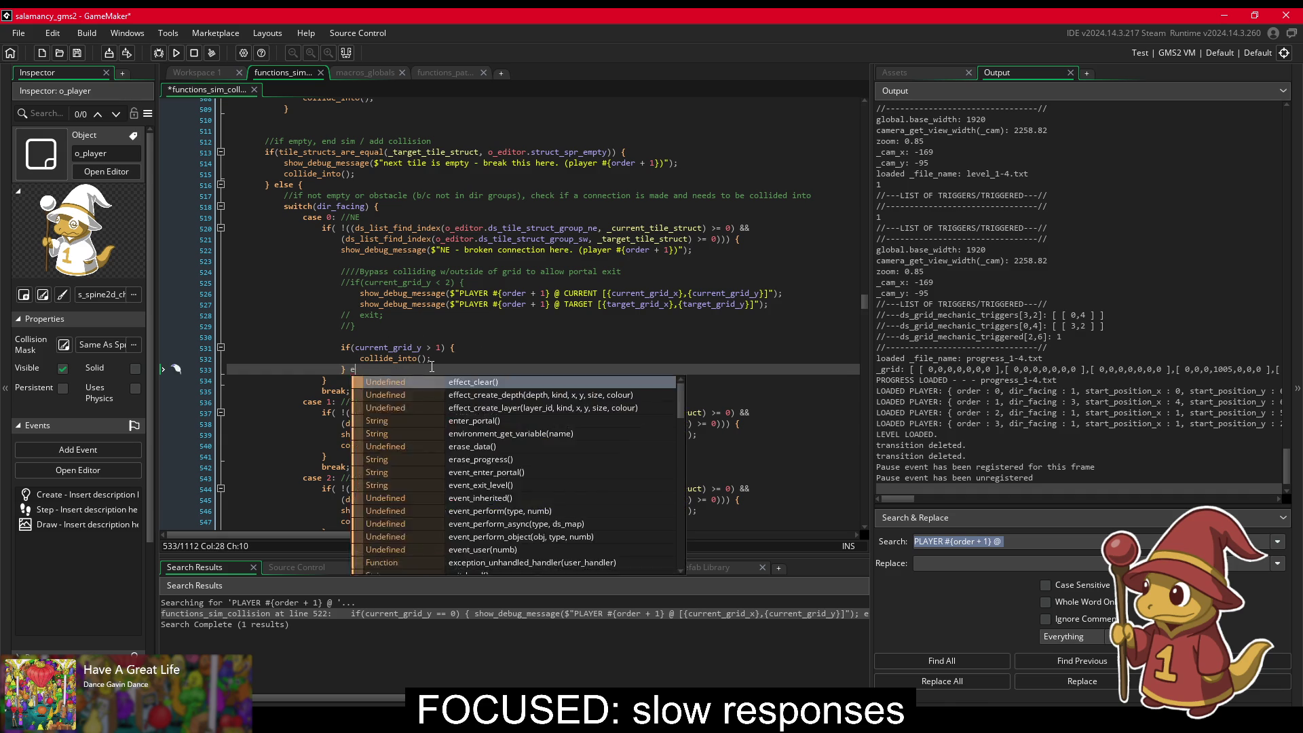
{"action": "key", "text": "Return"}
{"action": "key", "text": "Return"}
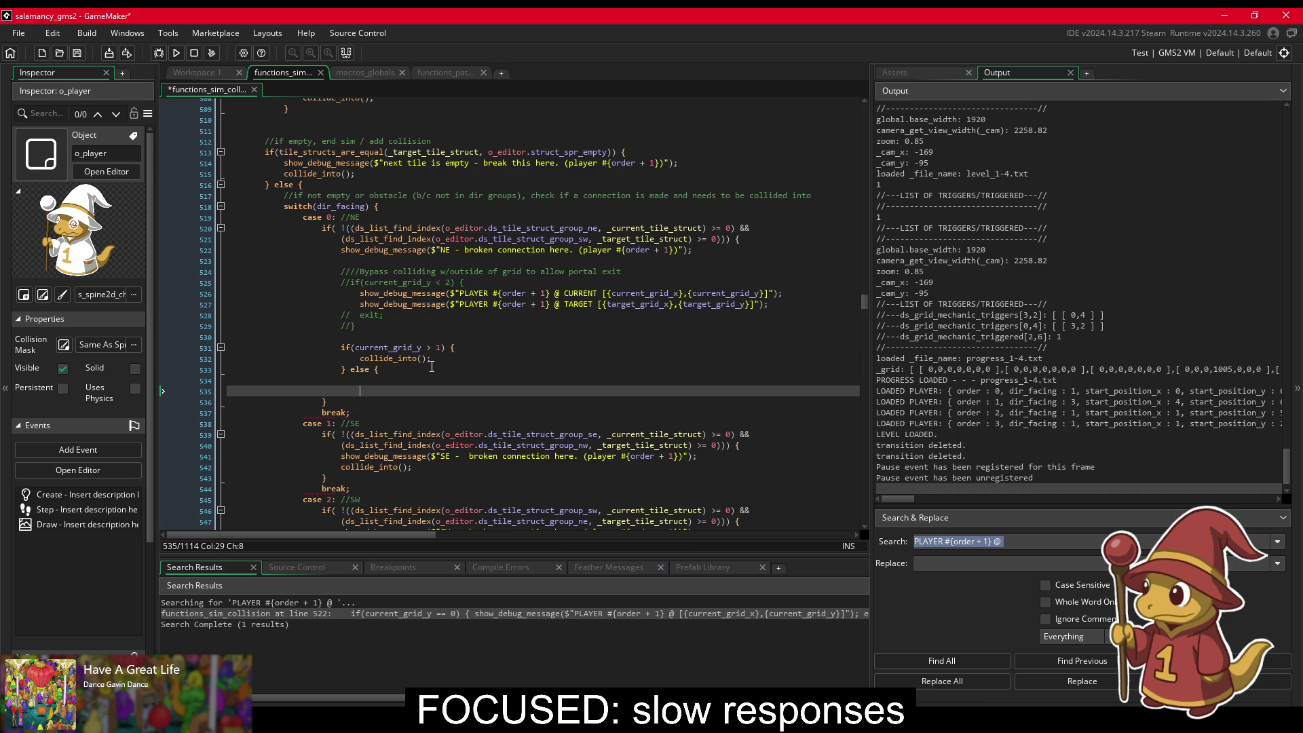
{"action": "type", "text": "}"}
{"action": "key", "text": "Up"}
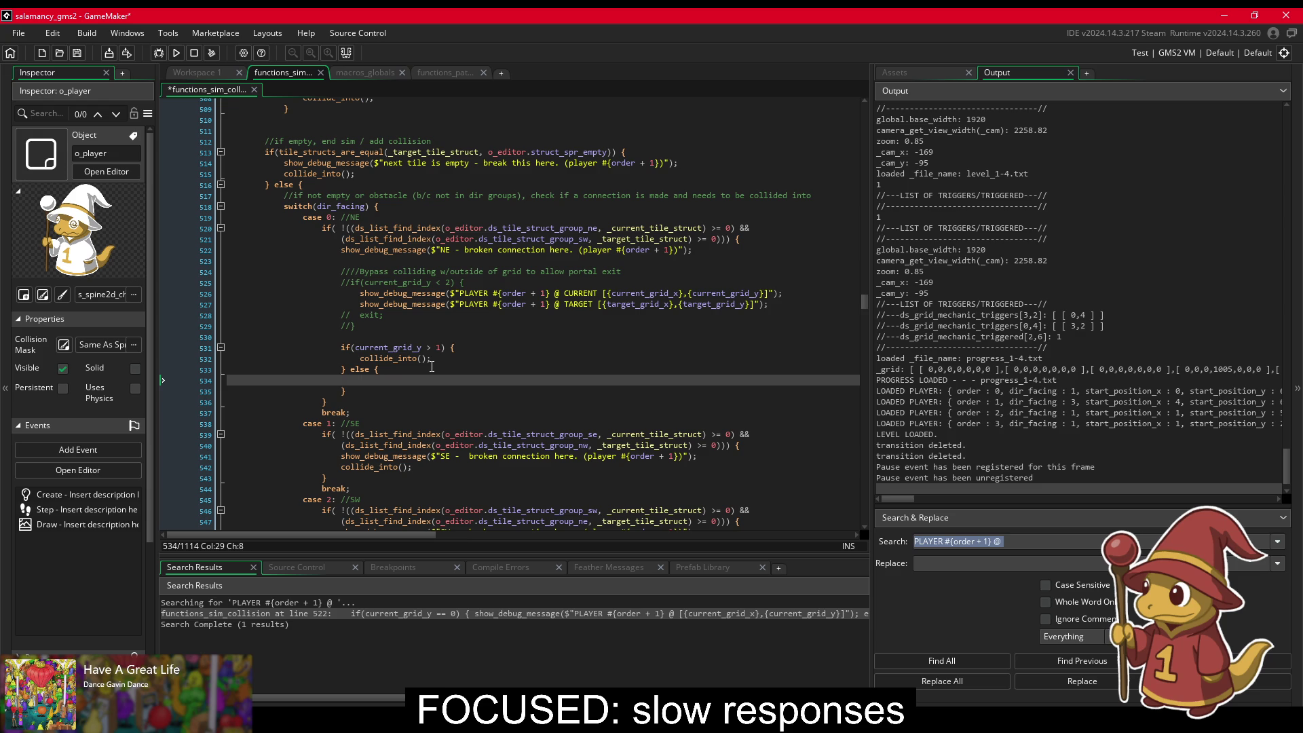
Step: Set current_grid_y = 1 inside the else branch, save, and launch a test build
{"action": "type", "text": "current"}
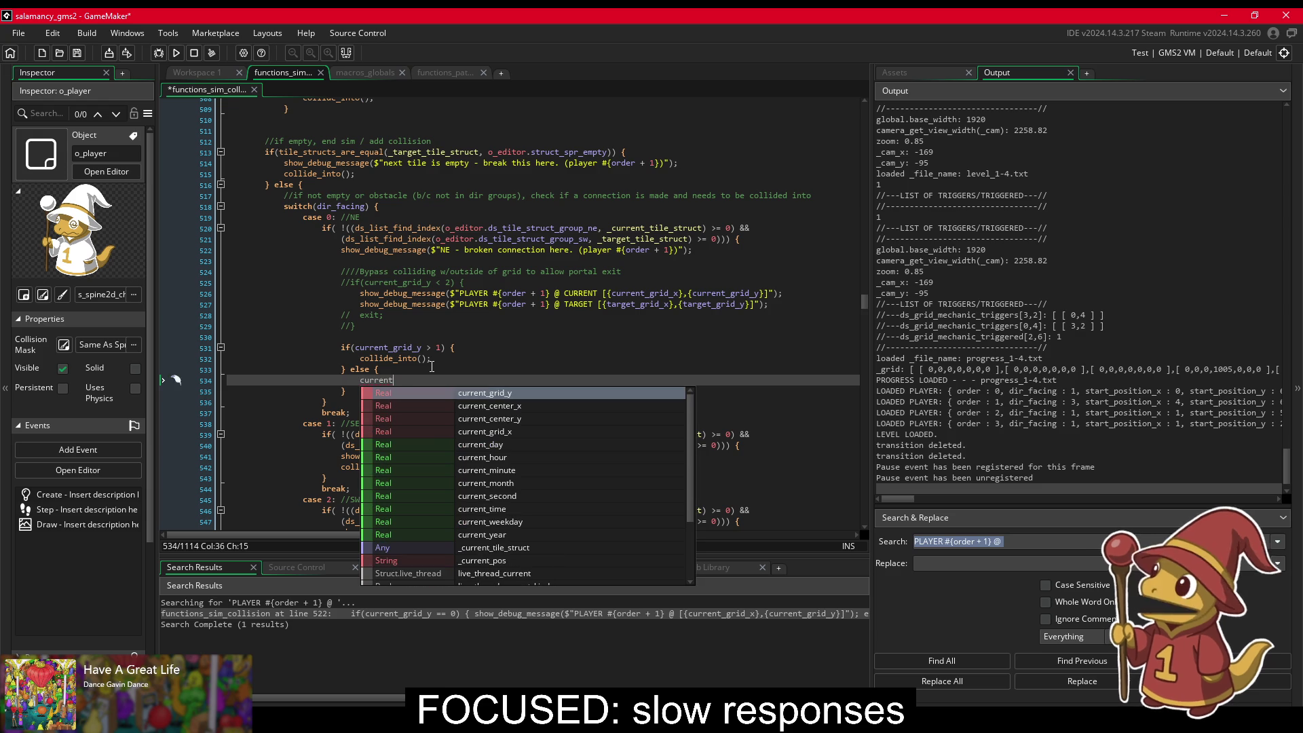
{"action": "type", "text": "_grid"}
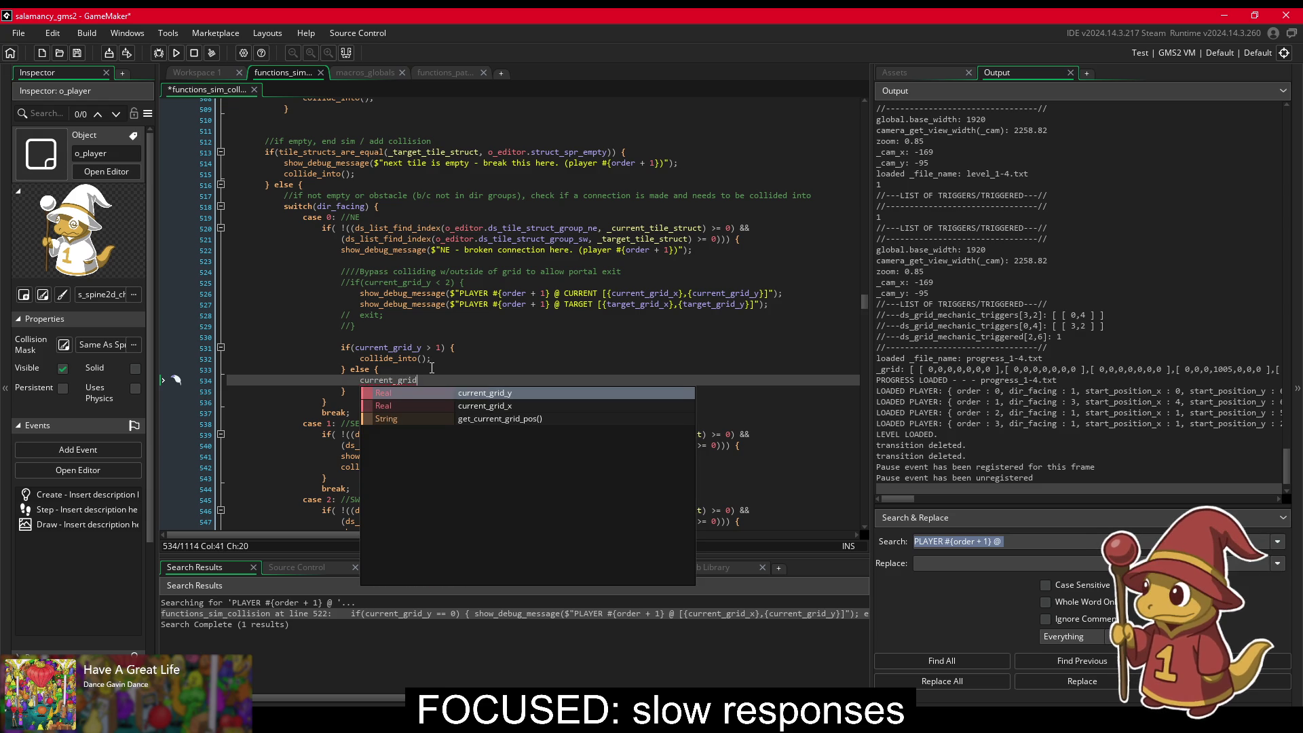
{"action": "key", "text": "Return"}
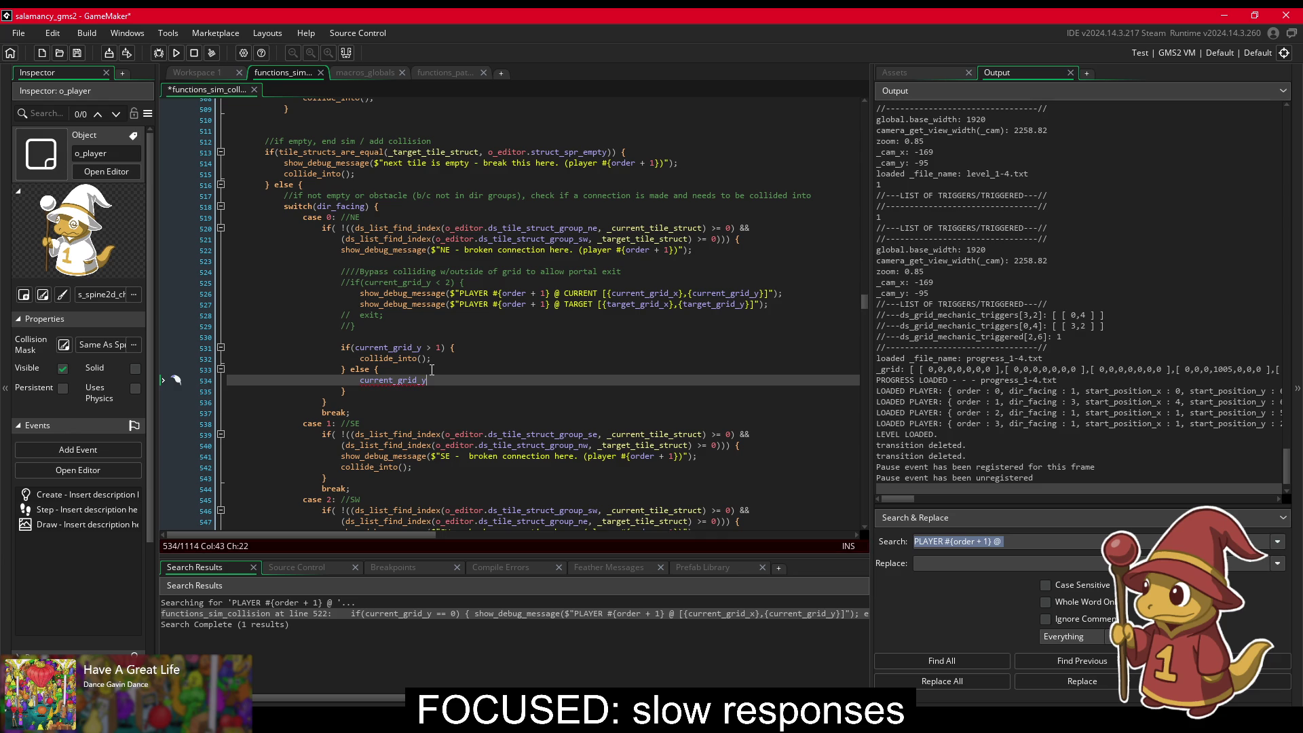
{"action": "type", "text": " = 1;"}
{"action": "key", "text": "ctrl+s"}
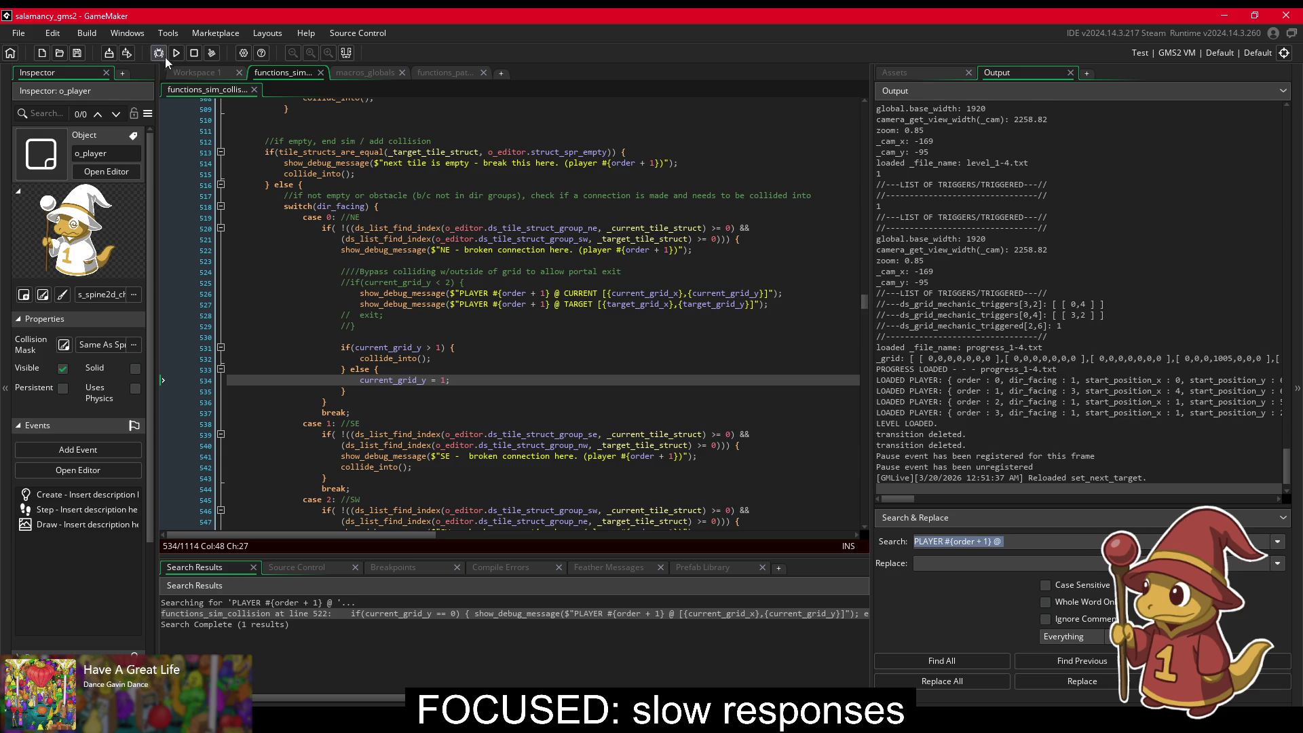
{"action": "left_click", "coordinate": [179, 57]}
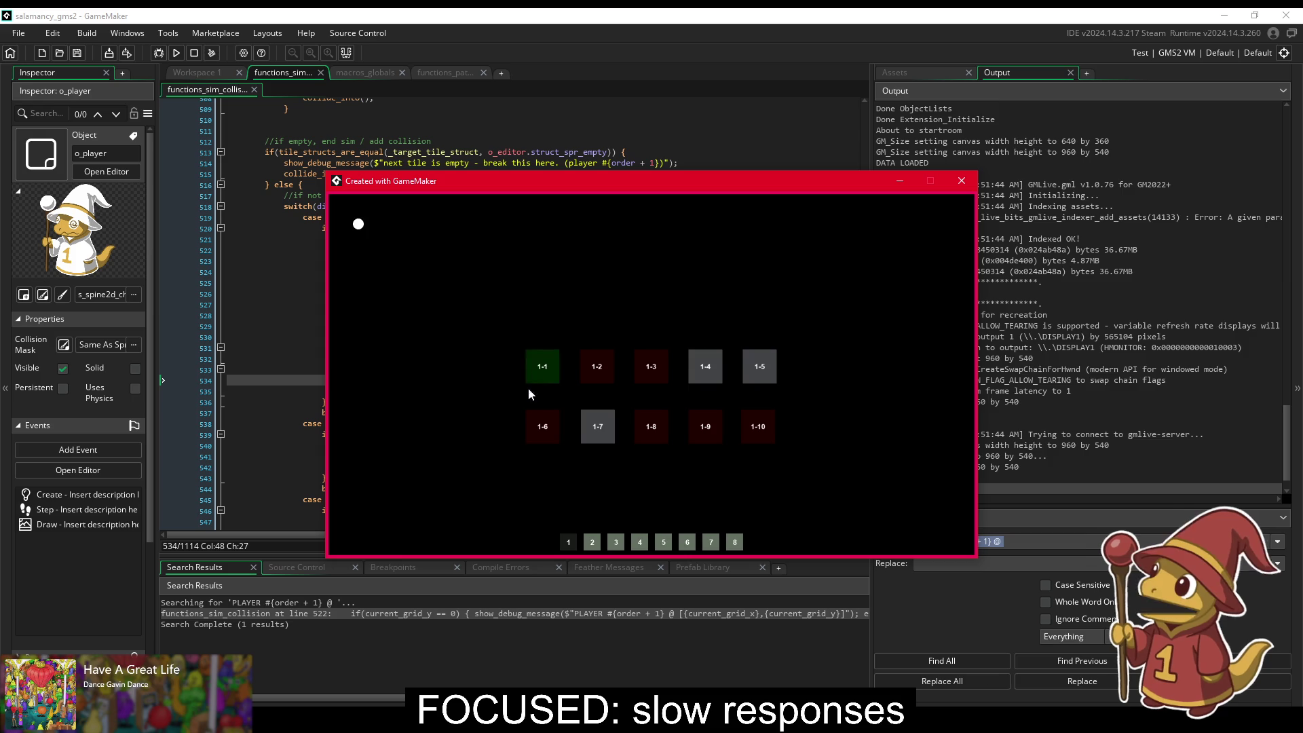
Step: Test level 1-1 by walking the salamander onto the portal, then delete the new else block
{"action": "left_click", "coordinate": [532, 387]}
{"action": "left_click_drag", "start_coordinate": [654, 381], "coordinate": [721, 385]}
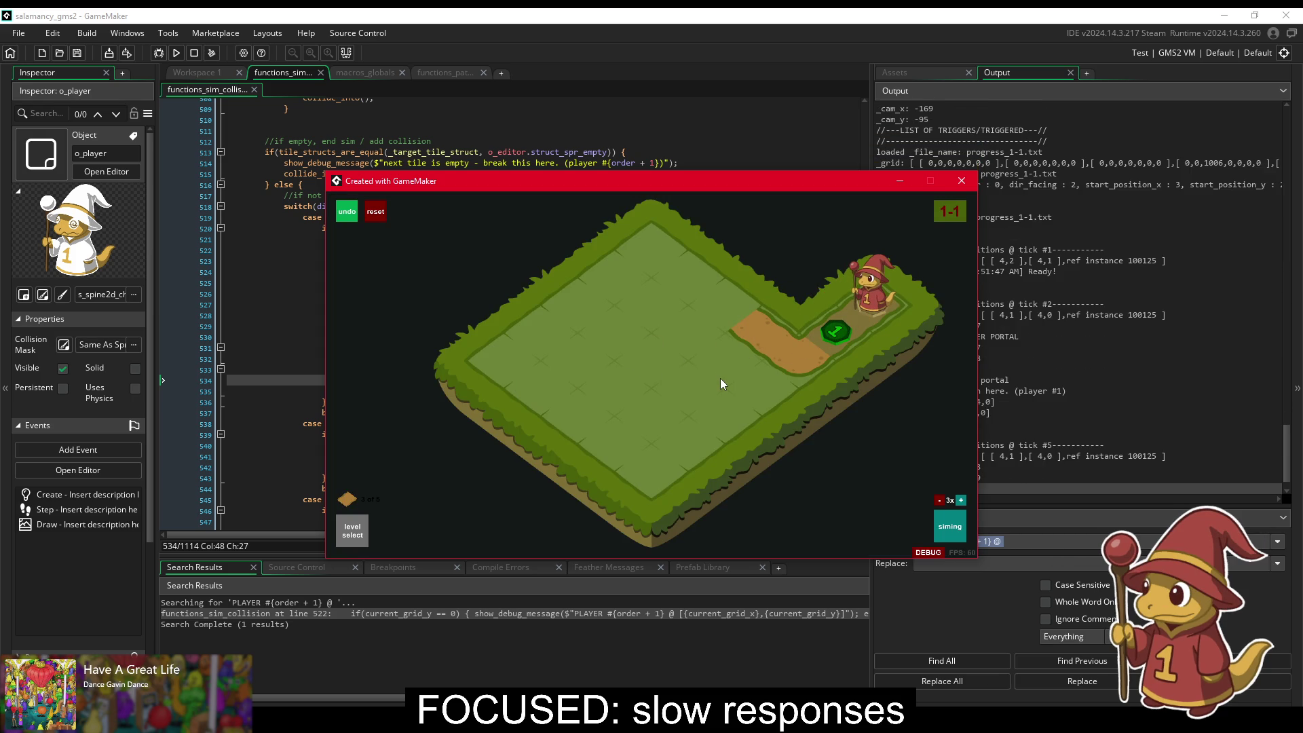
{"action": "left_click", "coordinate": [960, 182]}
{"action": "left_click_drag", "start_coordinate": [348, 391], "coordinate": [342, 369]}
{"action": "key", "text": "BackSpace"}
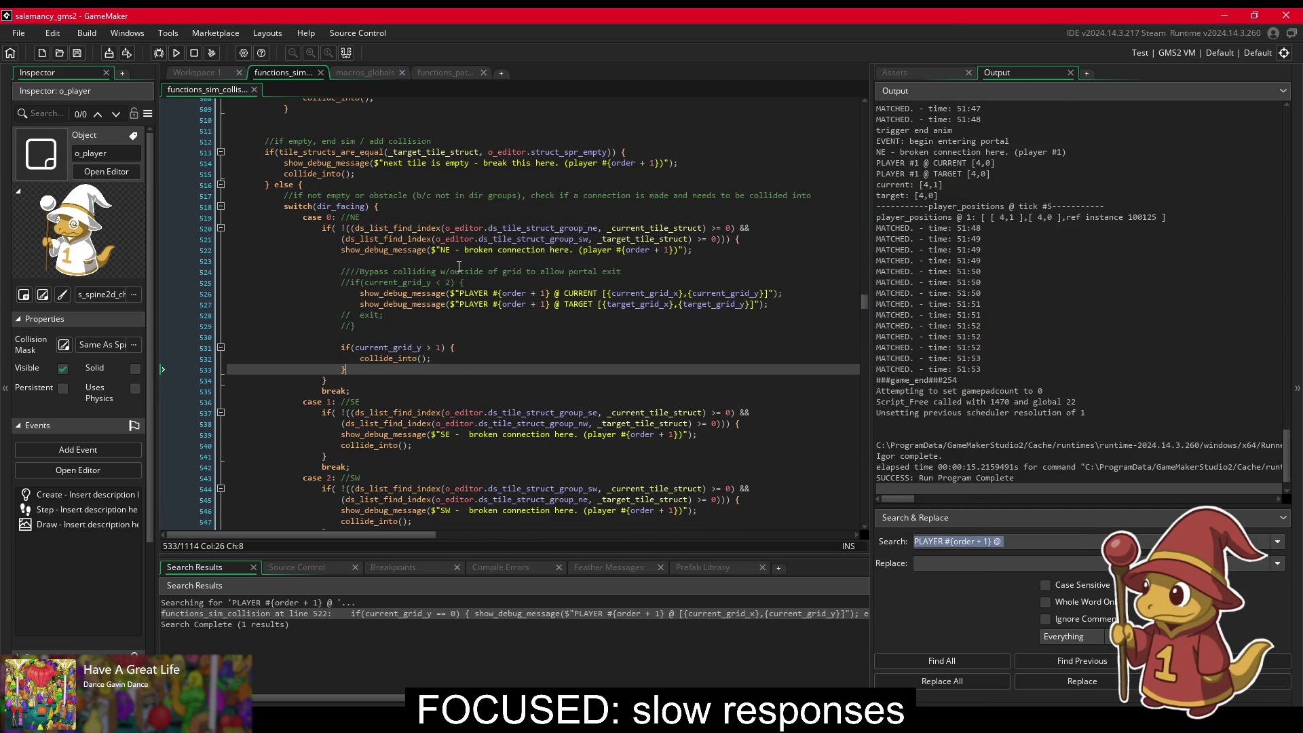
{"action": "scroll", "coordinate": [459, 266], "scroll_direction": "down", "scroll_amount": 12}
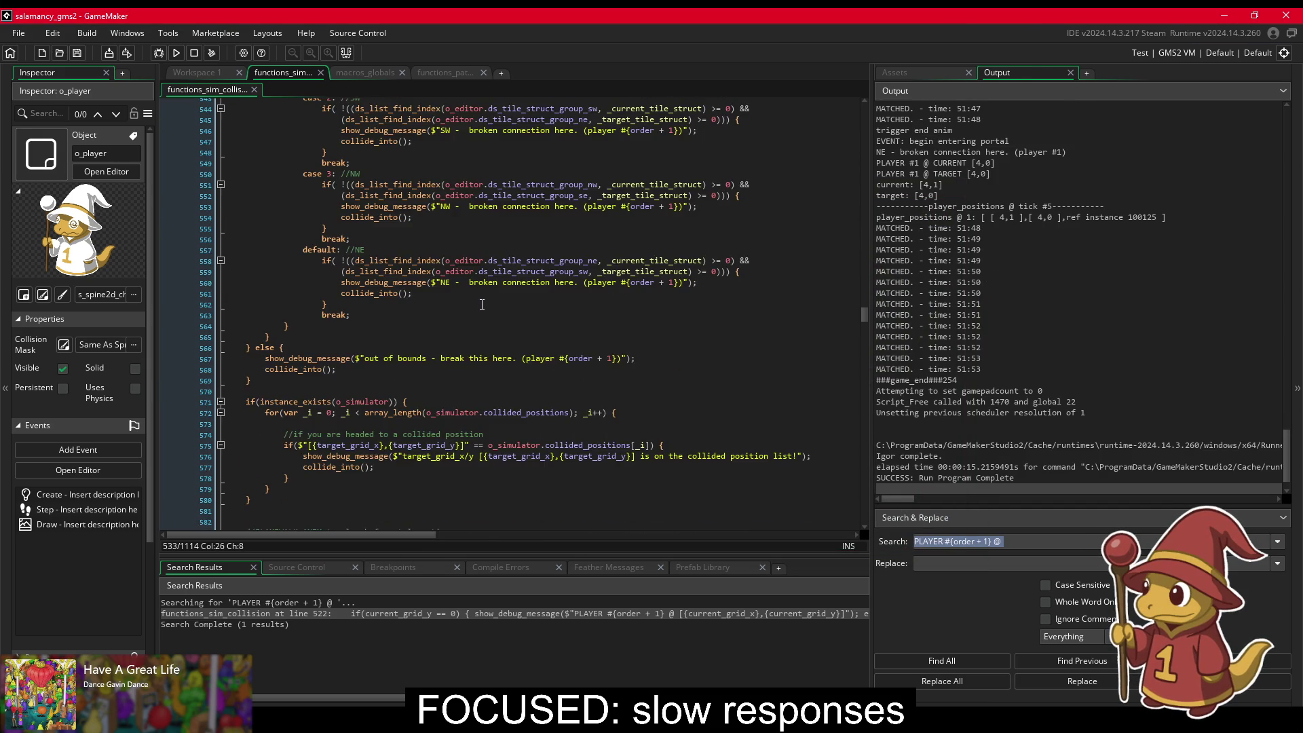
{"action": "scroll", "coordinate": [482, 305], "scroll_direction": "down", "scroll_amount": 4}
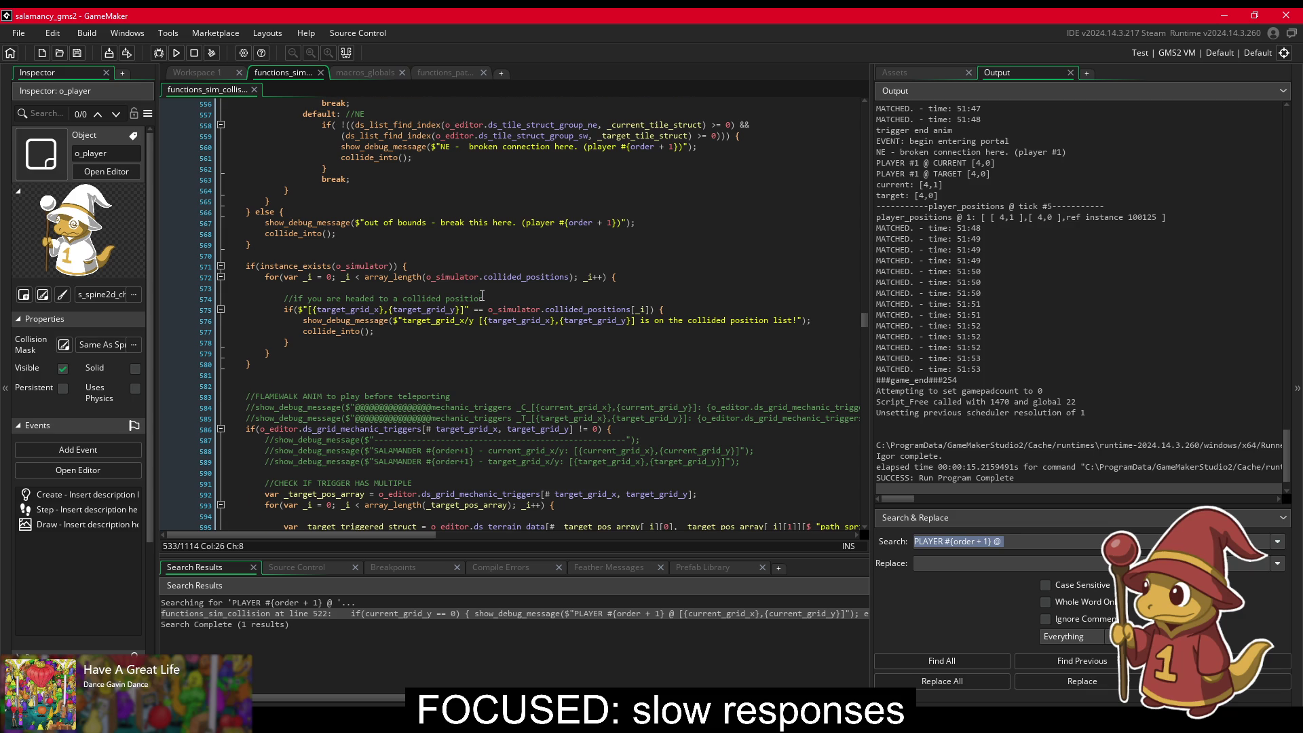
{"action": "scroll", "coordinate": [482, 296], "scroll_direction": "up", "scroll_amount": 13}
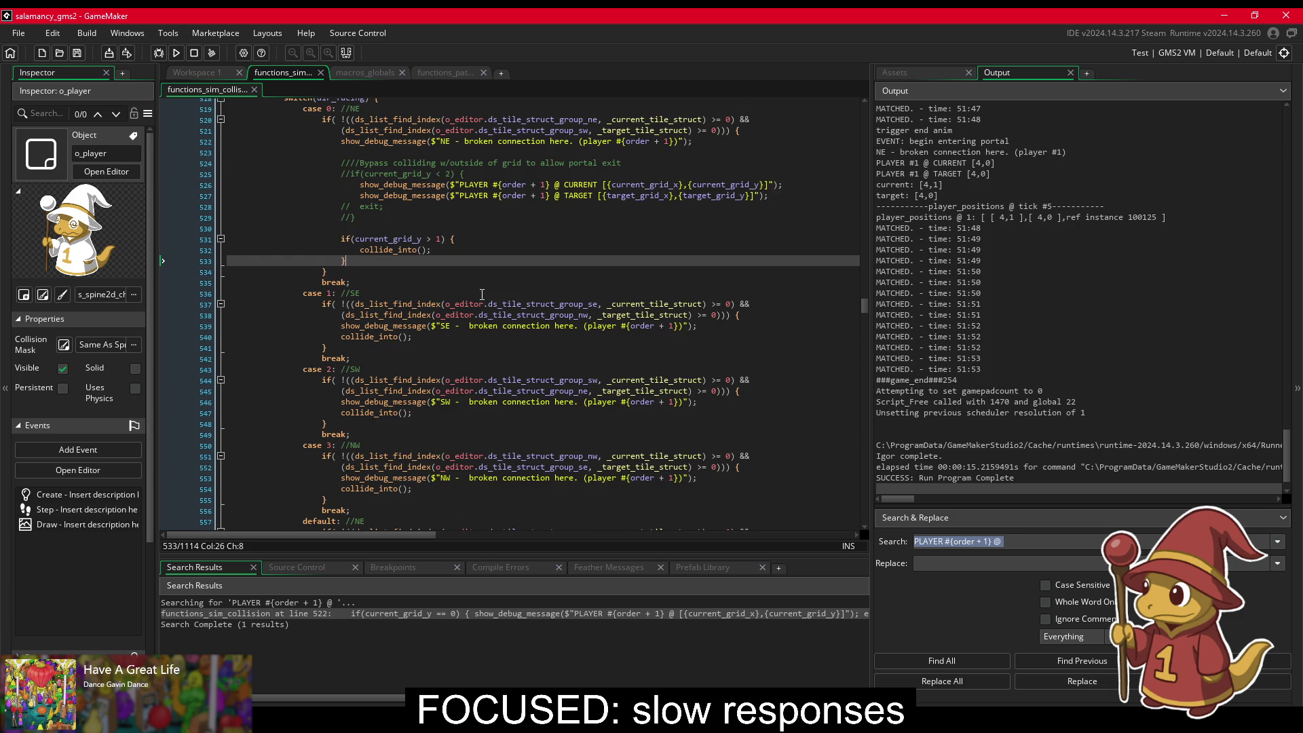
{"action": "scroll", "coordinate": [475, 294], "scroll_direction": "up", "scroll_amount": 2}
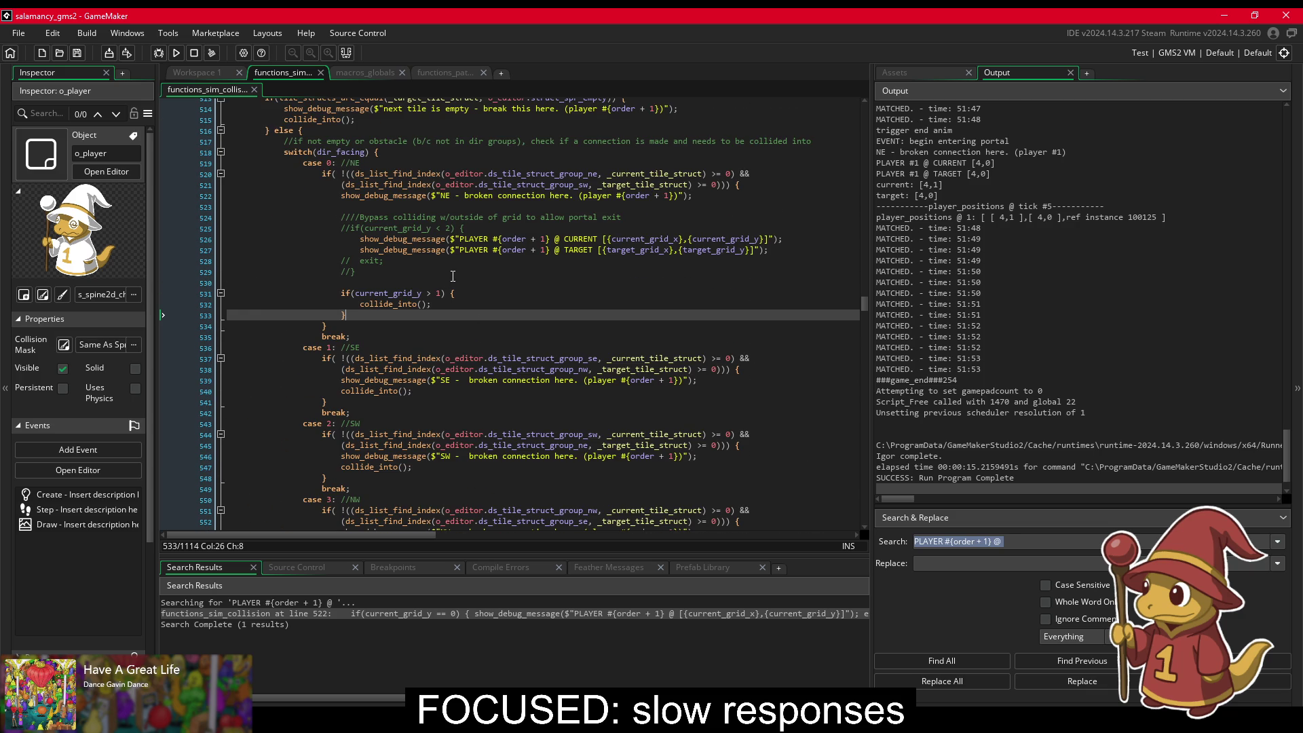
{"action": "left_click", "coordinate": [400, 229]}
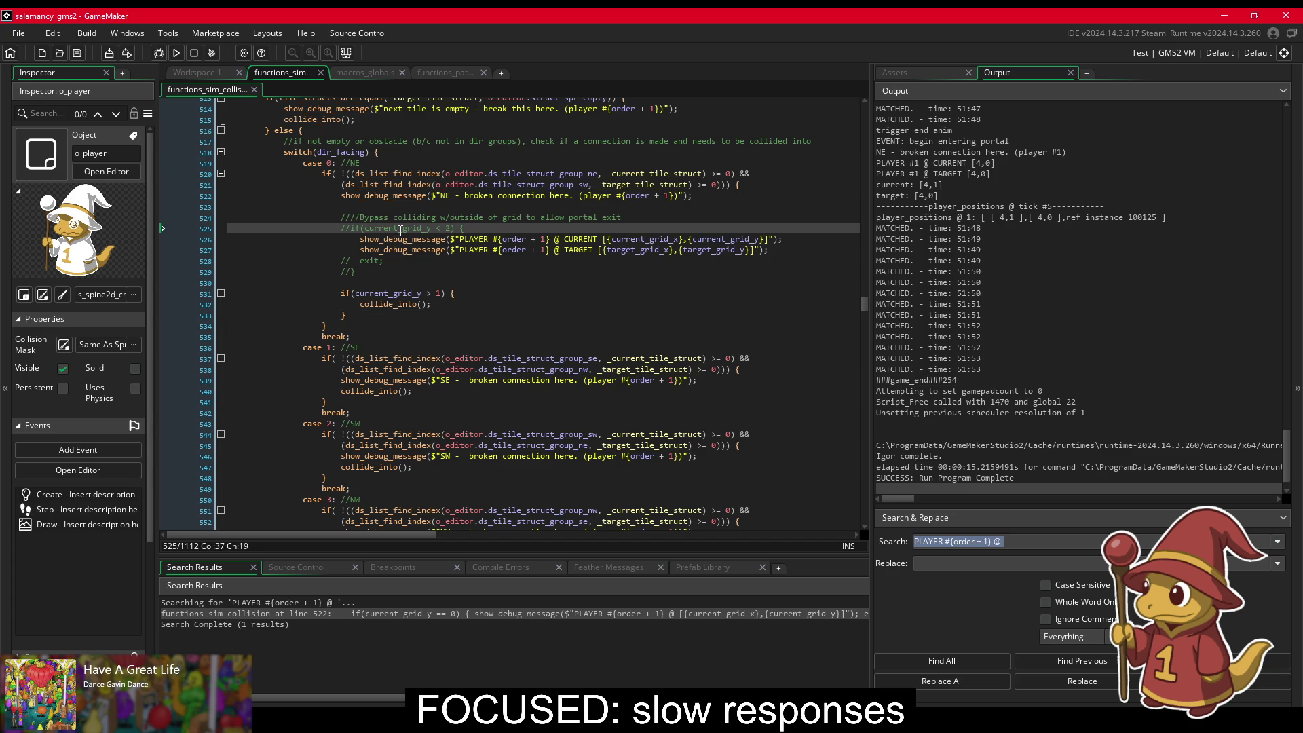
{"action": "scroll", "coordinate": [401, 229], "scroll_direction": "down", "scroll_amount": 2}
{"action": "scroll", "coordinate": [401, 231], "scroll_direction": "up", "scroll_amount": 1}
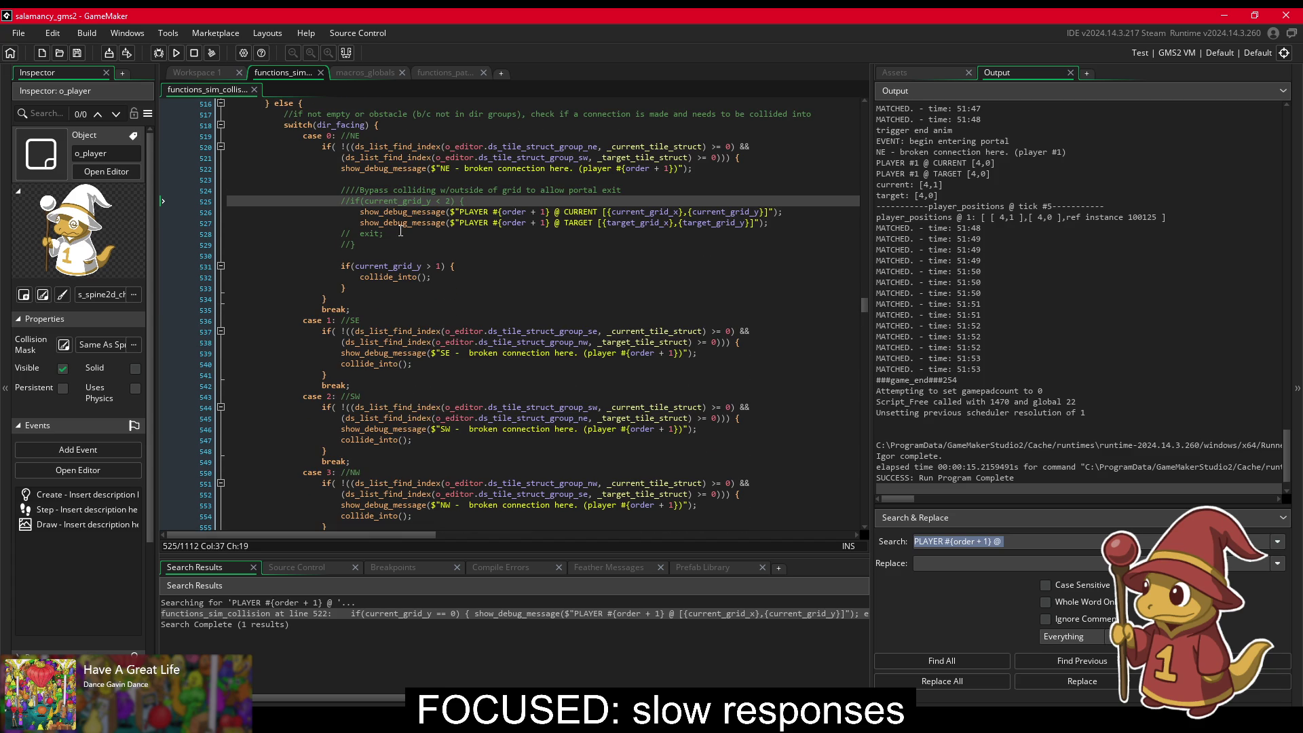
{"action": "scroll", "coordinate": [401, 231], "scroll_direction": "down", "scroll_amount": 12}
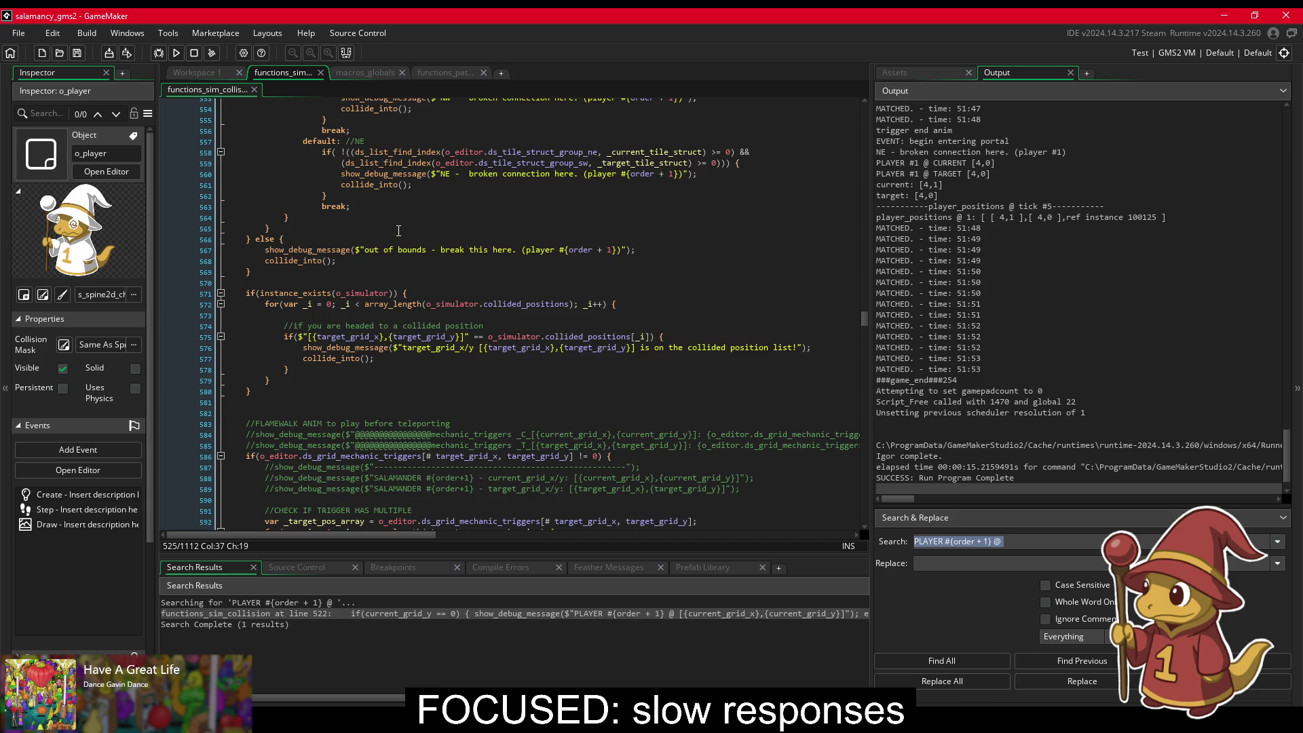
{"action": "scroll", "coordinate": [399, 230], "scroll_direction": "up", "scroll_amount": 3}
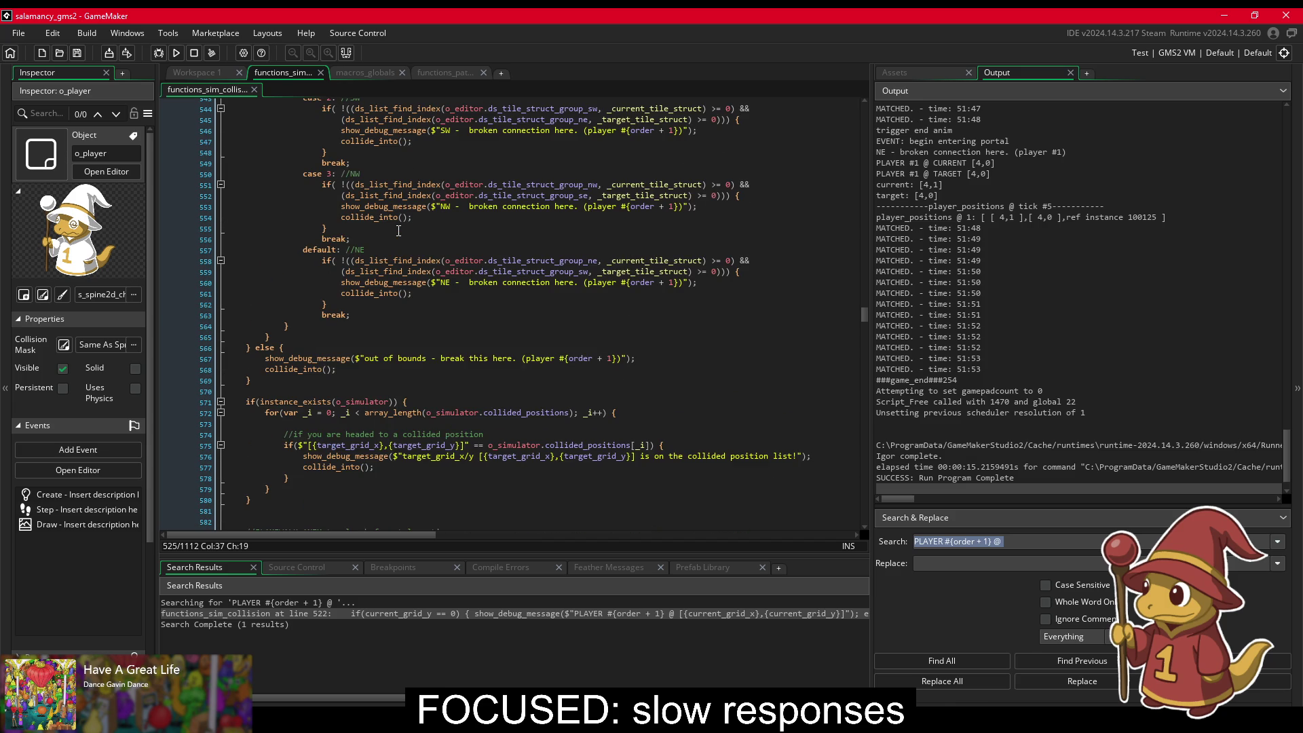
{"action": "scroll", "coordinate": [398, 231], "scroll_direction": "down", "scroll_amount": 2}
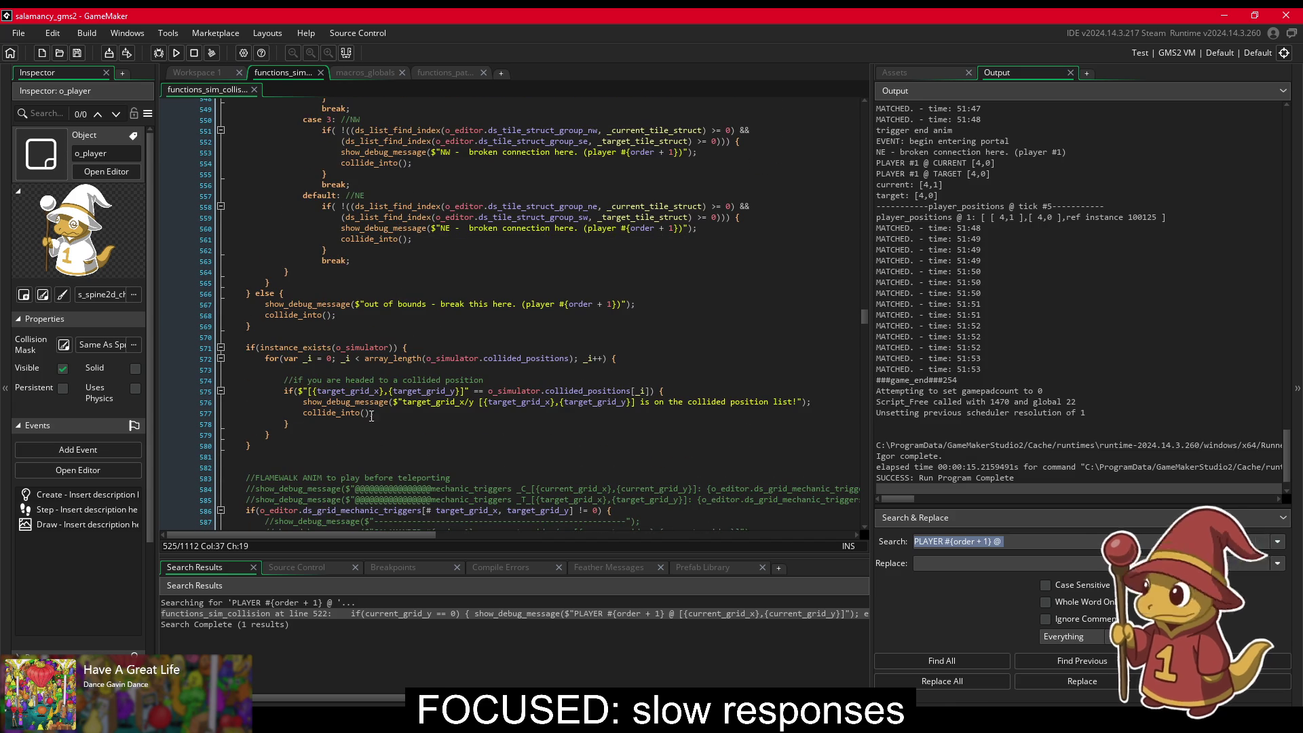
{"action": "mouse_move", "coordinate": [372, 406]}
{"action": "scroll", "coordinate": [372, 406], "scroll_direction": "down", "scroll_amount": 2}
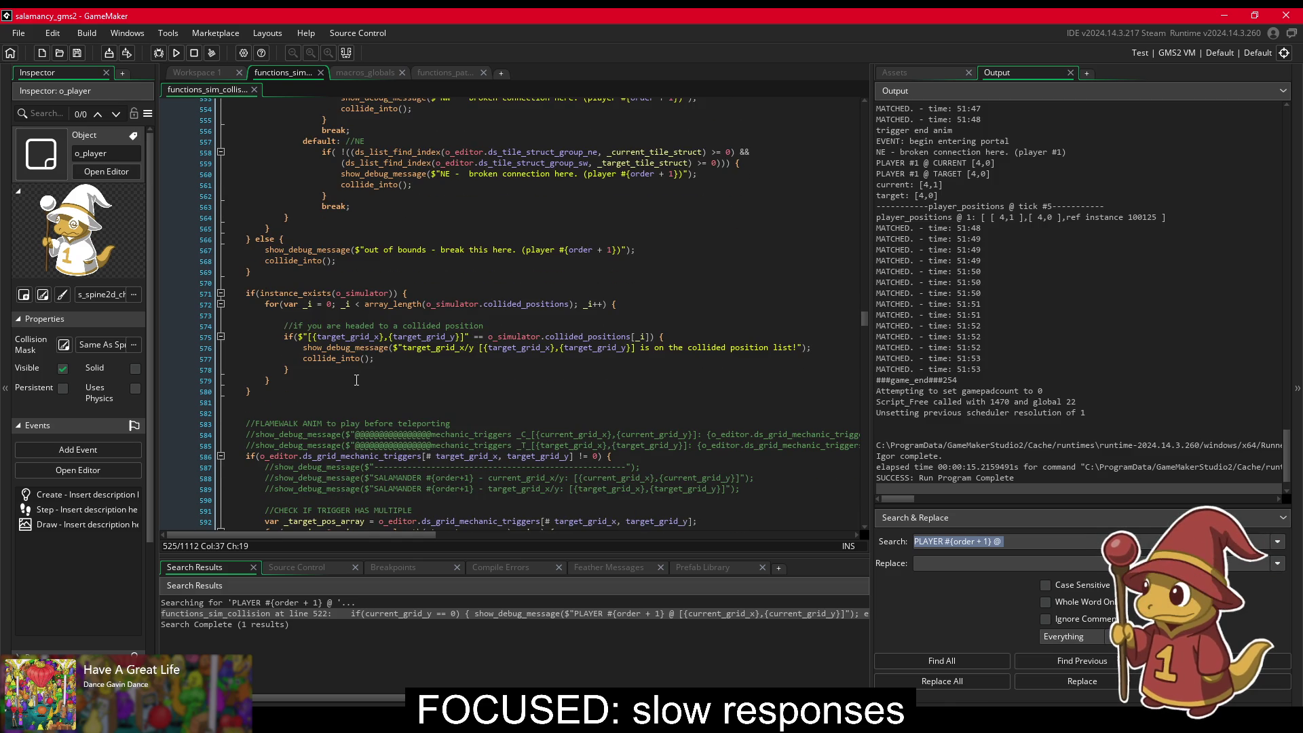
{"action": "scroll", "coordinate": [353, 381], "scroll_direction": "down", "scroll_amount": 3}
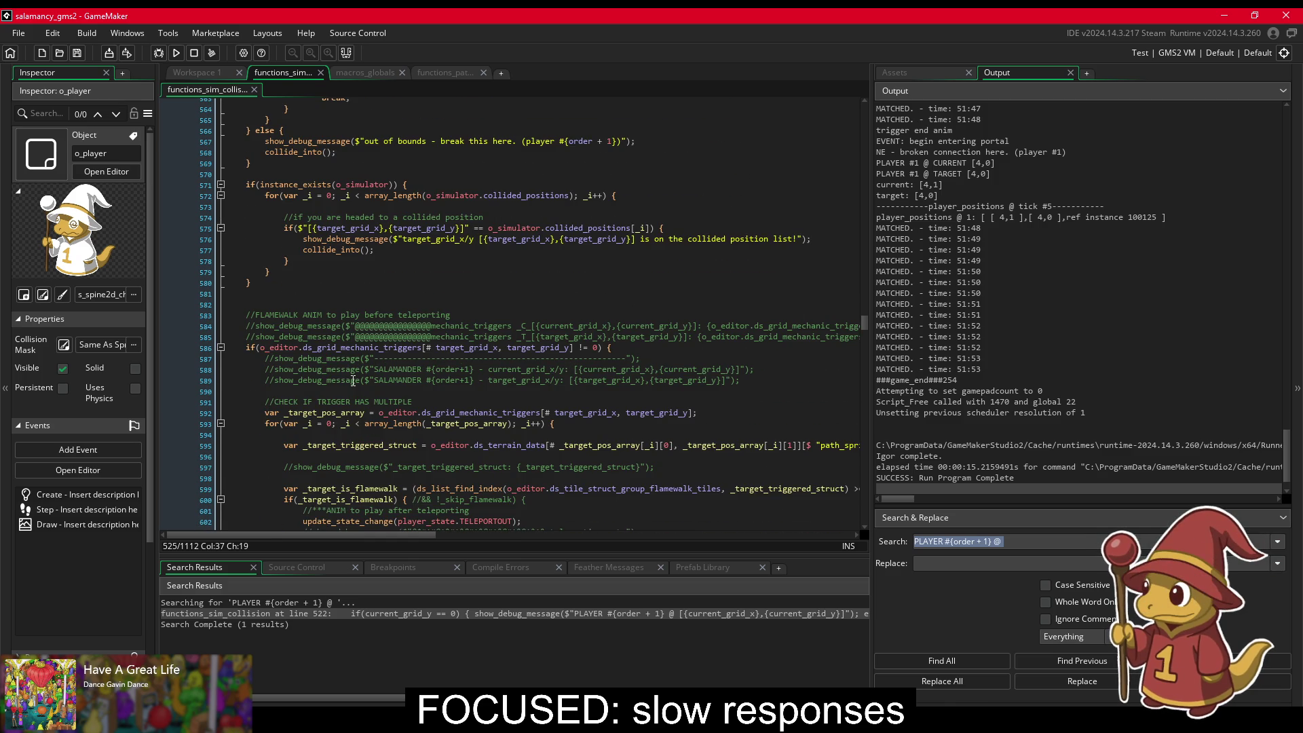
{"action": "scroll", "coordinate": [353, 380], "scroll_direction": "down", "scroll_amount": 4}
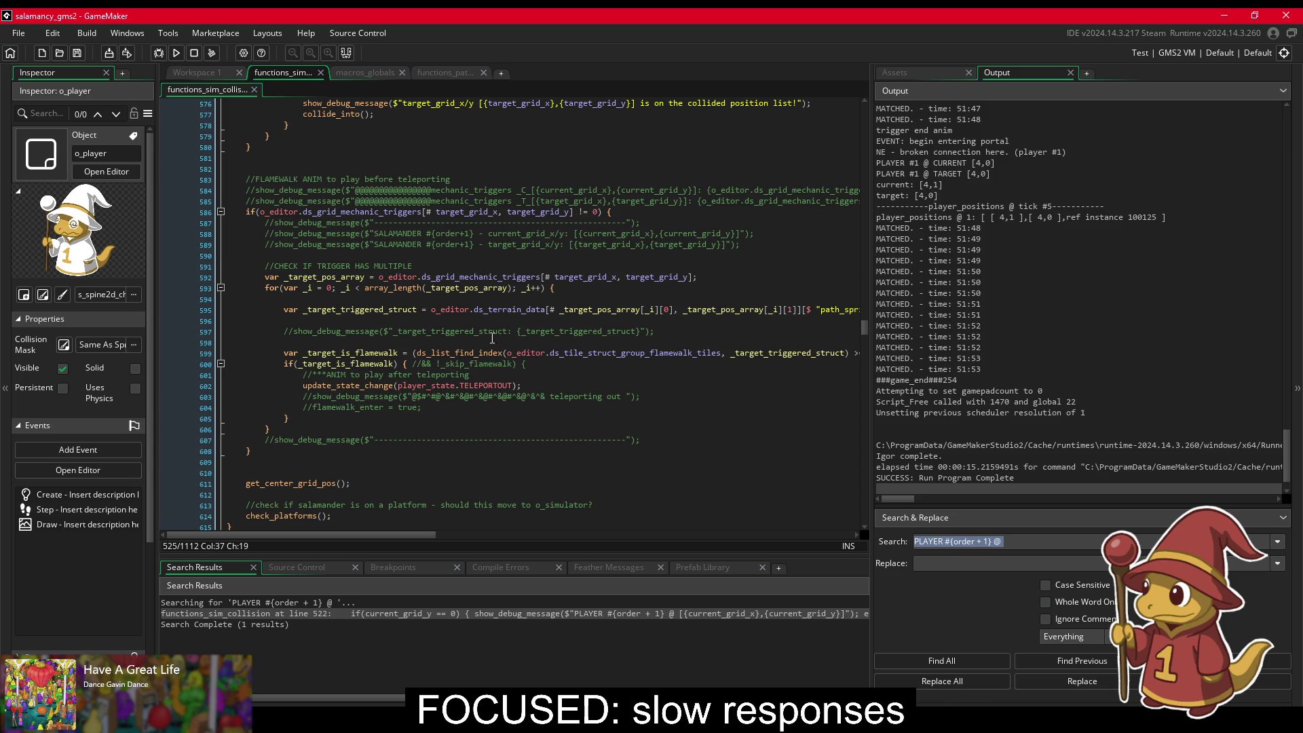
{"action": "scroll", "coordinate": [357, 408], "scroll_direction": "down", "scroll_amount": 3}
{"action": "middle_click", "coordinate": [324, 381]}
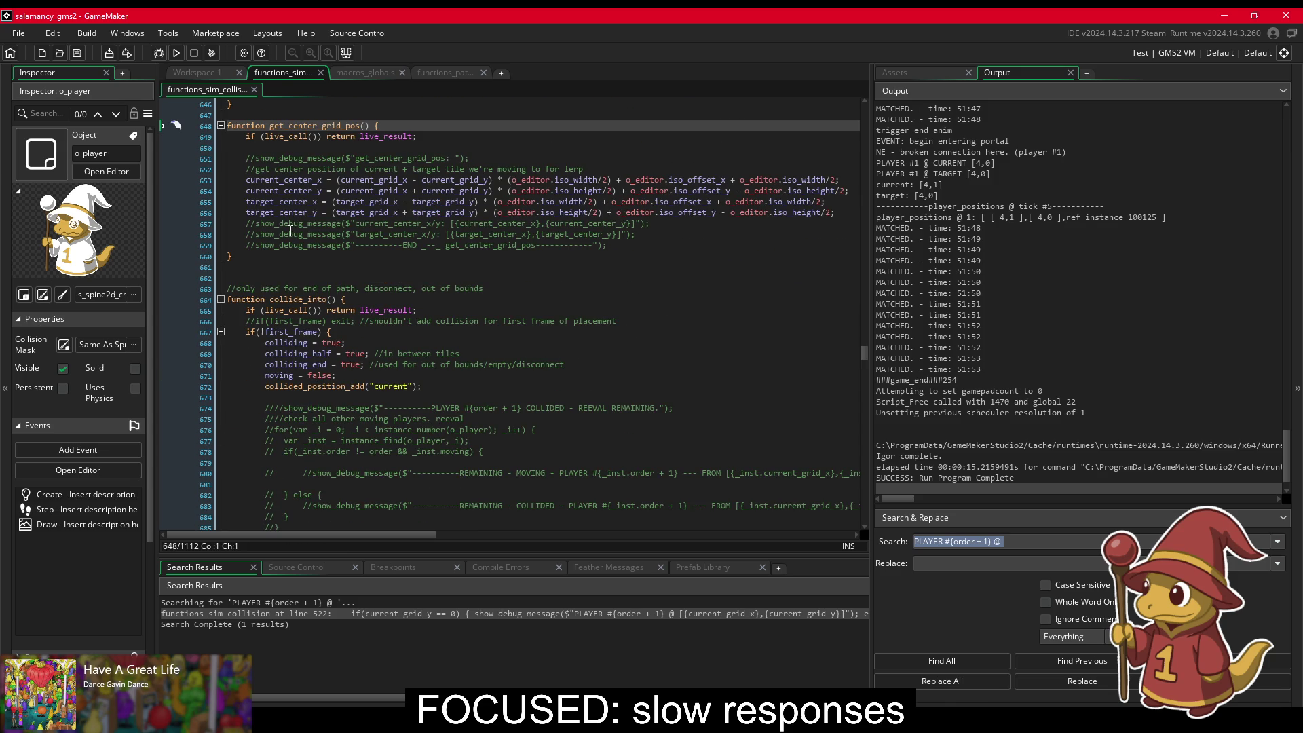
{"action": "scroll", "coordinate": [341, 330], "scroll_direction": "down", "scroll_amount": 2}
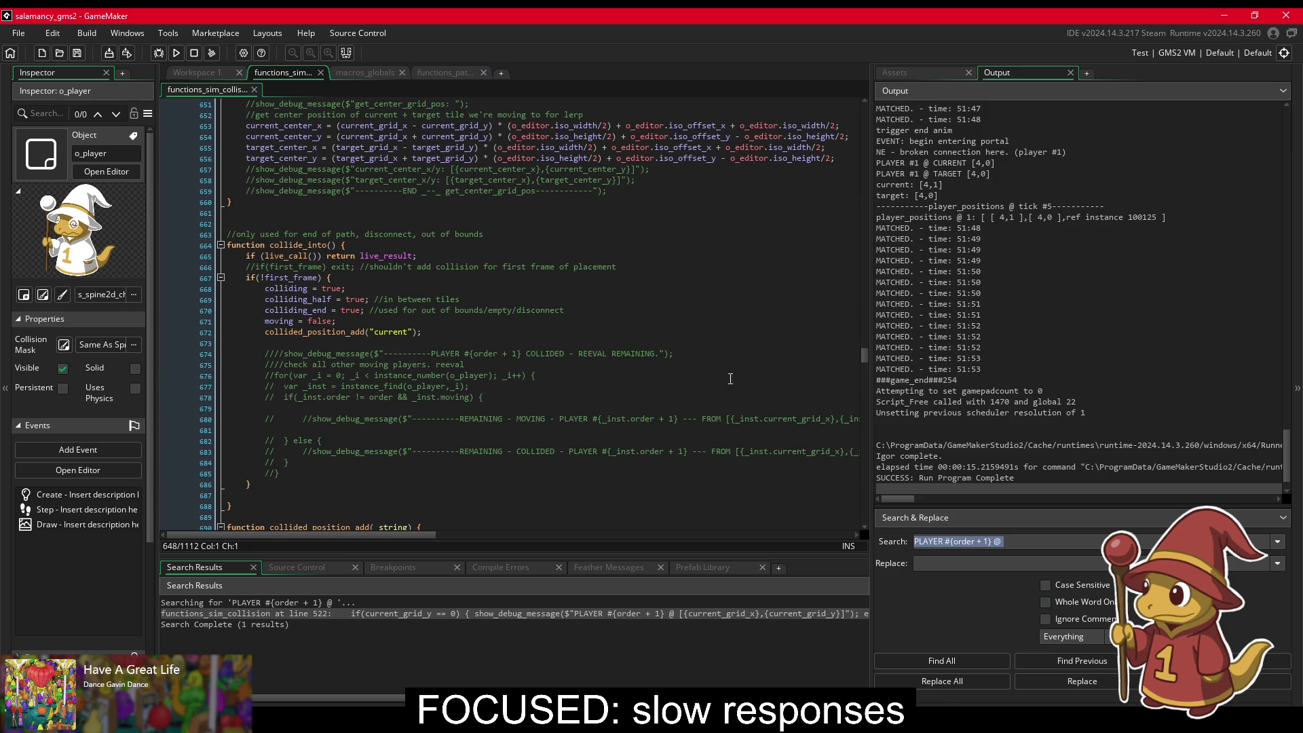
{"action": "scroll", "coordinate": [731, 378], "scroll_direction": "down", "scroll_amount": 5}
{"action": "scroll", "coordinate": [628, 405], "scroll_direction": "down", "scroll_amount": 15}
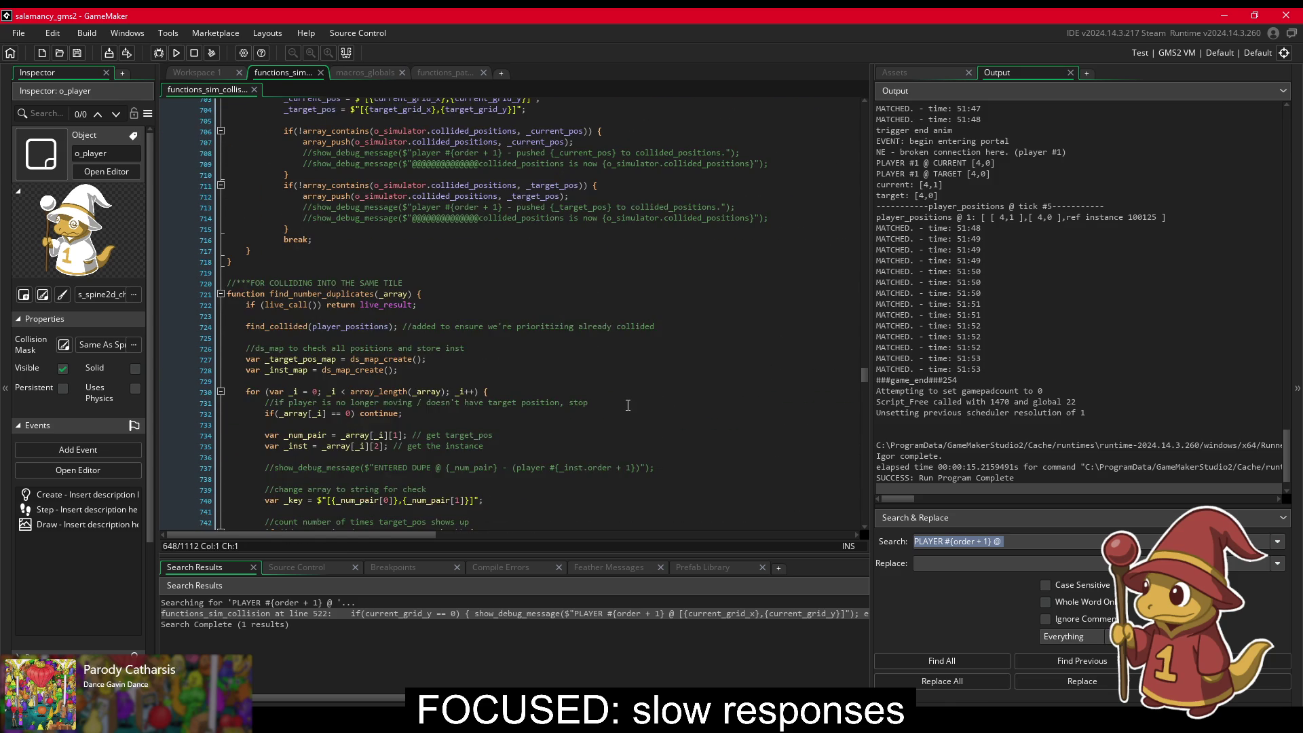
{"action": "scroll", "coordinate": [628, 404], "scroll_direction": "down", "scroll_amount": 13}
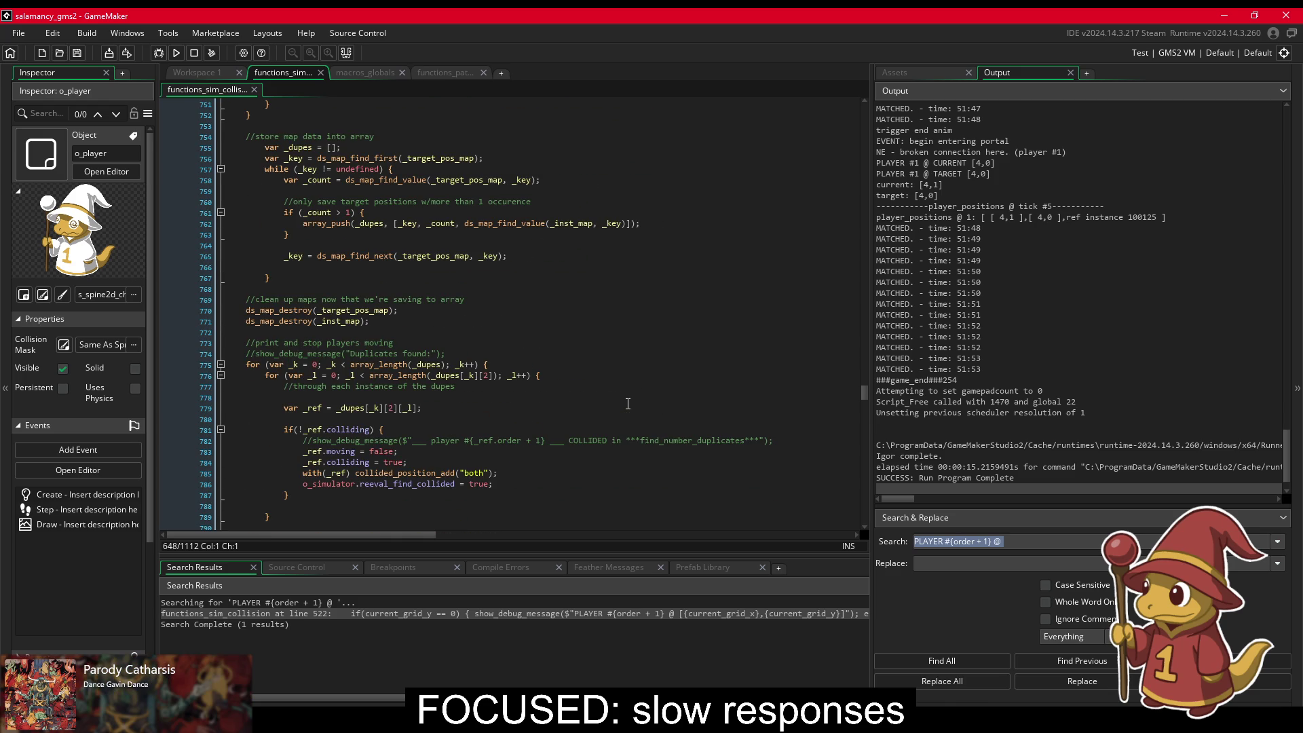
{"action": "scroll", "coordinate": [641, 404], "scroll_direction": "down", "scroll_amount": 5}
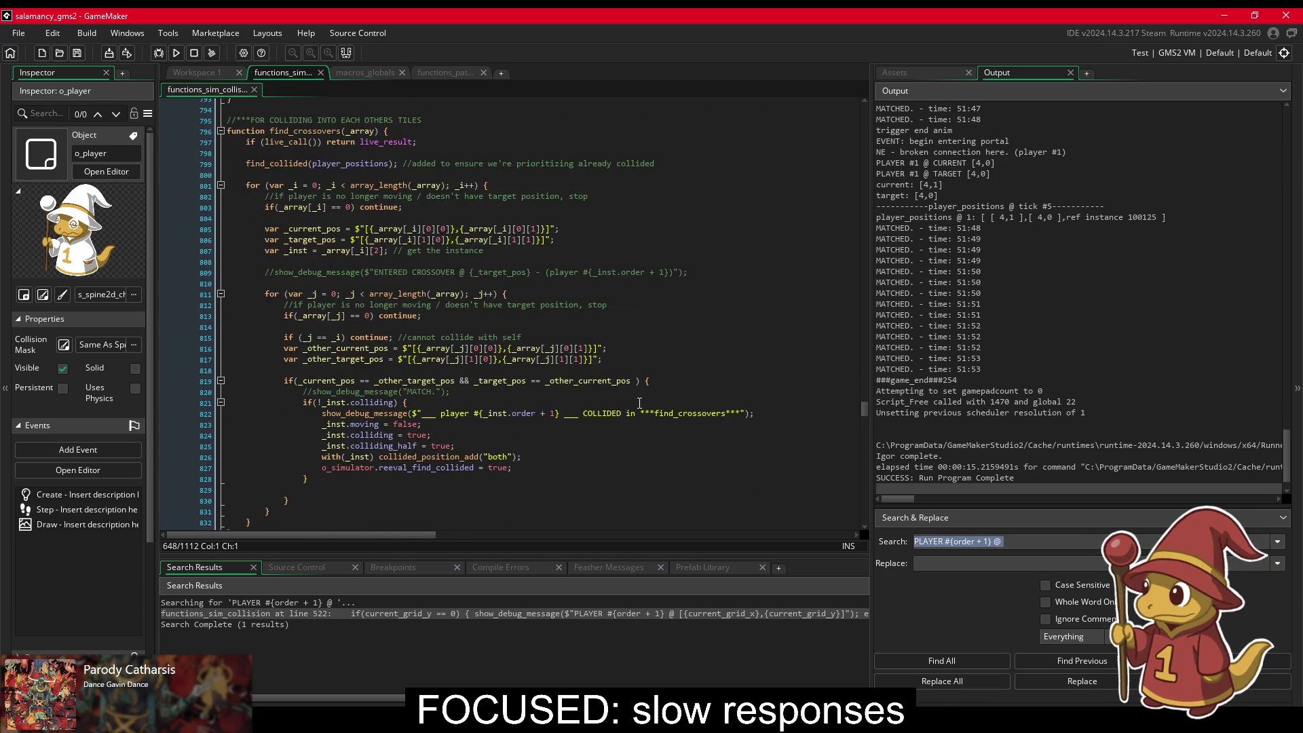
{"action": "mouse_move", "coordinate": [864, 413]}
{"action": "left_mouse_down"}
{"action": "mouse_move", "coordinate": [850, 527]}
{"action": "mouse_move", "coordinate": [830, 103]}
{"action": "left_mouse_up"}
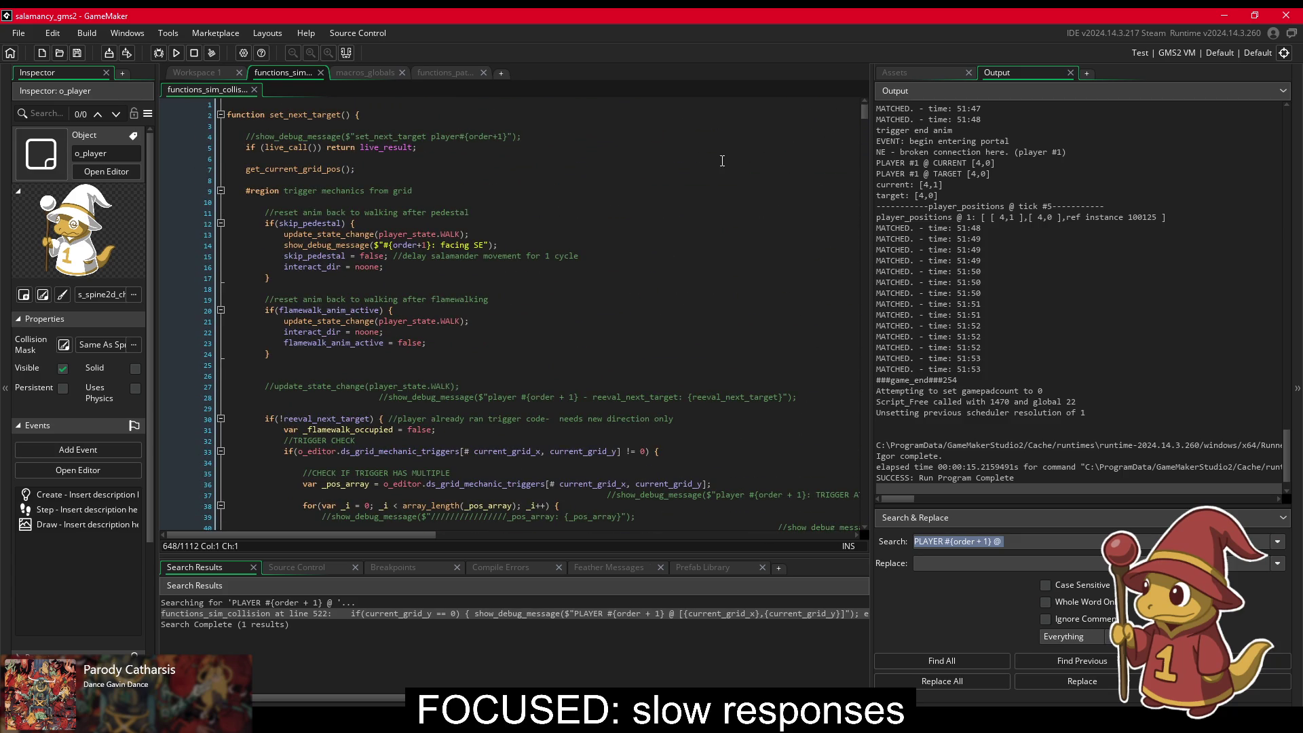
{"action": "scroll", "coordinate": [493, 424], "scroll_direction": "down", "scroll_amount": 20}
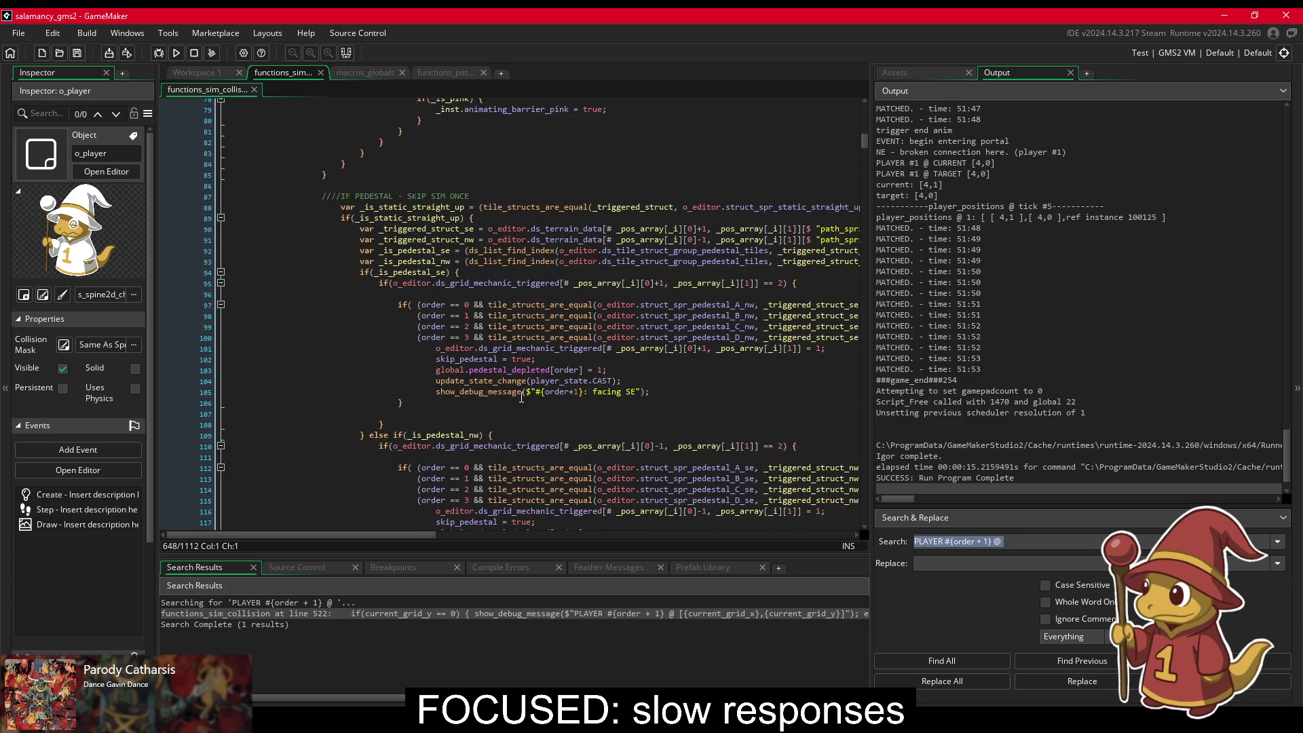
{"action": "scroll", "coordinate": [515, 411], "scroll_direction": "down", "scroll_amount": 18}
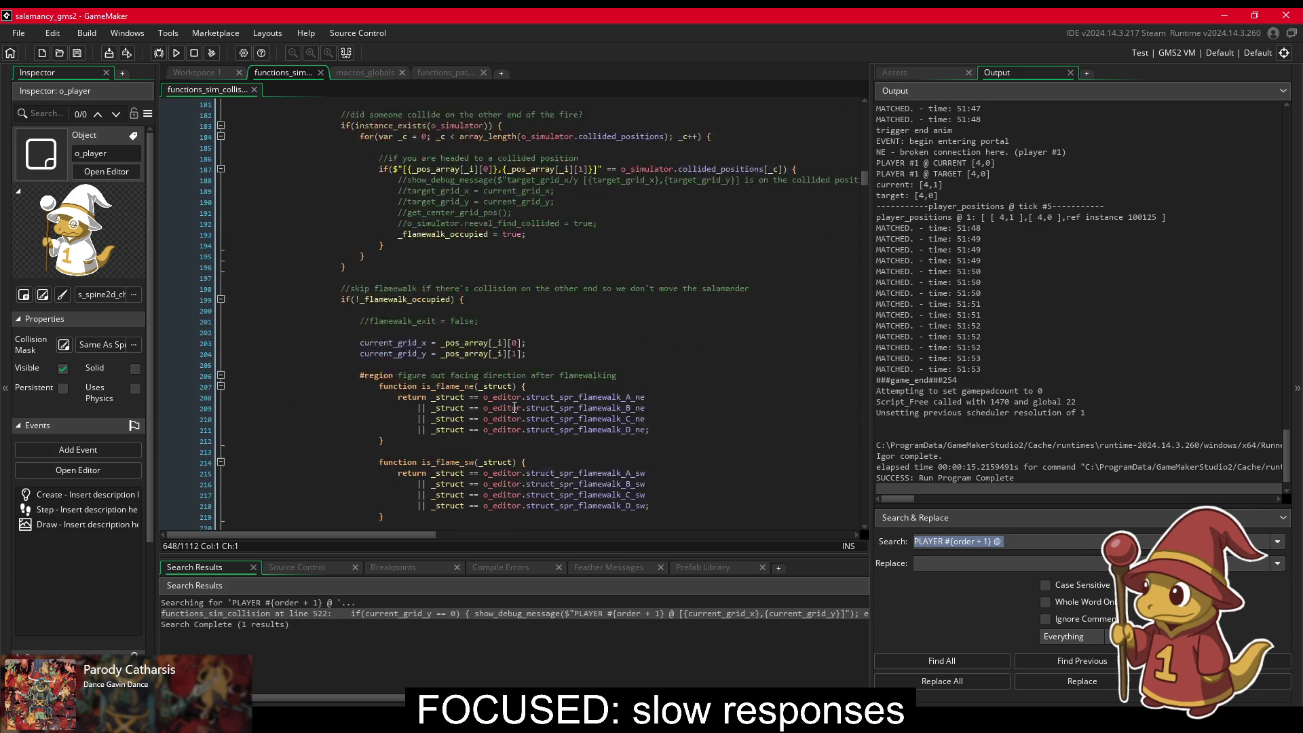
{"action": "scroll", "coordinate": [514, 407], "scroll_direction": "up", "scroll_amount": 4}
{"action": "scroll", "coordinate": [514, 407], "scroll_direction": "down", "scroll_amount": 15}
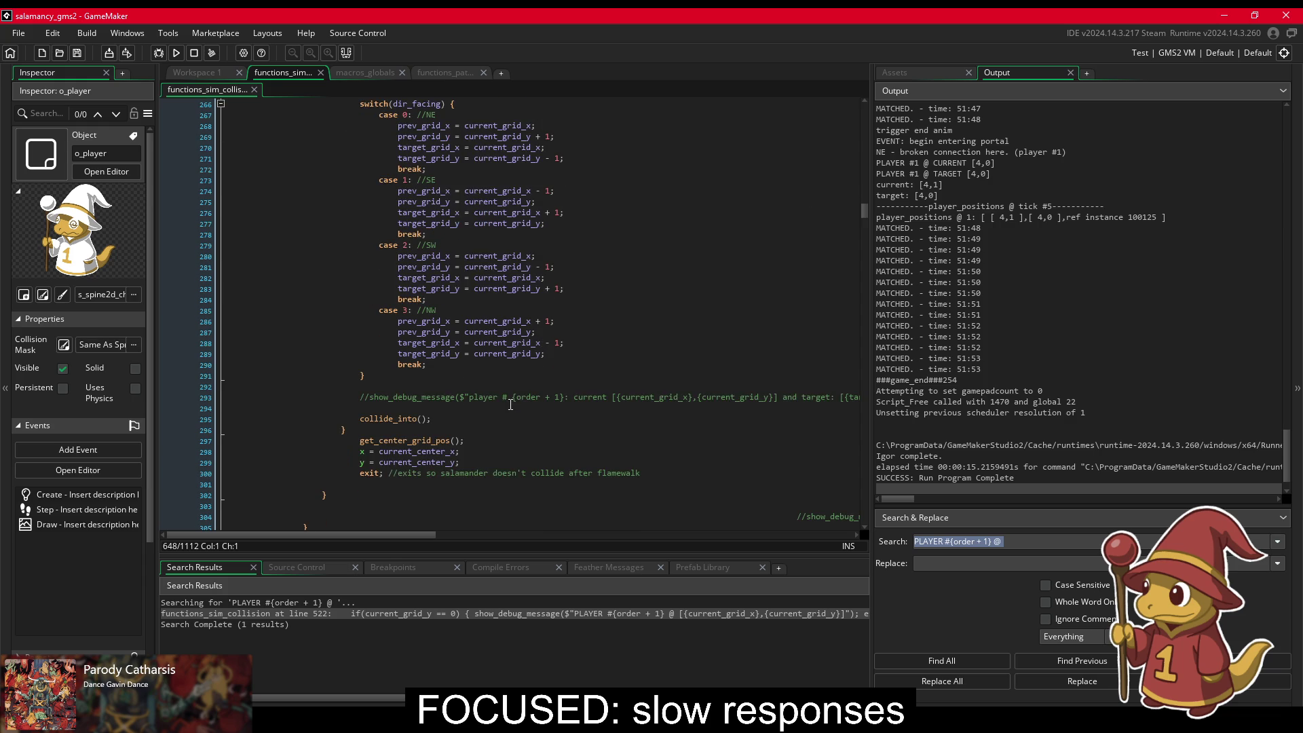
{"action": "scroll", "coordinate": [511, 405], "scroll_direction": "down", "scroll_amount": 5}
{"action": "scroll", "coordinate": [511, 404], "scroll_direction": "down", "scroll_amount": 3}
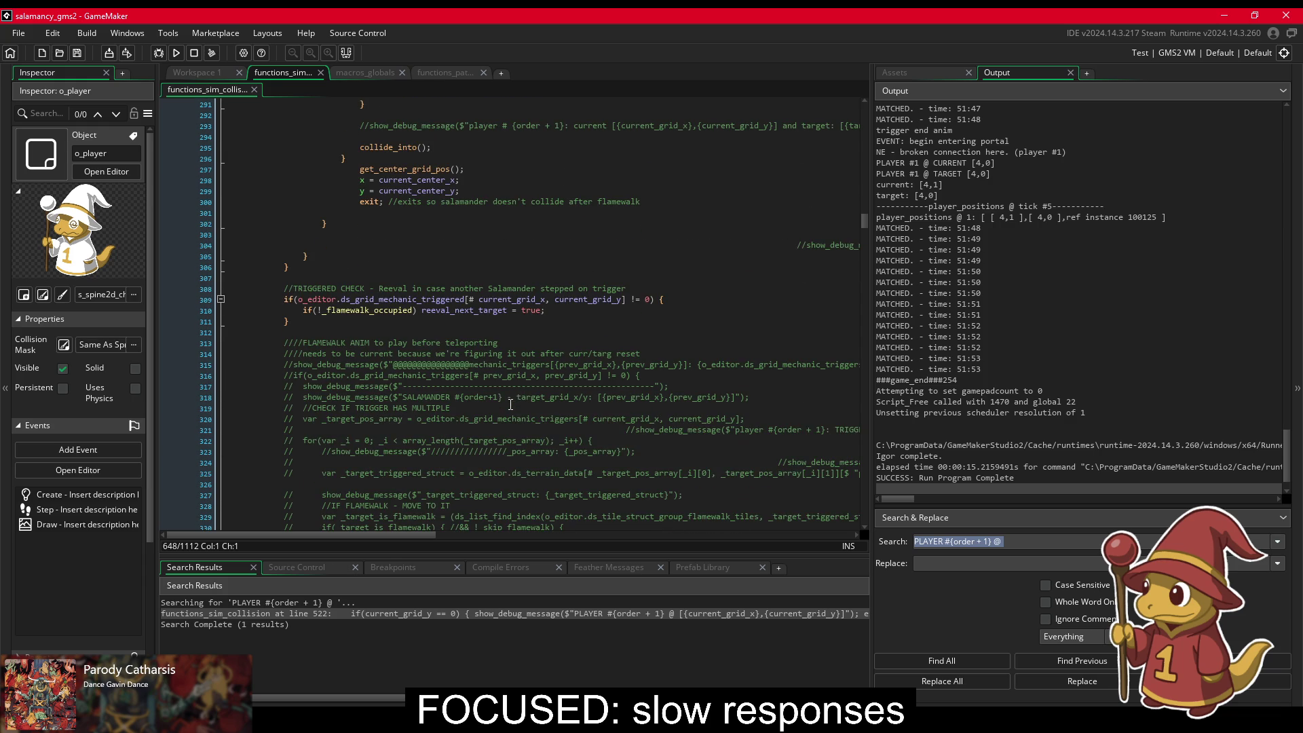
{"action": "scroll", "coordinate": [508, 399], "scroll_direction": "down", "scroll_amount": 6}
{"action": "scroll", "coordinate": [509, 397], "scroll_direction": "down", "scroll_amount": 11}
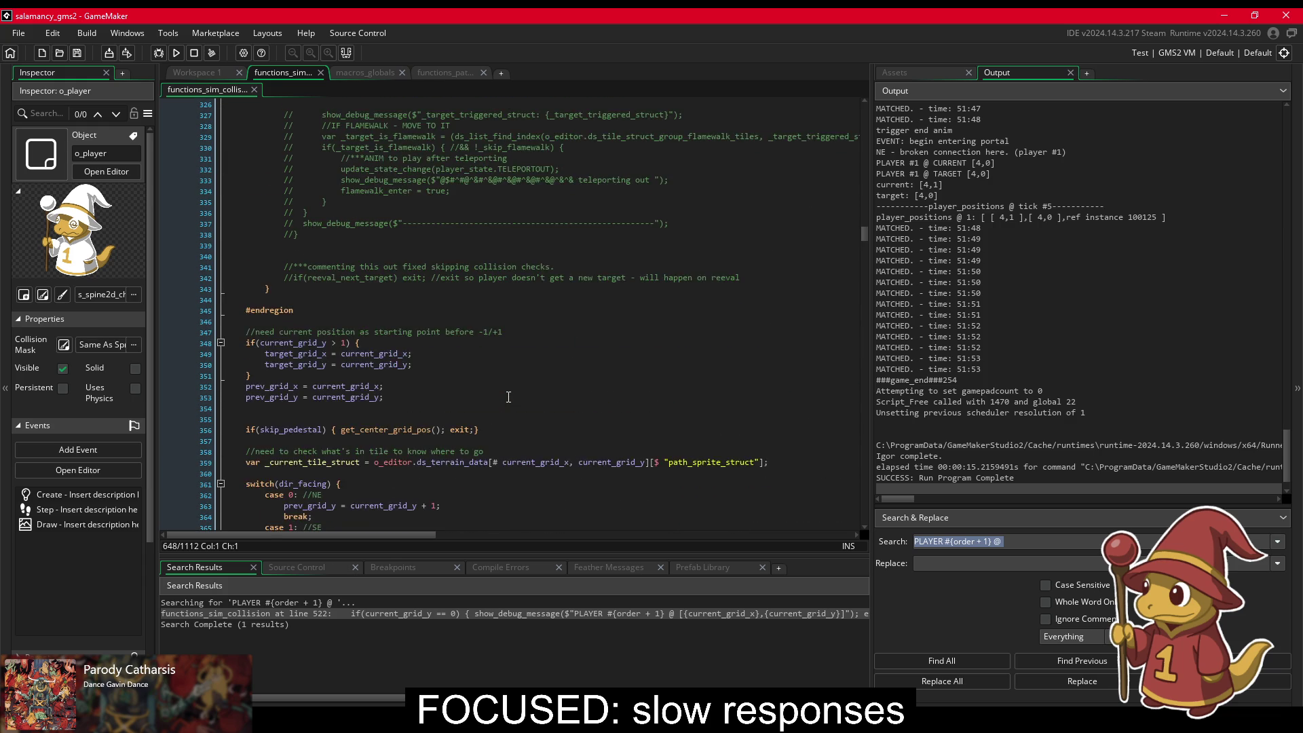
{"action": "left_click_drag", "start_coordinate": [333, 214], "coordinate": [446, 205]}
Step: Remove the if(current_grid_y > 1) guard and its brace, unindent the target_grid lines, and save
{"action": "key", "text": "Delete"}
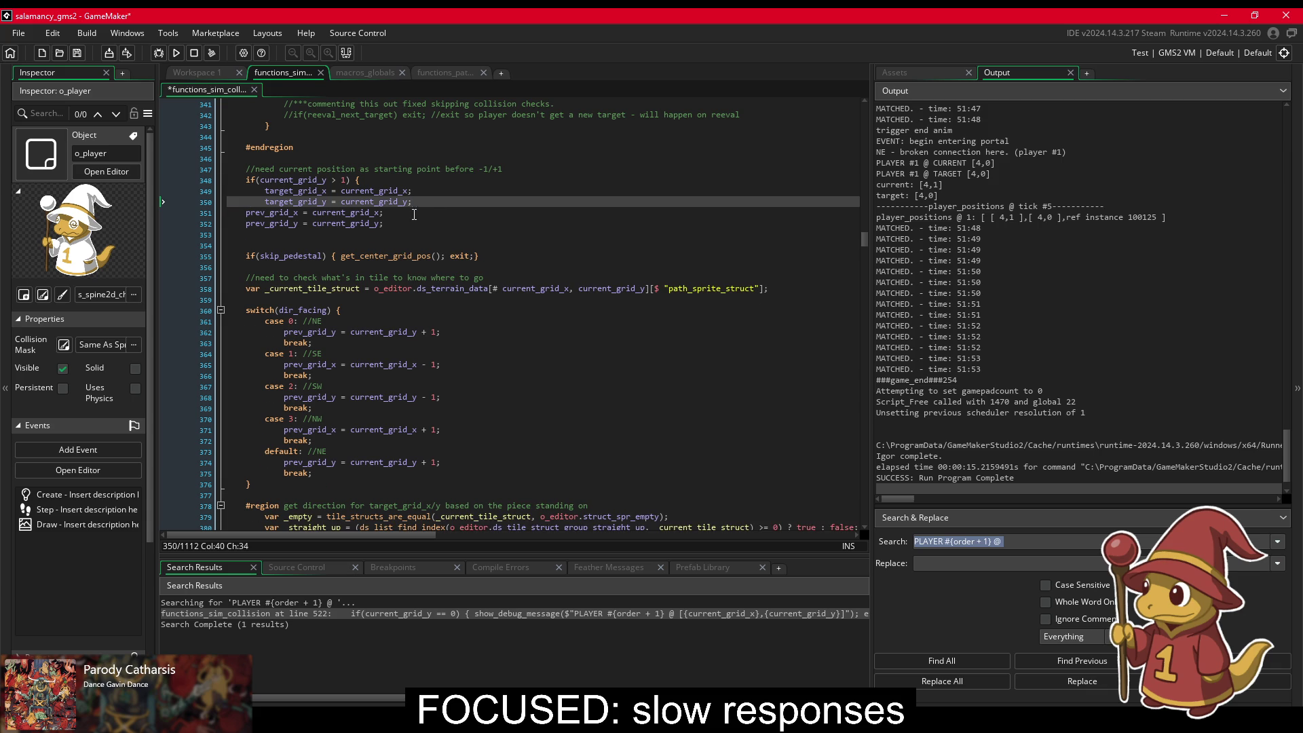
{"action": "left_click", "coordinate": [382, 182]}
{"action": "triple_click", "coordinate": [553, 182]}
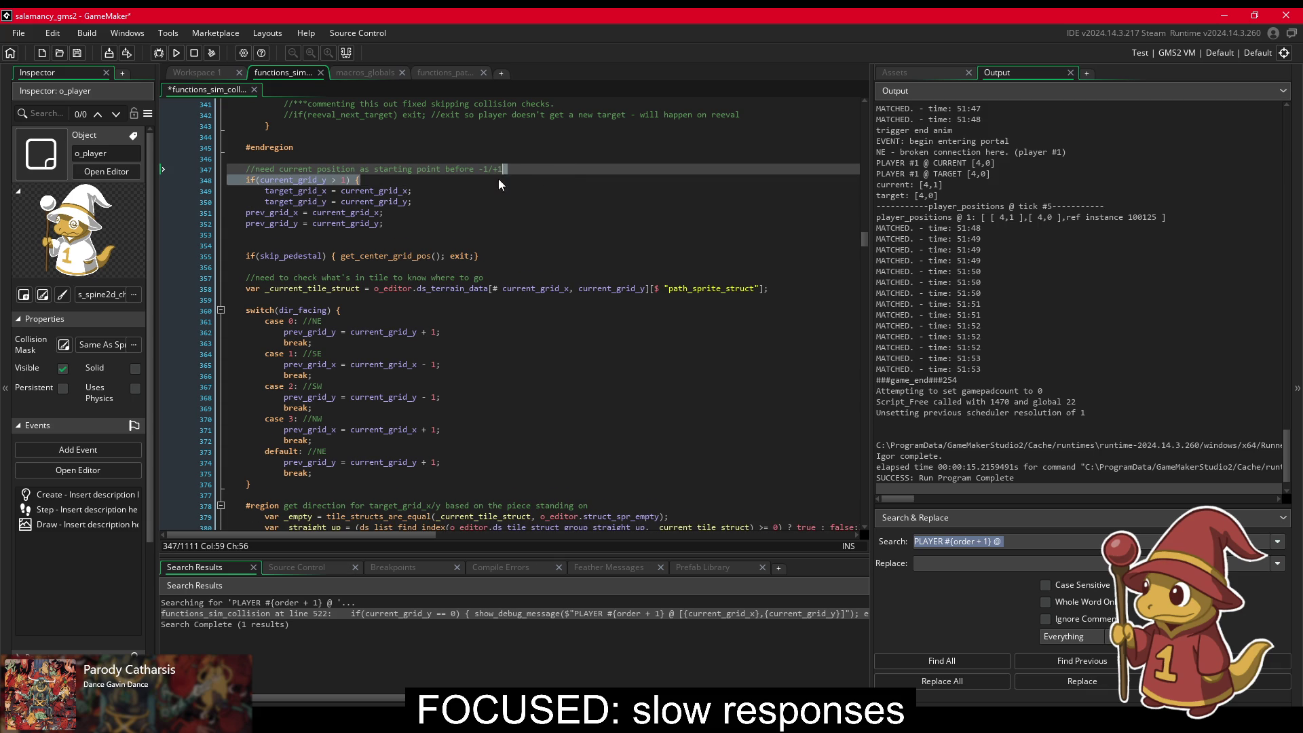
{"action": "key", "text": "Delete"}
{"action": "left_click_drag", "start_coordinate": [310, 193], "coordinate": [310, 182]}
{"action": "key", "text": "shift+Tab"}
{"action": "key", "text": "ctrl+s"}
Step: Inspect the target_grid assignments and the guarded collide_into call, then undo to restore the brace
{"action": "left_click", "coordinate": [364, 138]}
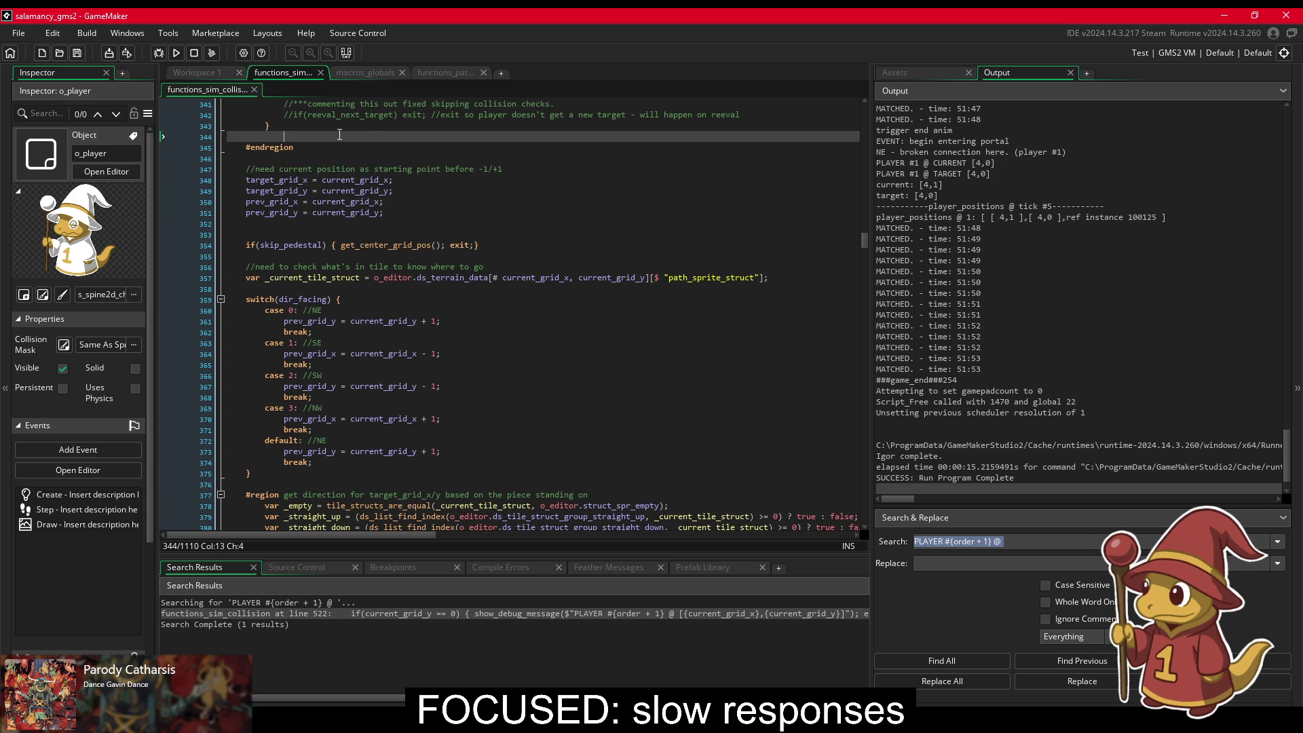
{"action": "left_click_drag", "start_coordinate": [350, 190], "coordinate": [352, 180]}
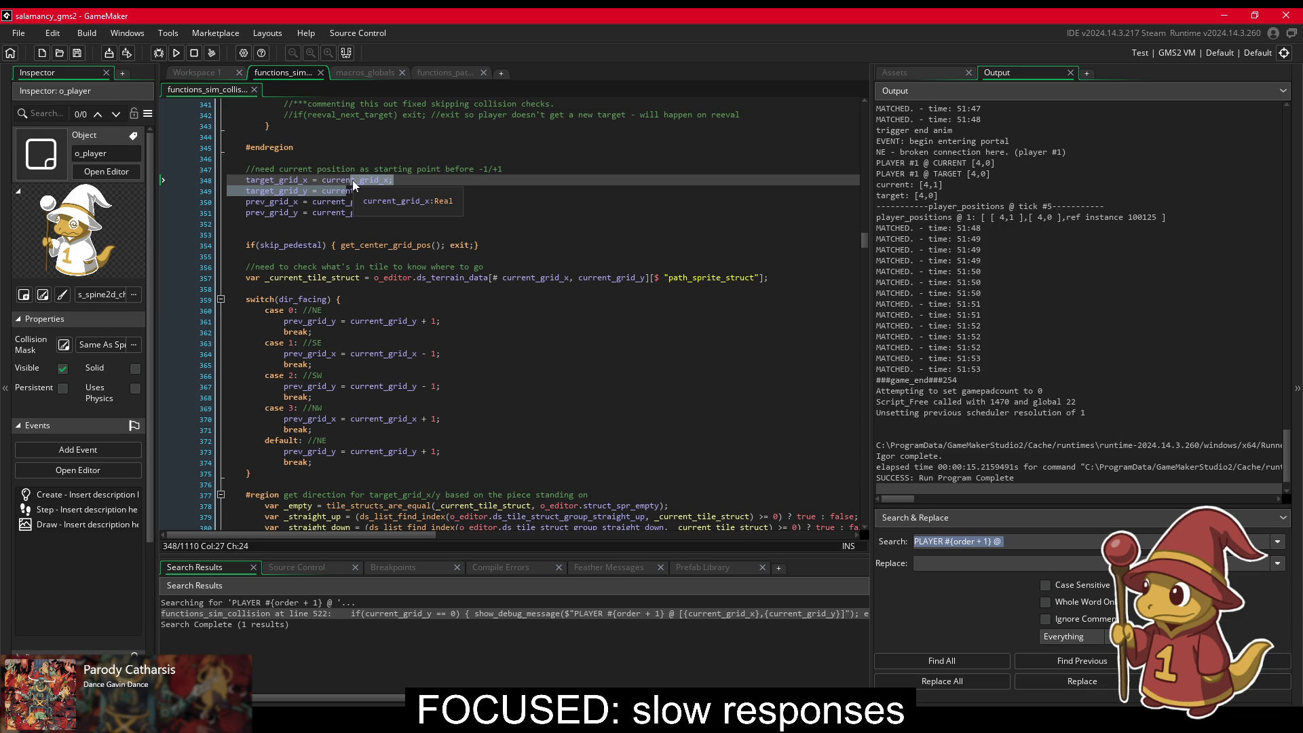
{"action": "left_click", "coordinate": [352, 181]}
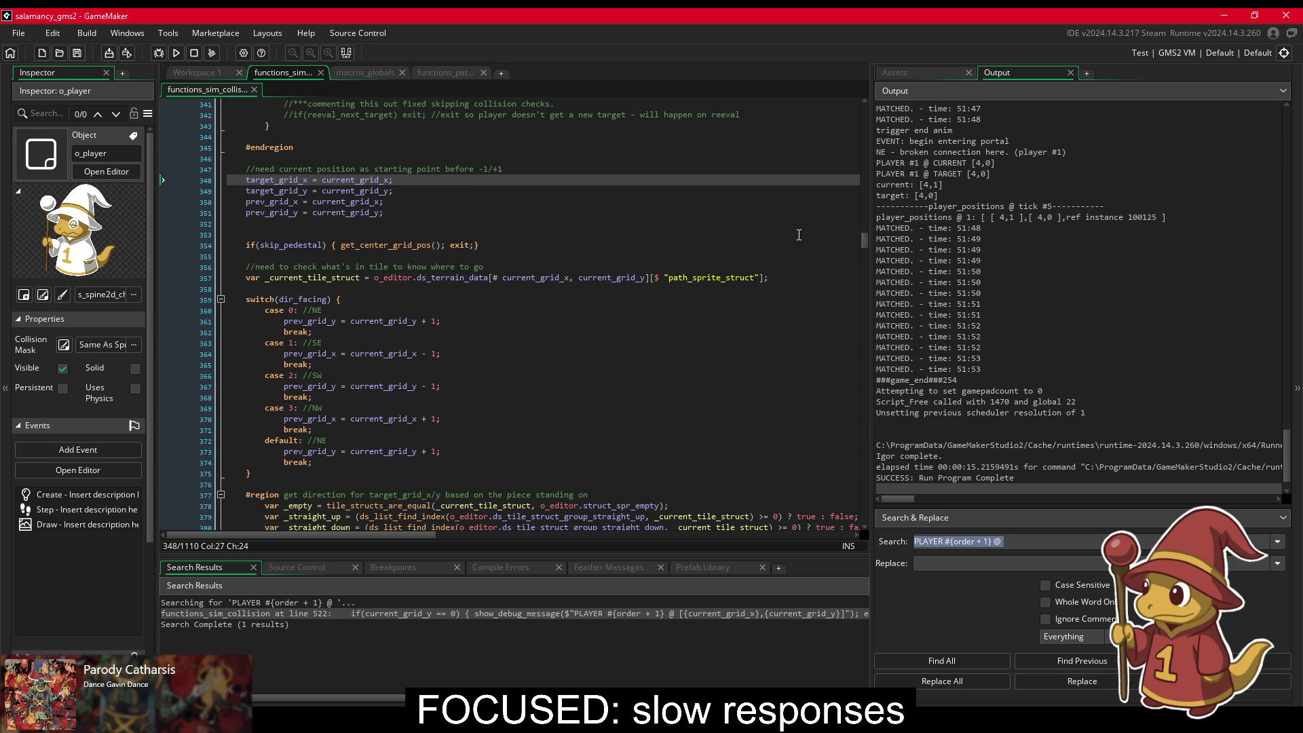
{"action": "mouse_move", "coordinate": [868, 237]}
{"action": "left_mouse_down"}
{"action": "mouse_move", "coordinate": [841, 314]}
{"action": "mouse_move", "coordinate": [845, 299]}
{"action": "left_mouse_up"}
{"action": "left_click", "coordinate": [421, 315]}
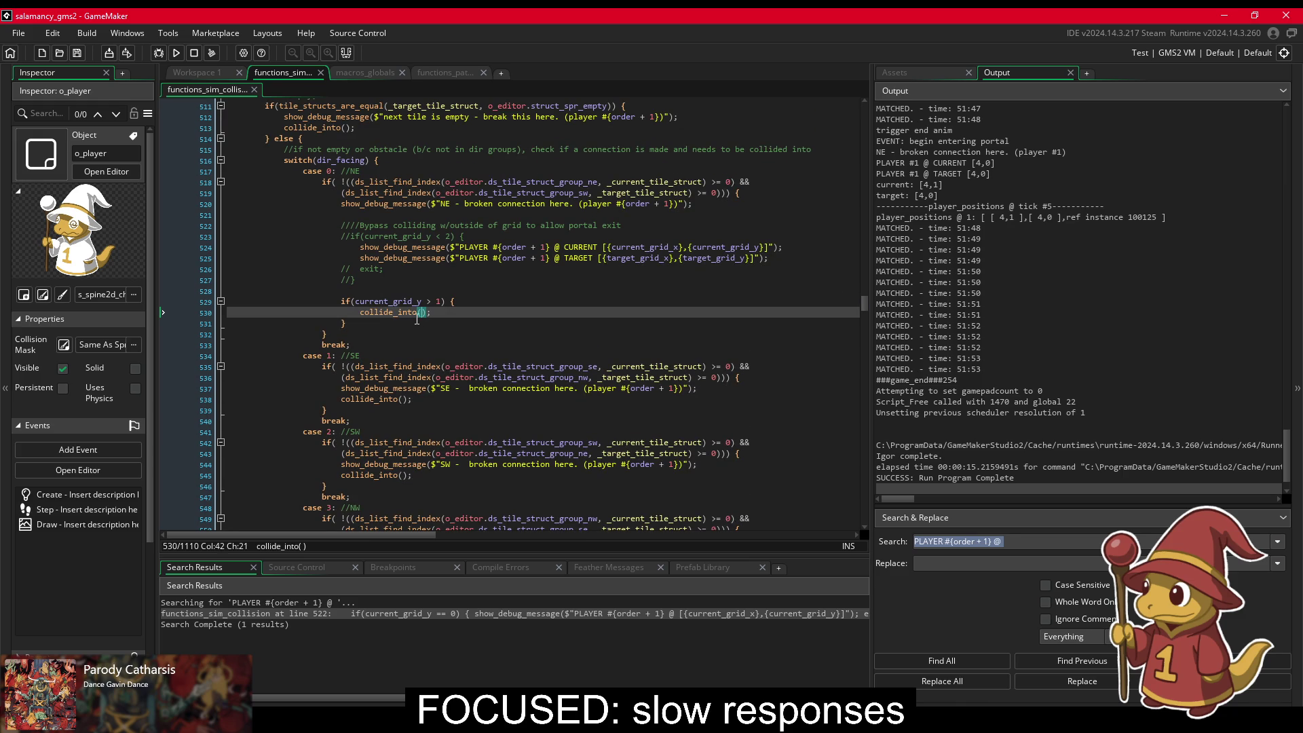
{"action": "left_click", "coordinate": [413, 324]}
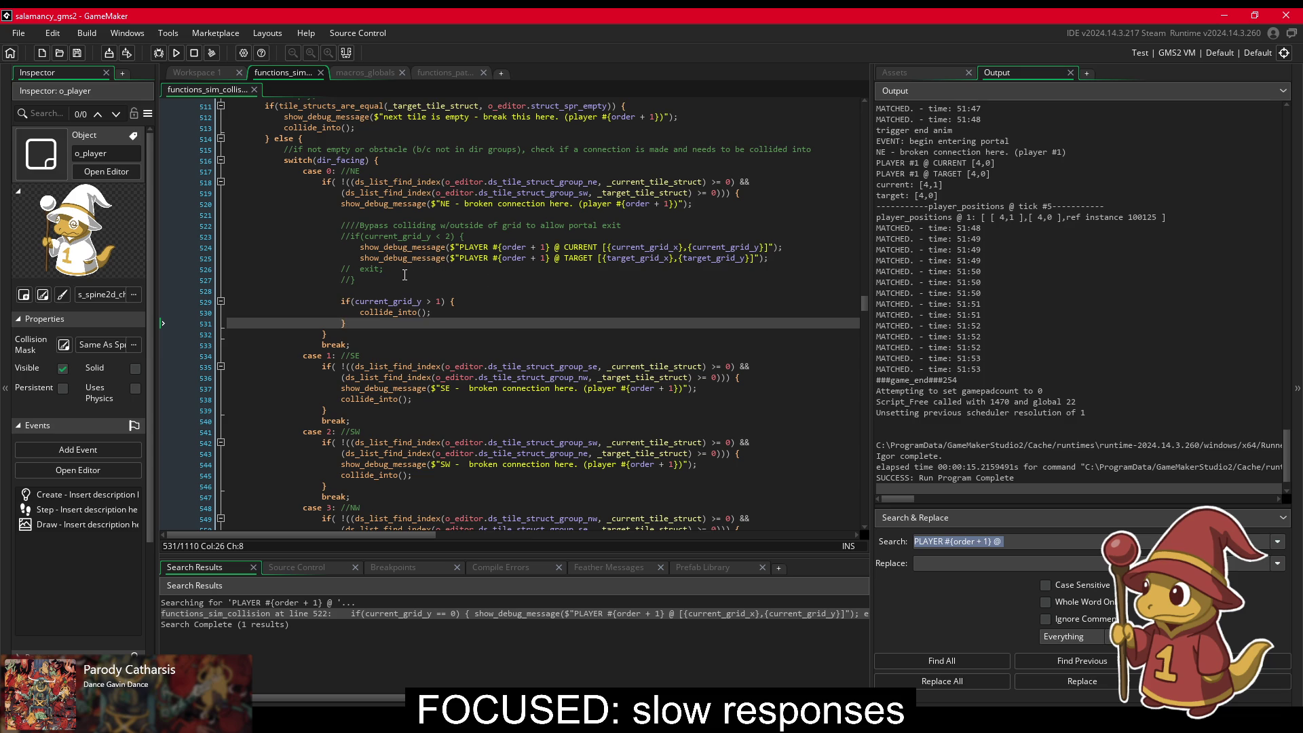
{"action": "key", "text": "ctrl+z"}
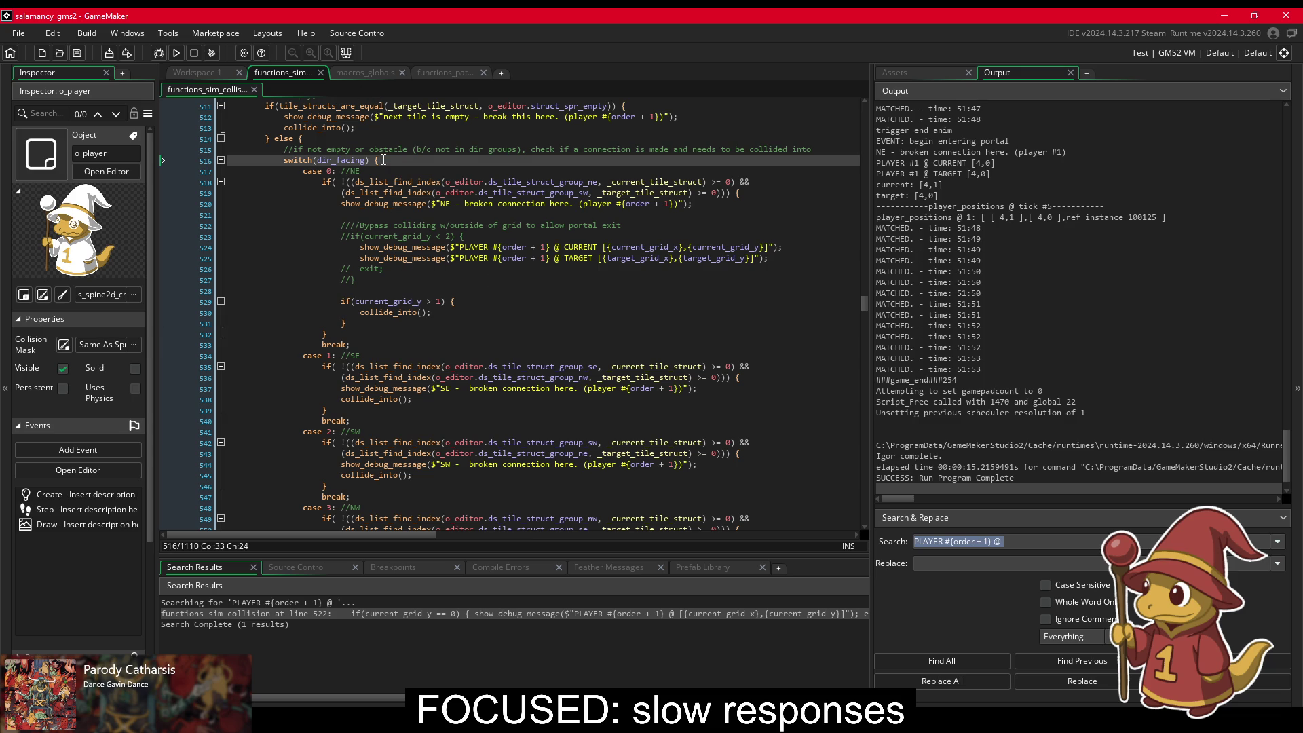
Step: Open o_simulator from the Assets list and scroll its Step code to the _inst.moving line in enter_portal
{"action": "left_click", "coordinate": [954, 75]}
{"action": "double_click", "coordinate": [951, 290]}
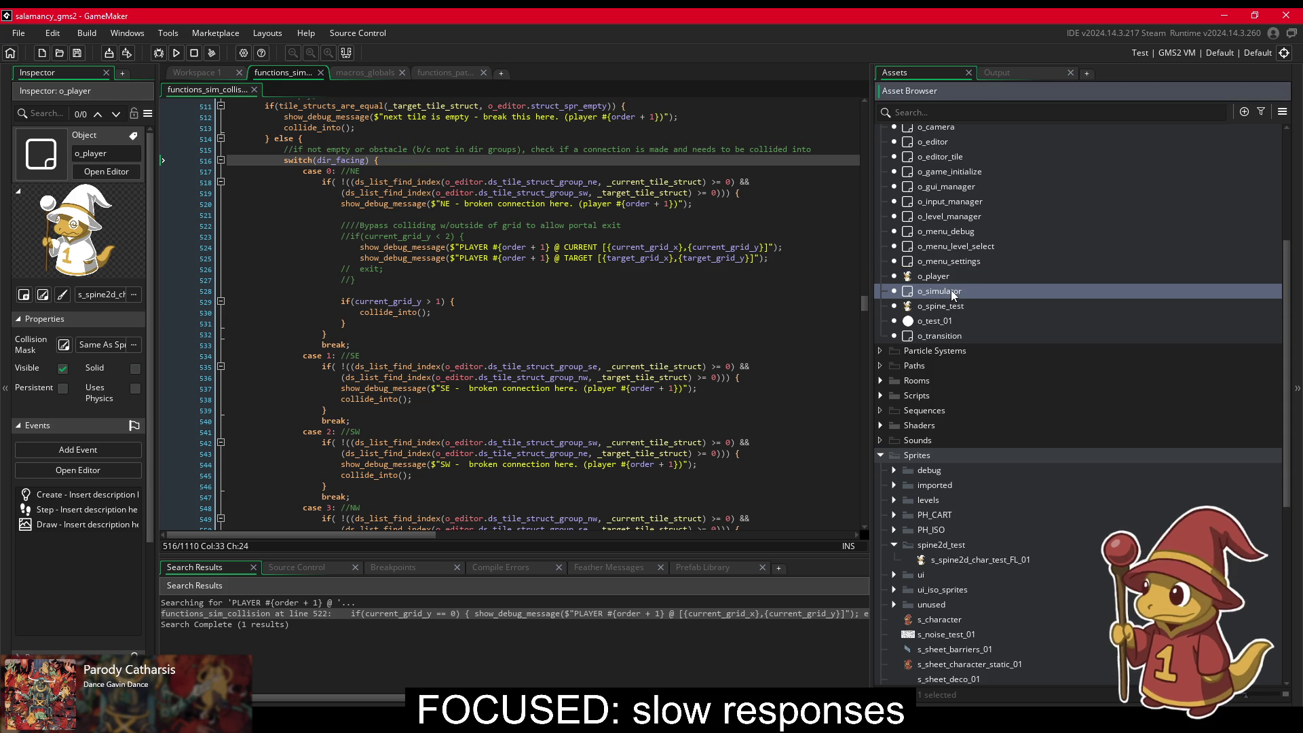
{"action": "left_click", "coordinate": [426, 344]}
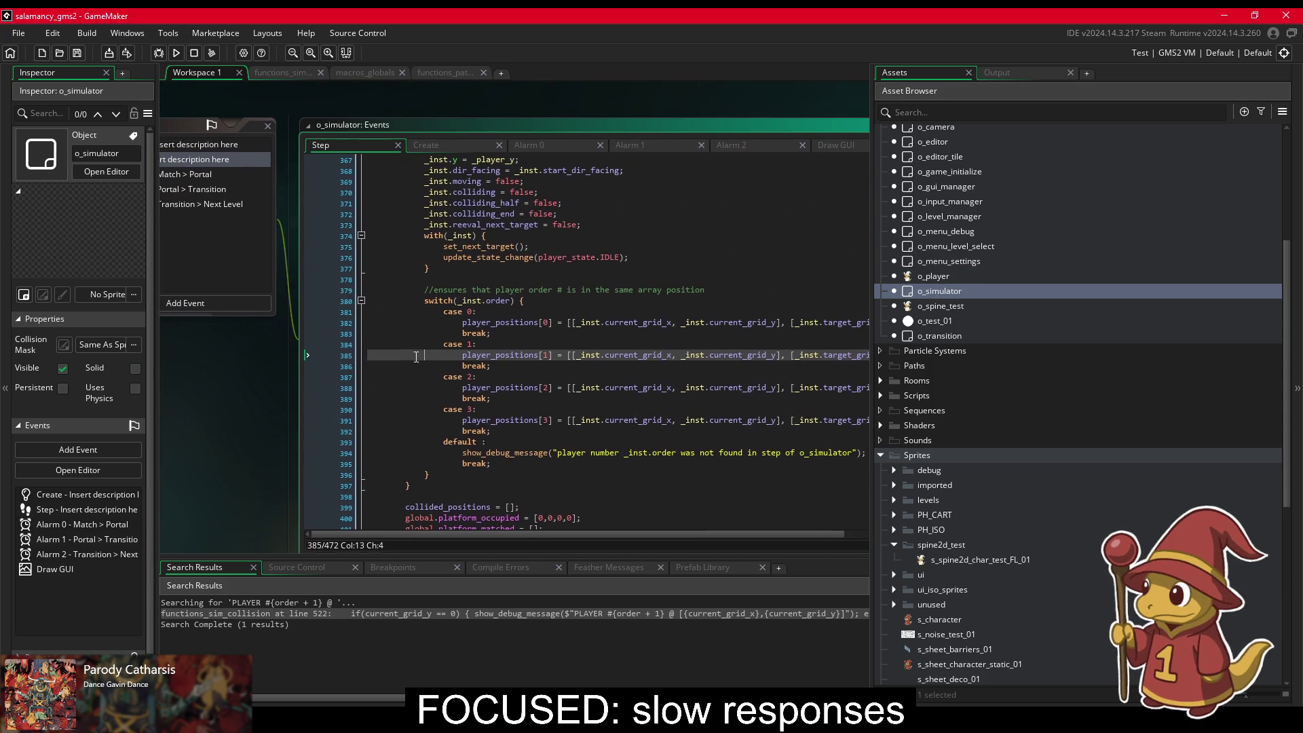
{"action": "key", "text": "Down"}
{"action": "key", "text": "Down"}
{"action": "key", "text": "Down"}
{"action": "scroll", "coordinate": [522, 370], "scroll_direction": "up", "scroll_amount": 5}
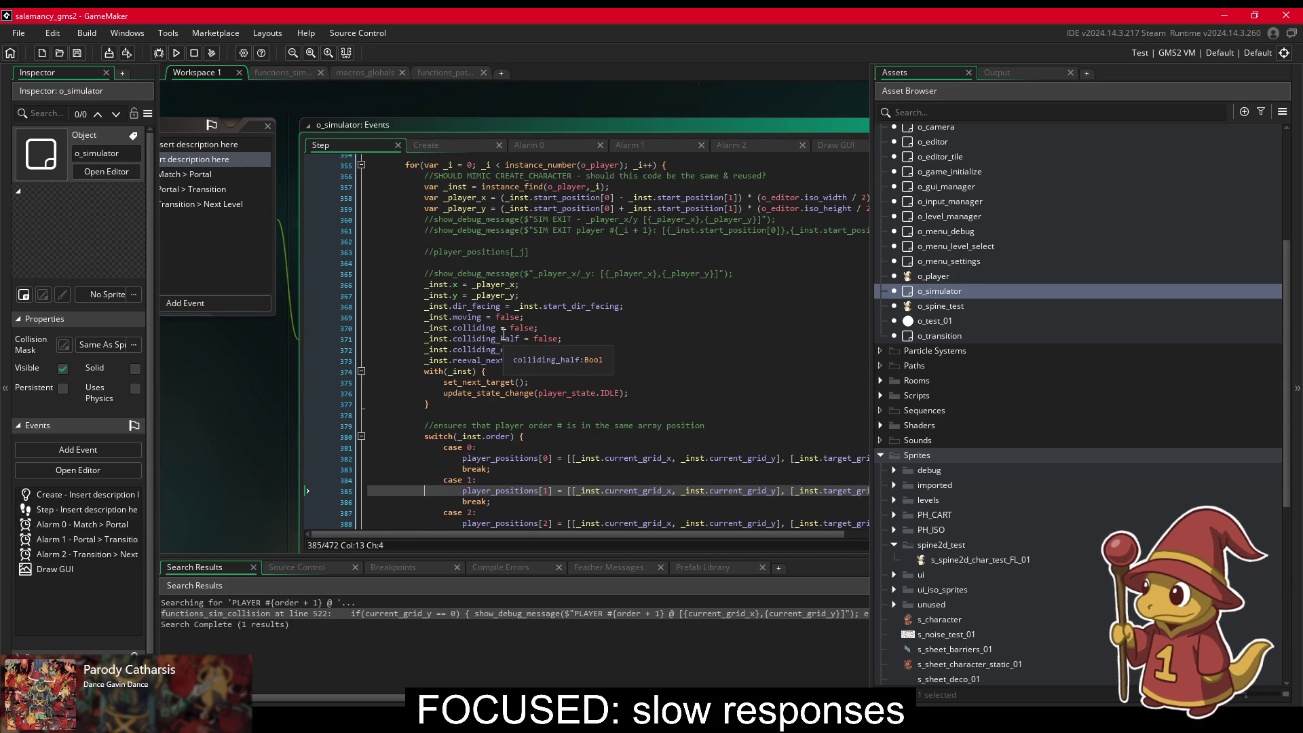
{"action": "scroll", "coordinate": [521, 370], "scroll_direction": "down", "scroll_amount": 12}
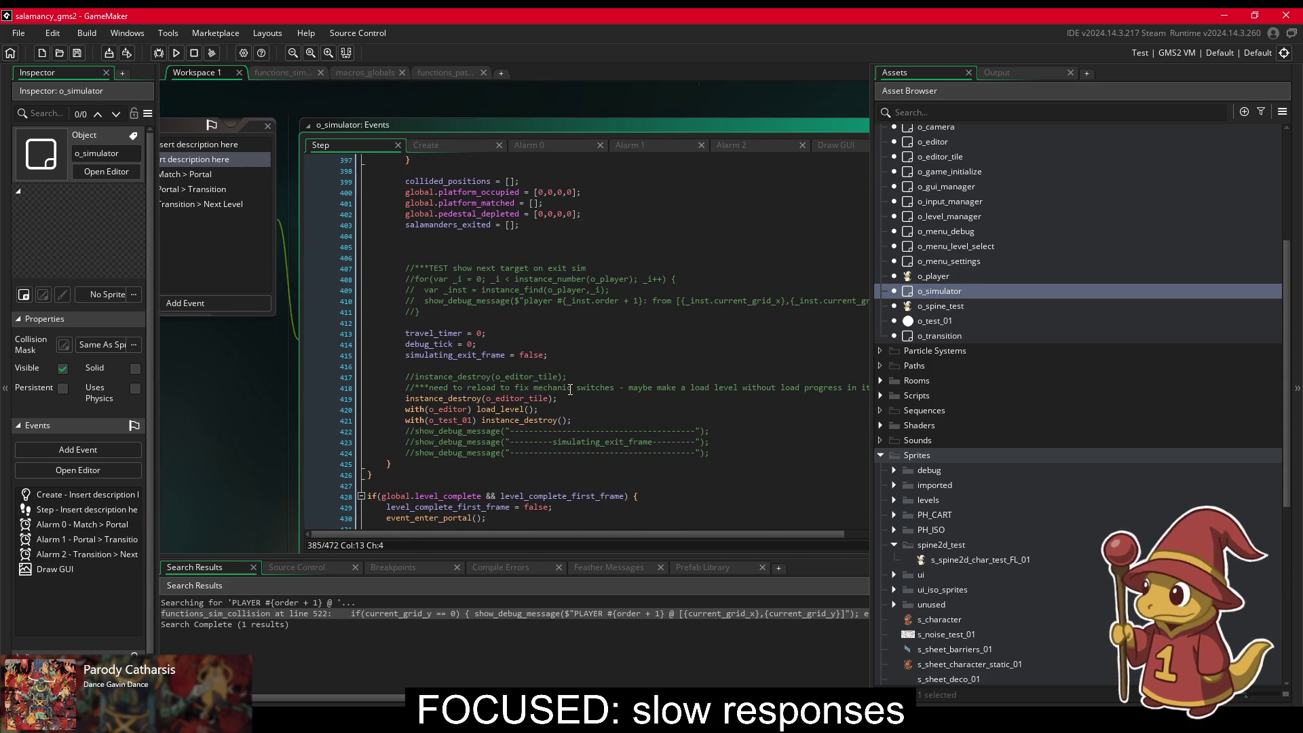
{"action": "left_click", "coordinate": [536, 375]}
{"action": "scroll", "coordinate": [449, 339], "scroll_direction": "down", "scroll_amount": 4}
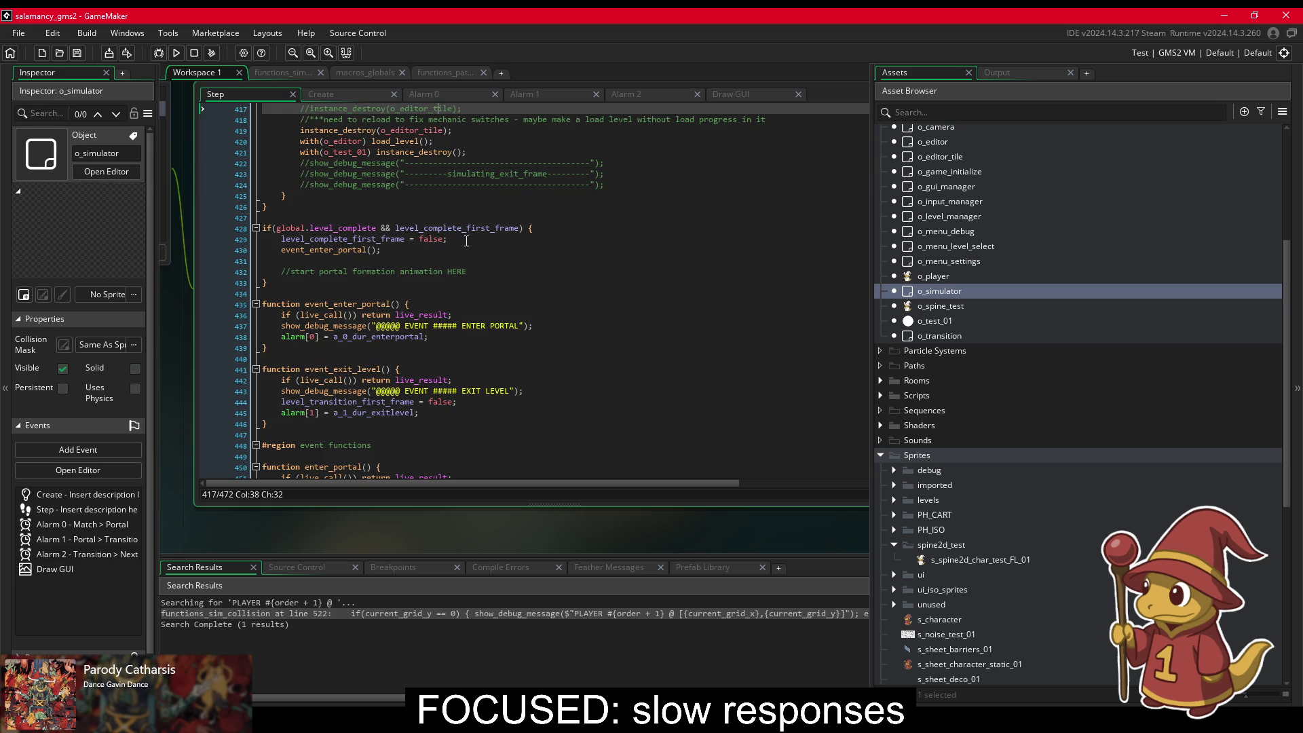
{"action": "scroll", "coordinate": [442, 299], "scroll_direction": "down", "scroll_amount": 3}
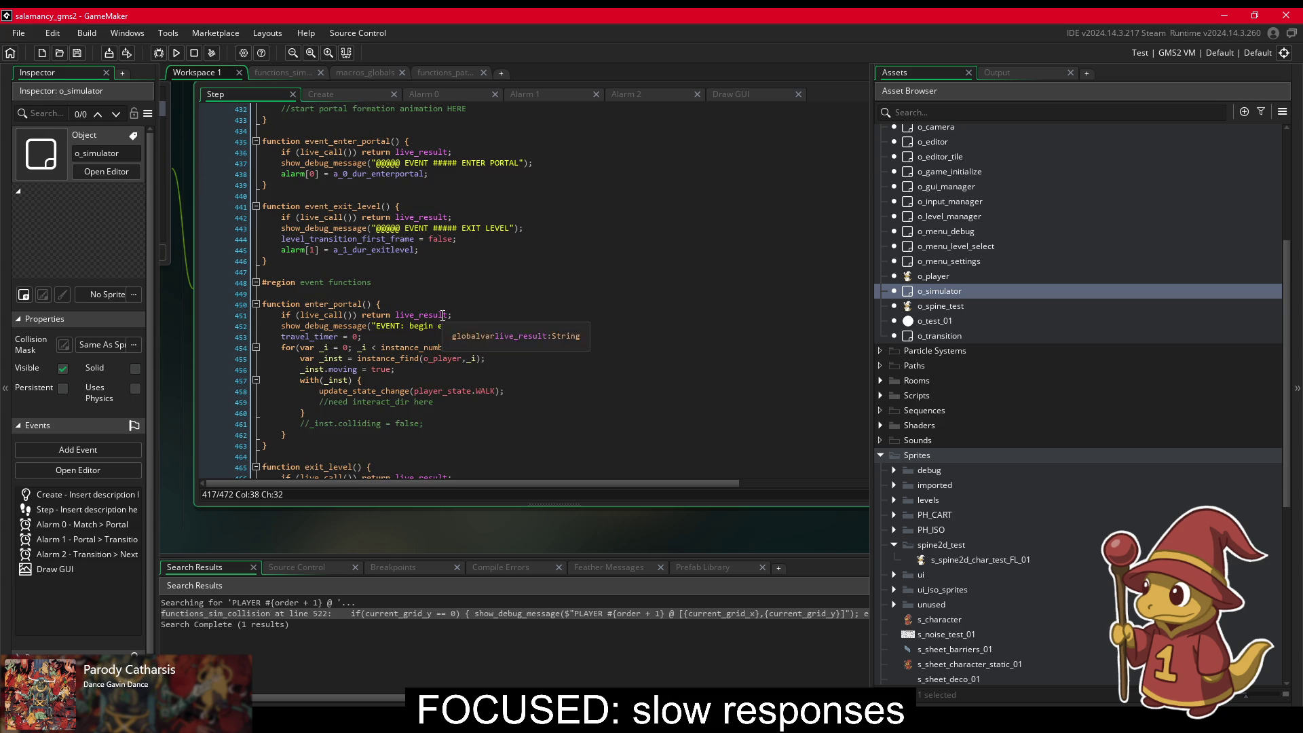
{"action": "left_click", "coordinate": [430, 380]}
{"action": "left_click", "coordinate": [434, 369]}
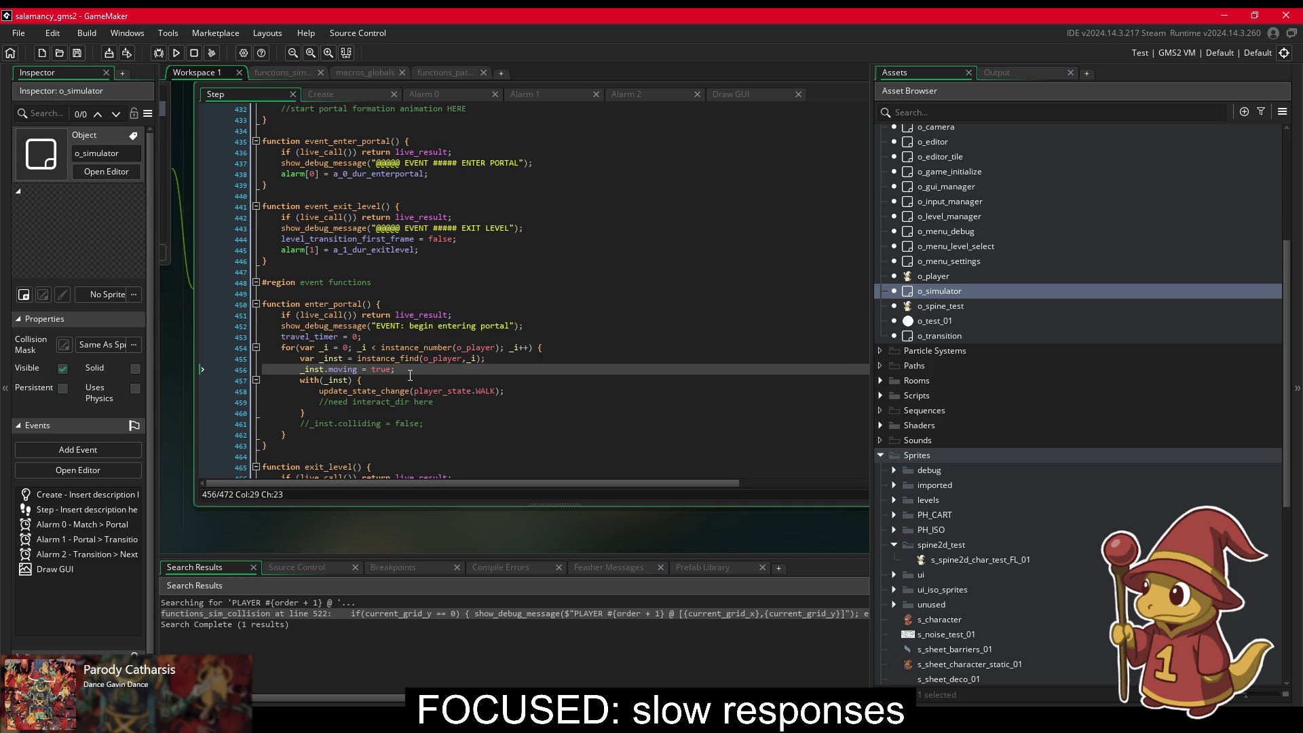
Step: Below _inst.moving = true, add an if(_i = 0) current_grid_y line, then run the game with F5
{"action": "mouse_move", "coordinate": [424, 355]}
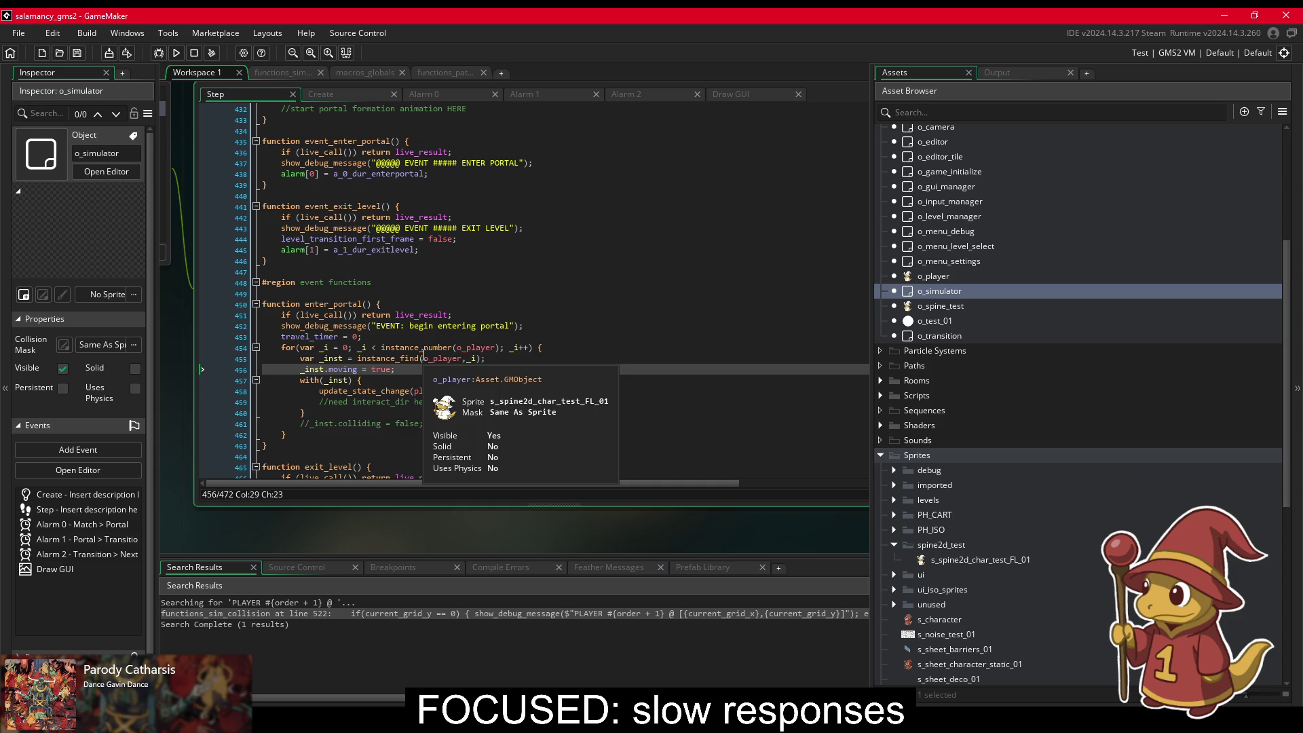
{"action": "key", "text": "Return"}
{"action": "type", "text": "if(-"}
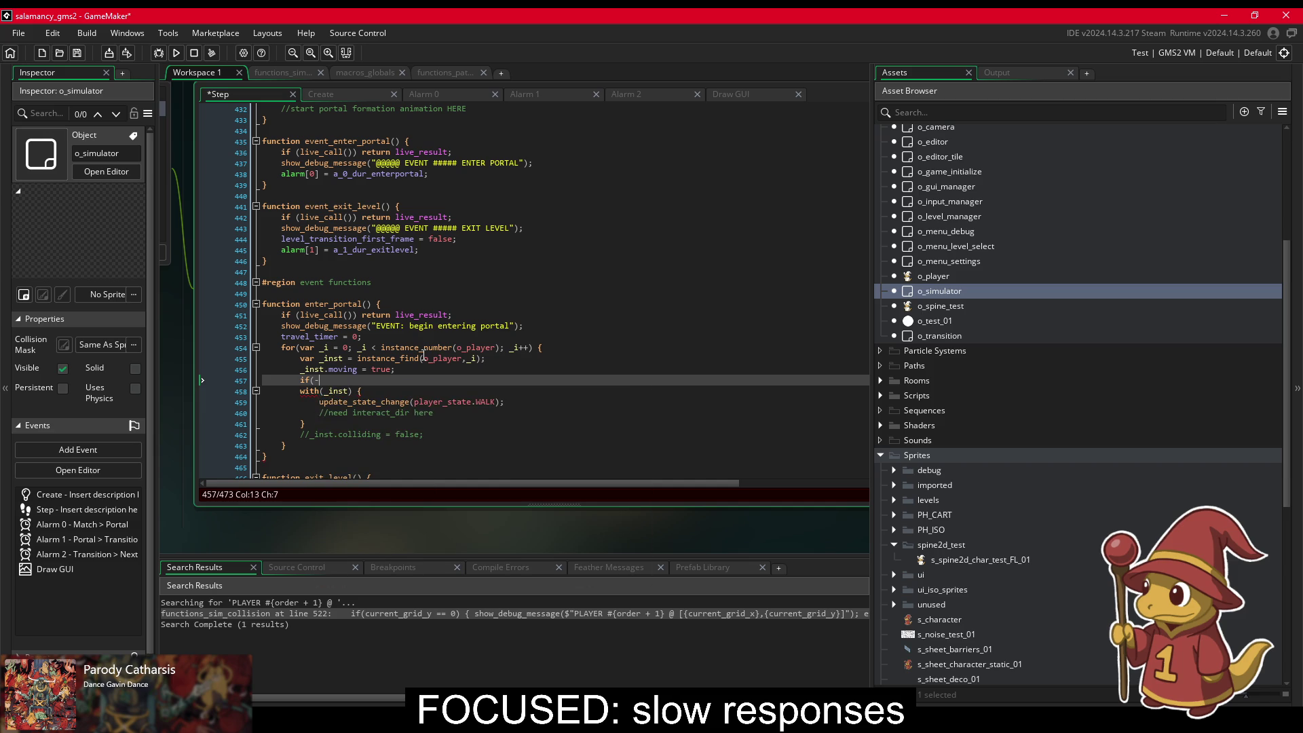
{"action": "key", "text": "BackSpace"}
{"action": "type", "text": "i"}
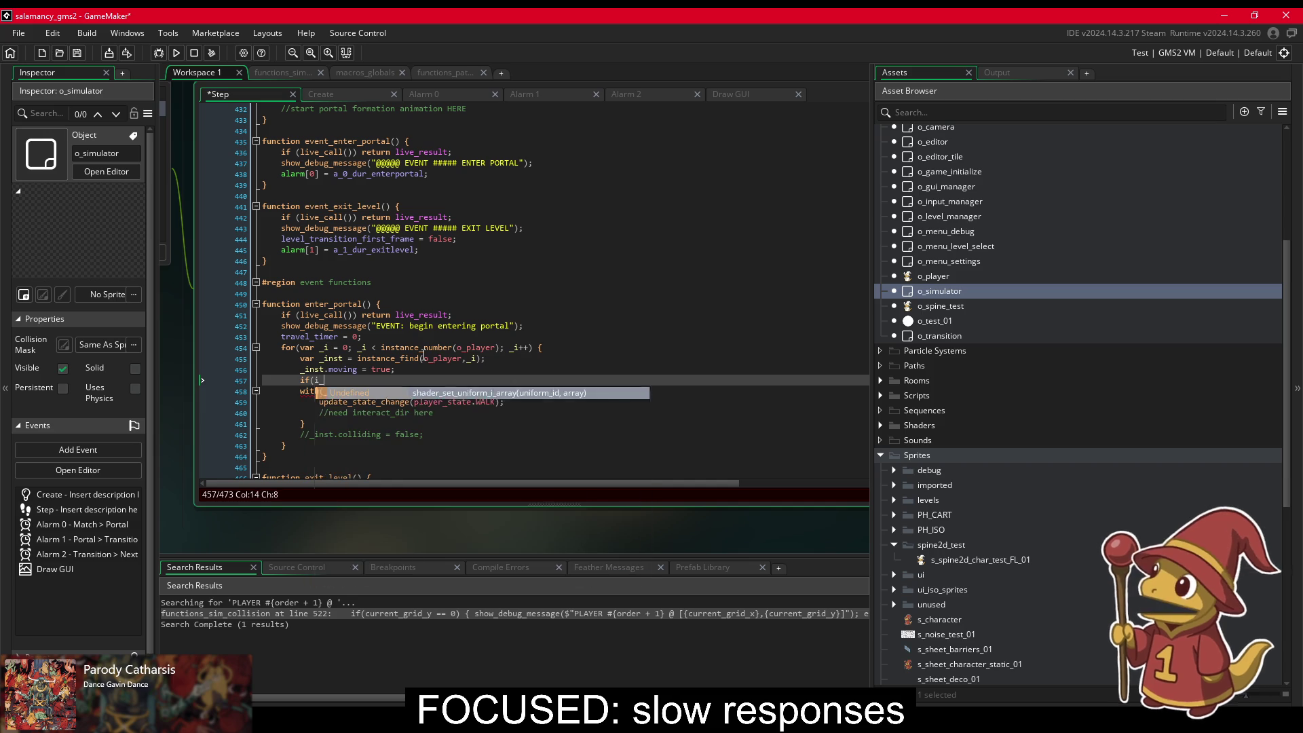
{"action": "key", "text": "BackSpace"}
{"action": "type", "text": "_i = "}
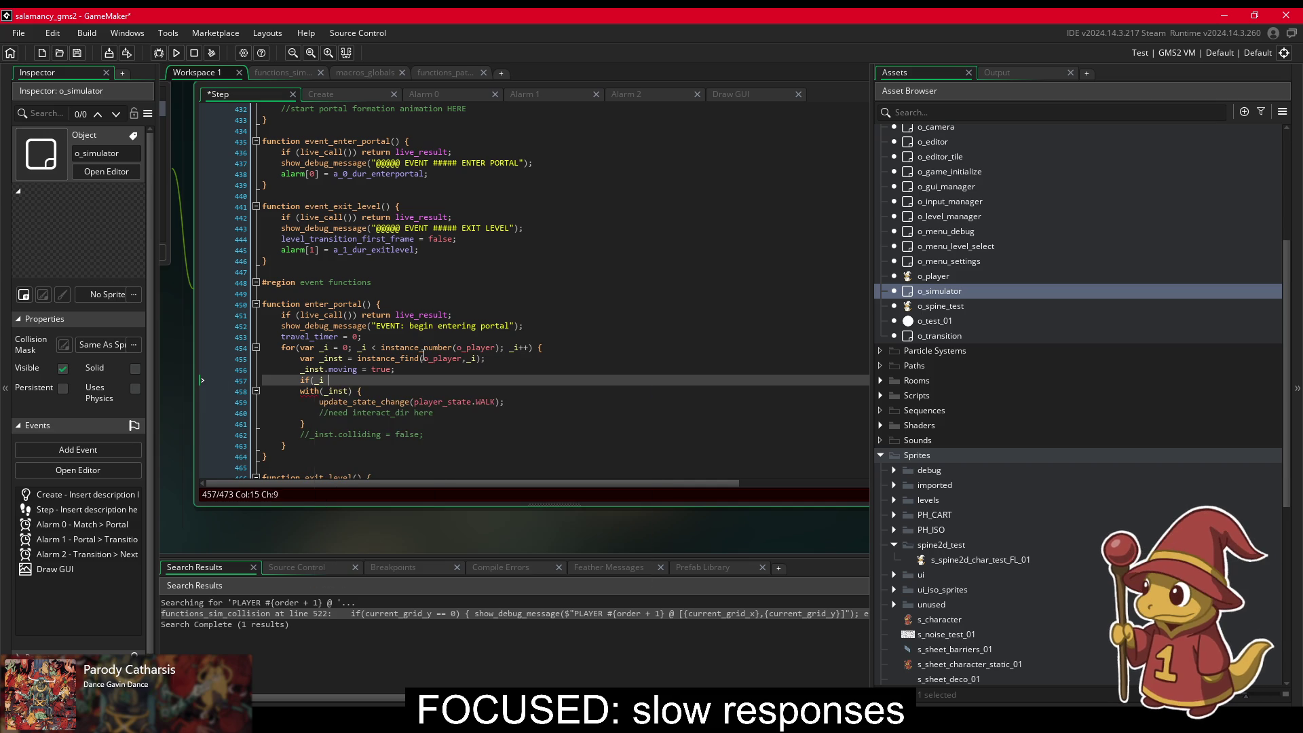
{"action": "type", "text": "0)"}
{"action": "type", "text": " curren"}
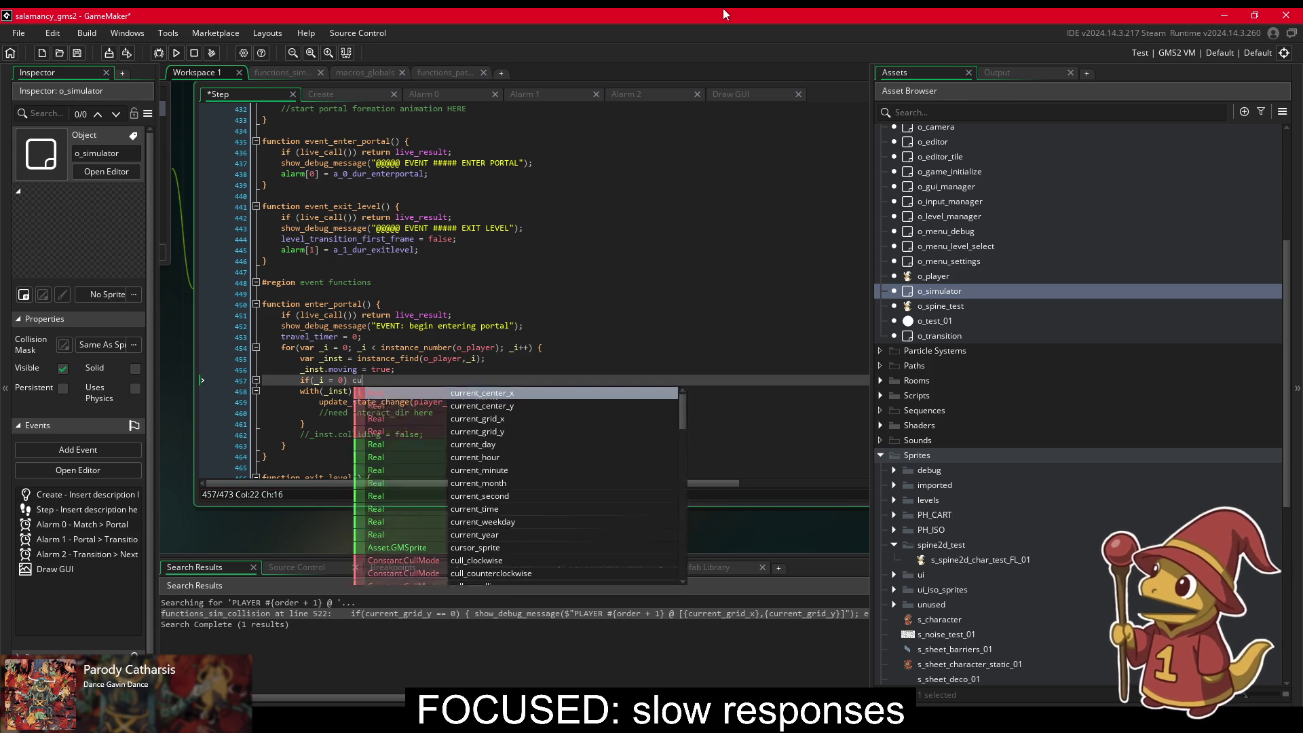
{"action": "key", "text": "Down"}
{"action": "key", "text": "Down"}
{"action": "key", "text": "Down"}
{"action": "key", "text": "Return"}
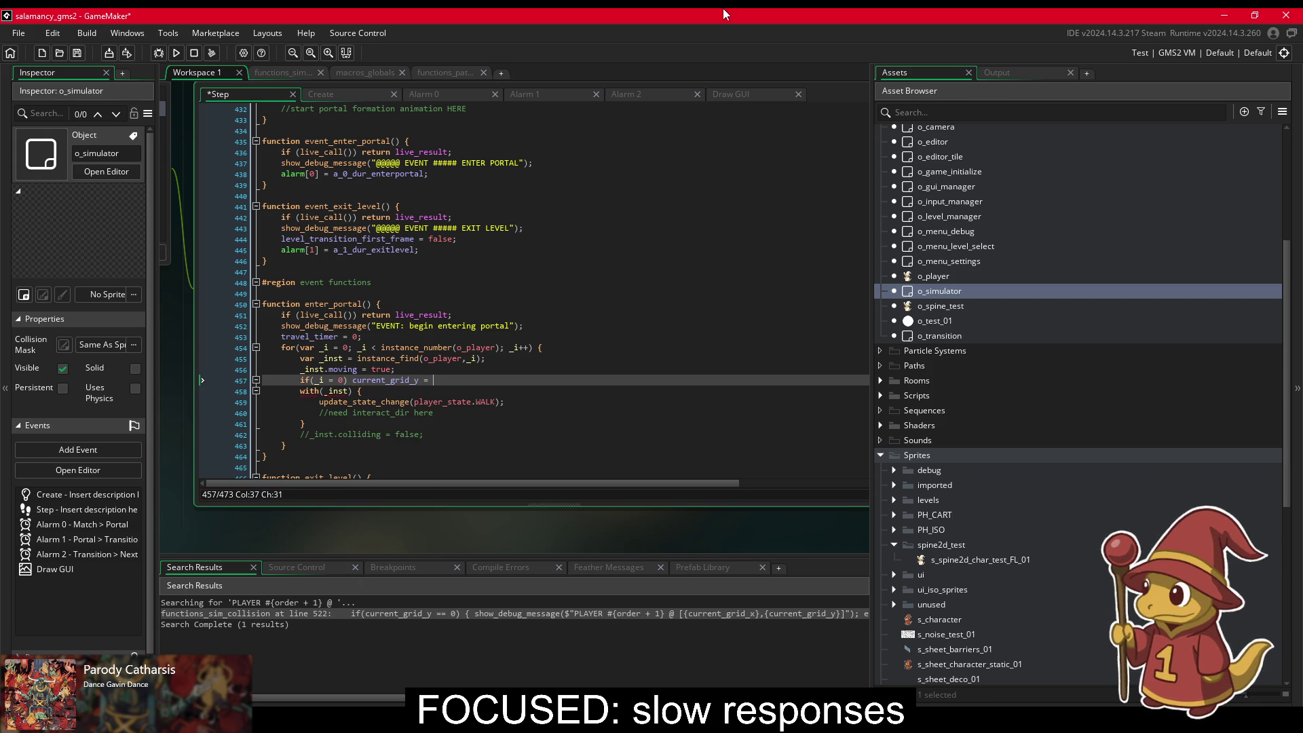
{"action": "key", "text": "F5"}
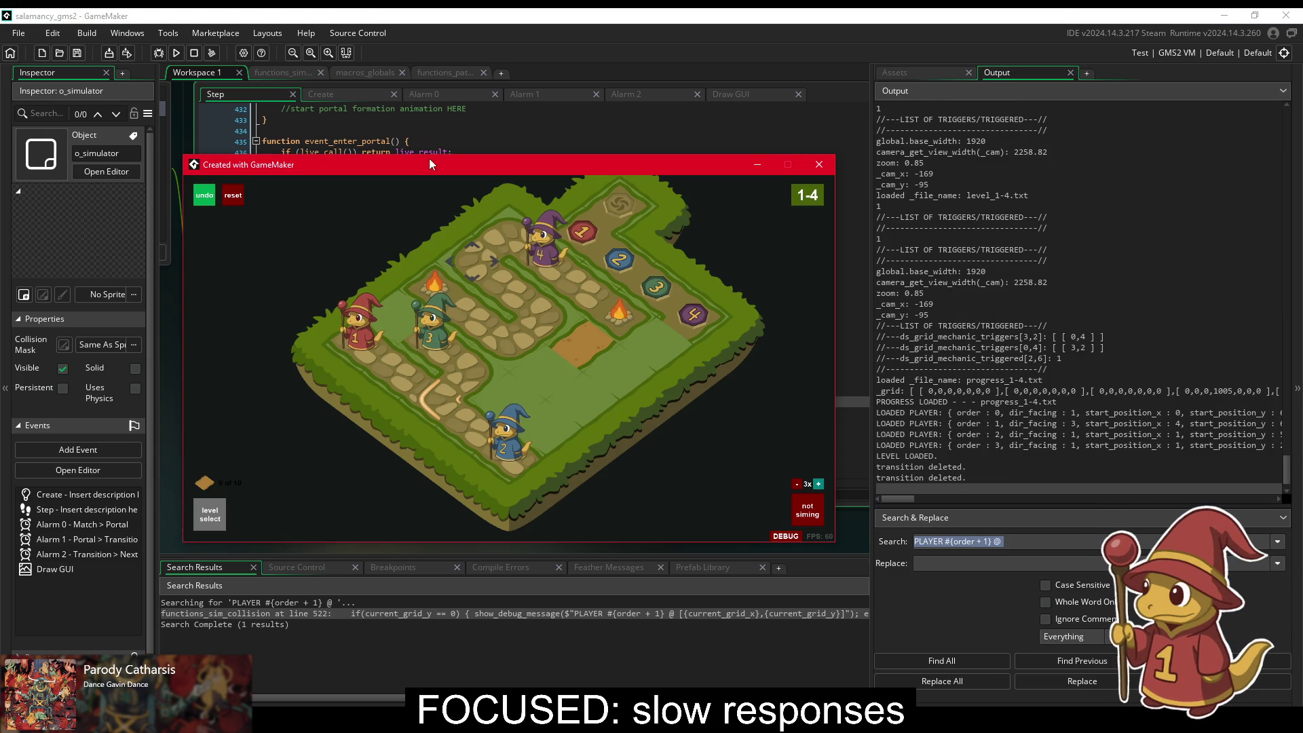
Step: Switch between the code editor and running game, turning on the board's grid coordinate numbers
{"action": "left_click", "coordinate": [454, 139]}
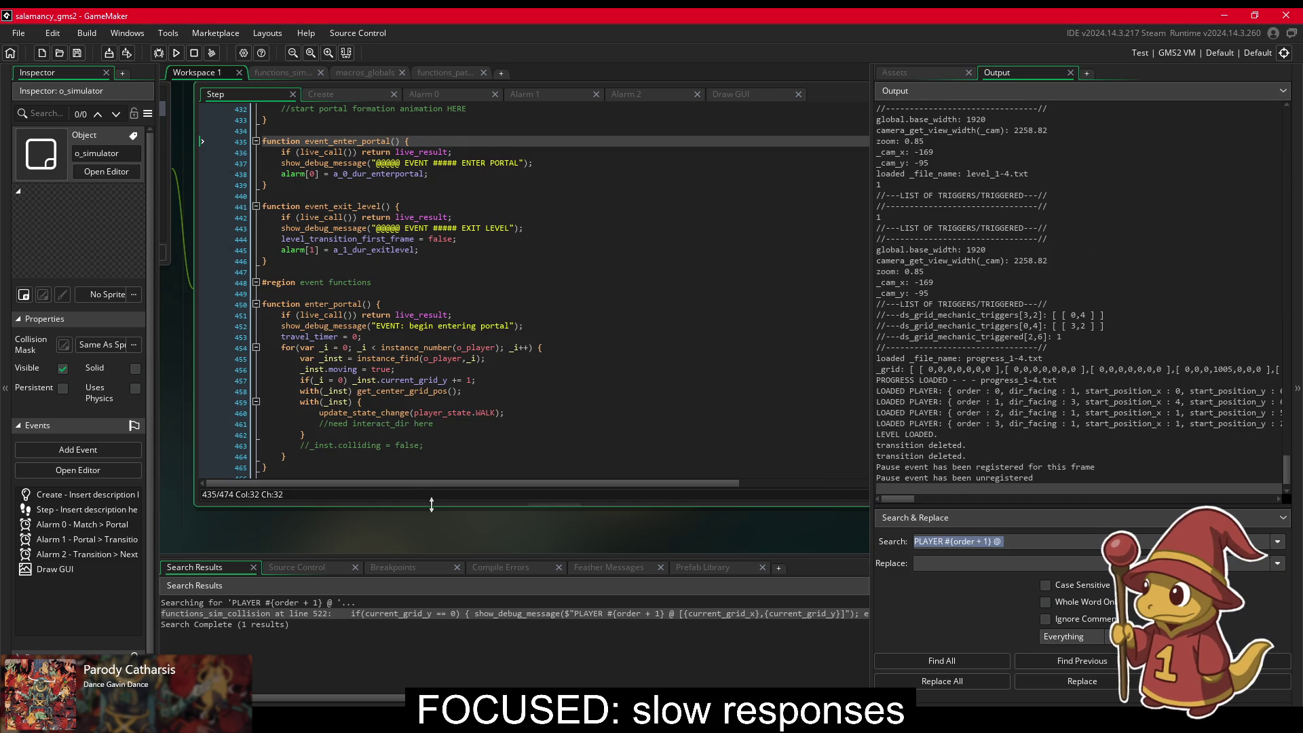
{"action": "key", "text": "alt+Tab"}
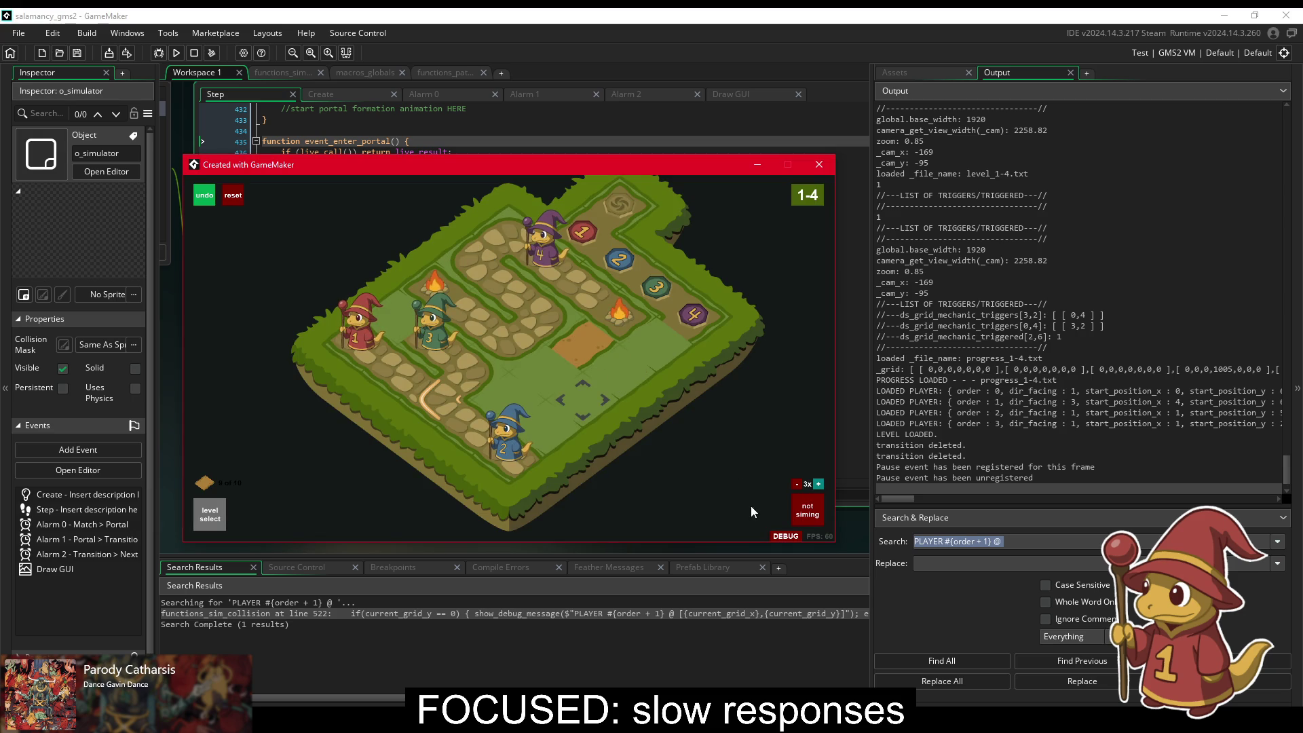
{"action": "left_click", "coordinate": [740, 518]}
{"action": "left_click", "coordinate": [739, 518]}
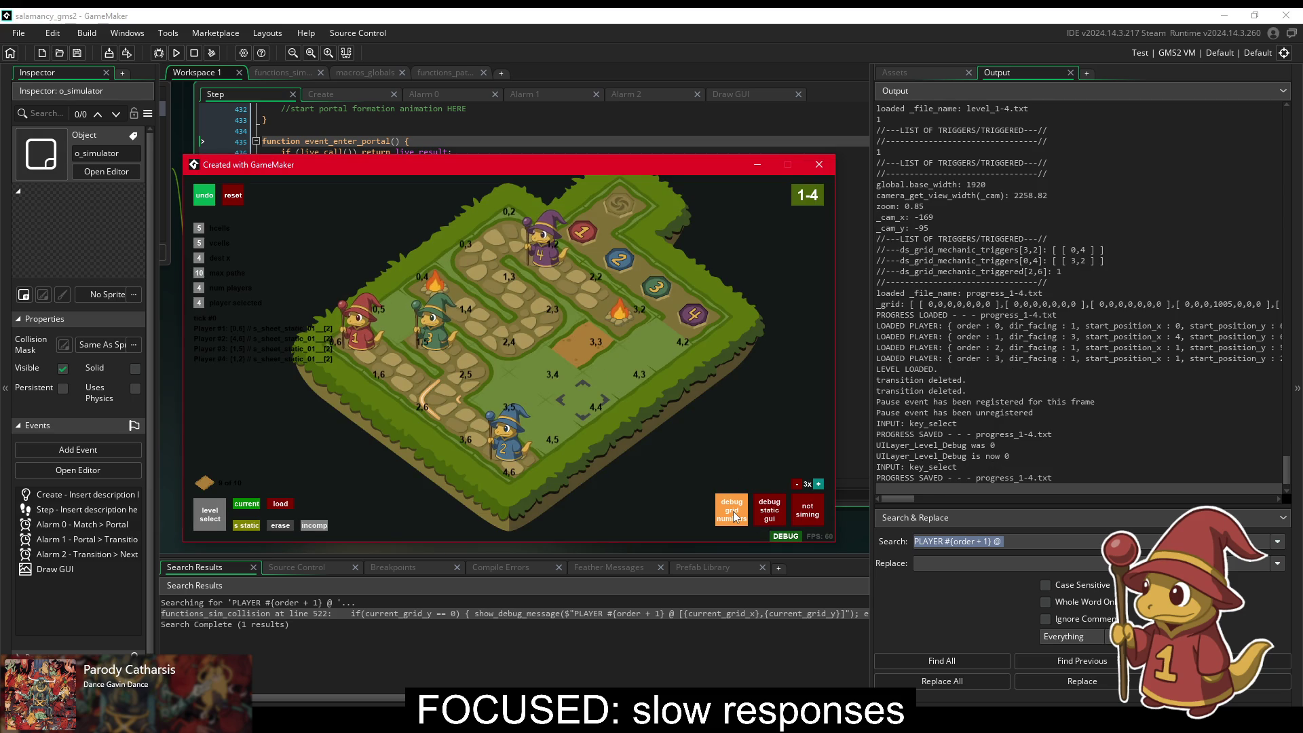
{"action": "left_click", "coordinate": [425, 144]}
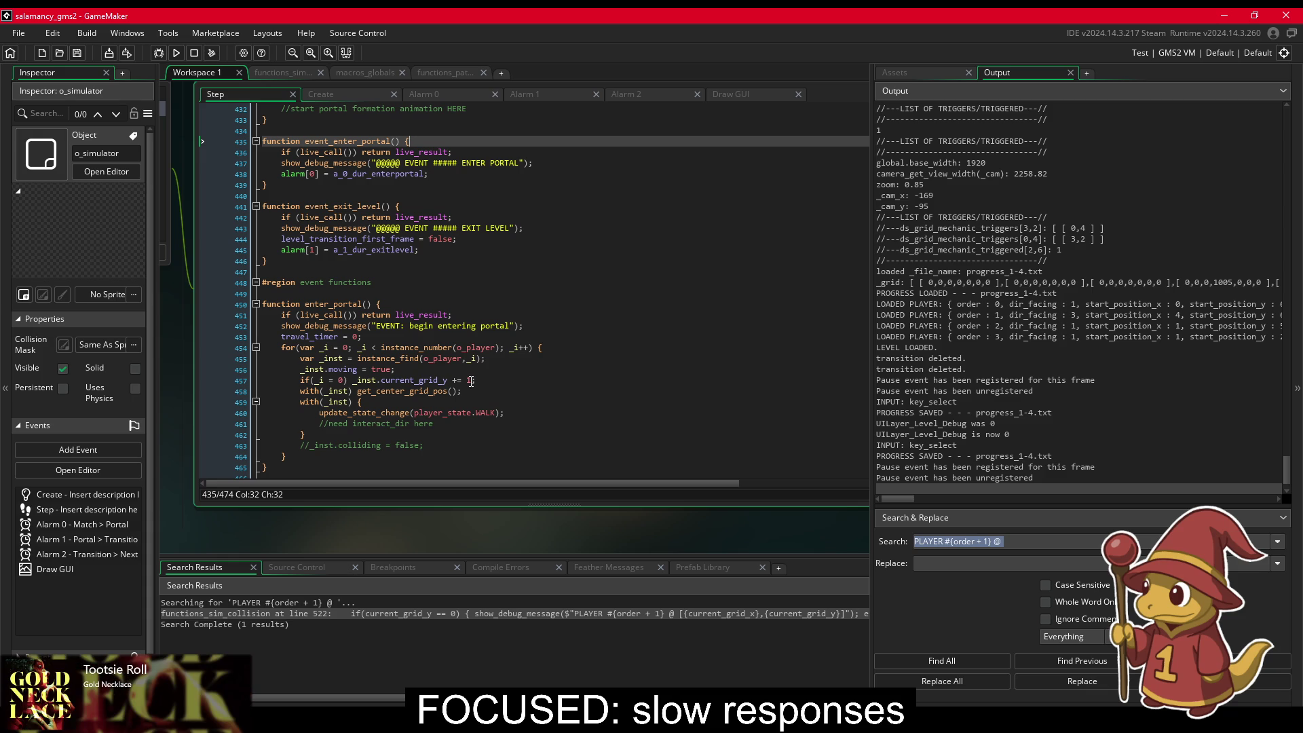
Step: Rewrite line 457 to `_inst.target_grid_y = _inst.current_grid_y - 1;` and save
{"action": "left_click_drag", "start_coordinate": [476, 381], "coordinate": [415, 382]}
{"action": "left_click", "coordinate": [438, 381]}
{"action": "type", "text": "target"}
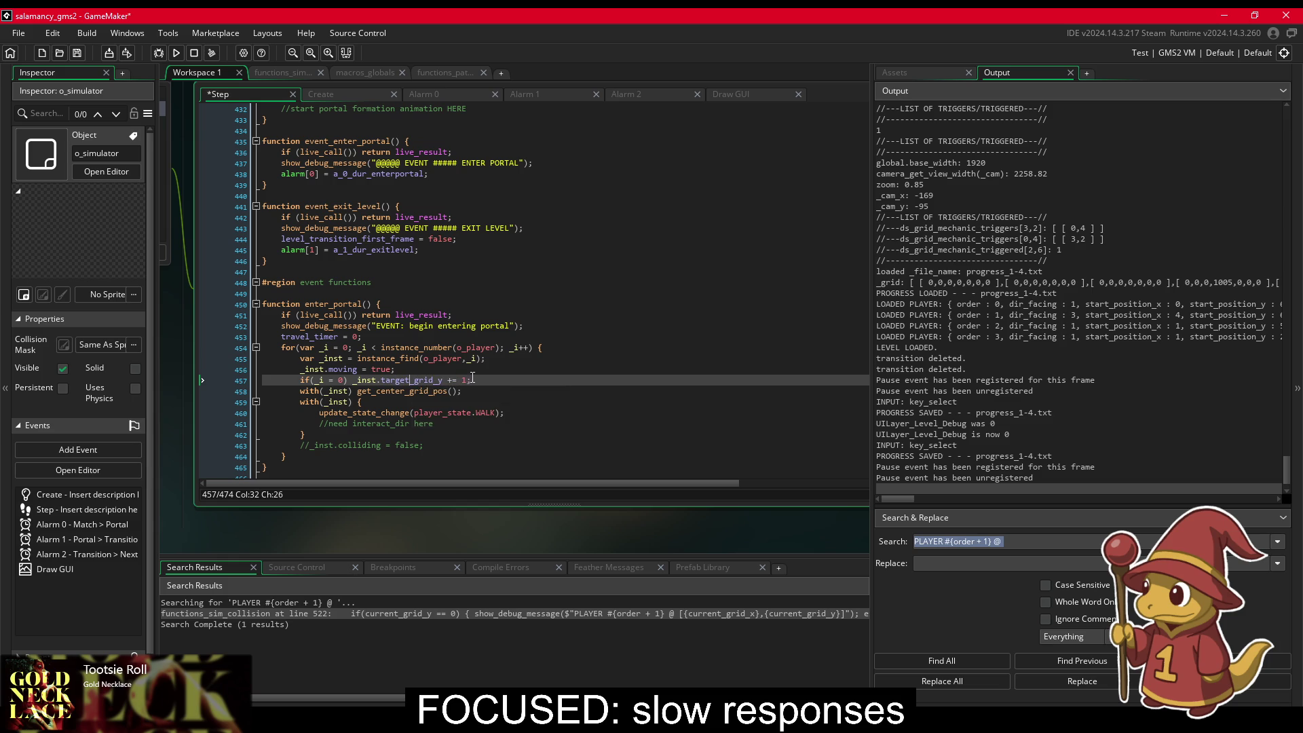
{"action": "left_click_drag", "start_coordinate": [470, 381], "coordinate": [453, 377]}
{"action": "type", "text": "= current"}
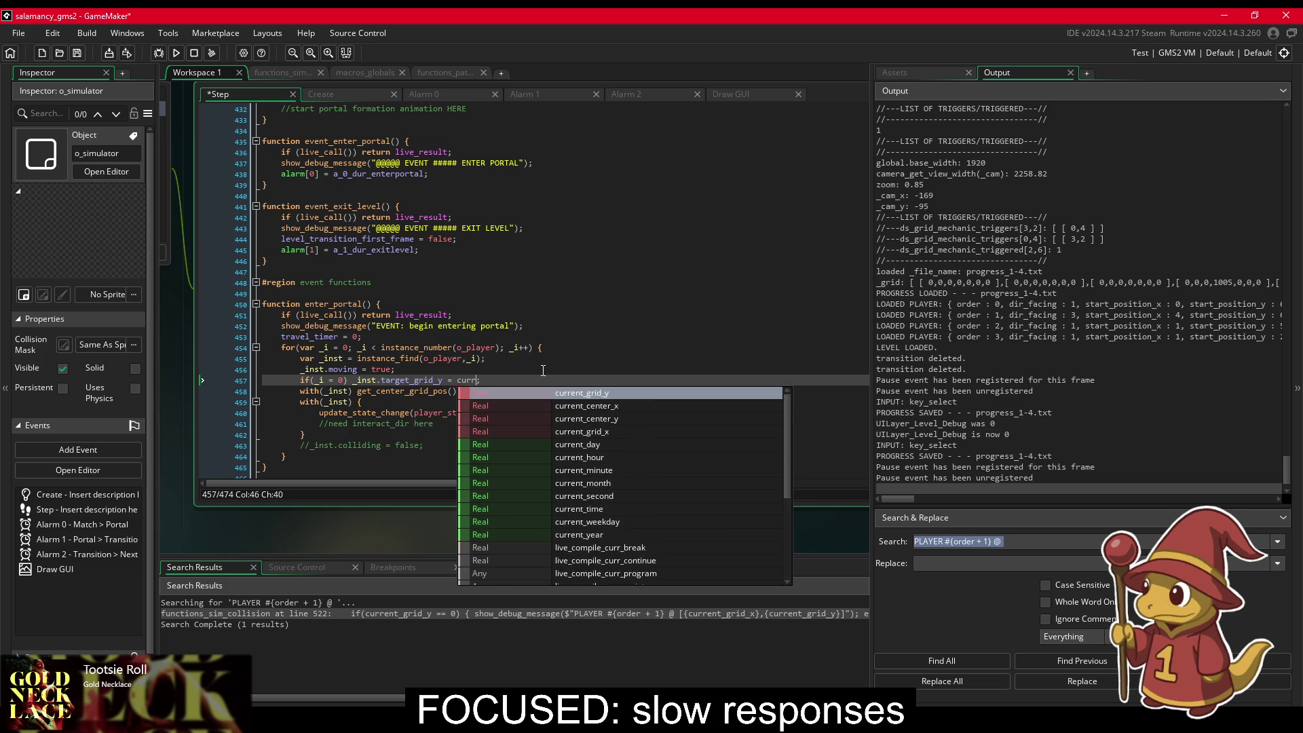
{"action": "key", "text": "Down"}
{"action": "key", "text": "Down"}
{"action": "key", "text": "Down"}
{"action": "key", "text": "Up"}
{"action": "key", "text": "Up"}
{"action": "key", "text": "Up"}
{"action": "key", "text": "Return"}
{"action": "type", "text": "- 1"}
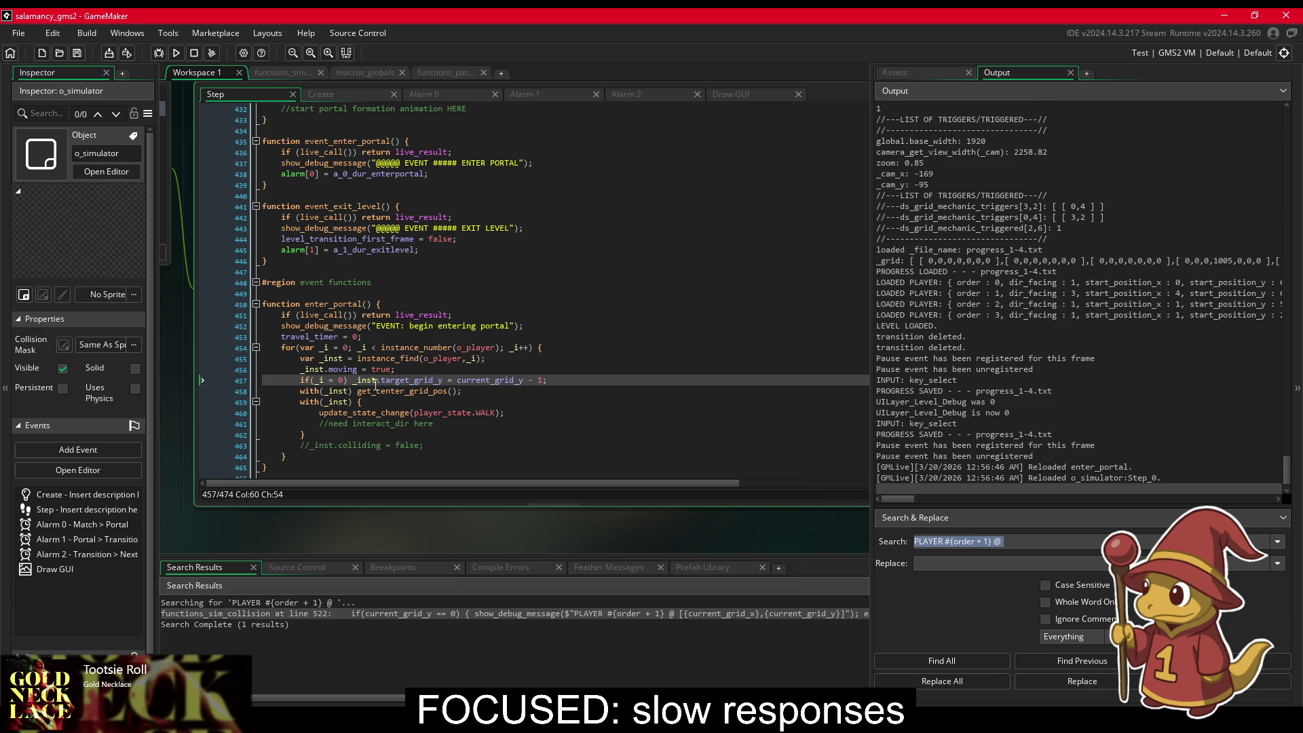
{"action": "left_click", "coordinate": [457, 381]}
{"action": "type", "text": "_inst."}
{"action": "key", "text": "ctrl+s"}
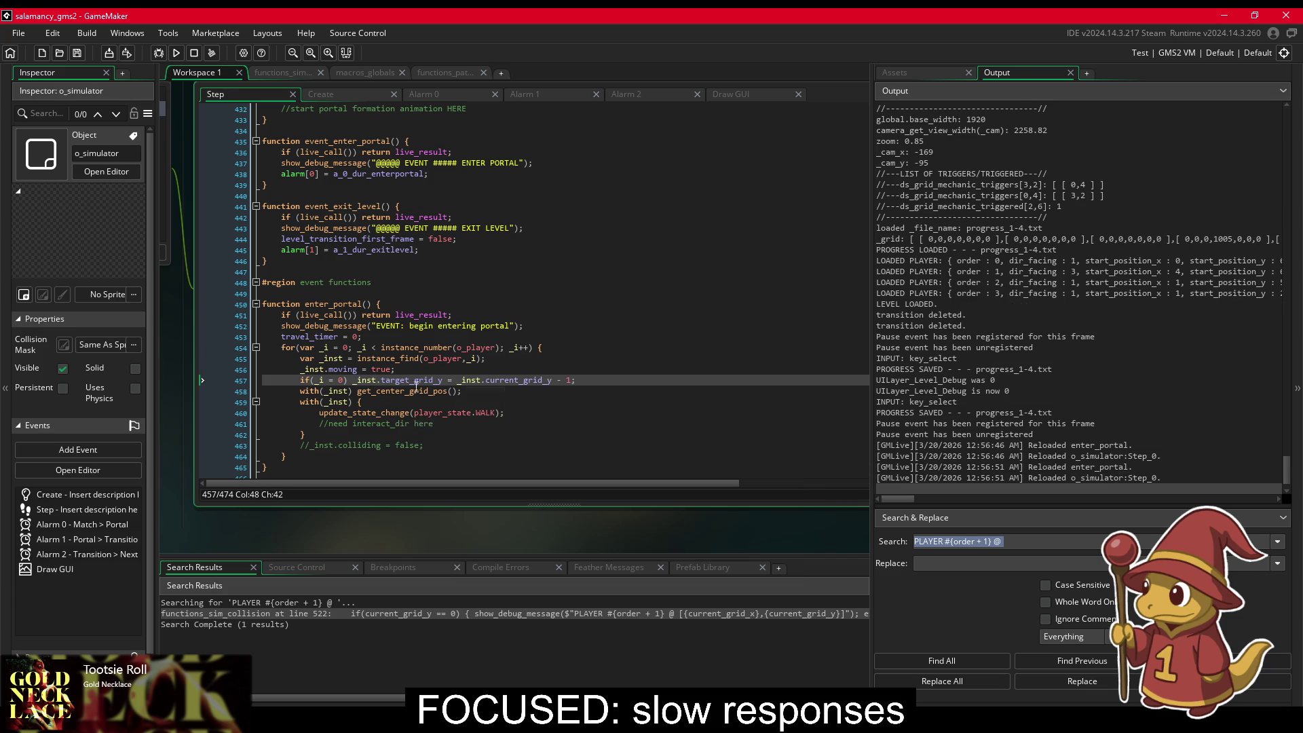
Step: Comment out the get_center_grid_pos call on line 458 and save again
{"action": "left_click_drag", "start_coordinate": [357, 391], "coordinate": [462, 391]}
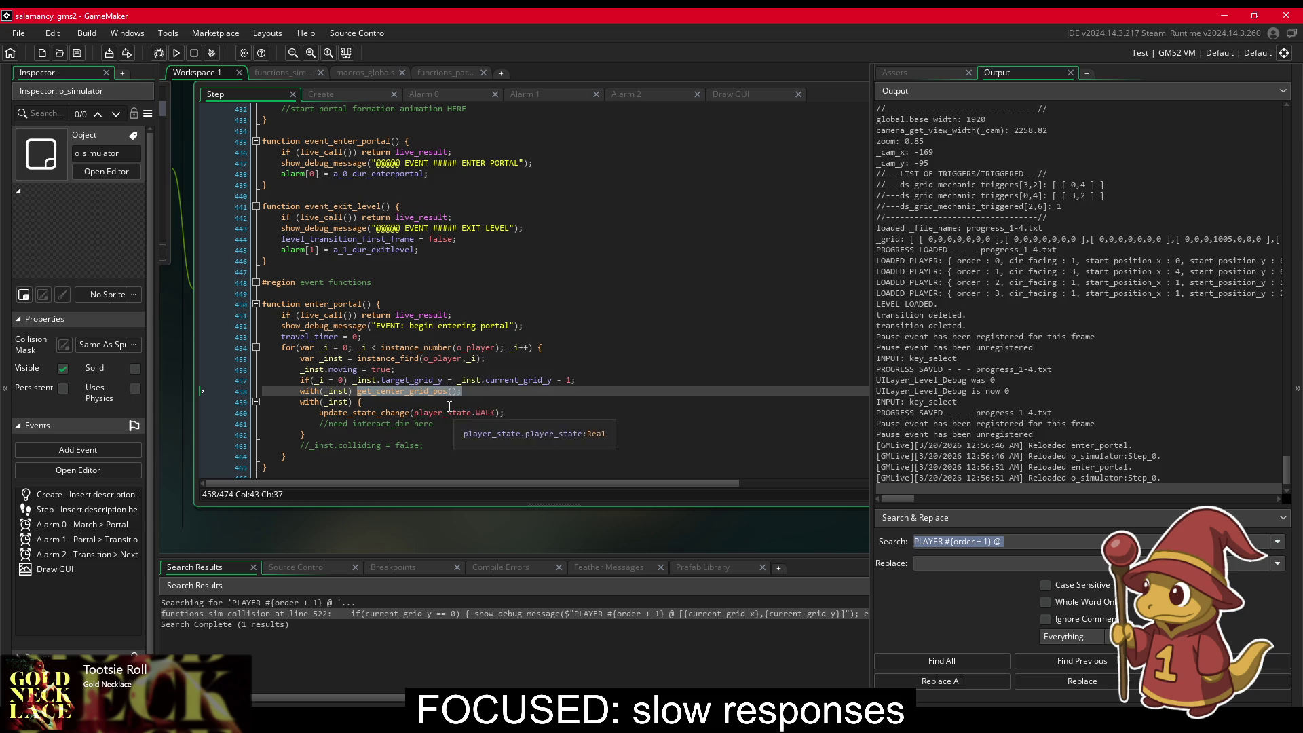
{"action": "left_click", "coordinate": [448, 391]}
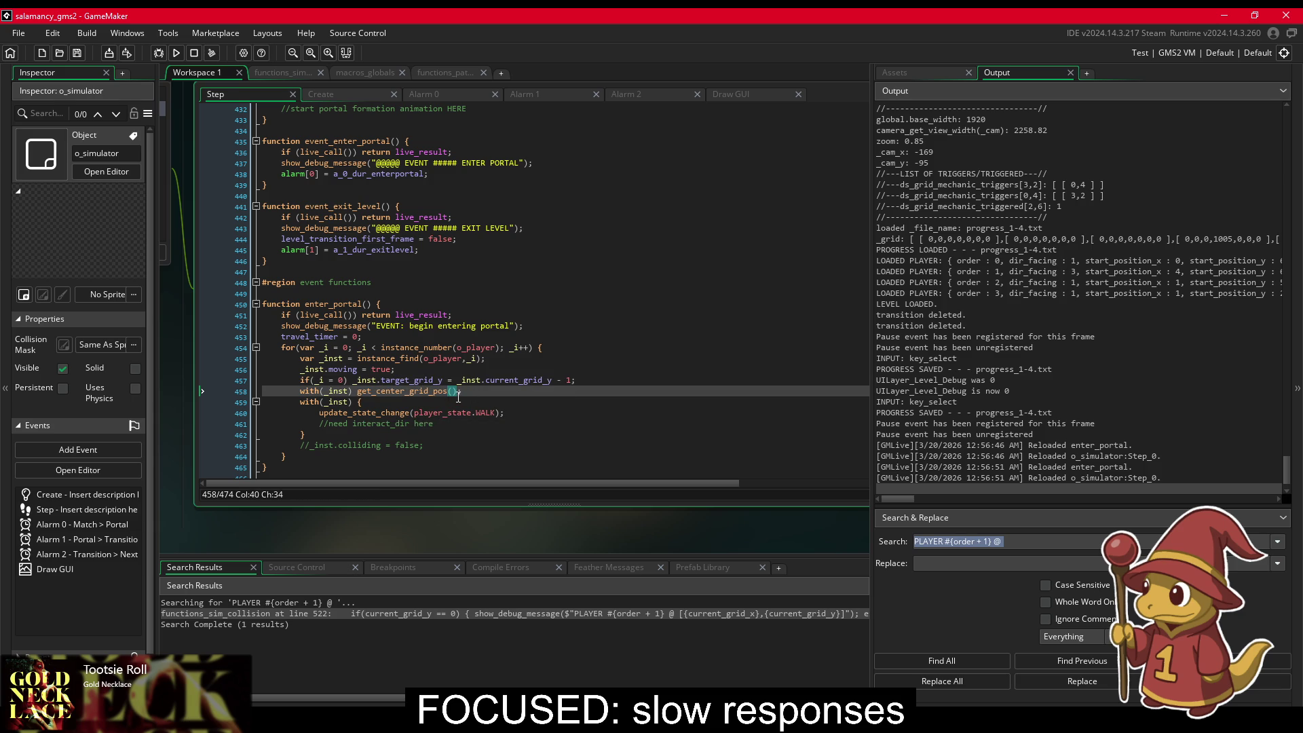
{"action": "key", "text": "ctrl+k"}
{"action": "key", "text": "ctrl+s"}
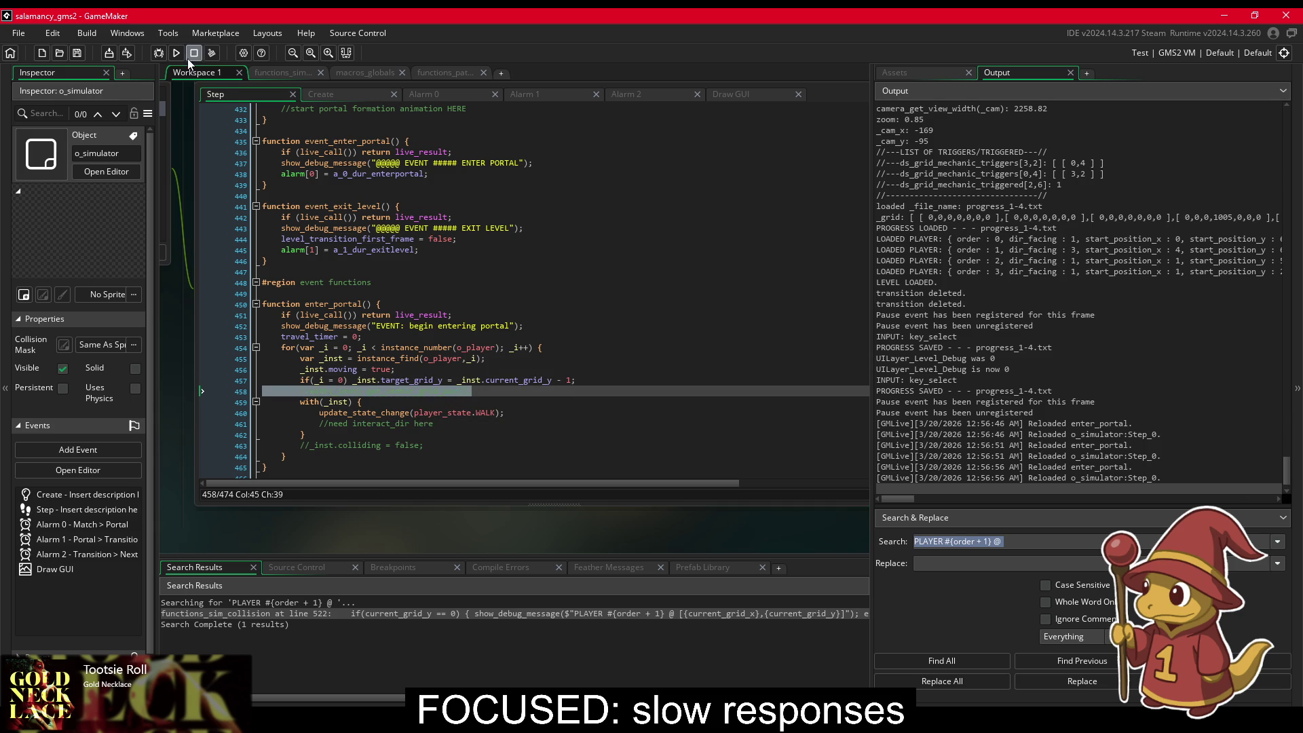
Step: Run the game on level 1-1 and scroll the Output log to the ENTER PORTAL and EXIT LEVEL messages
{"action": "left_click", "coordinate": [176, 52]}
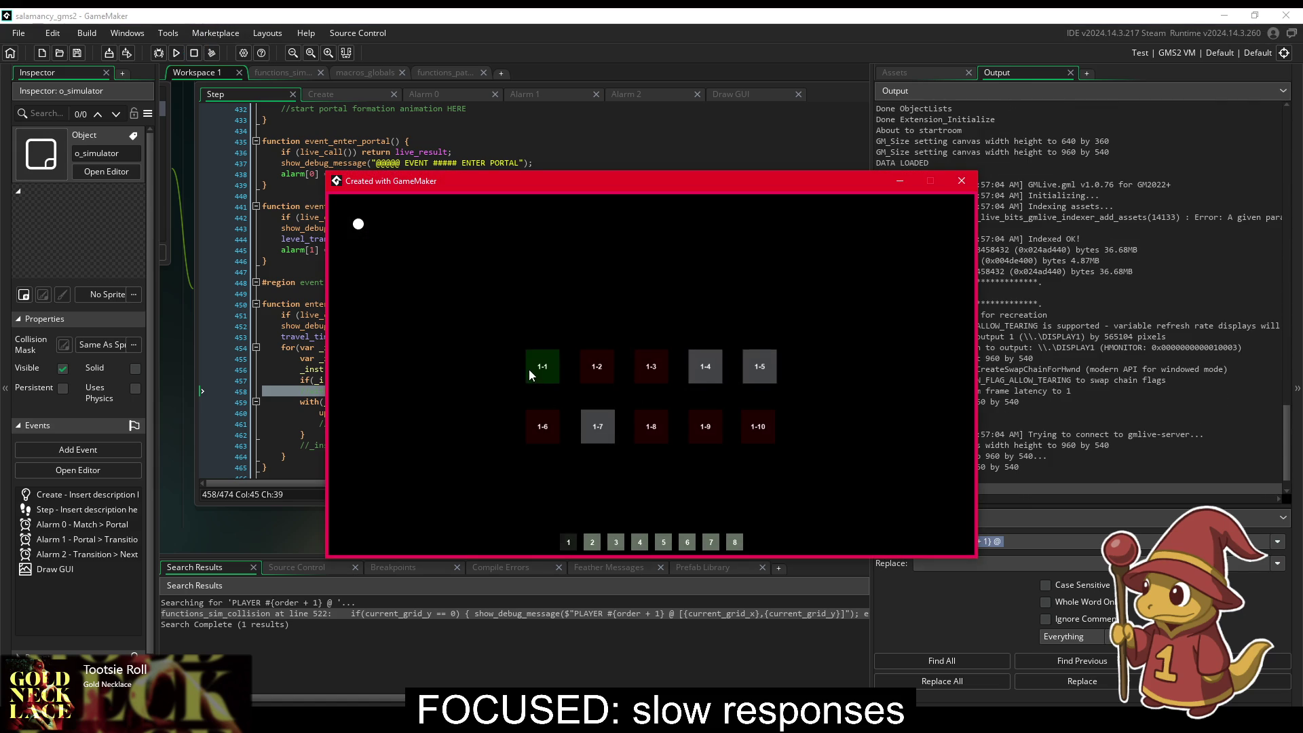
{"action": "left_click", "coordinate": [529, 371]}
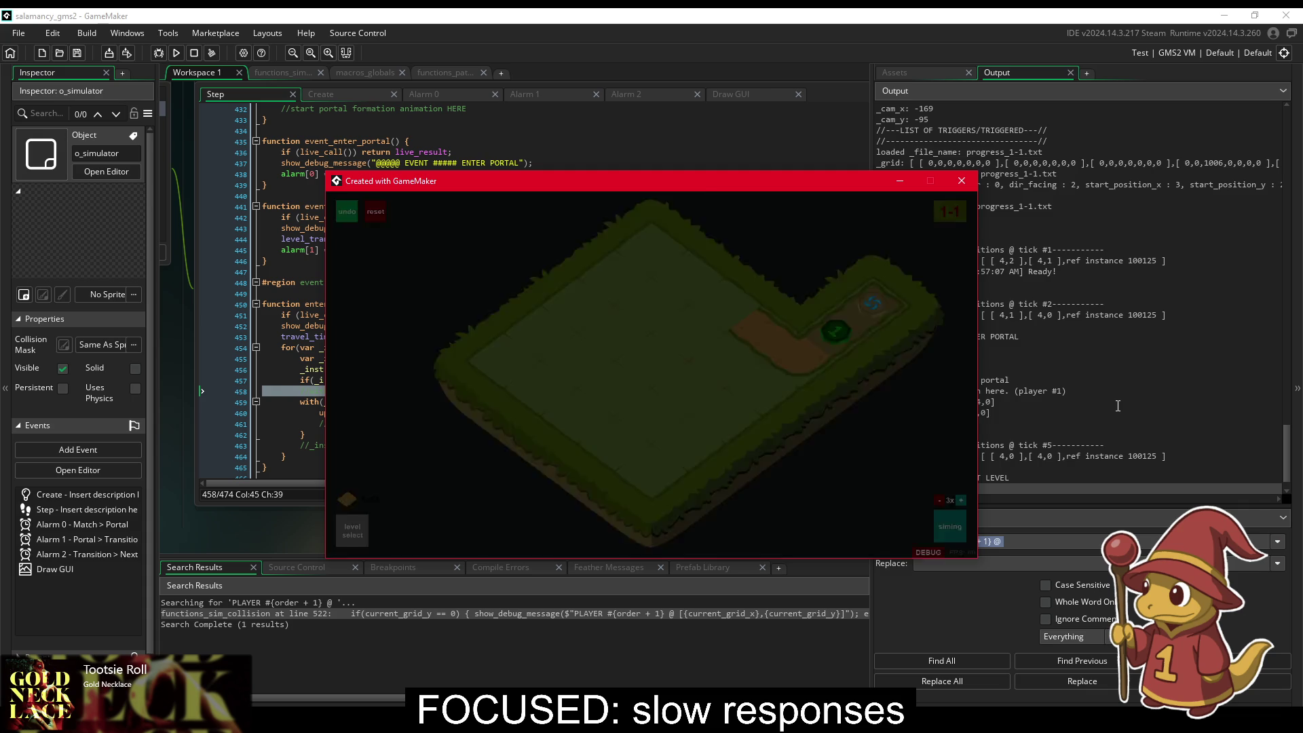
{"action": "left_click", "coordinate": [1118, 405]}
{"action": "scroll", "coordinate": [1010, 444], "scroll_direction": "up", "scroll_amount": 4}
{"action": "scroll", "coordinate": [993, 440], "scroll_direction": "up", "scroll_amount": 2}
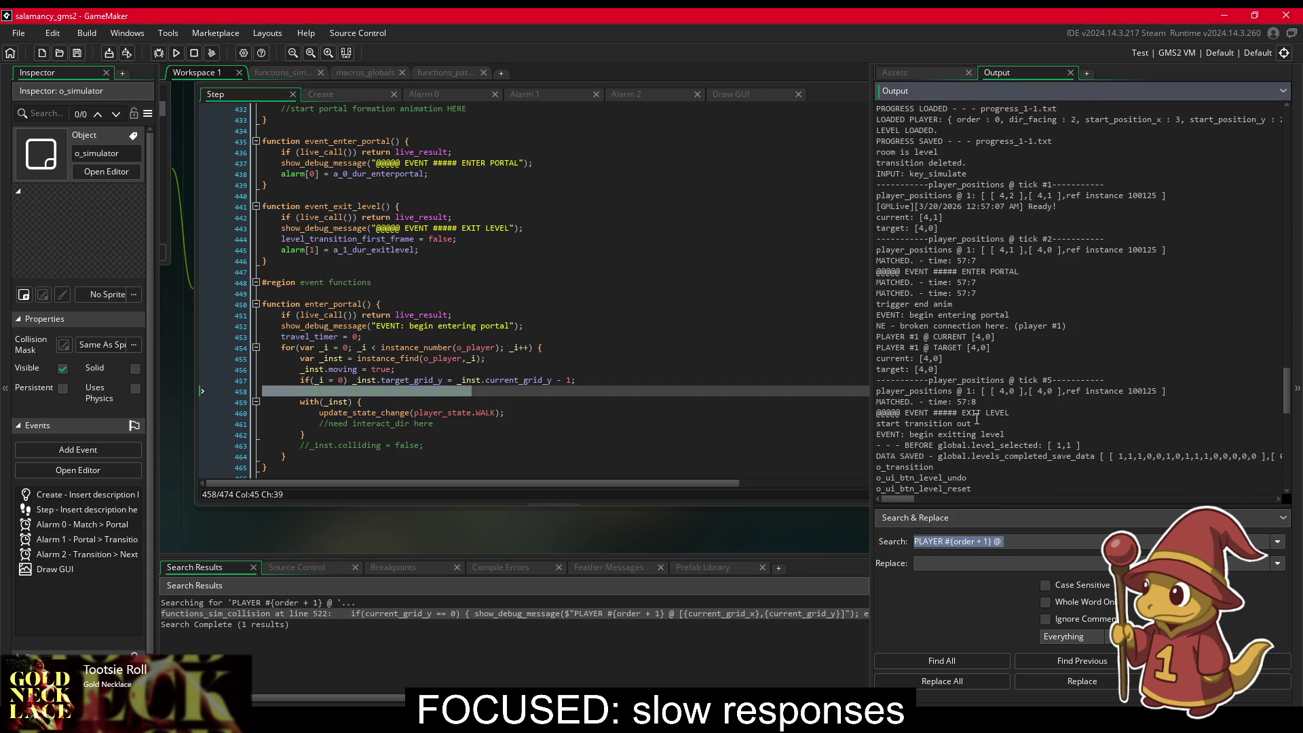
{"action": "left_click", "coordinate": [542, 278]}
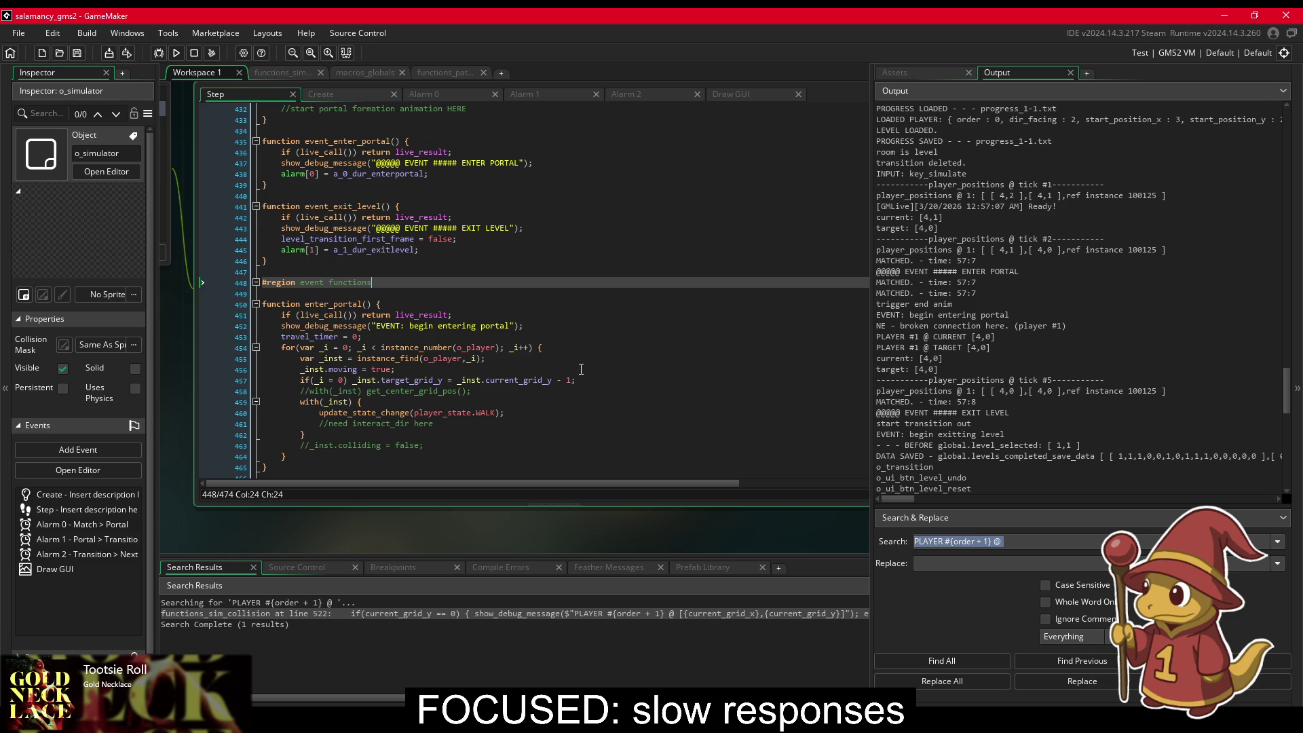
{"action": "left_click", "coordinate": [541, 380]}
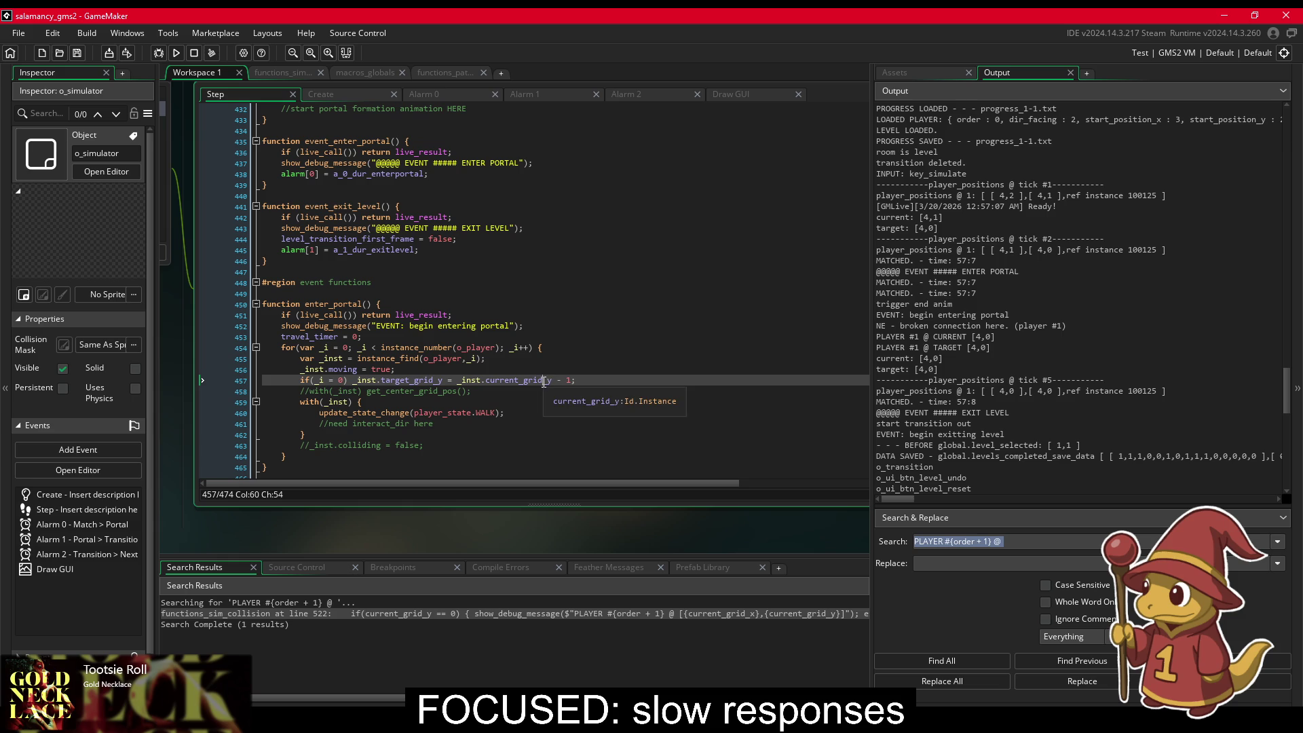
Step: Comment out line 457's target_grid_y assignment and review the Create, Alarm 0–2 and Draw GUI events
{"action": "triple_click", "coordinate": [541, 384]}
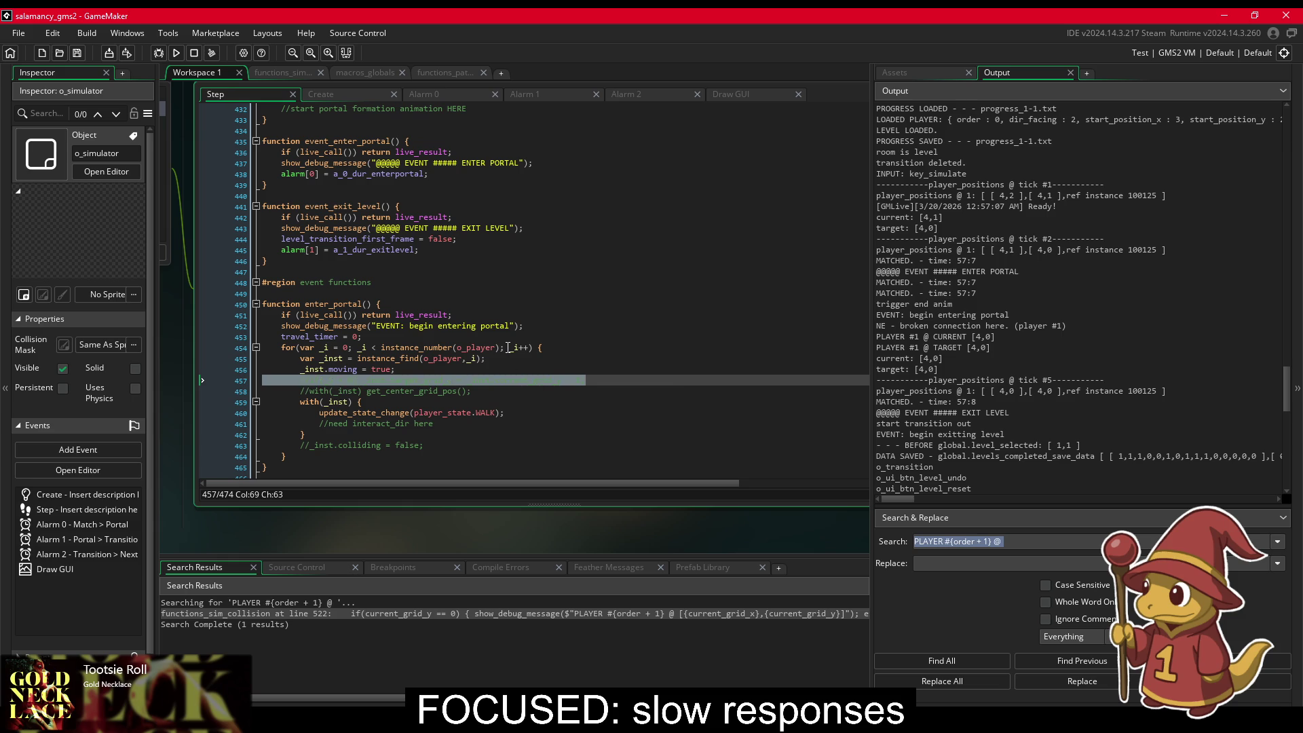
{"action": "left_click", "coordinate": [539, 359]}
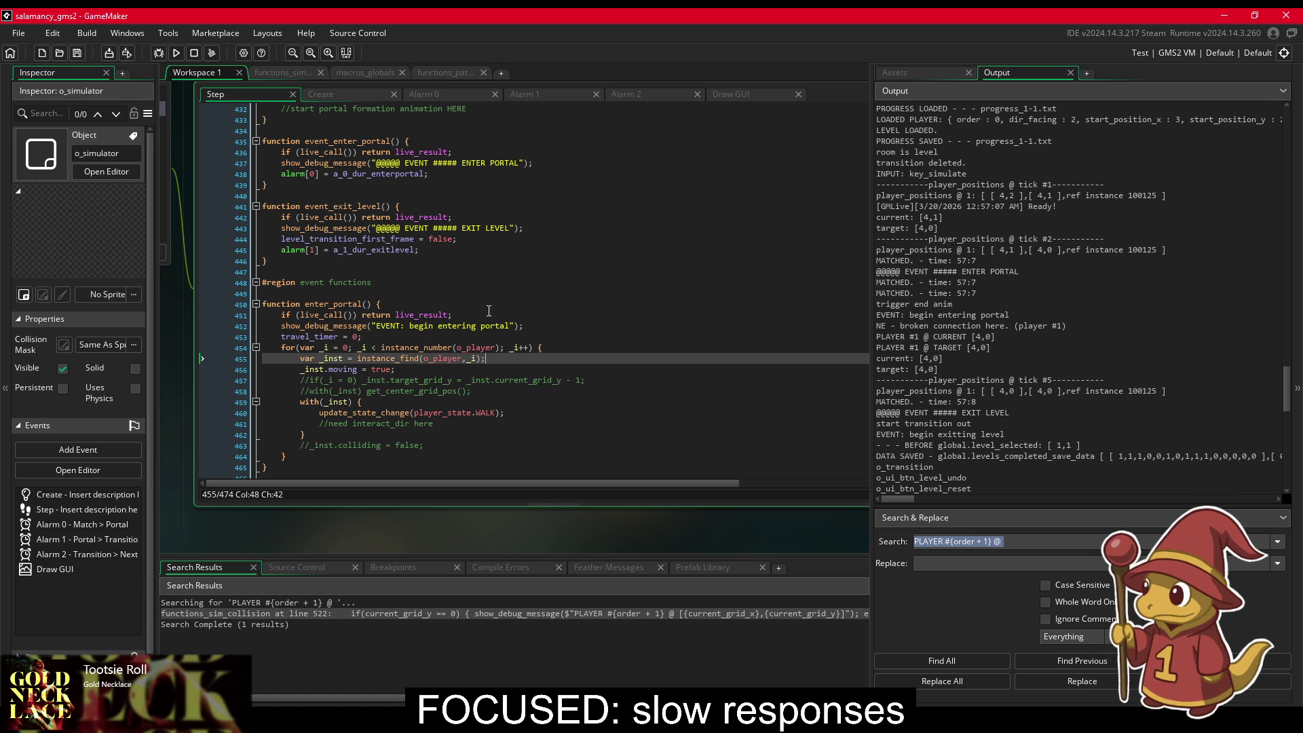
{"action": "left_click", "coordinate": [364, 95]}
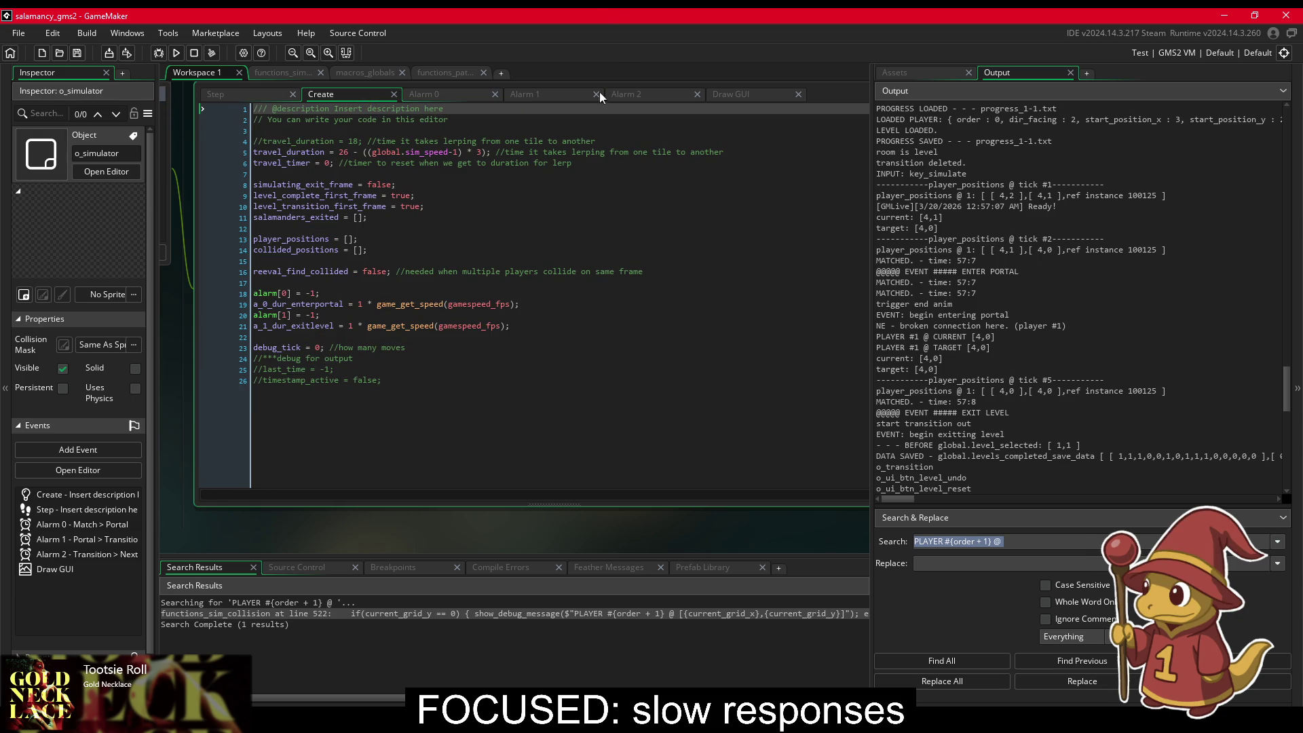
{"action": "left_click", "coordinate": [470, 90]}
{"action": "left_click", "coordinate": [537, 91]}
{"action": "left_click", "coordinate": [645, 93]}
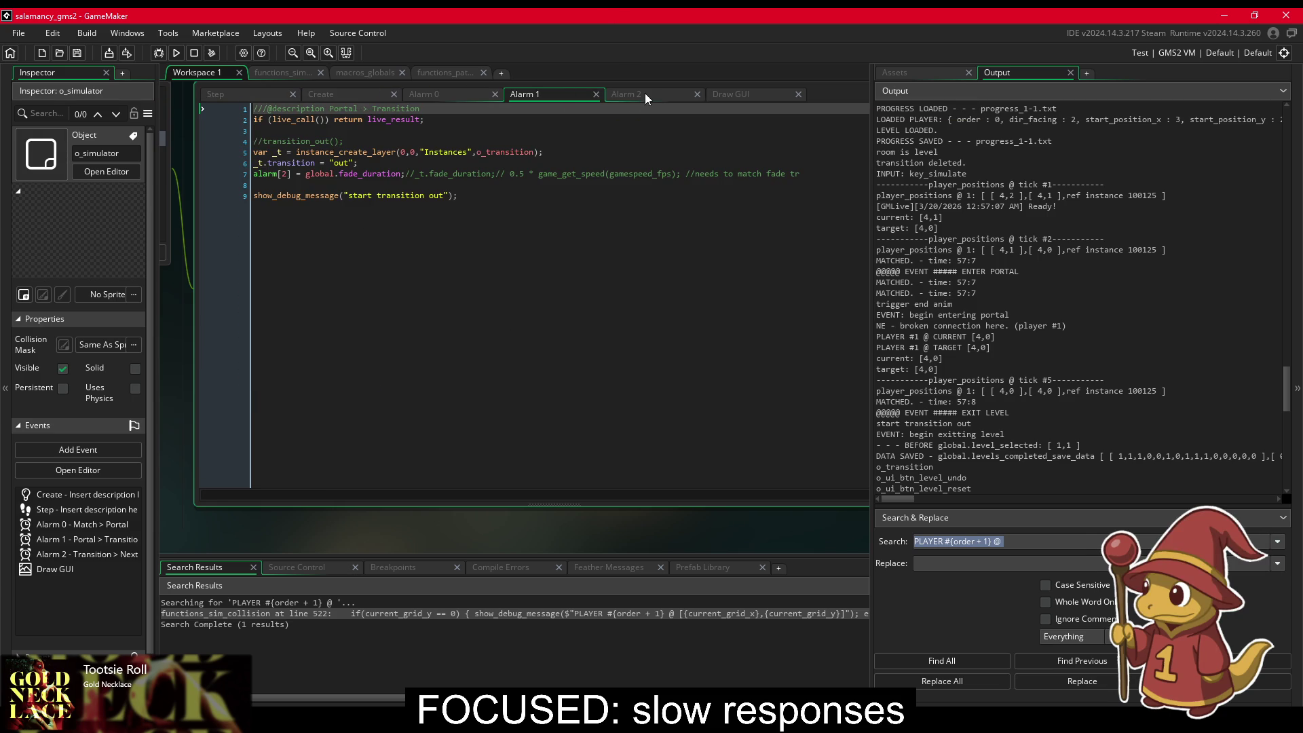
{"action": "left_click", "coordinate": [784, 97]}
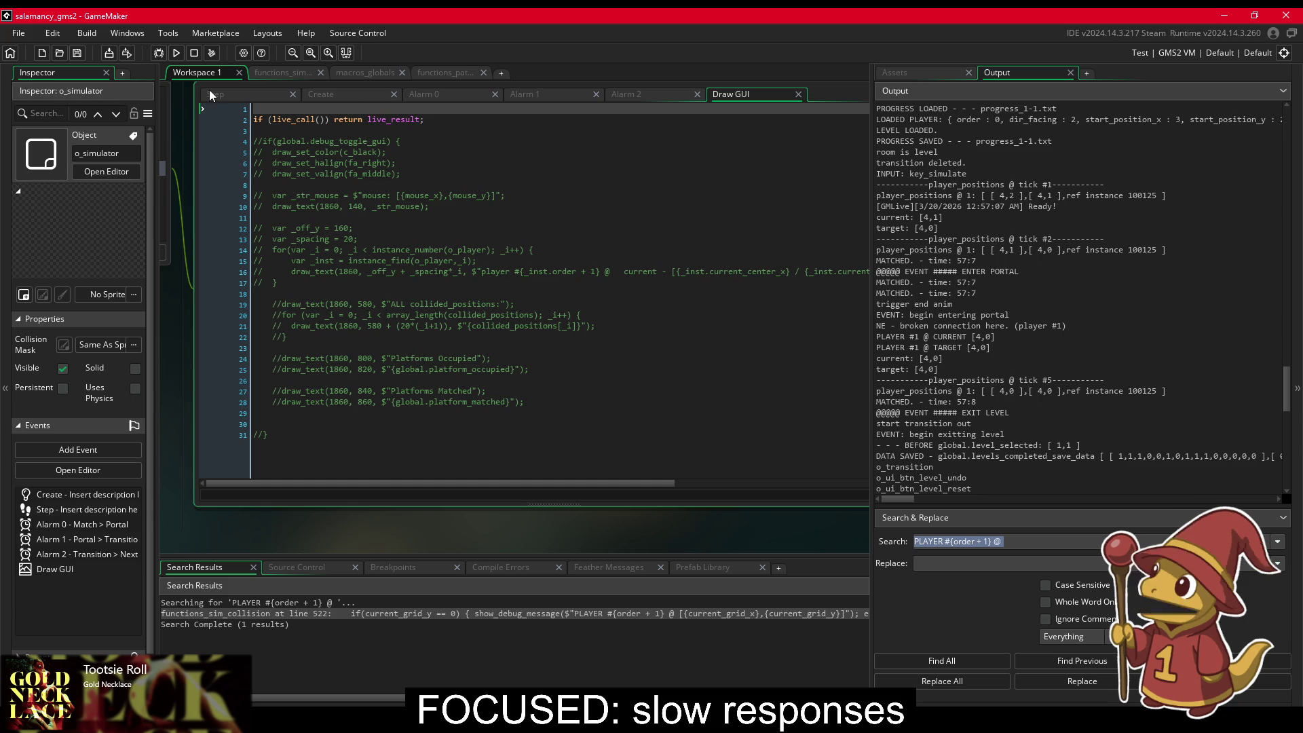
{"action": "left_click", "coordinate": [220, 95]}
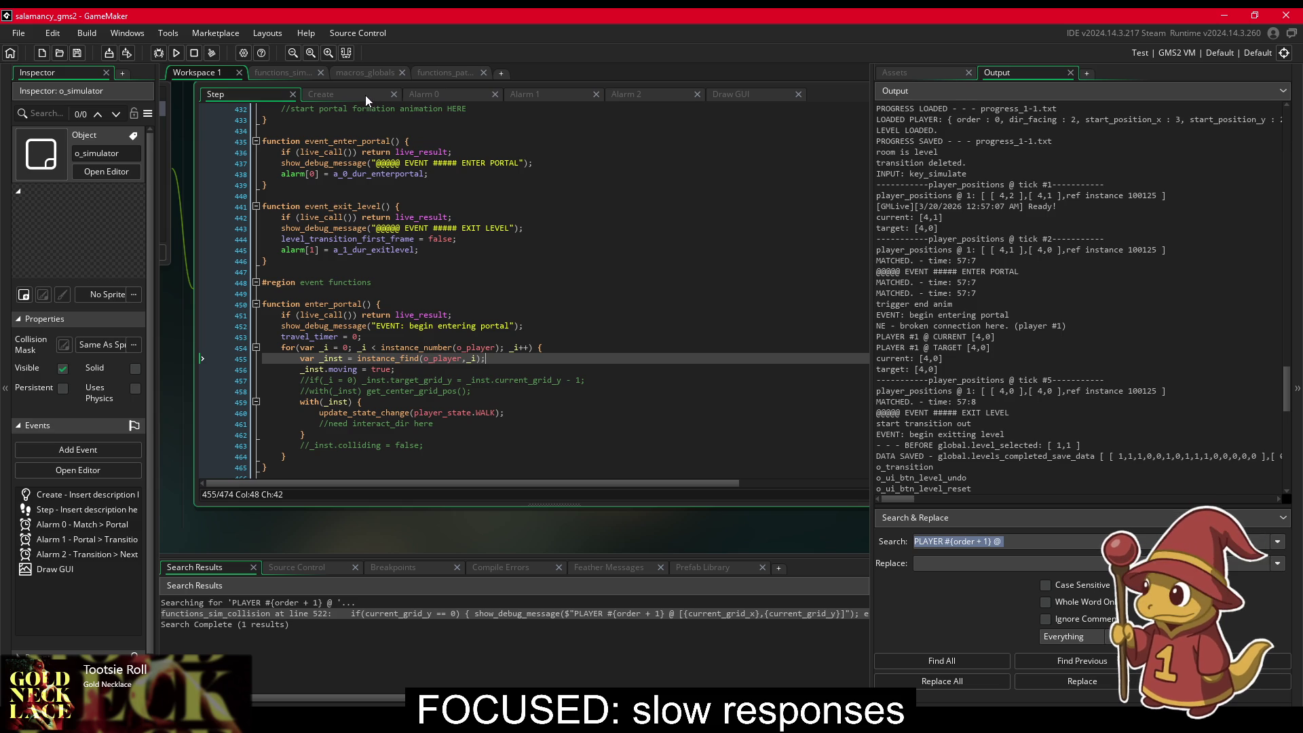
Step: In functions_sim_collision, comment out the current_grid_y > 1 check, enable the current_grid_y < 2 exit bypass, and save
{"action": "left_click", "coordinate": [282, 71]}
{"action": "left_click", "coordinate": [421, 301]}
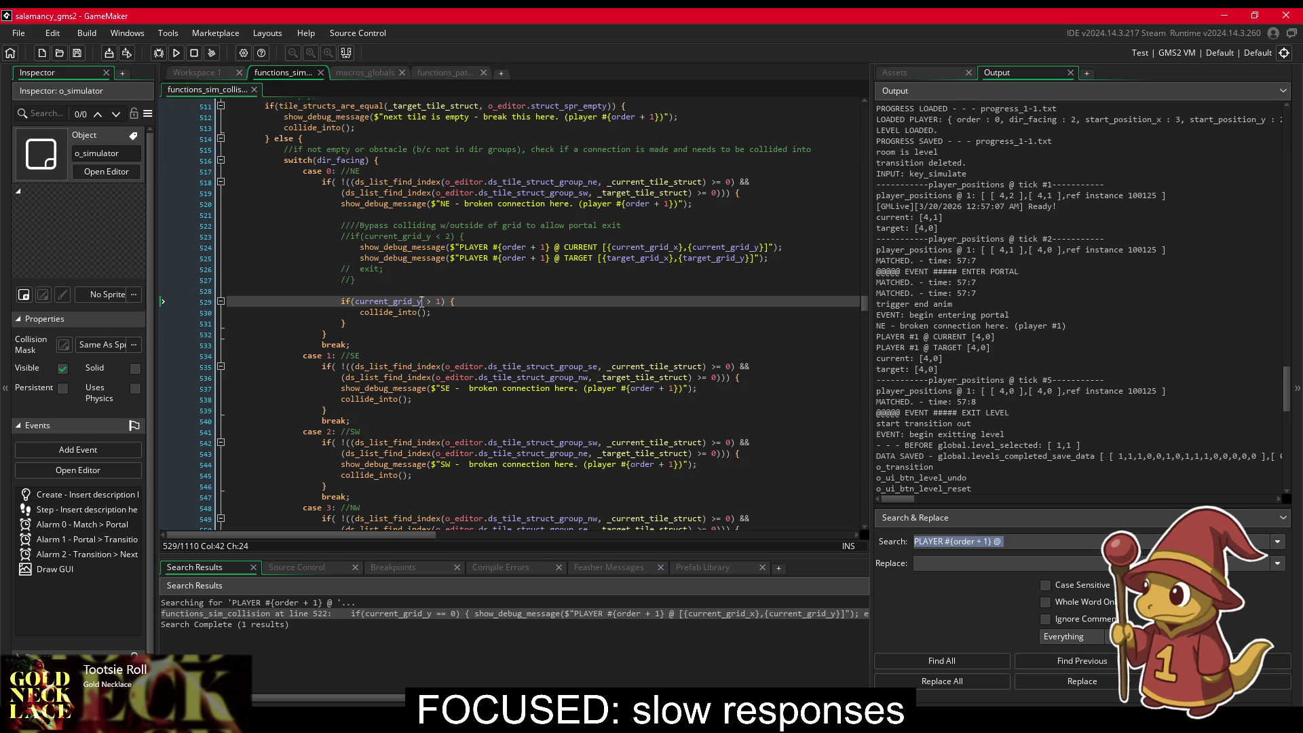
{"action": "key", "text": "ctrl+k"}
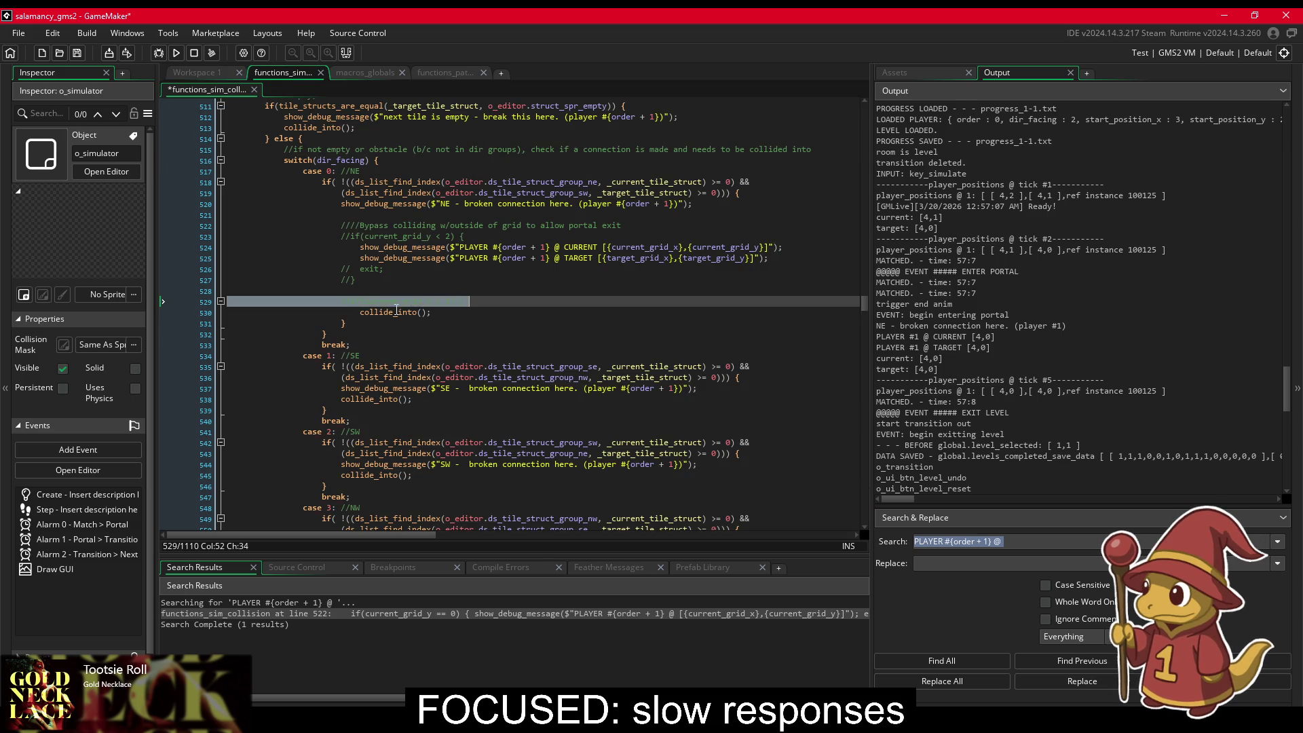
{"action": "key", "text": "Down"}
{"action": "key", "text": "Down"}
{"action": "key", "text": "ctrl+k"}
{"action": "left_click", "coordinate": [446, 236]}
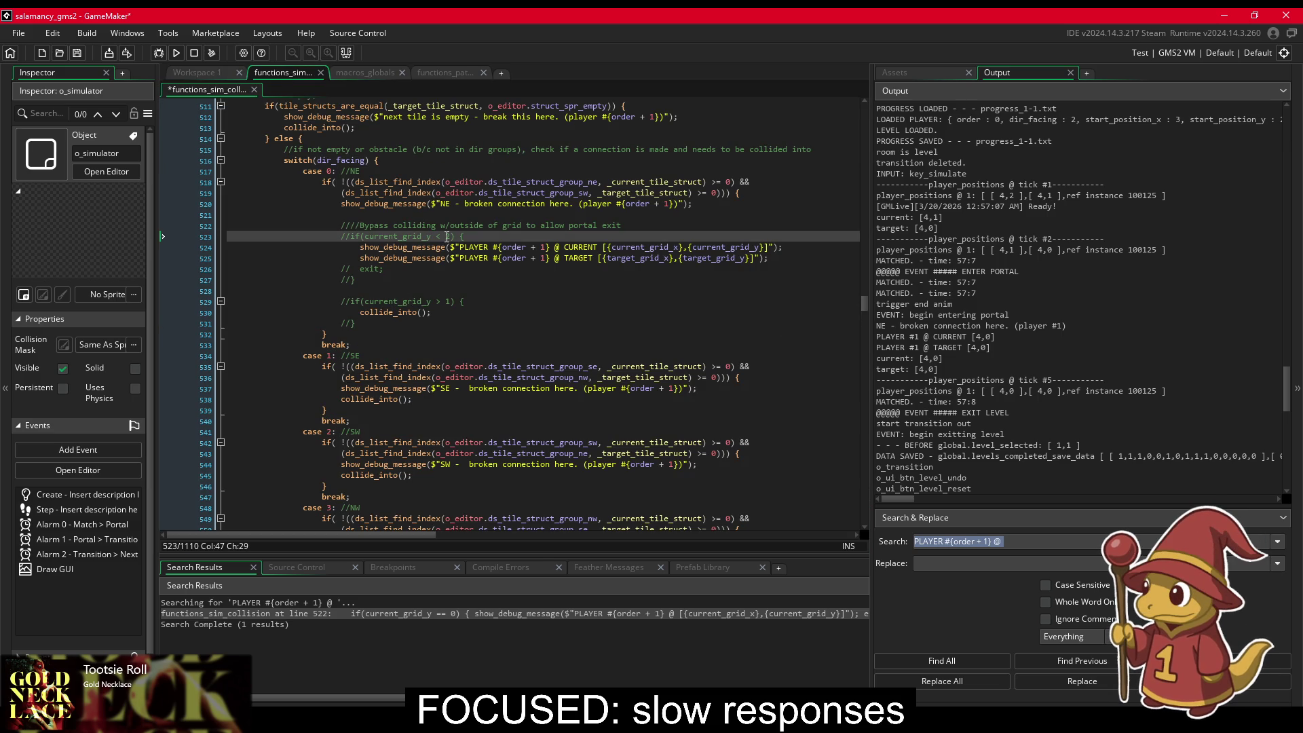
{"action": "key", "text": "ctrl+shift+k"}
{"action": "left_click", "coordinate": [373, 270]}
{"action": "key", "text": "ctrl+shift+k"}
{"action": "left_click", "coordinate": [366, 278]}
{"action": "key", "text": "ctrl+shift+k"}
{"action": "key", "text": "ctrl+s"}
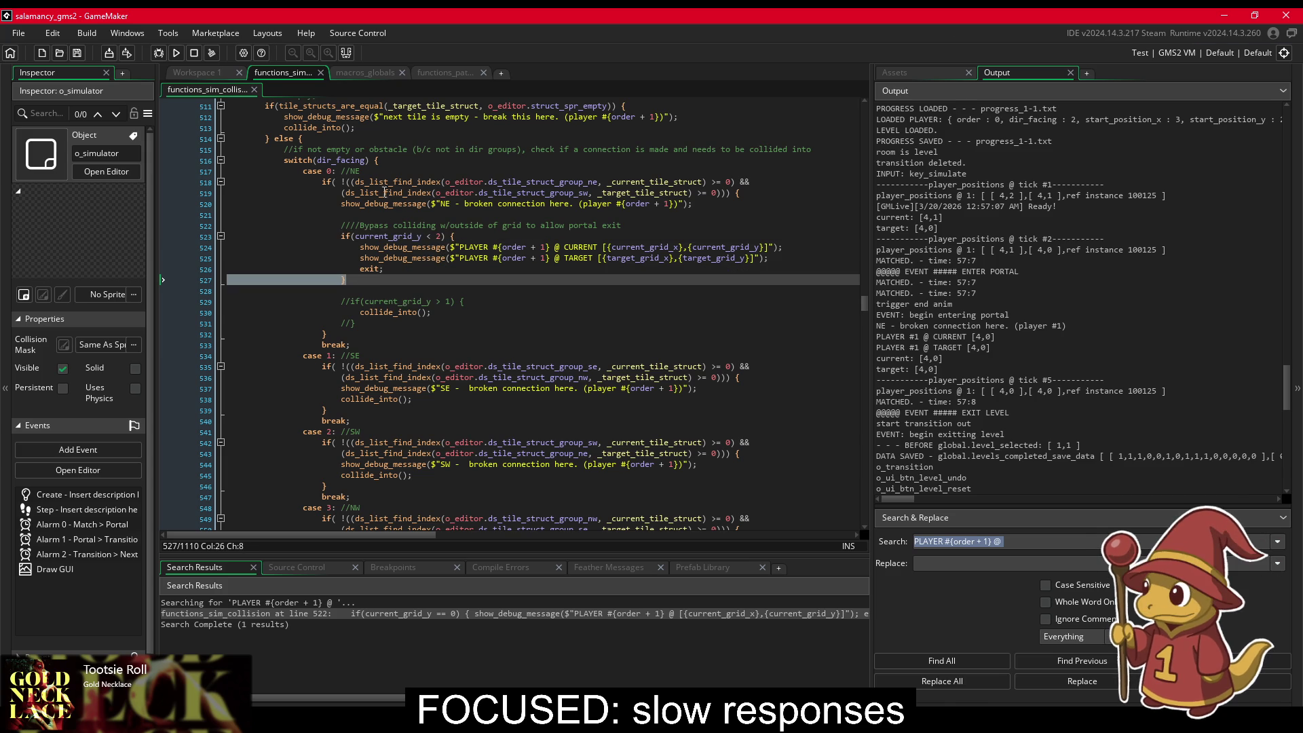
Step: Uncomment the target_grid_y line in o_simulator's Step event and relaunch the game
{"action": "left_click", "coordinate": [365, 72]}
{"action": "left_click", "coordinate": [283, 72]}
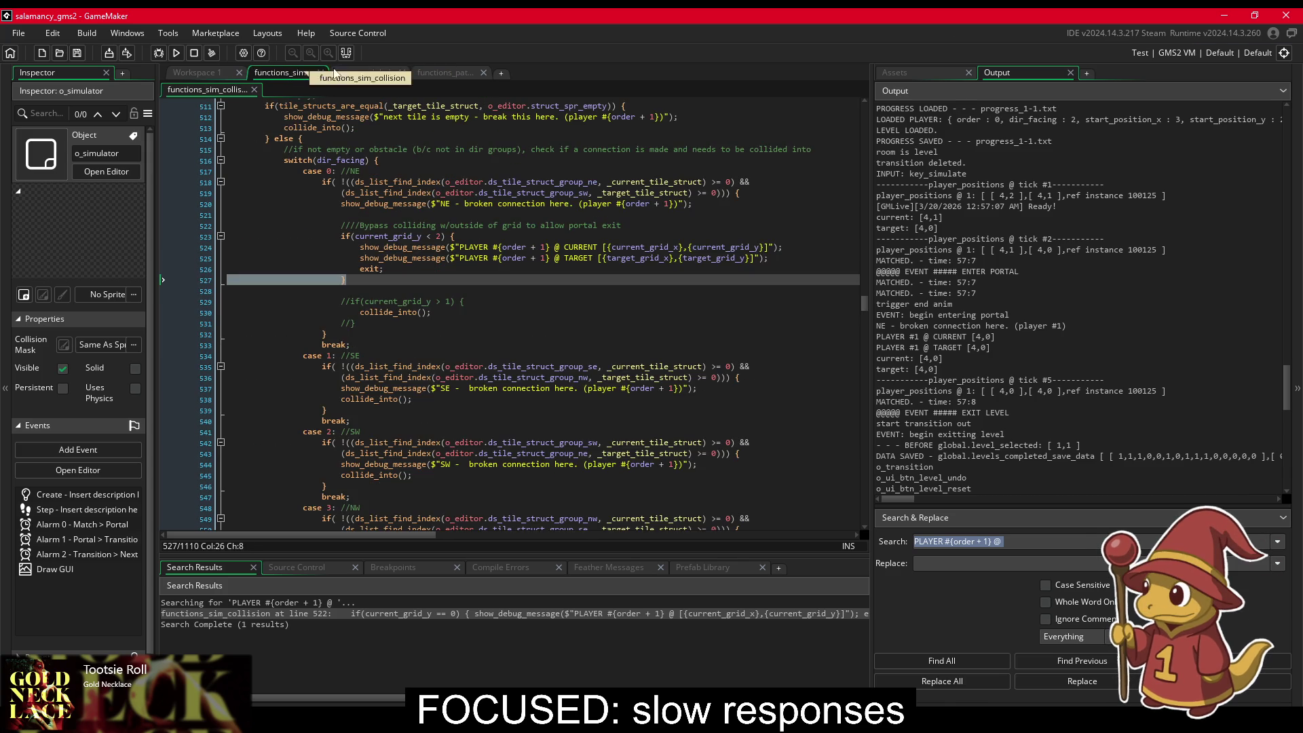
{"action": "left_click", "coordinate": [365, 72]}
{"action": "left_click", "coordinate": [433, 72]}
{"action": "left_click", "coordinate": [398, 70]}
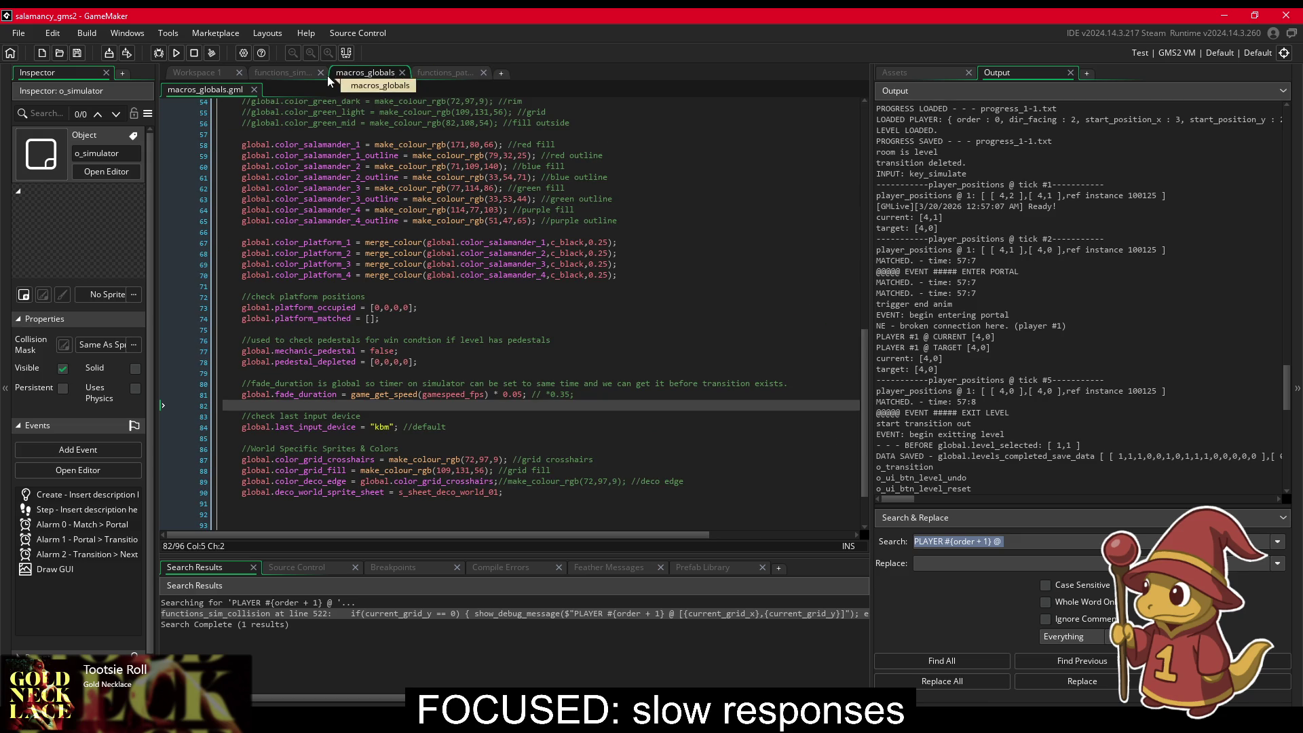
{"action": "left_click", "coordinate": [310, 73]}
{"action": "left_click", "coordinate": [221, 73]}
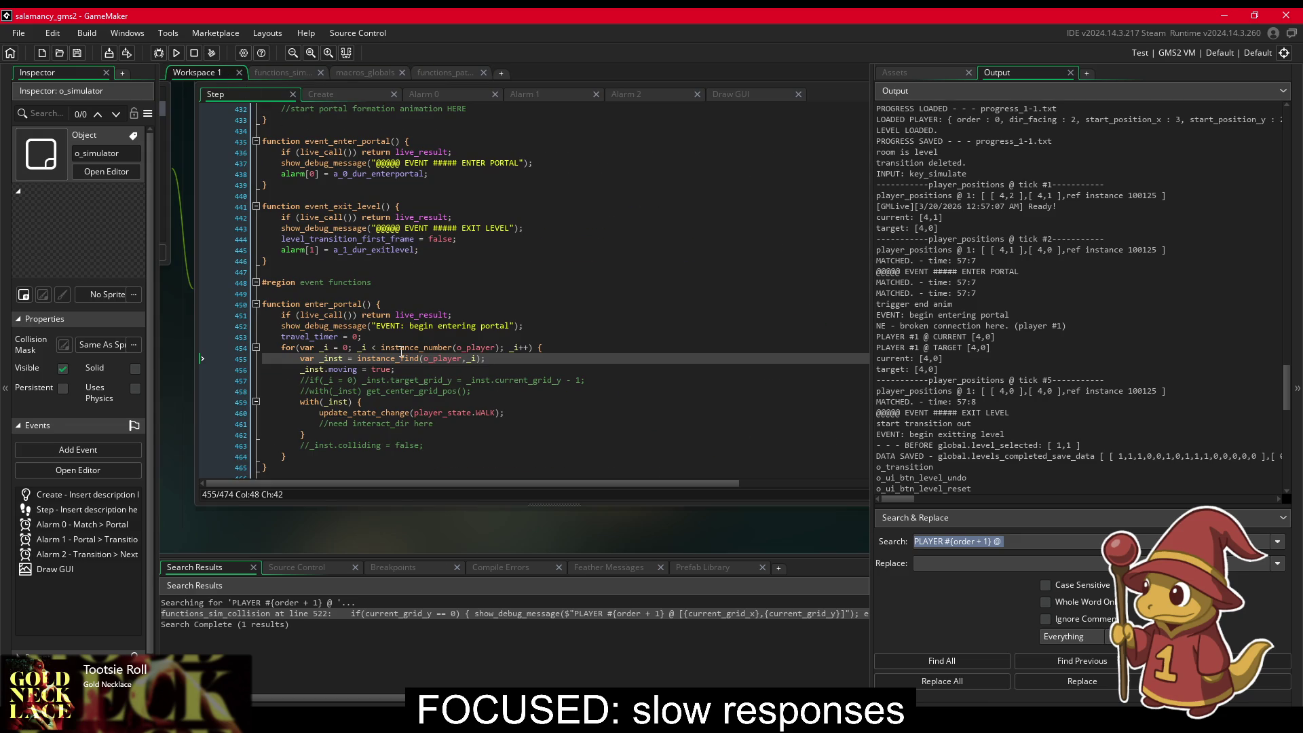
{"action": "left_click", "coordinate": [459, 380]}
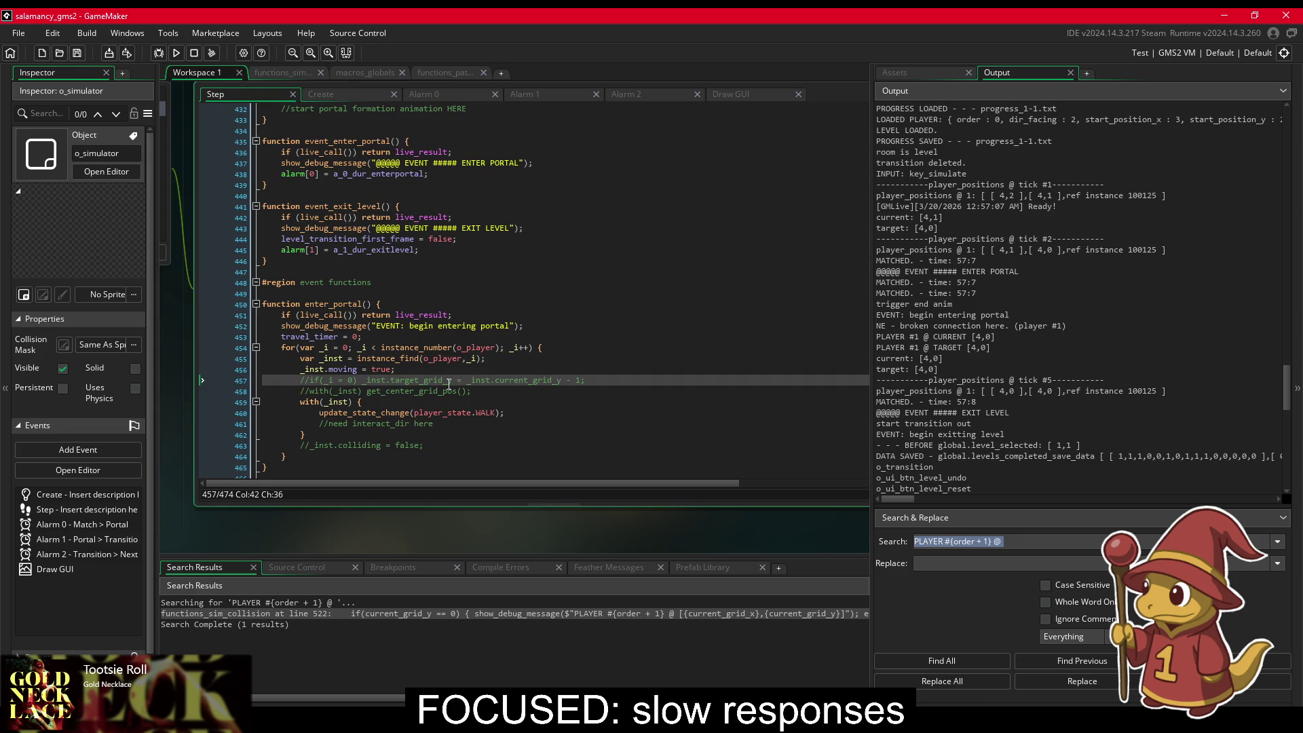
{"action": "triple_click", "coordinate": [443, 381]}
{"action": "key", "text": "ctrl+shift+k"}
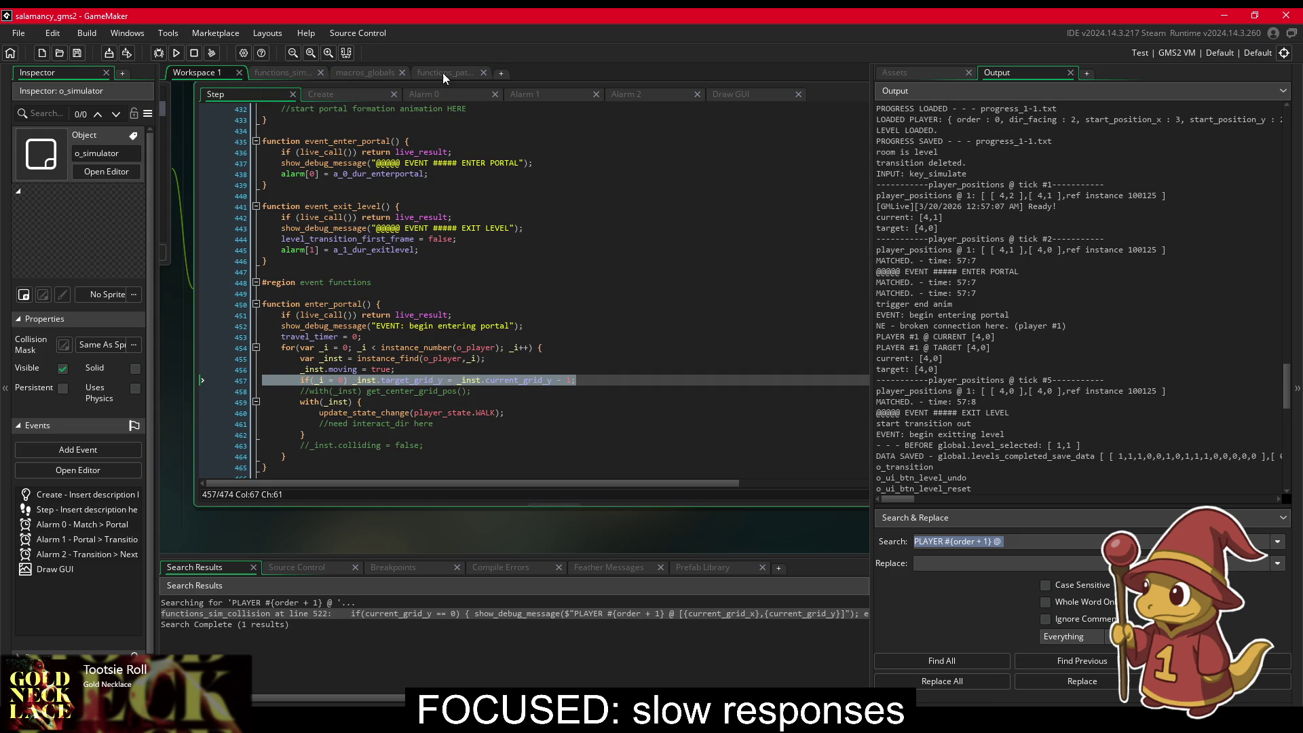
{"action": "left_click", "coordinate": [442, 73]}
{"action": "left_click", "coordinate": [175, 52]}
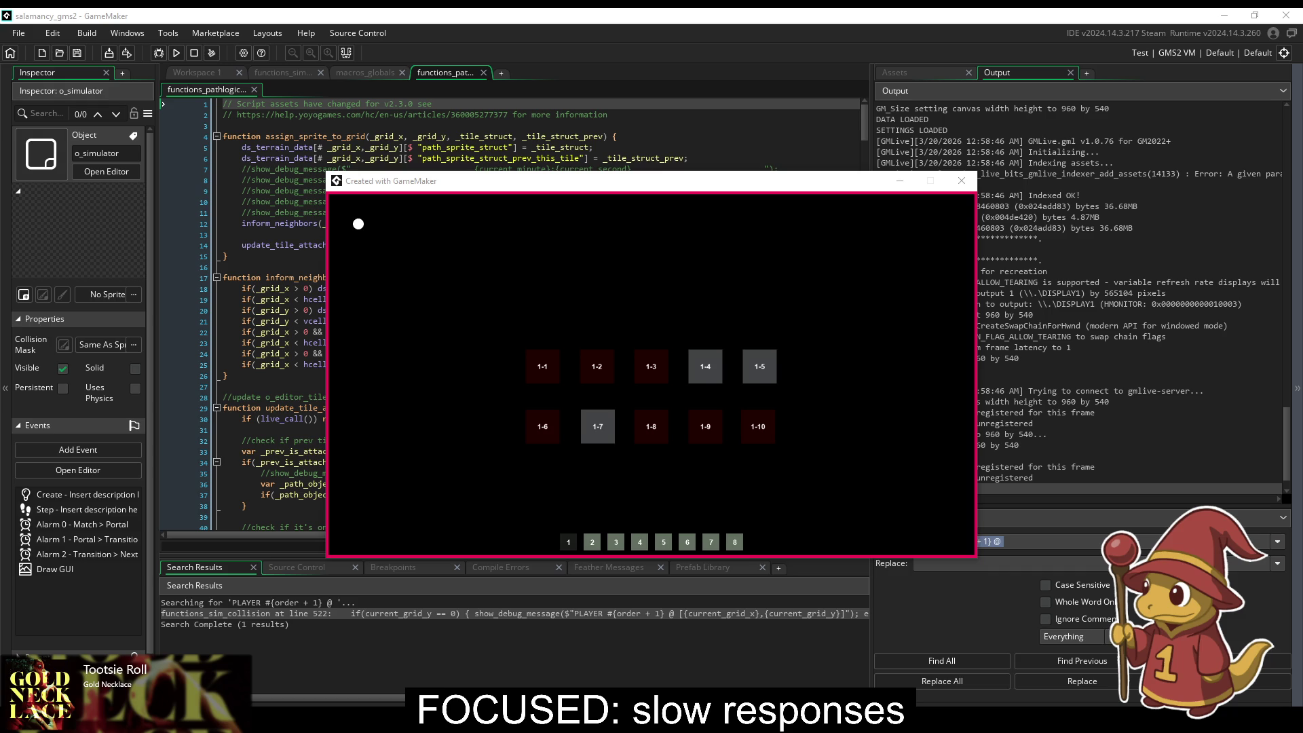
Step: Play level 1-6, then level 1-1 through the portal, checking the Output log afterwards
{"action": "left_click", "coordinate": [547, 419]}
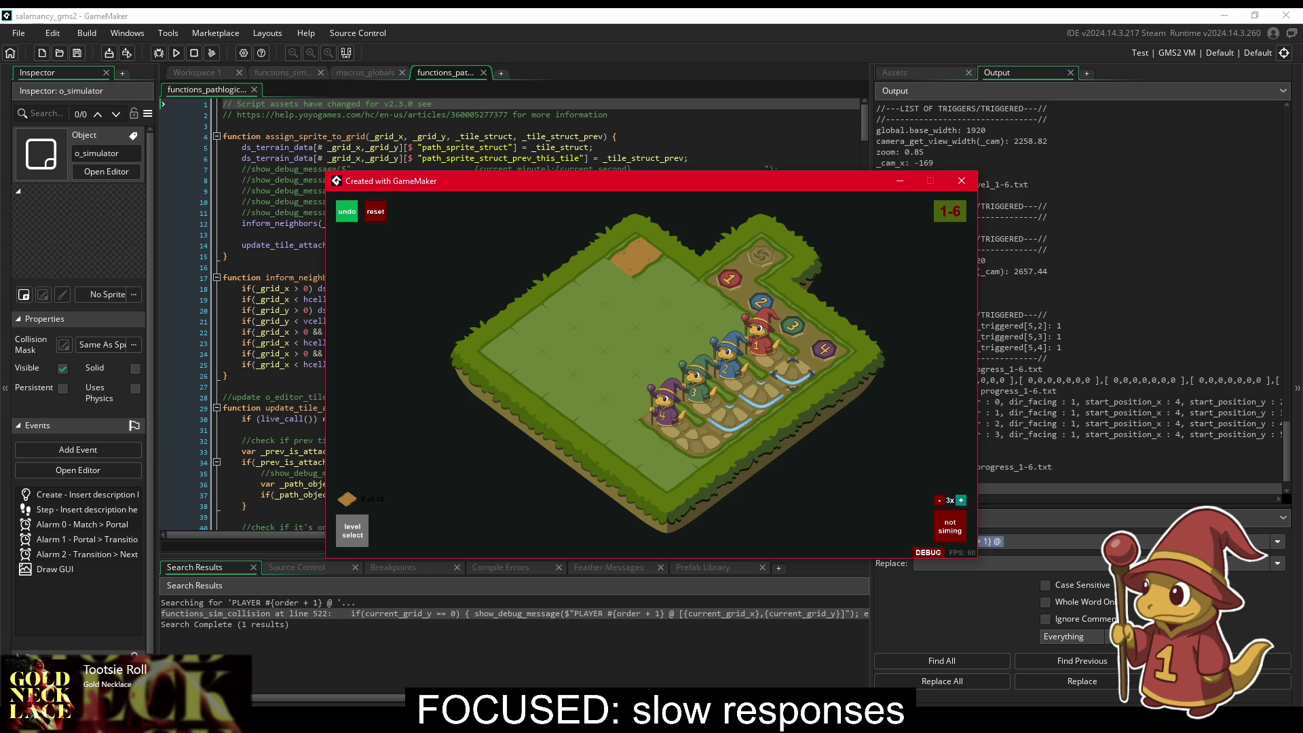
{"action": "key", "text": "alt+Tab"}
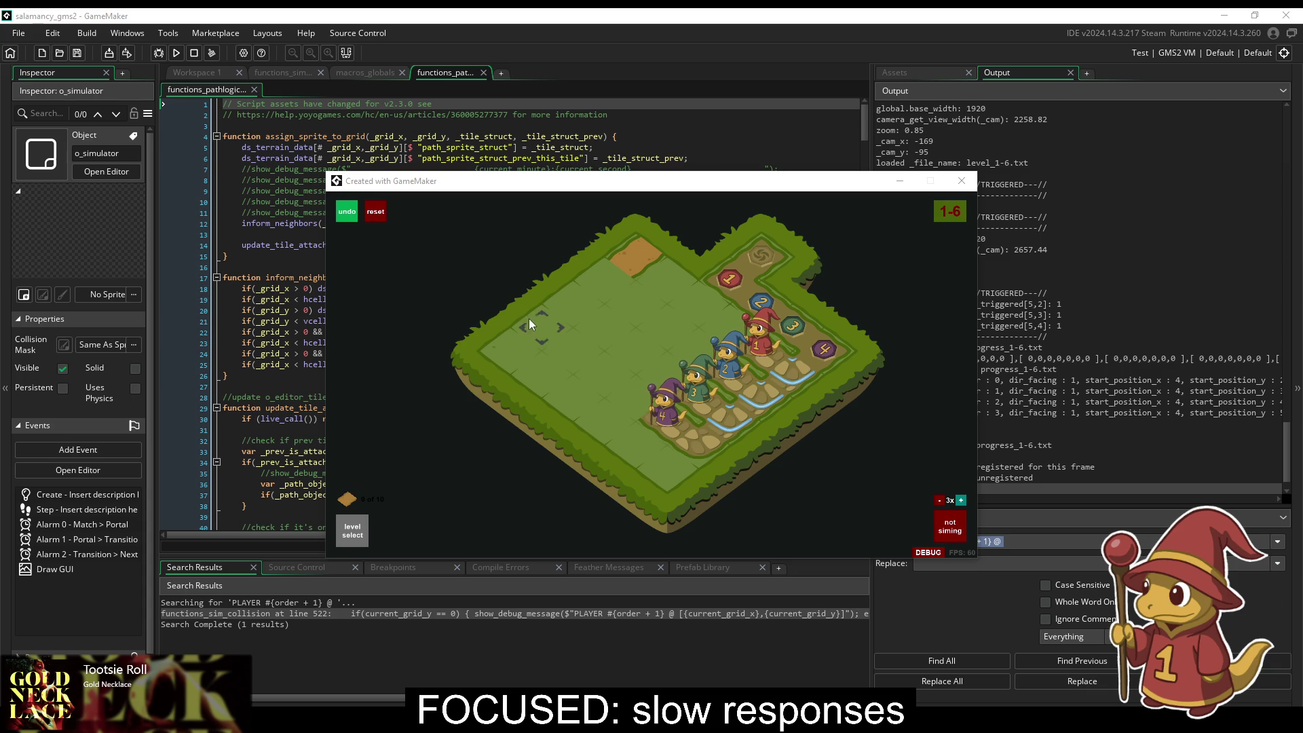
{"action": "left_click", "coordinate": [353, 530]}
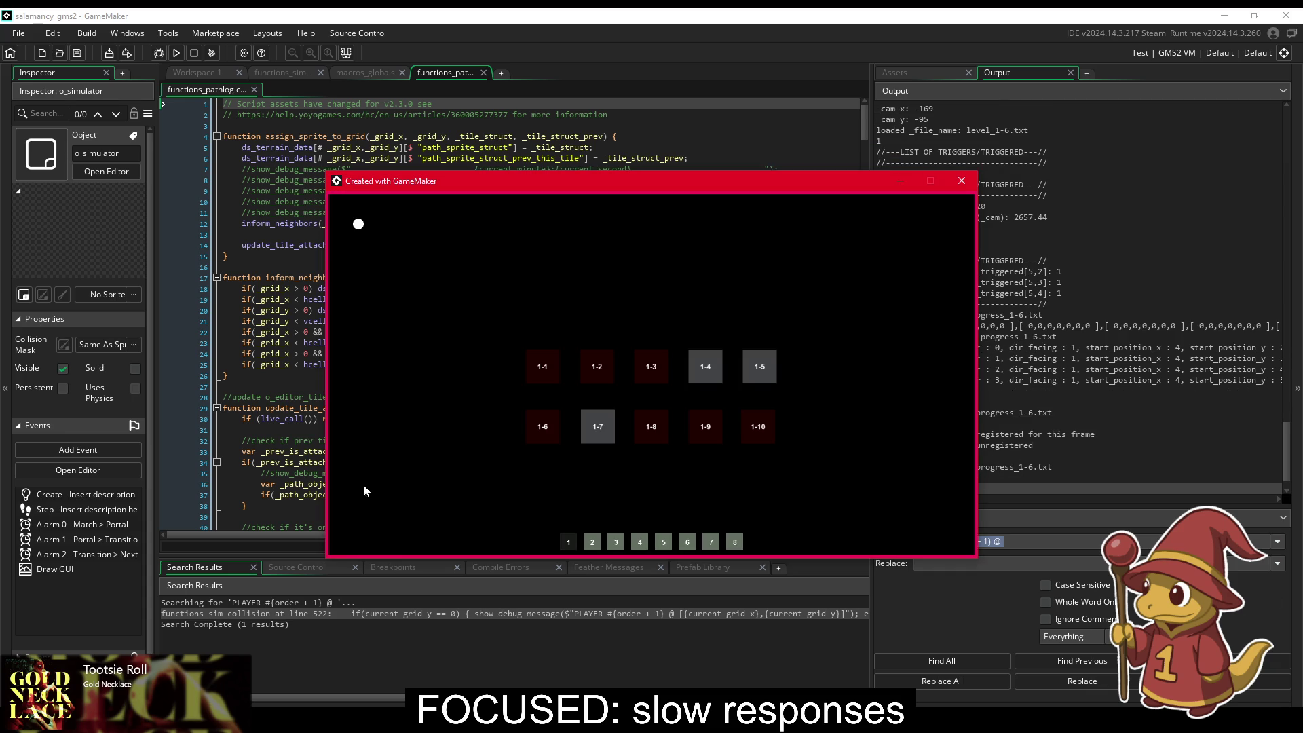
{"action": "left_click", "coordinate": [547, 368]}
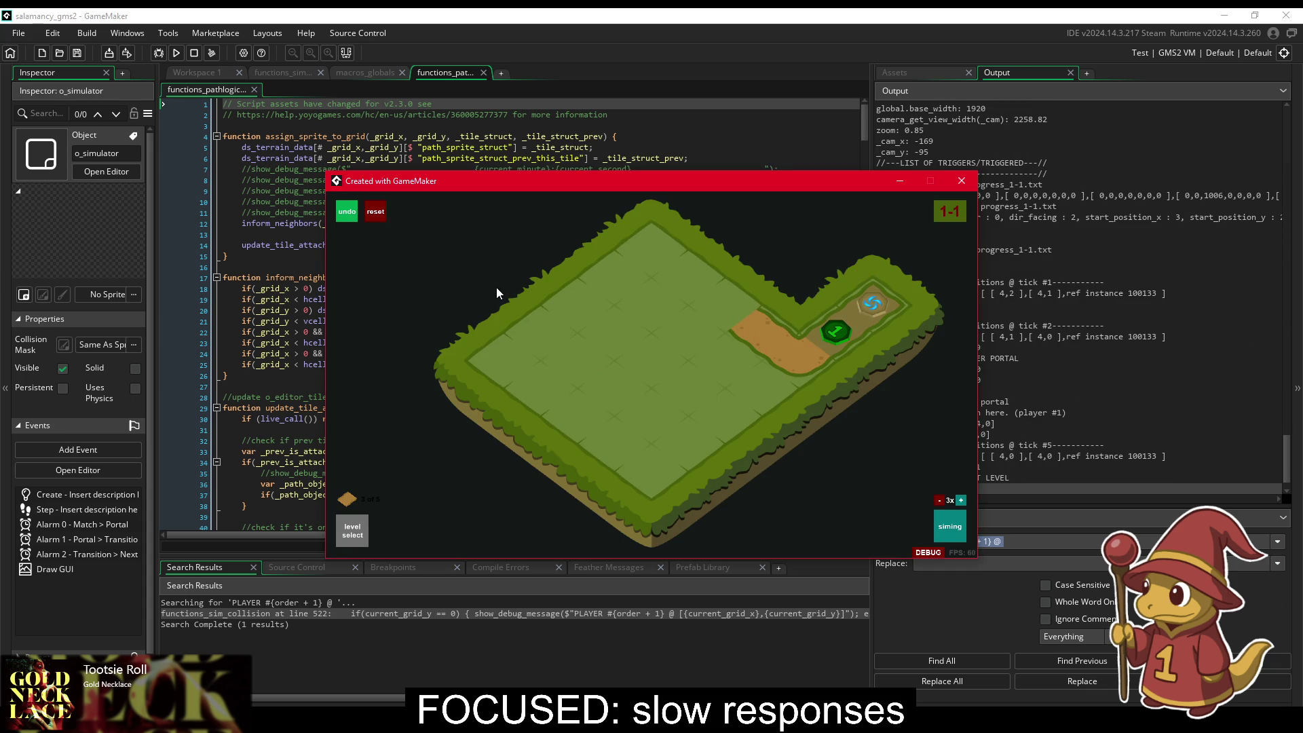
{"action": "mouse_move", "coordinate": [791, 186]}
{"action": "left_mouse_down"}
{"action": "mouse_move", "coordinate": [683, 186]}
{"action": "mouse_move", "coordinate": [586, 165]}
{"action": "left_mouse_up"}
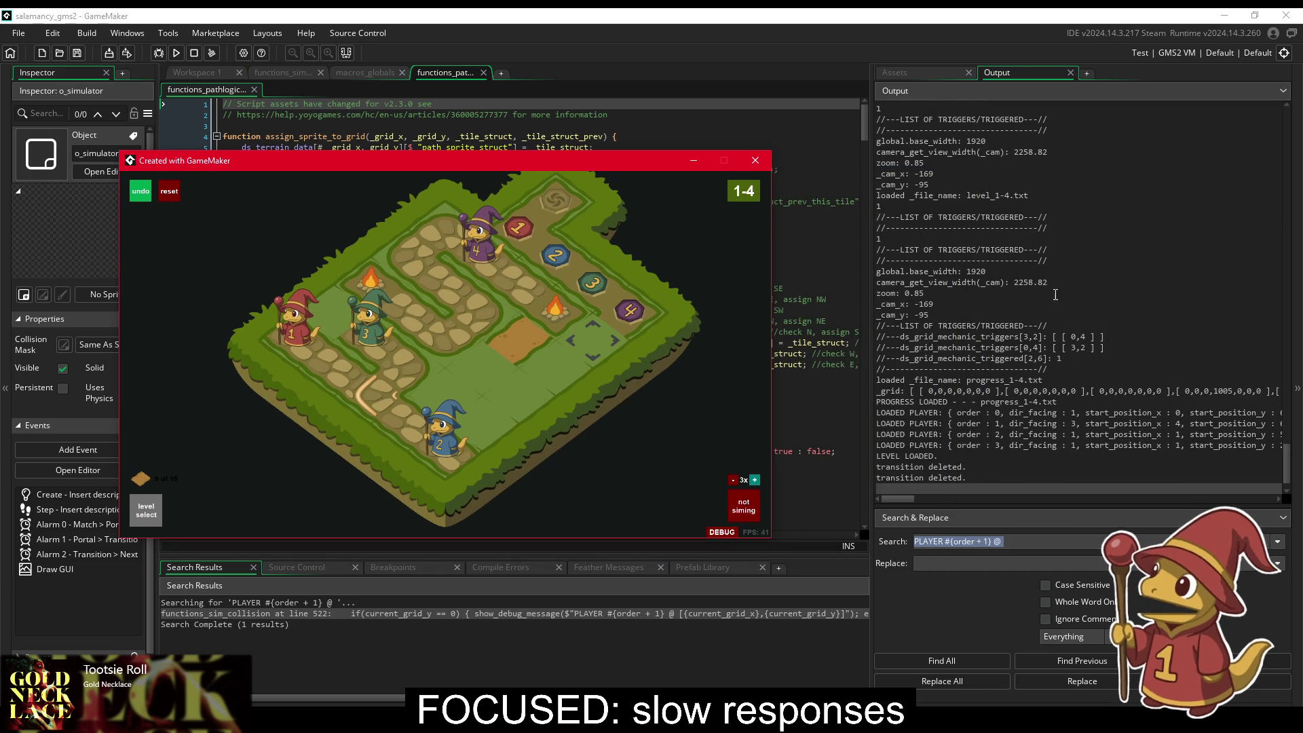
{"action": "scroll", "coordinate": [1056, 294], "scroll_direction": "up", "scroll_amount": 10}
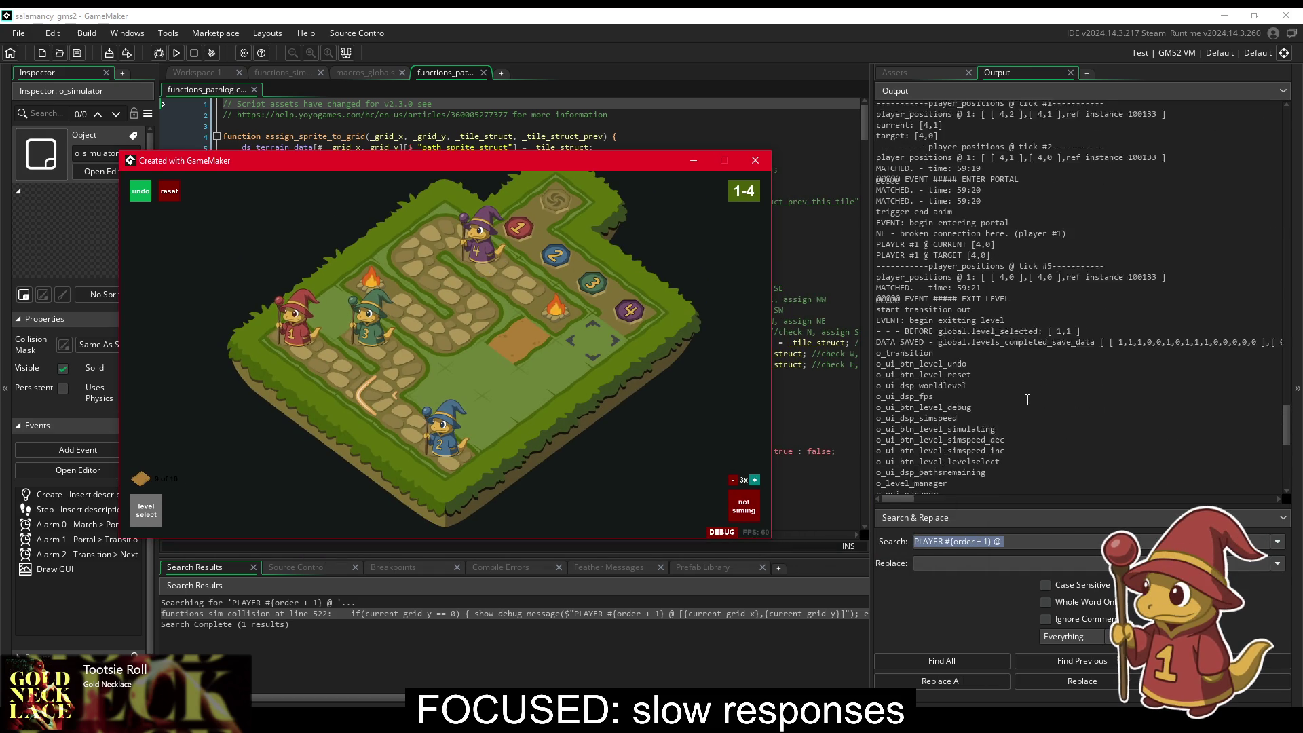
{"action": "scroll", "coordinate": [1019, 398], "scroll_direction": "down", "scroll_amount": 10}
{"action": "left_click", "coordinate": [509, 131]}
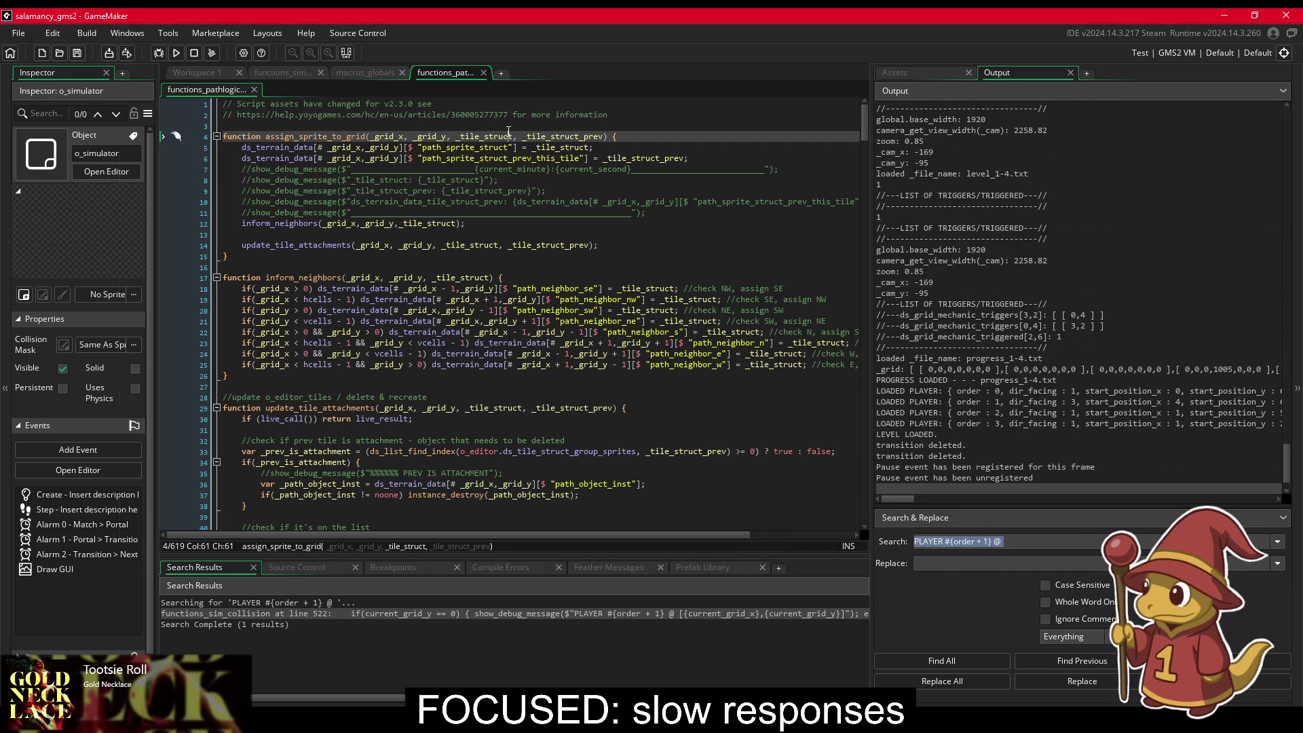
Step: Delete the if(_i = 0) condition from line 457, save, and retest level 1-1
{"action": "left_click", "coordinate": [363, 73]}
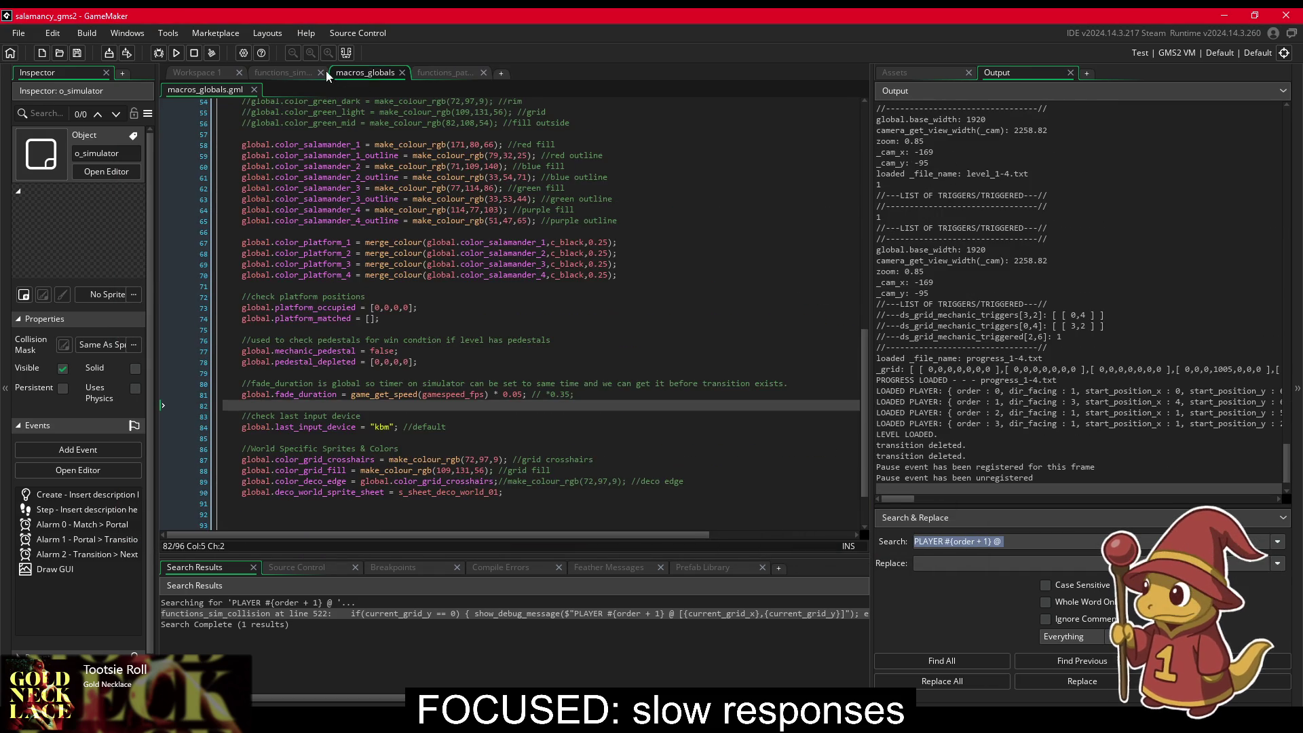
{"action": "left_click", "coordinate": [300, 71]}
{"action": "left_click", "coordinate": [431, 283]}
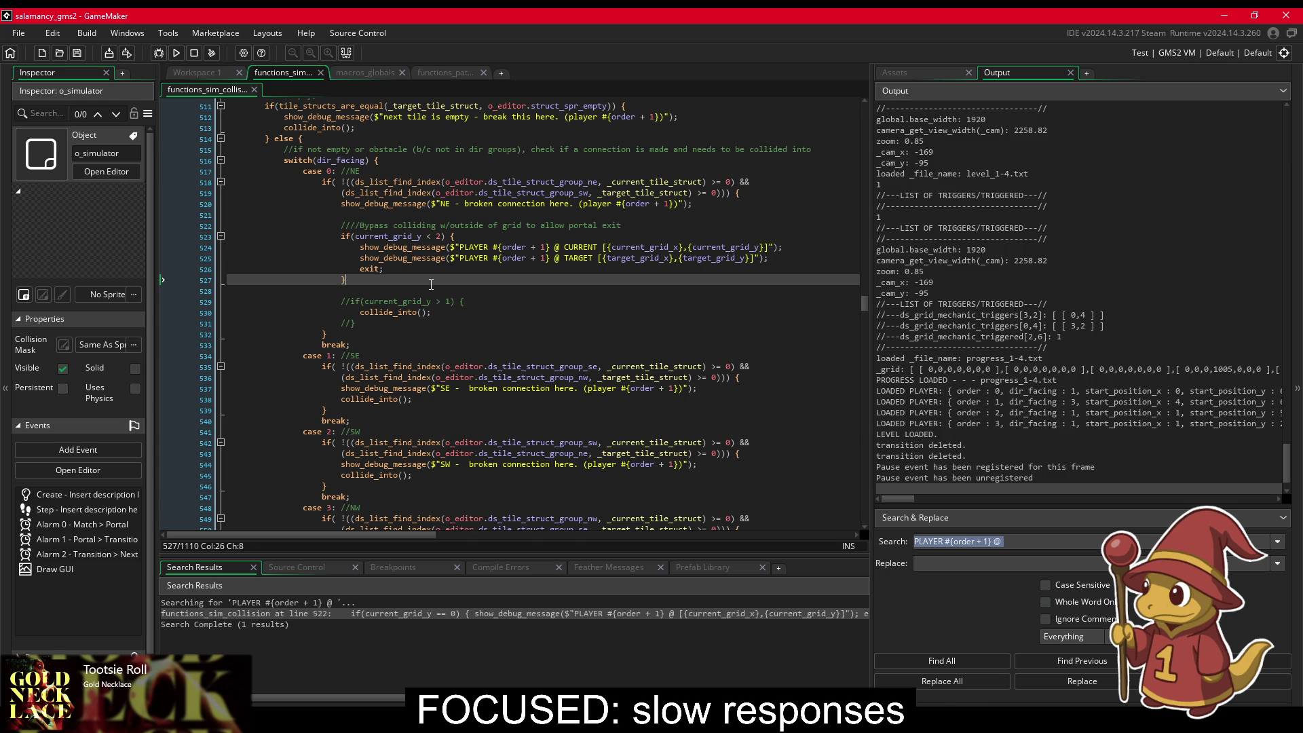
{"action": "left_click", "coordinate": [202, 73]}
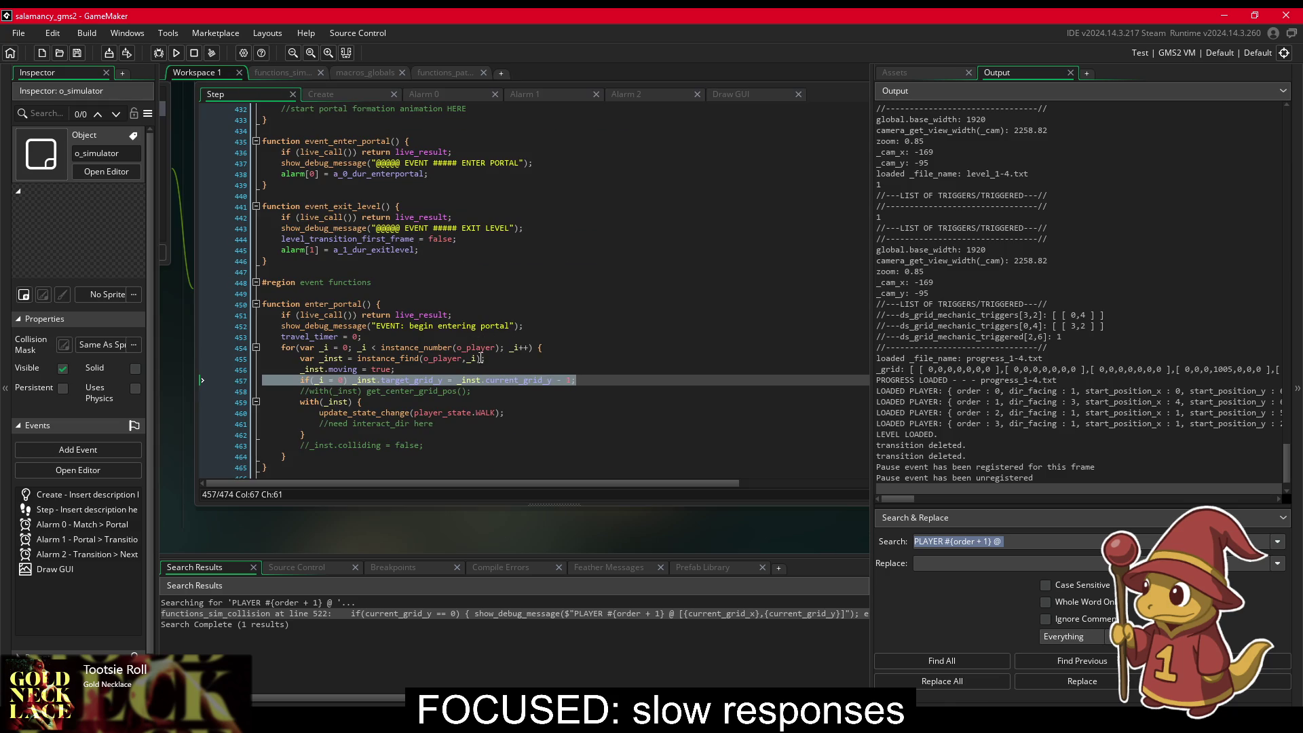
{"action": "left_click", "coordinate": [487, 380]}
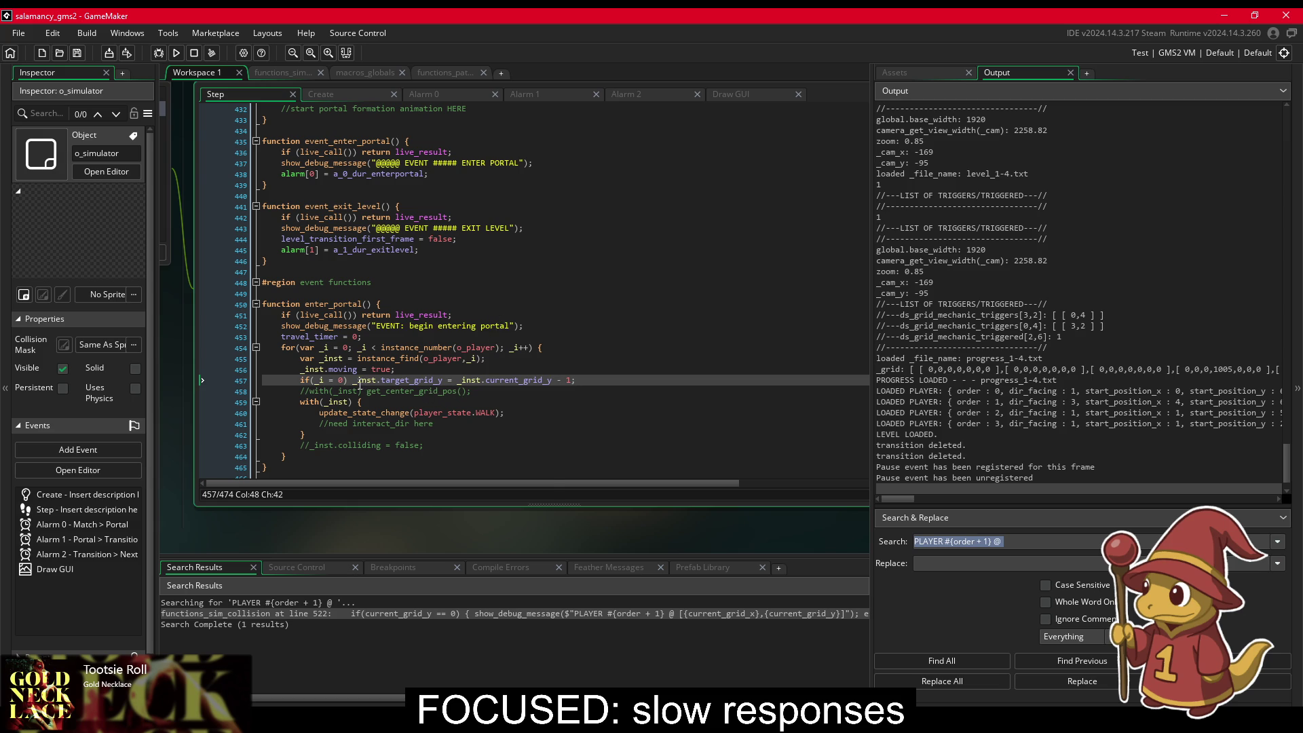
{"action": "left_click_drag", "start_coordinate": [360, 382], "coordinate": [304, 385]}
{"action": "key", "text": "BackSpace"}
{"action": "key", "text": "ctrl+s"}
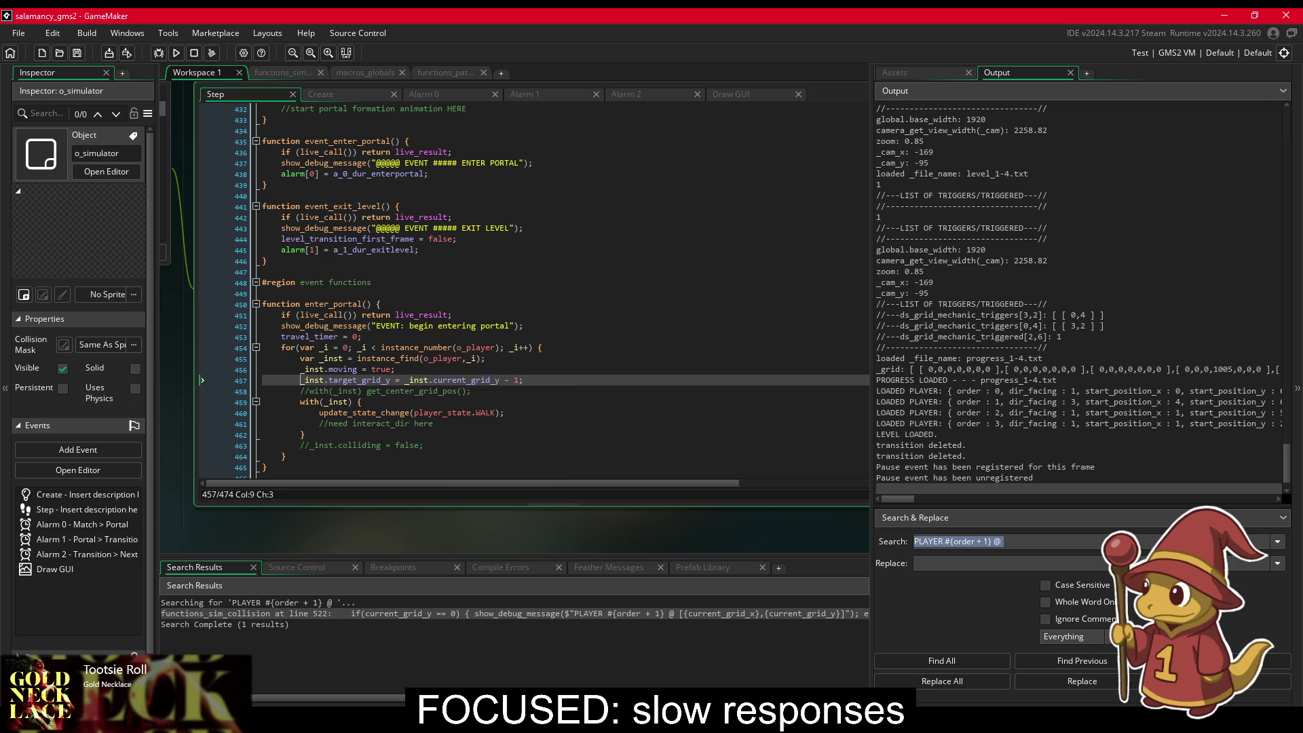
{"action": "key", "text": "alt+Tab"}
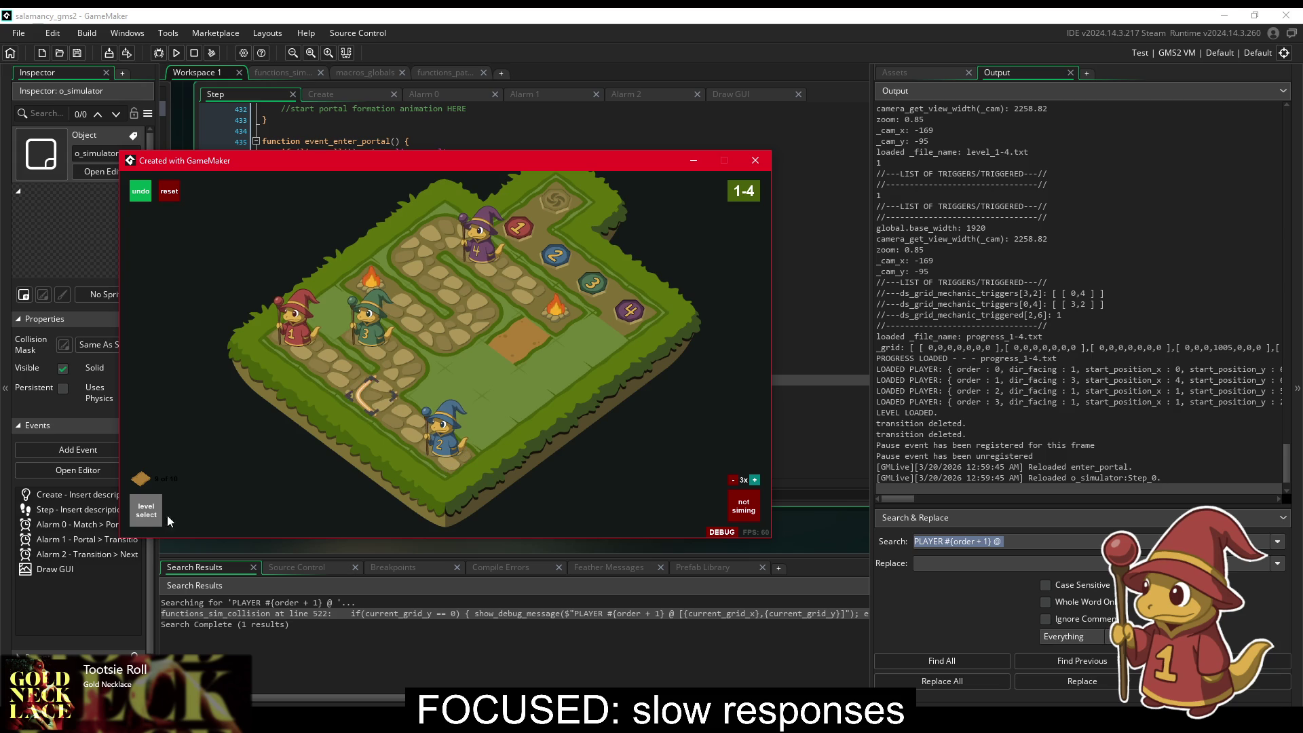
{"action": "left_click", "coordinate": [145, 511]}
{"action": "left_click", "coordinate": [336, 348]}
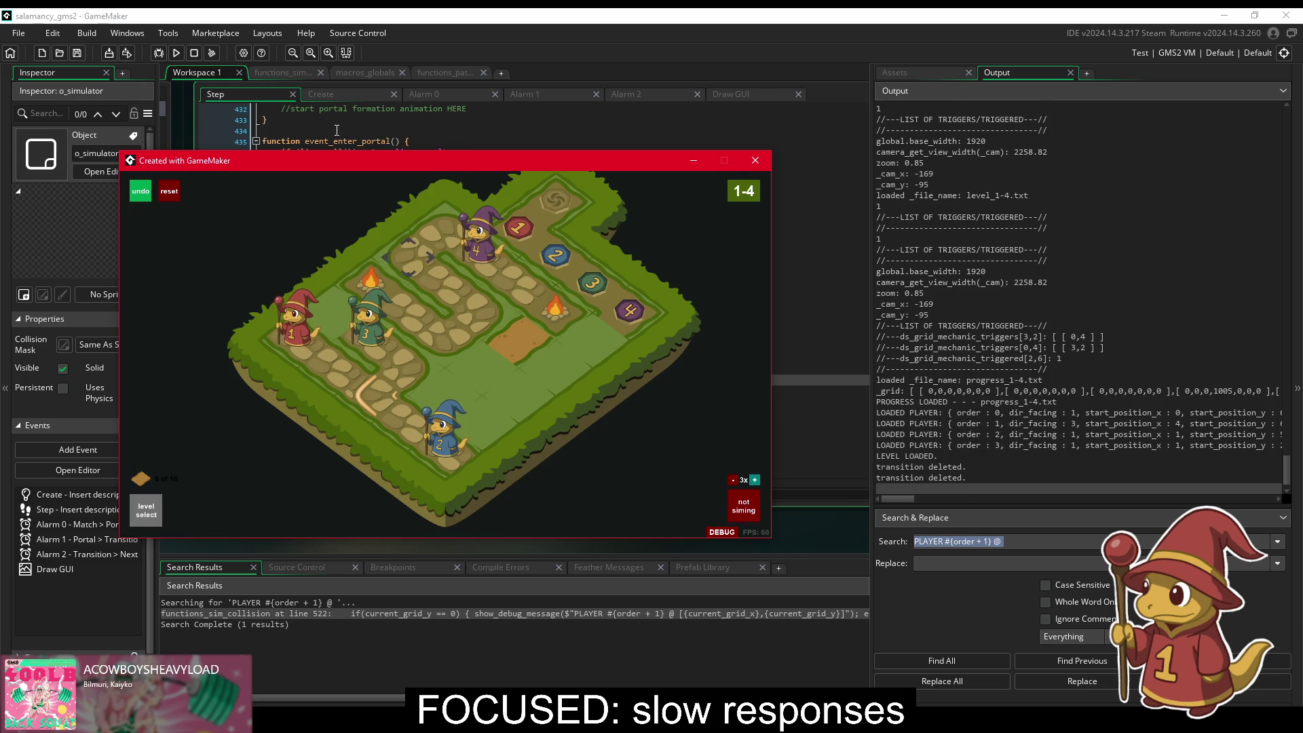
{"action": "key", "text": "alt+Tab"}
Step: Uncomment lines 457–458 so every player moves up a row and recentres, then replay level 1-1
{"action": "left_click", "coordinate": [396, 381]}
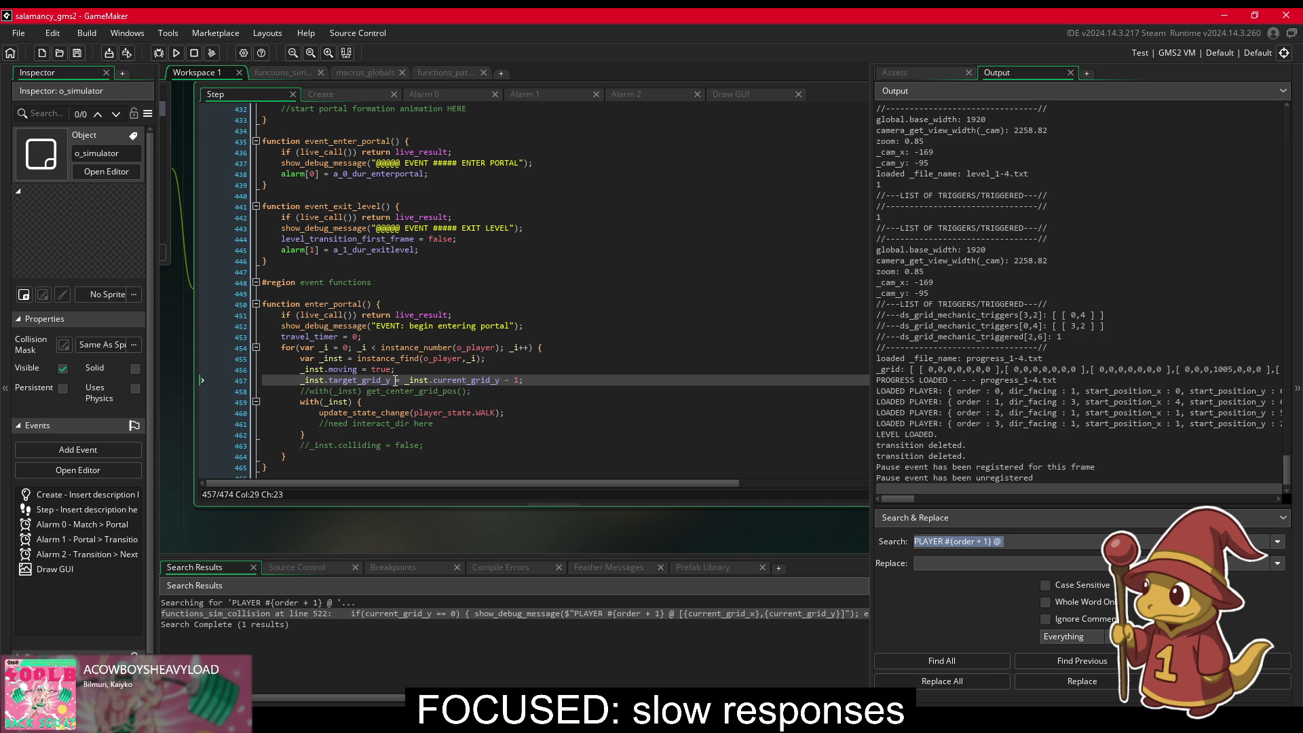
{"action": "triple_click", "coordinate": [396, 381]}
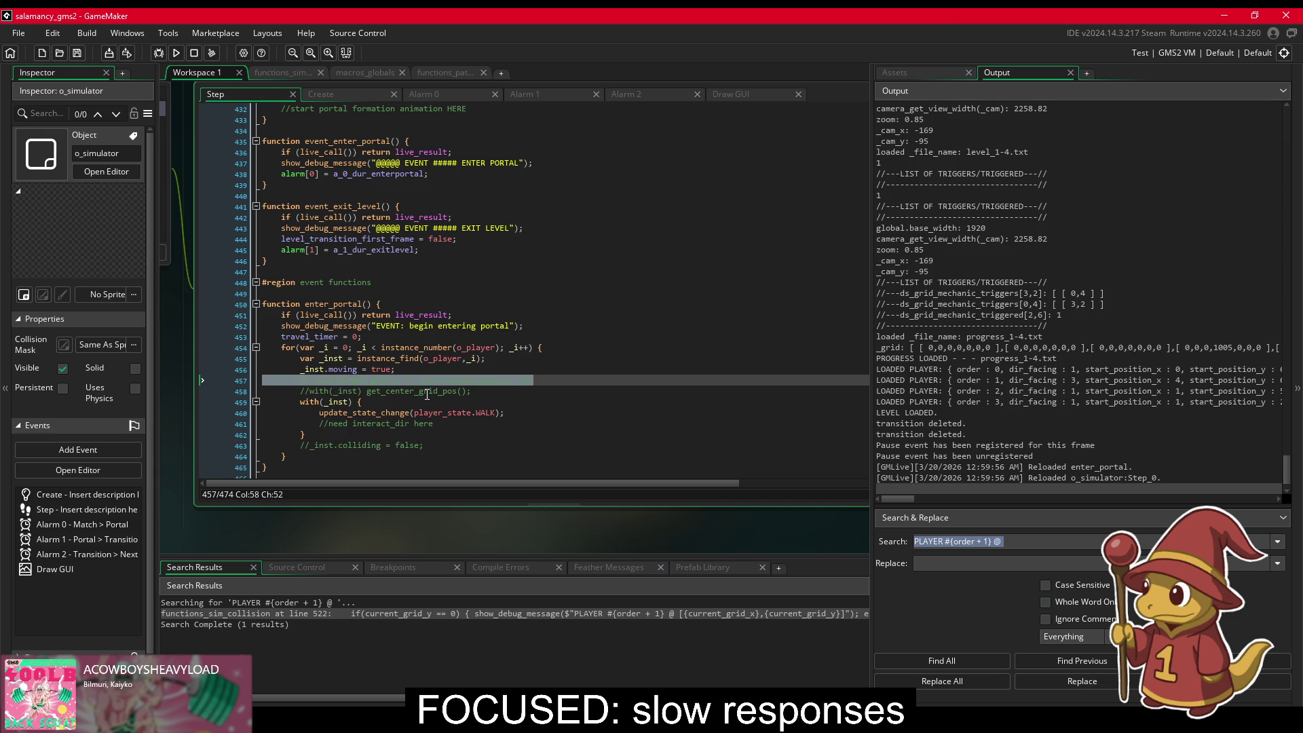
{"action": "left_click", "coordinate": [456, 399]}
{"action": "left_click", "coordinate": [456, 391]}
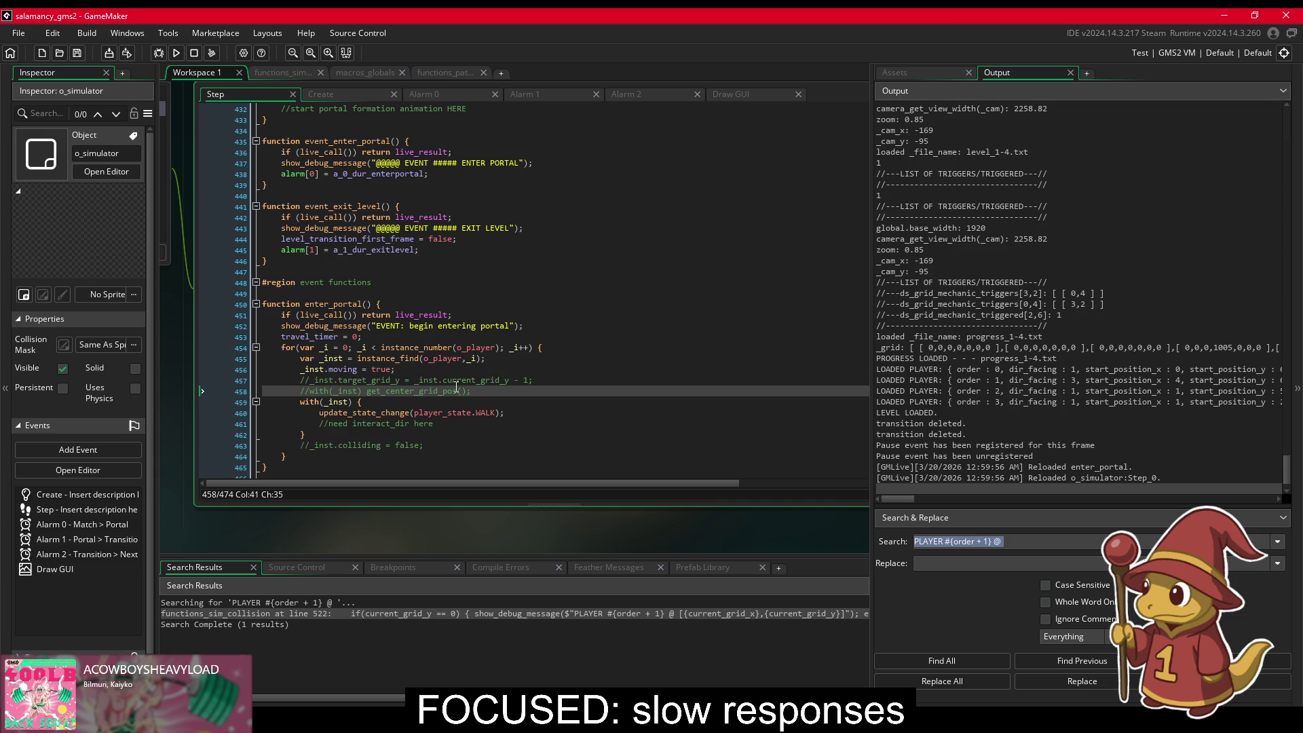
{"action": "left_click_drag", "start_coordinate": [456, 390], "coordinate": [461, 381]}
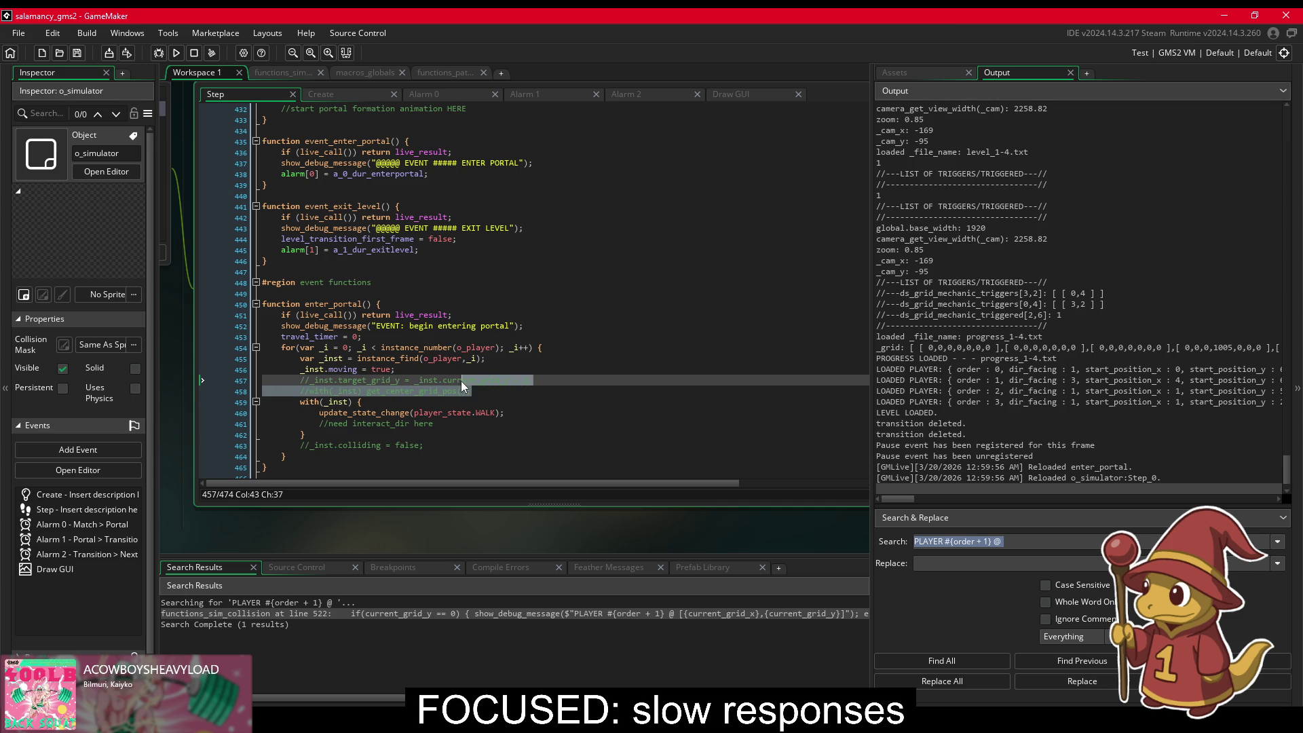
{"action": "key", "text": "ctrl+shift+k"}
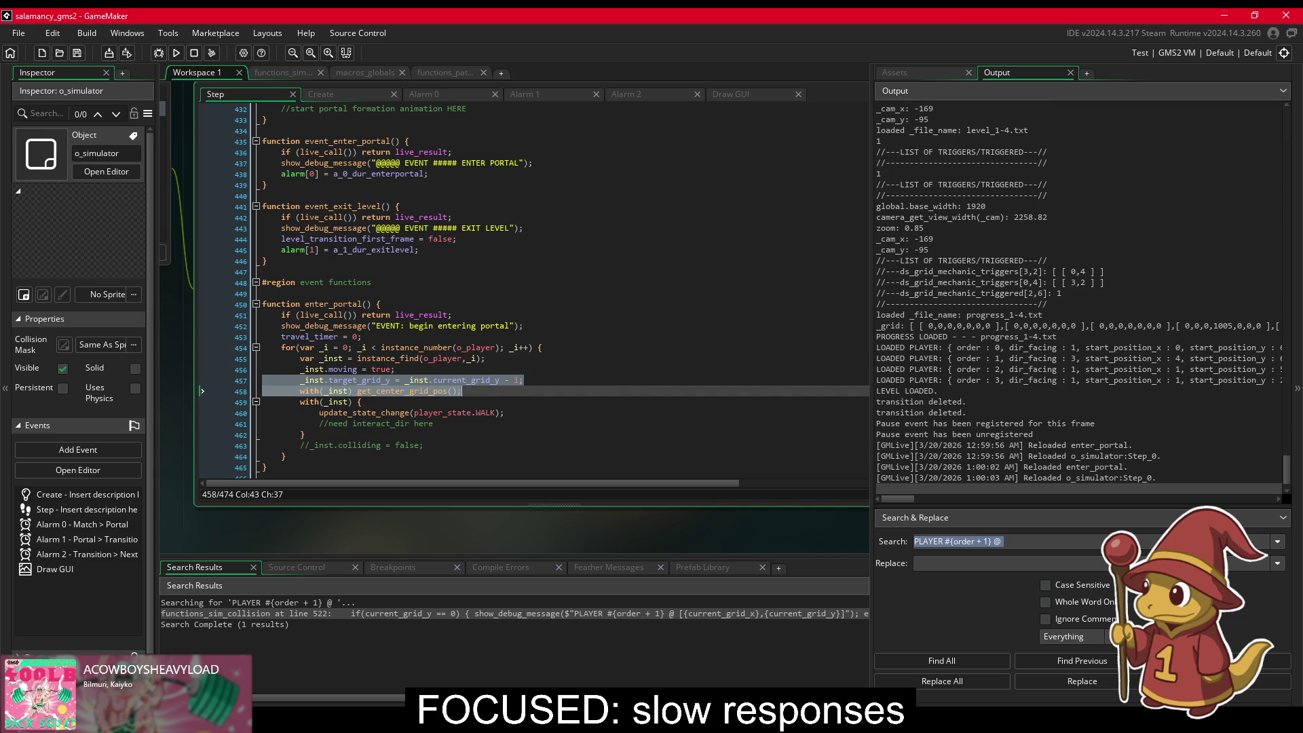
{"action": "key", "text": "alt+Tab"}
{"action": "key", "text": "Escape"}
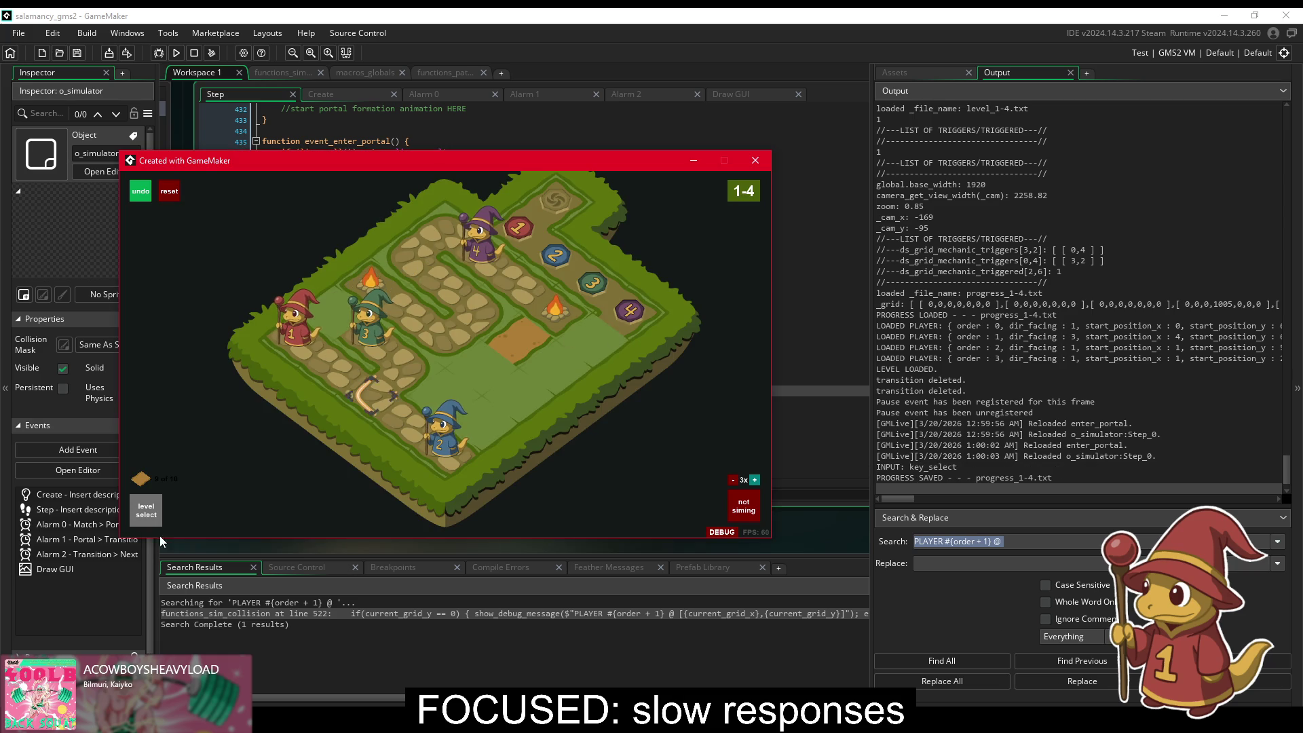
{"action": "left_click", "coordinate": [330, 331]}
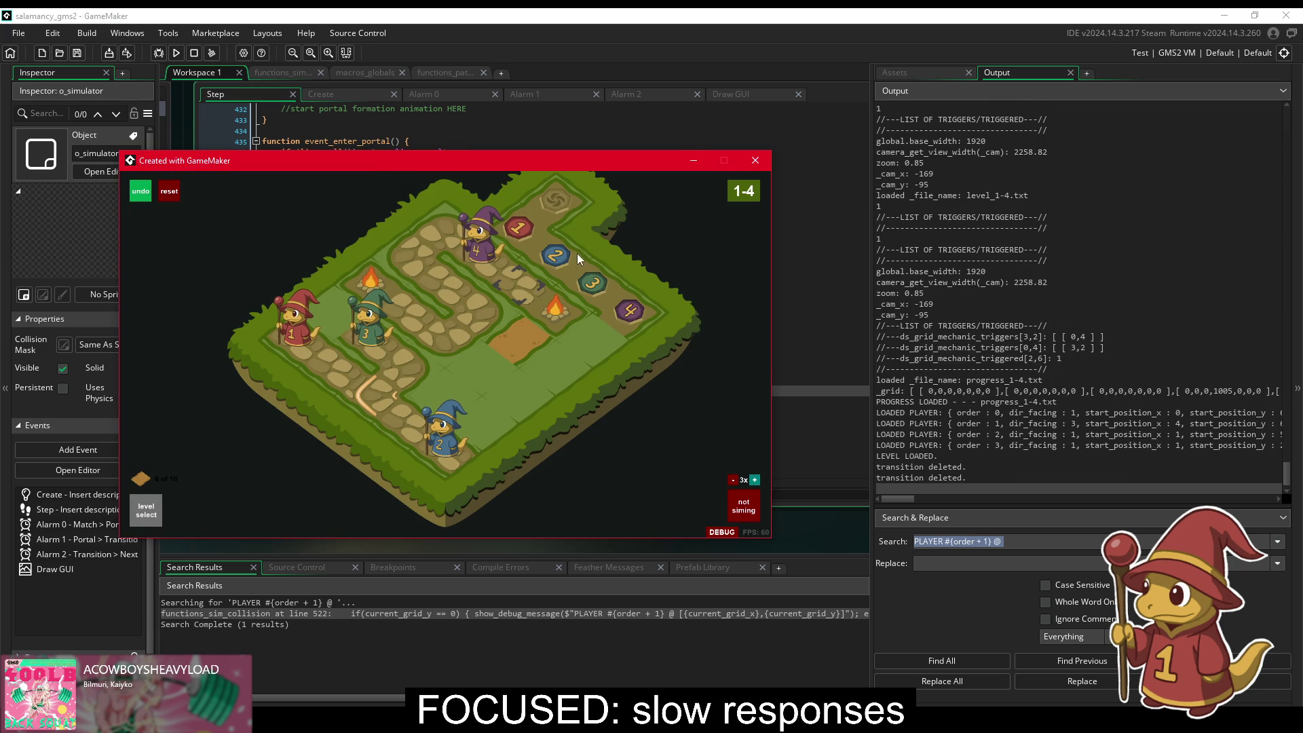
Step: Undo the stray 's' accidentally typed into line 435 of the Step code
{"action": "left_click", "coordinate": [478, 141]}
{"action": "type", "text": "s"}
{"action": "key", "text": "ctrl+z"}
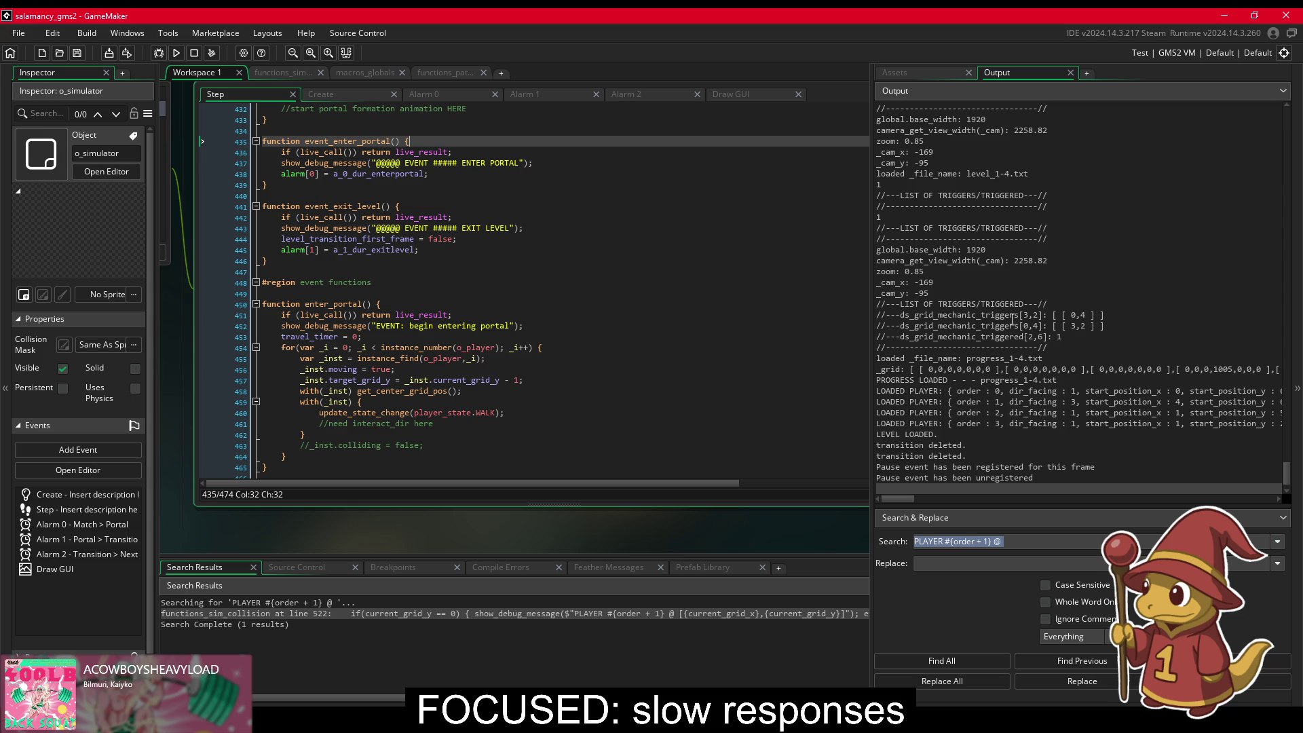
{"action": "scroll", "coordinate": [1011, 319], "scroll_direction": "up", "scroll_amount": 3}
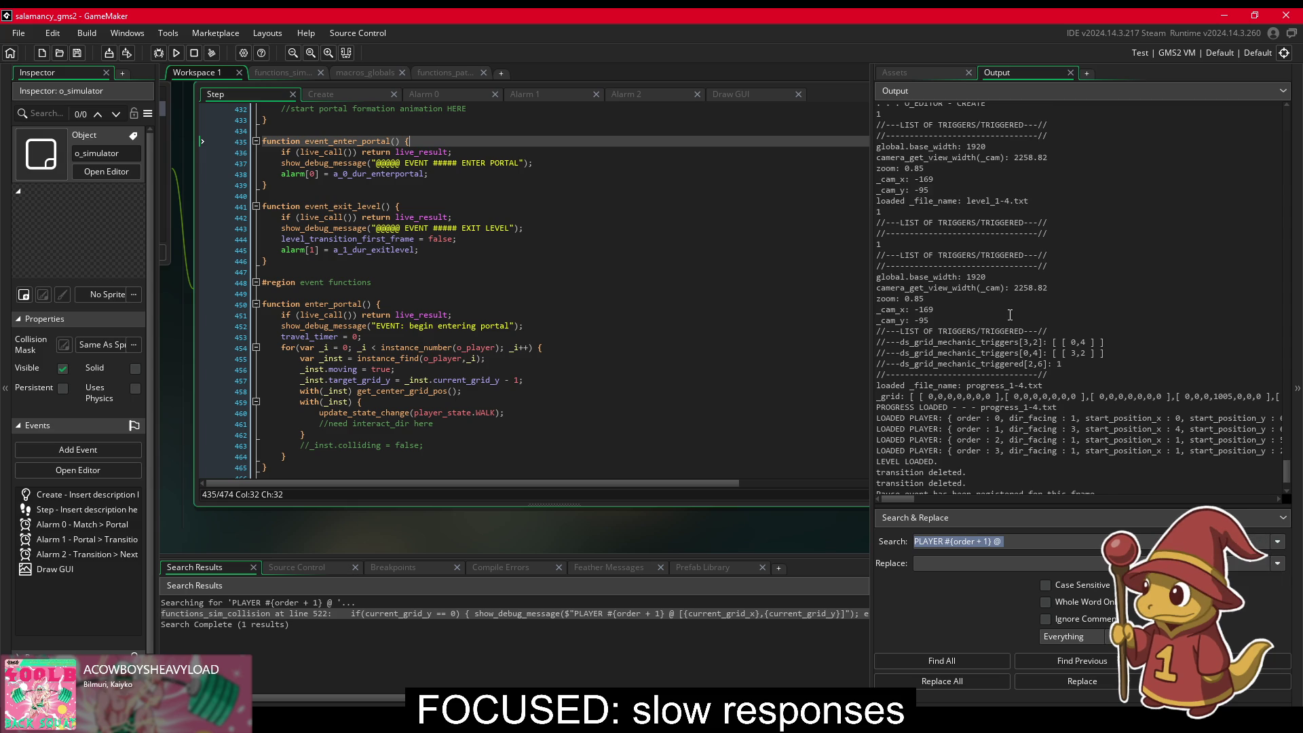